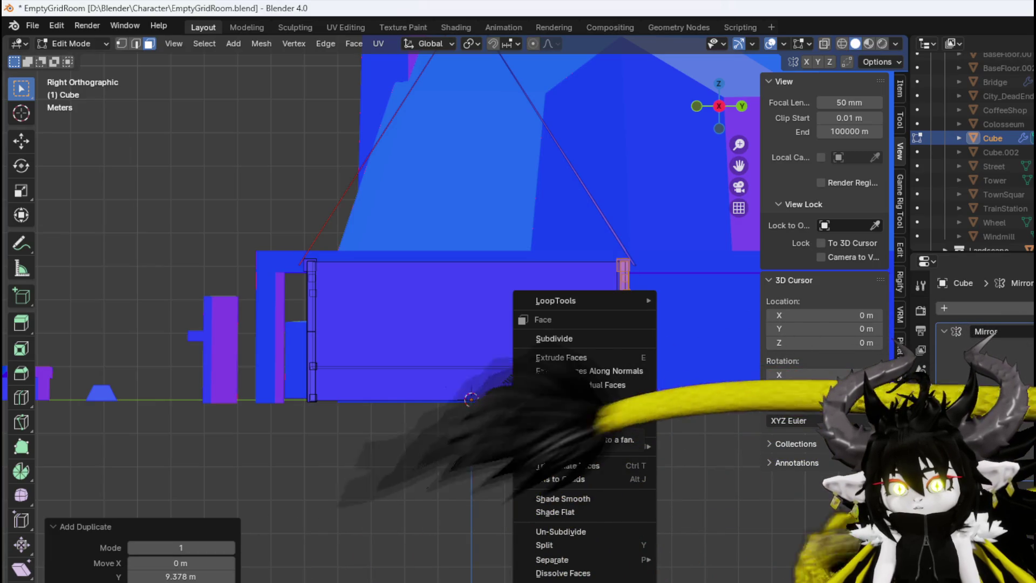
Poke the narrow selected face on the right porch post into triangles
{"action": "left_click", "coordinate": [566, 415]}
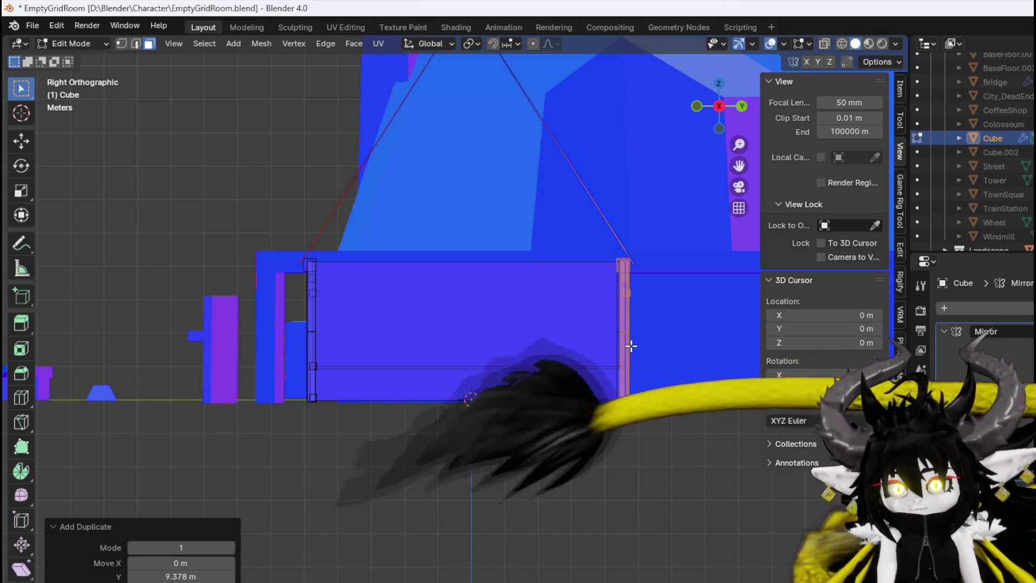
{"action": "right_click", "coordinate": [624, 344]}
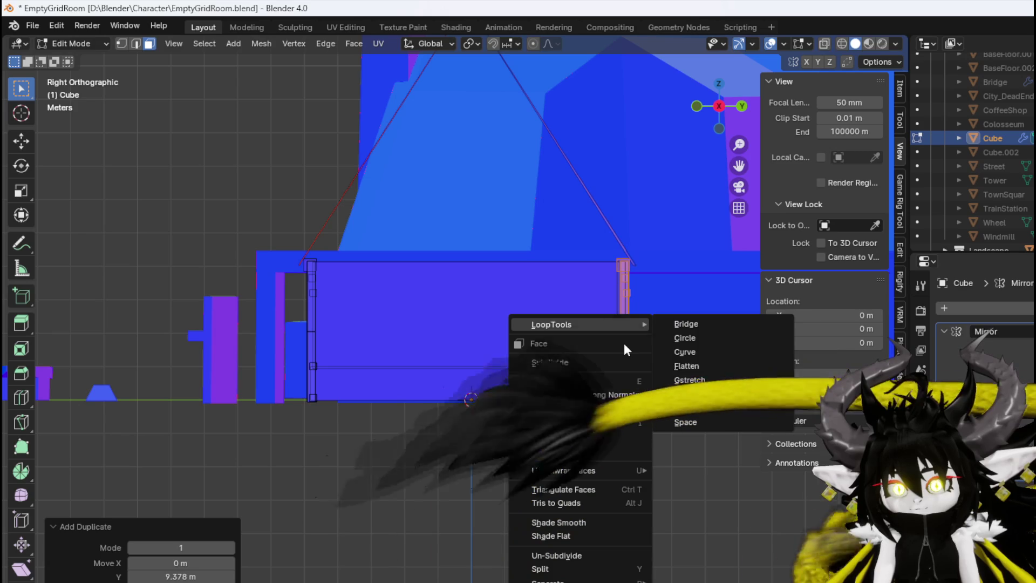
{"action": "left_click_drag", "start_coordinate": [647, 192], "coordinate": [604, 309]}
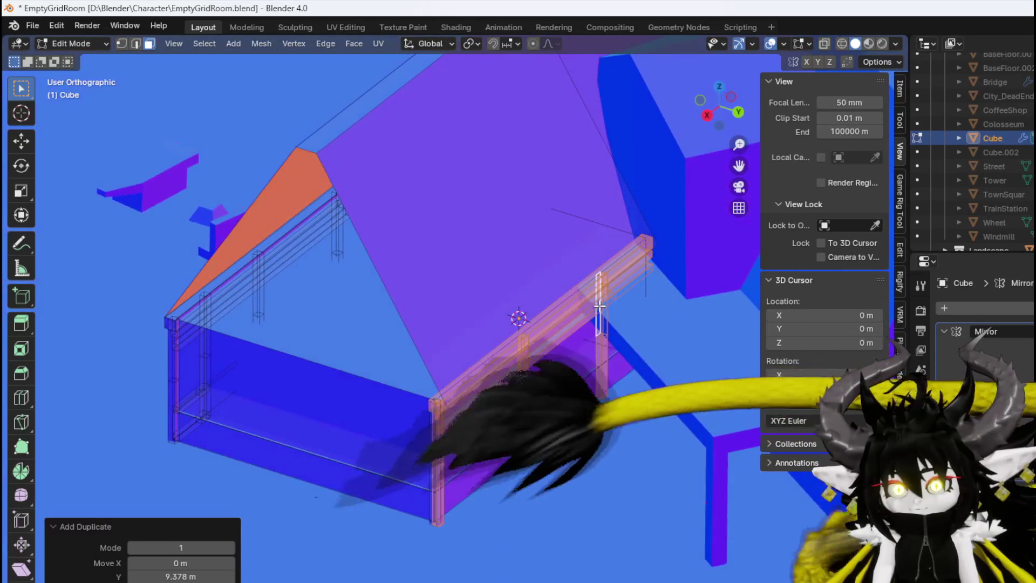
Try Z-axis rotations of the selection, leaving it at 0°
{"action": "key", "text": "r"}
{"action": "key", "text": "z"}
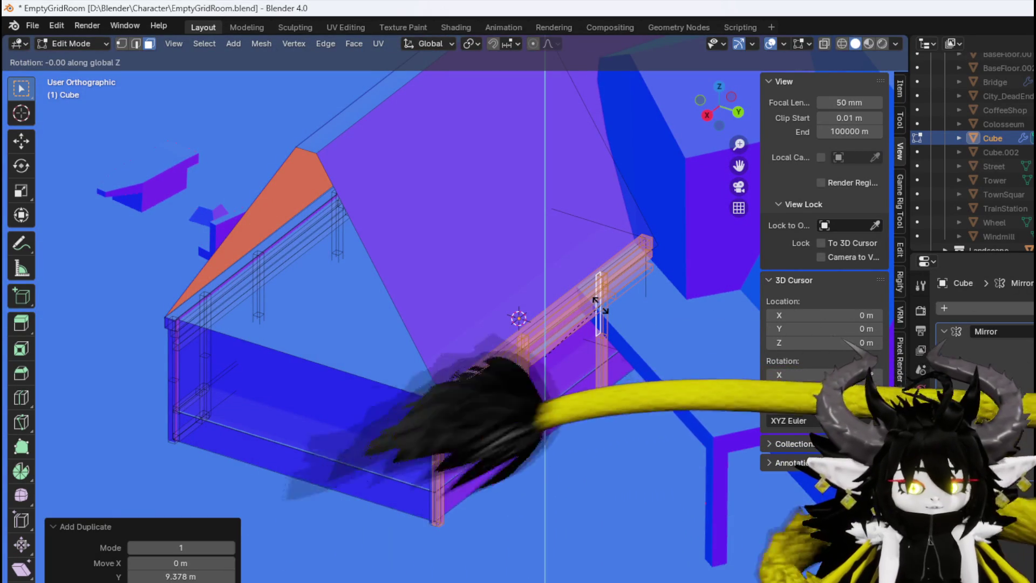
{"action": "left_click", "coordinate": [599, 305]}
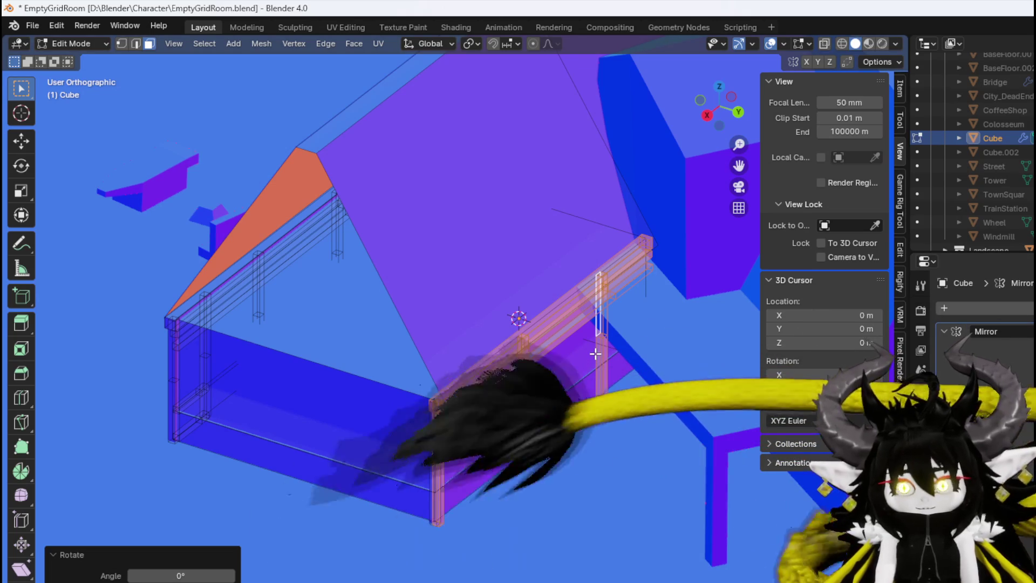
{"action": "key", "text": "r"}
{"action": "key", "text": "z"}
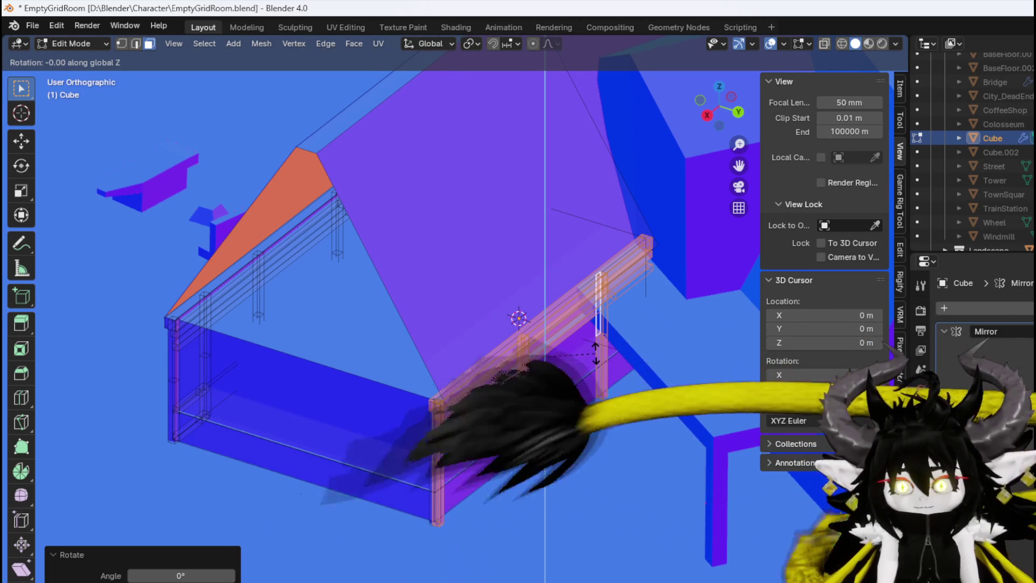
{"action": "key", "text": "Escape"}
{"action": "mouse_move", "coordinate": [595, 353]}
{"action": "left_mouse_down"}
{"action": "mouse_move", "coordinate": [659, 306]}
{"action": "mouse_move", "coordinate": [643, 306]}
{"action": "left_mouse_up"}
In Right Orthographic view, slide the right porch pillar about 4 cm along Y
{"action": "key", "text": "KP_3"}
{"action": "scroll", "coordinate": [650, 307], "scroll_direction": "up", "scroll_amount": 3}
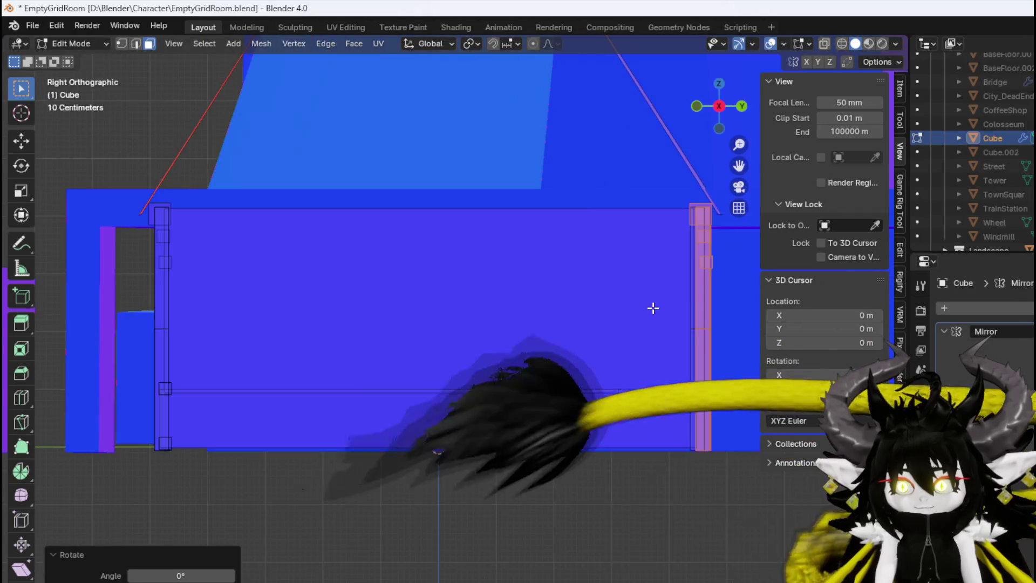
{"action": "scroll", "coordinate": [411, 310], "scroll_direction": "up", "scroll_amount": 4}
{"action": "key", "text": "g"}
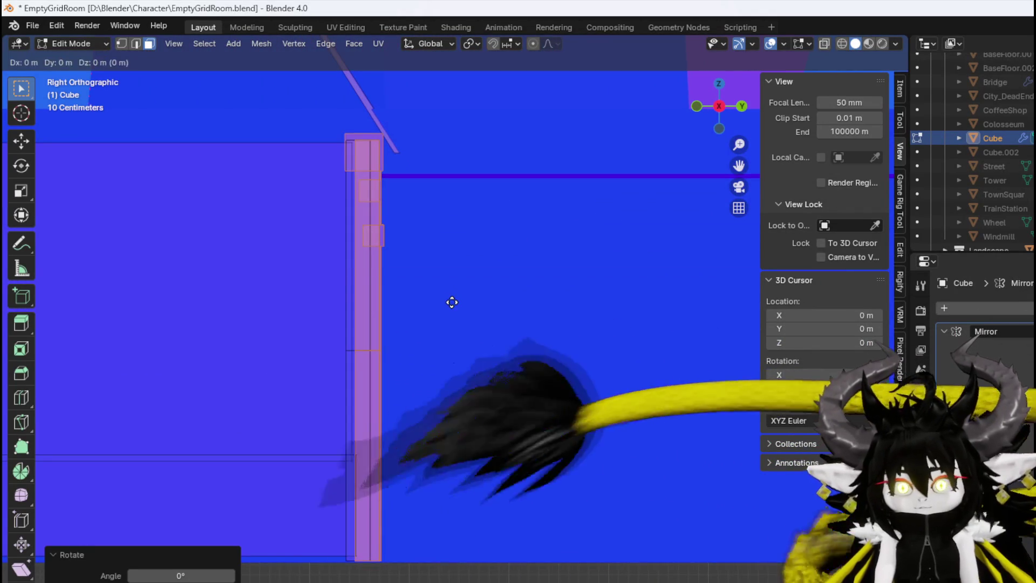
{"action": "key", "text": "y"}
{"action": "left_click_drag", "start_coordinate": [440, 303], "coordinate": [442, 302]}
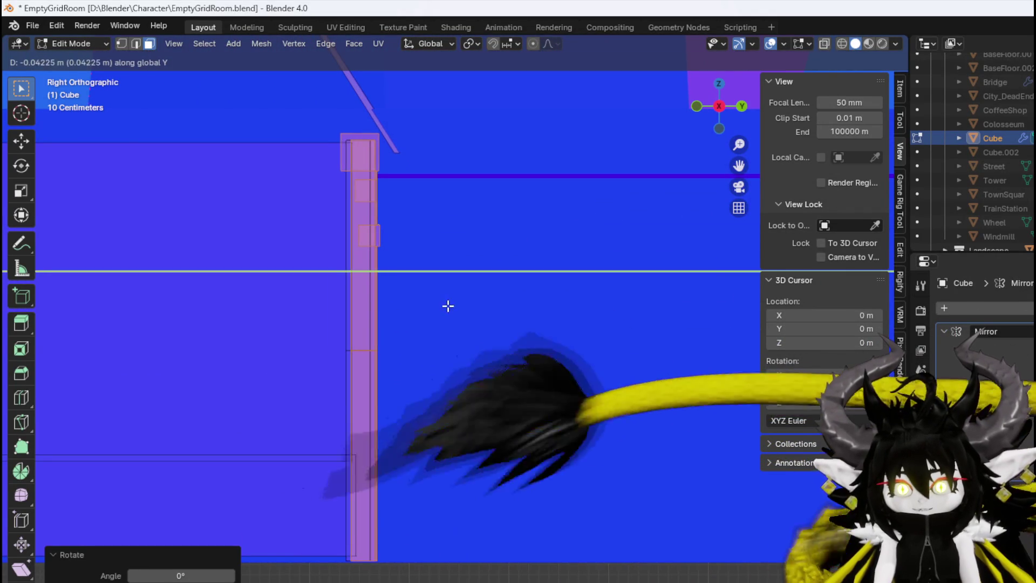
{"action": "left_click", "coordinate": [446, 303]}
Select the upper and lower small block faces with linked geometry and shift them along Y
{"action": "scroll", "coordinate": [349, 193], "scroll_direction": "up", "scroll_amount": 2}
{"action": "scroll", "coordinate": [349, 193], "scroll_direction": "up", "scroll_amount": 2}
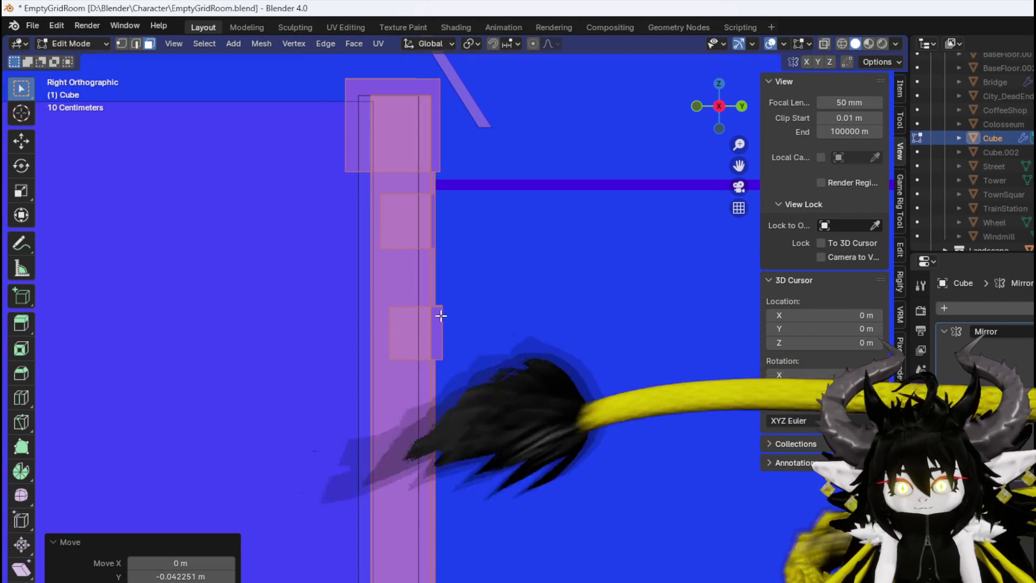
{"action": "left_click", "coordinate": [440, 317]}
{"action": "left_click", "coordinate": [415, 225], "text": "shift"}
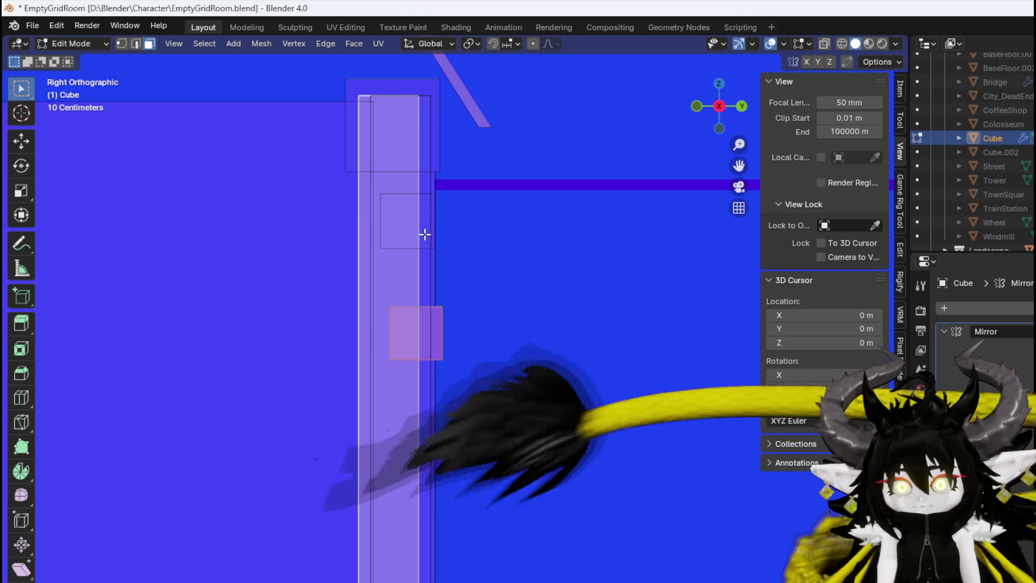
{"action": "left_click", "coordinate": [430, 203]}
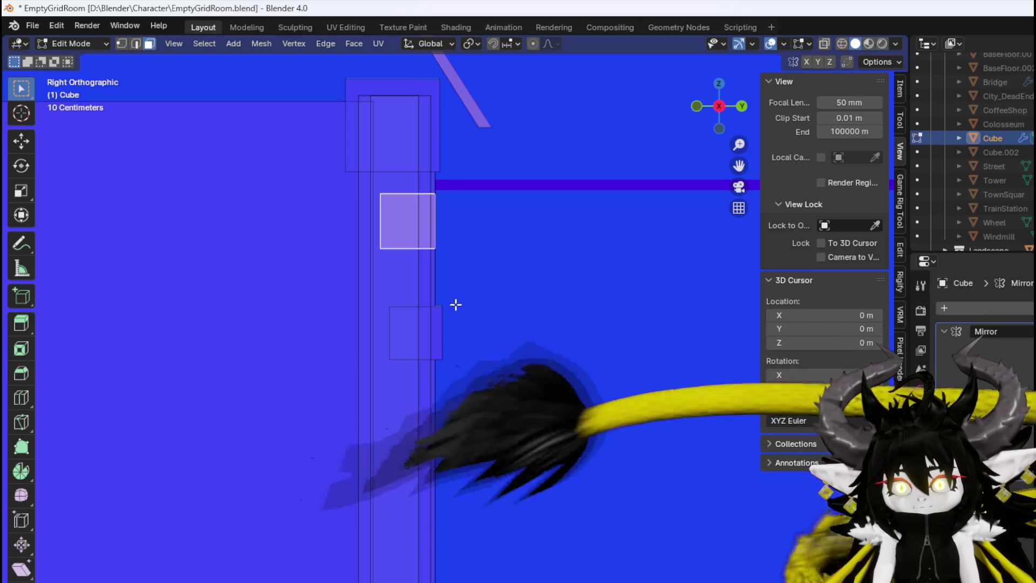
{"action": "left_click", "coordinate": [440, 312], "text": "shift"}
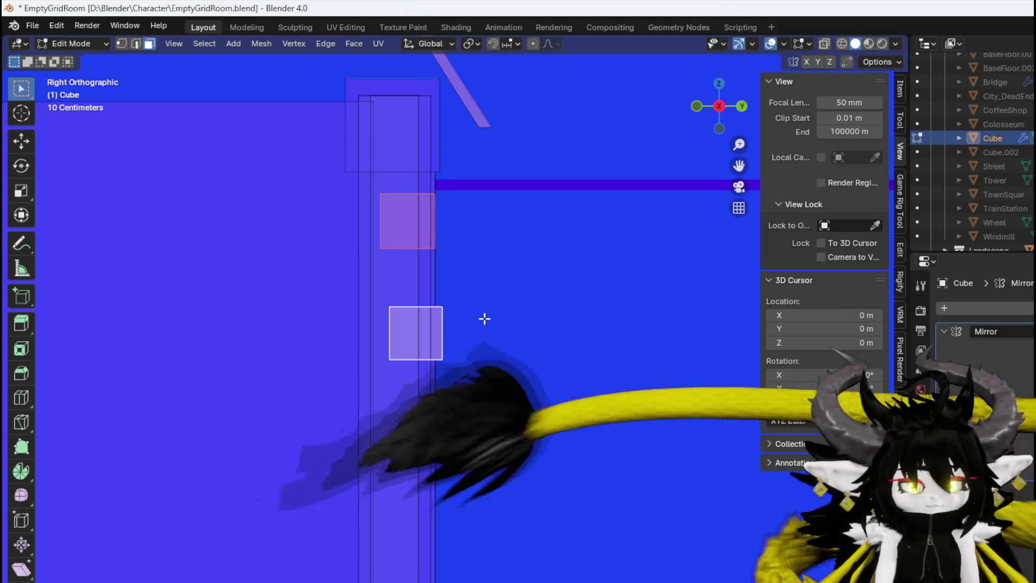
{"action": "key", "text": "ctrl+l"}
{"action": "key", "text": "g"}
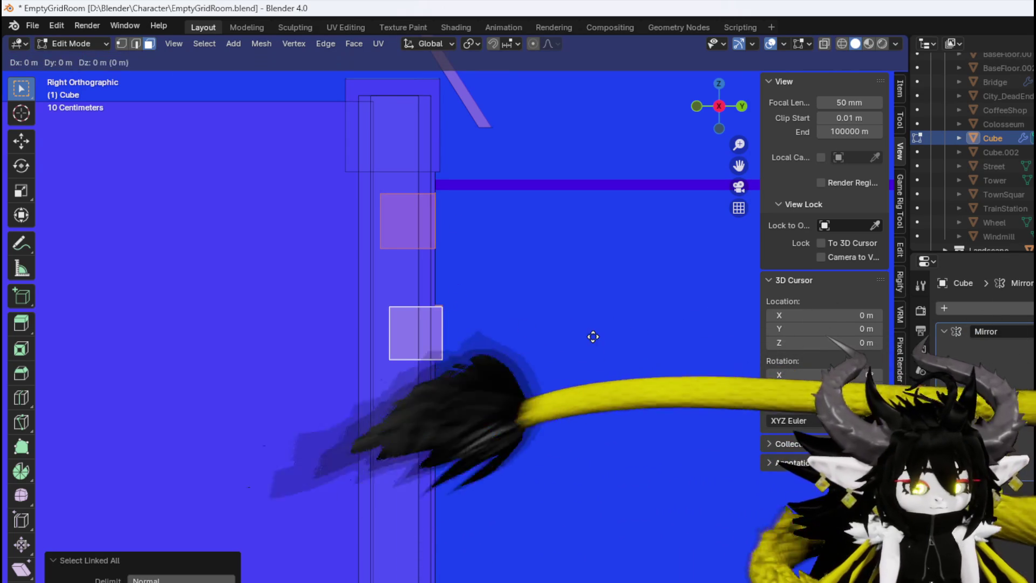
{"action": "key", "text": "y"}
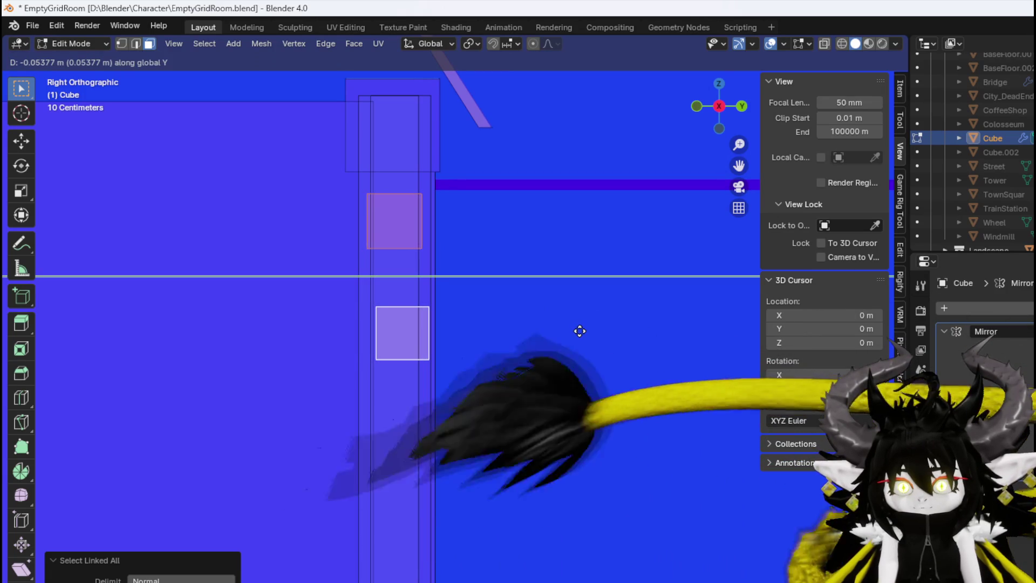
{"action": "left_click", "coordinate": [580, 330]}
Select the long beam's linked geometry and shift it slightly along Y
{"action": "left_click", "coordinate": [501, 202]}
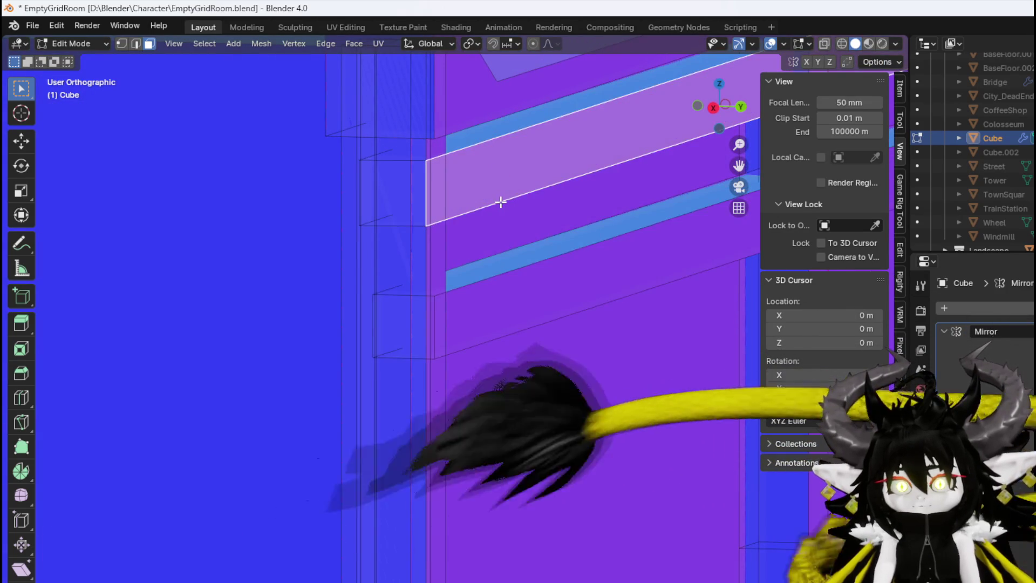
{"action": "key", "text": "ctrl+l"}
{"action": "key", "text": "KP_3"}
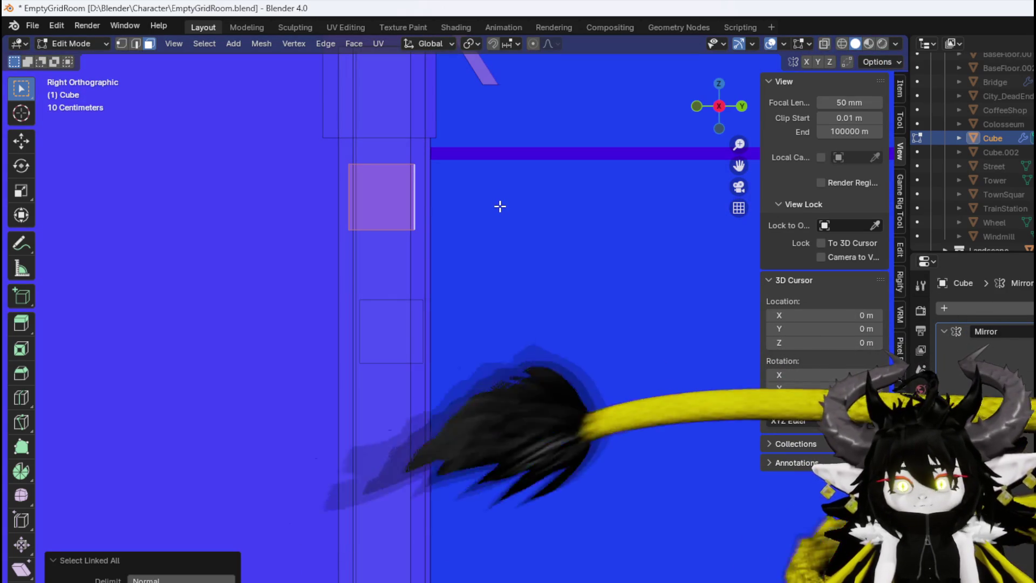
{"action": "key", "text": "g"}
{"action": "key", "text": "y"}
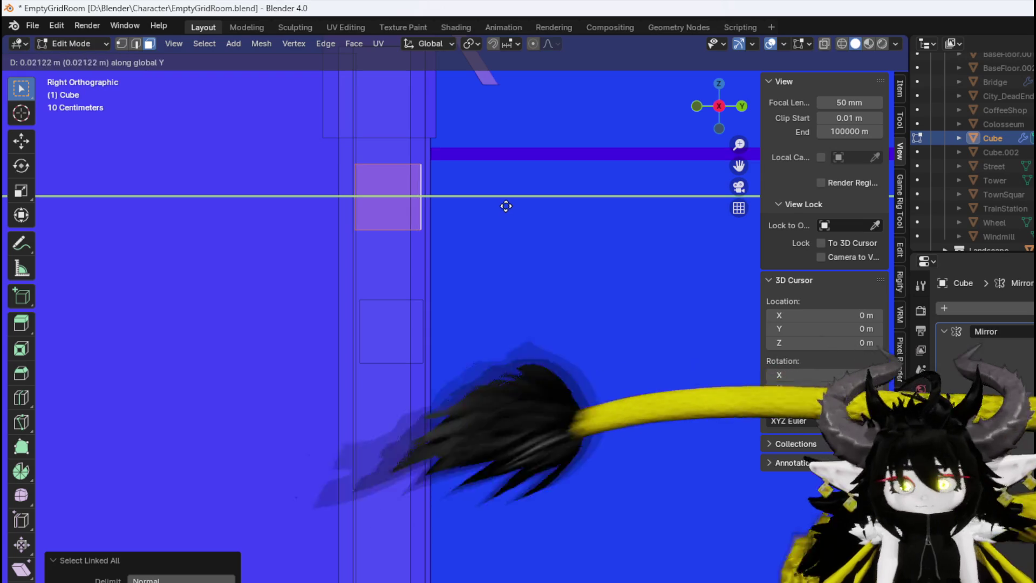
{"action": "left_click", "coordinate": [507, 204]}
Select the linked block at the top of the column and move it along Y
{"action": "left_click", "coordinate": [456, 134]}
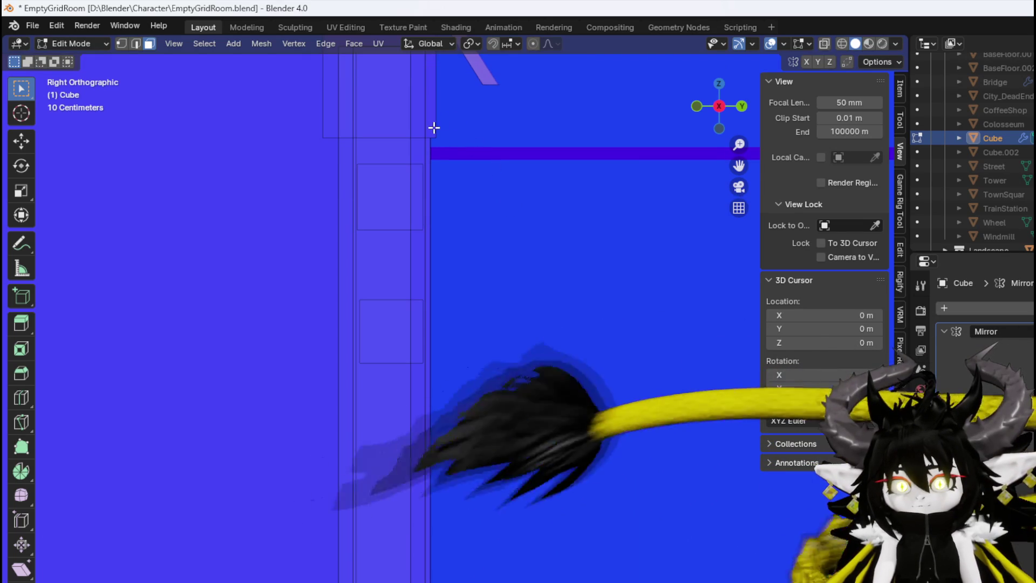
{"action": "left_click", "coordinate": [433, 127]}
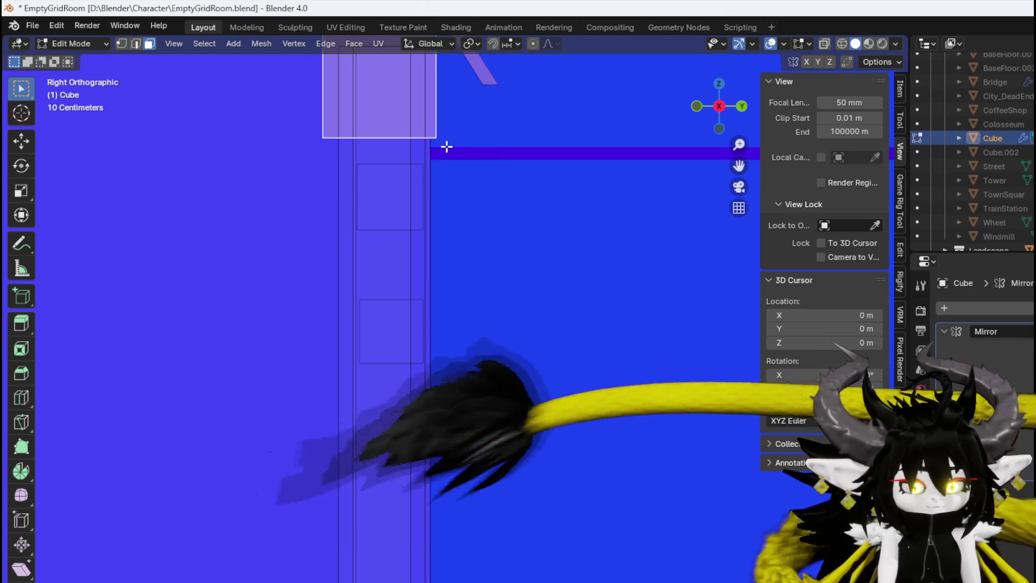
{"action": "key", "text": "ctrl+l"}
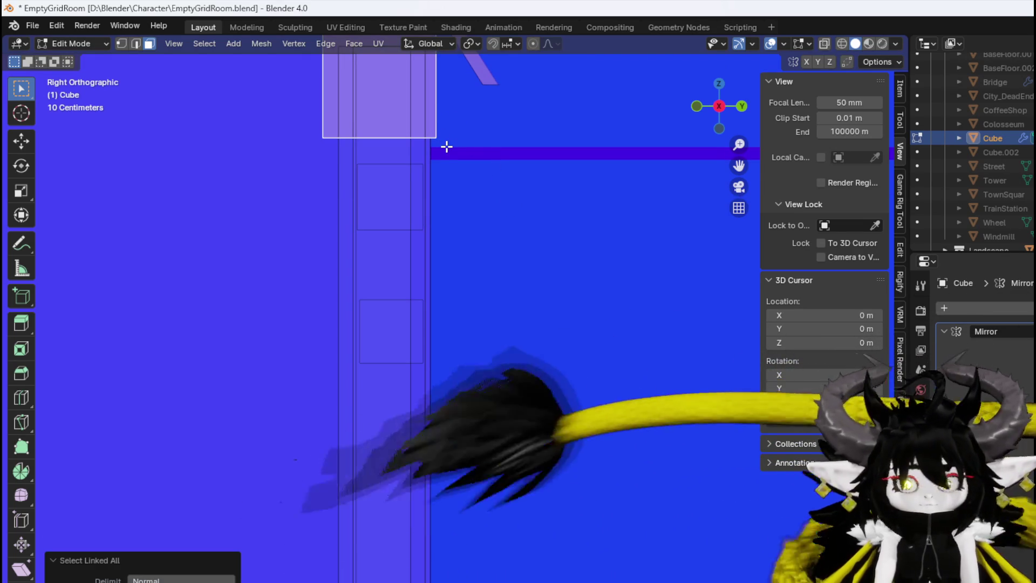
{"action": "key", "text": "g"}
{"action": "key", "text": "y"}
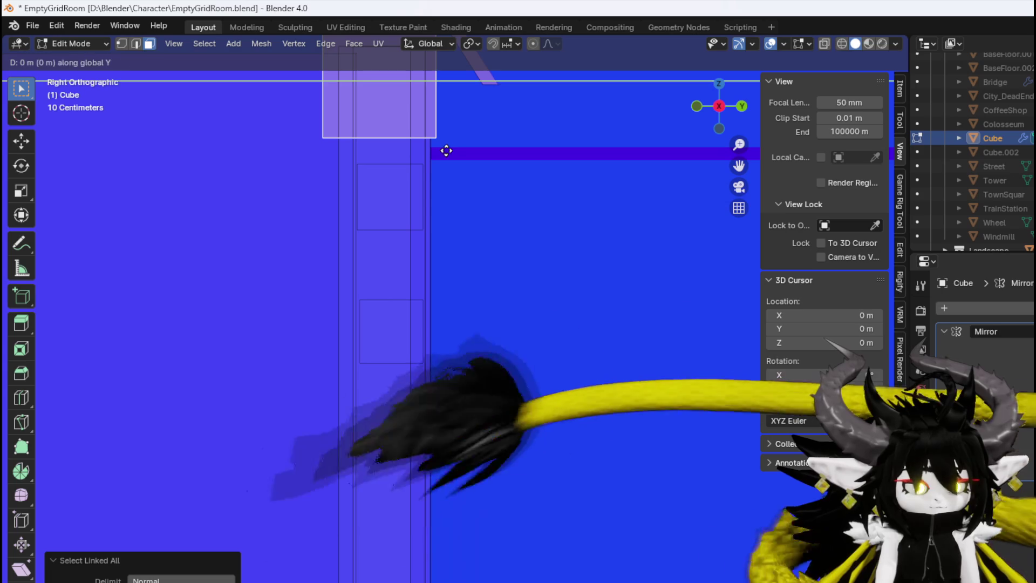
{"action": "left_click", "coordinate": [463, 151]}
{"action": "scroll", "coordinate": [463, 151], "scroll_direction": "down", "scroll_amount": 3}
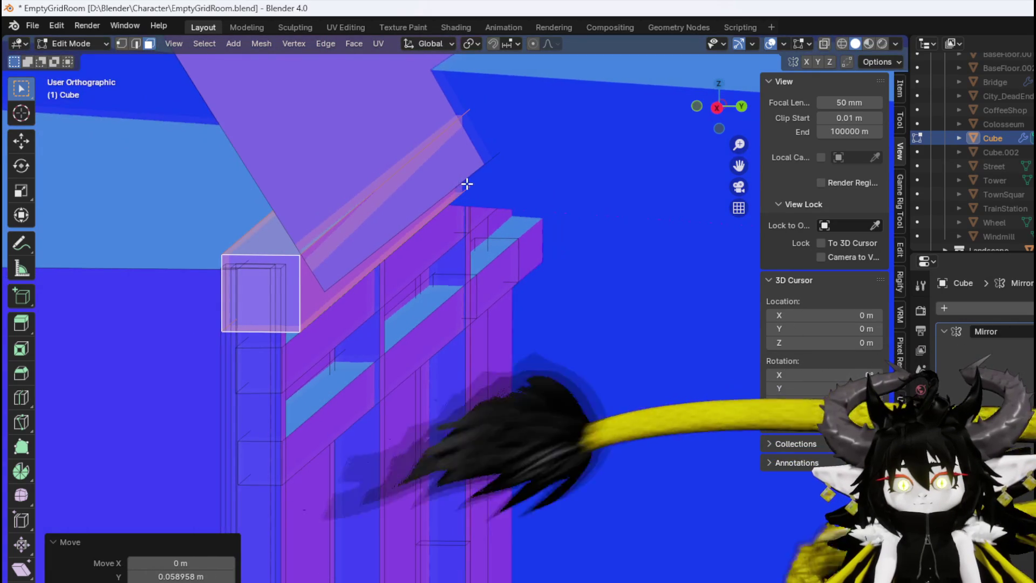
Nudge the porch post block a further 0.011792 m along Y
{"action": "key", "text": "g"}
{"action": "key", "text": "y"}
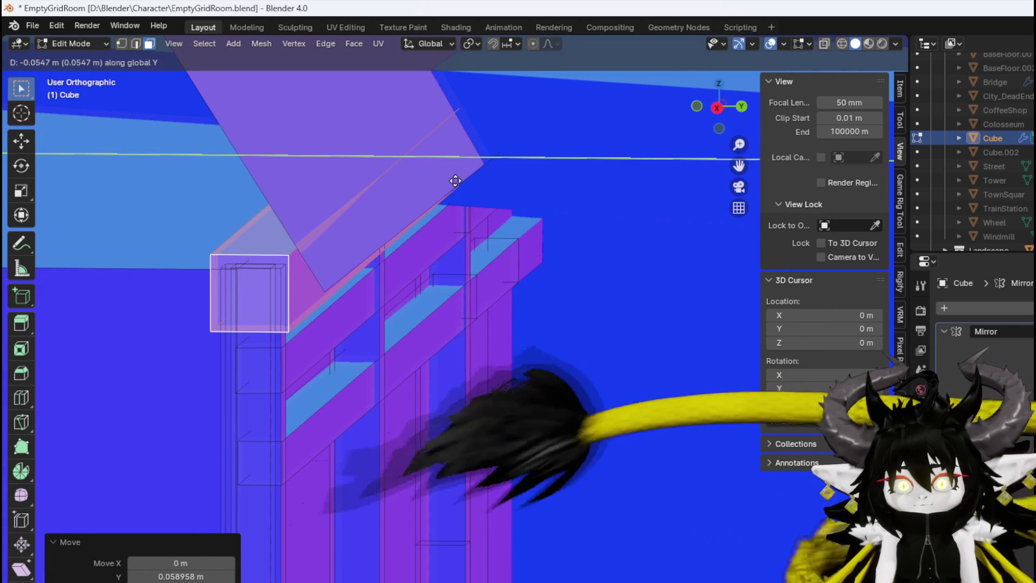
{"action": "left_click", "coordinate": [456, 180]}
{"action": "key", "text": "2"}
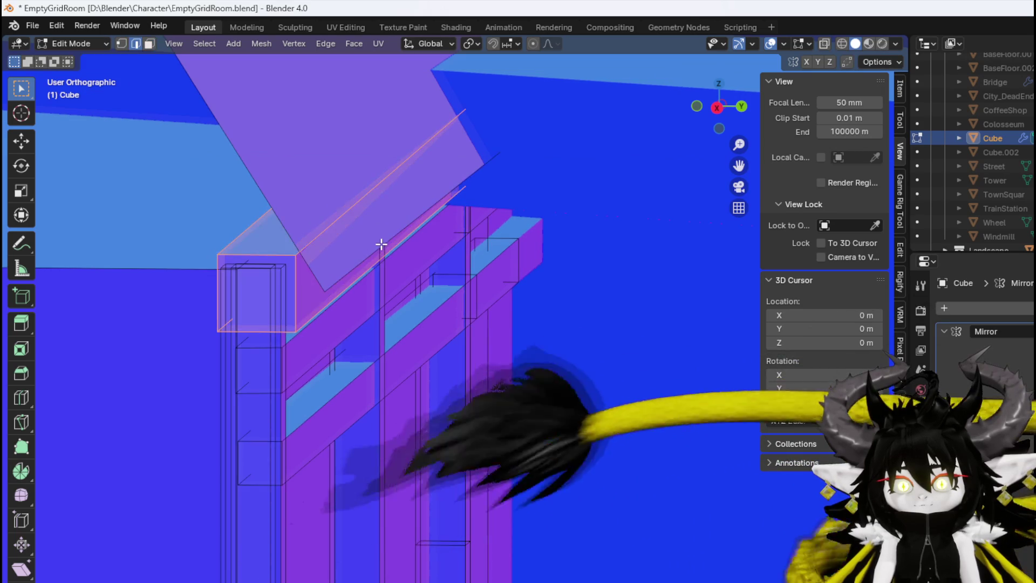
{"action": "key", "text": "KP_1"}
{"action": "scroll", "coordinate": [420, 230], "scroll_direction": "up", "scroll_amount": 4}
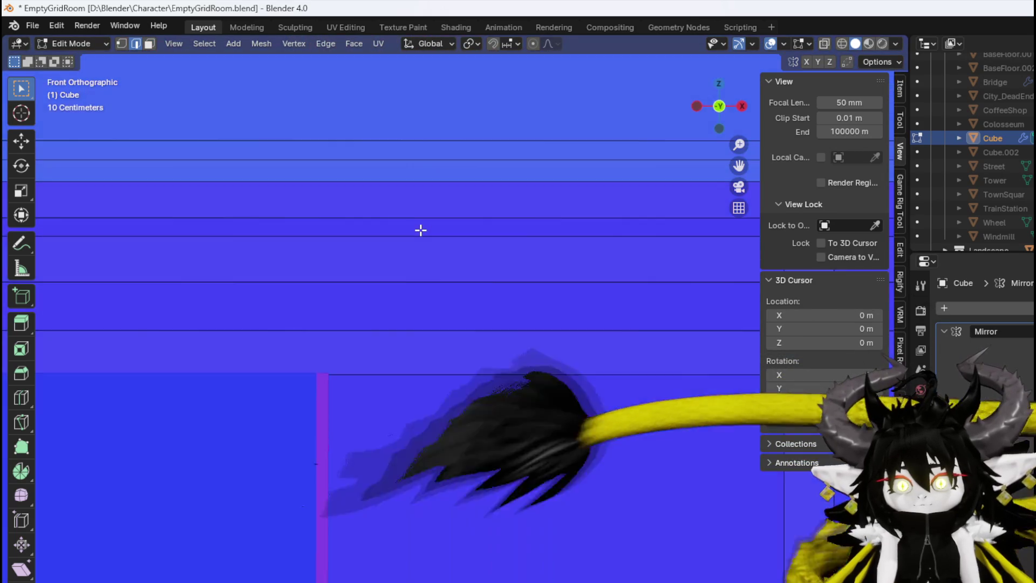
{"action": "key", "text": "KP_3"}
Shift the selection near the column top slightly along Y
{"action": "left_click_drag", "start_coordinate": [427, 158], "coordinate": [428, 289]}
{"action": "scroll", "coordinate": [447, 310], "scroll_direction": "up", "scroll_amount": 2}
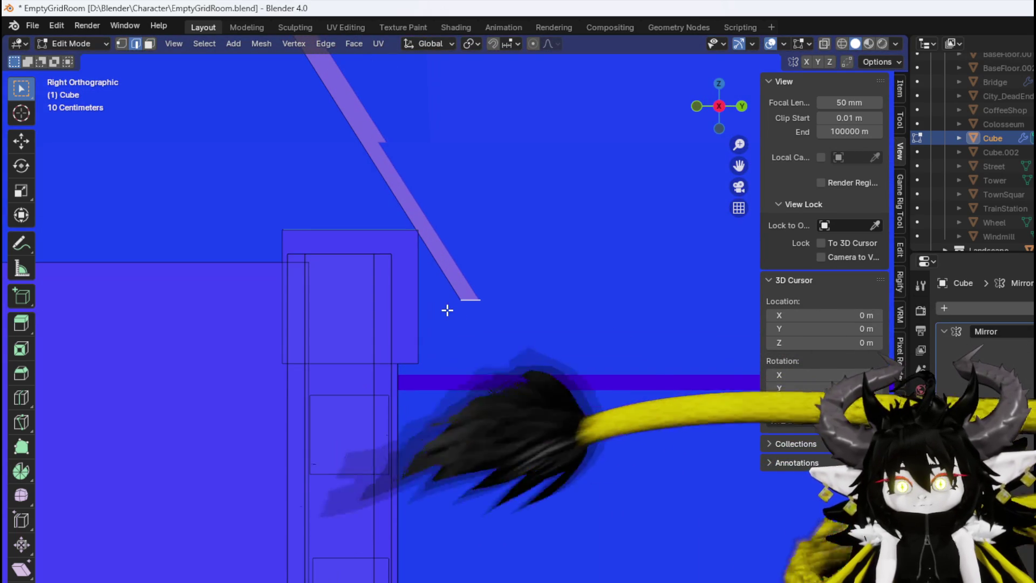
{"action": "key", "text": "g"}
{"action": "key", "text": "y"}
{"action": "left_click", "coordinate": [451, 303]}
{"action": "scroll", "coordinate": [452, 300], "scroll_direction": "down", "scroll_amount": 5}
{"action": "scroll", "coordinate": [452, 300], "scroll_direction": "down", "scroll_amount": 4}
{"action": "scroll", "coordinate": [316, 351], "scroll_direction": "up", "scroll_amount": 3}
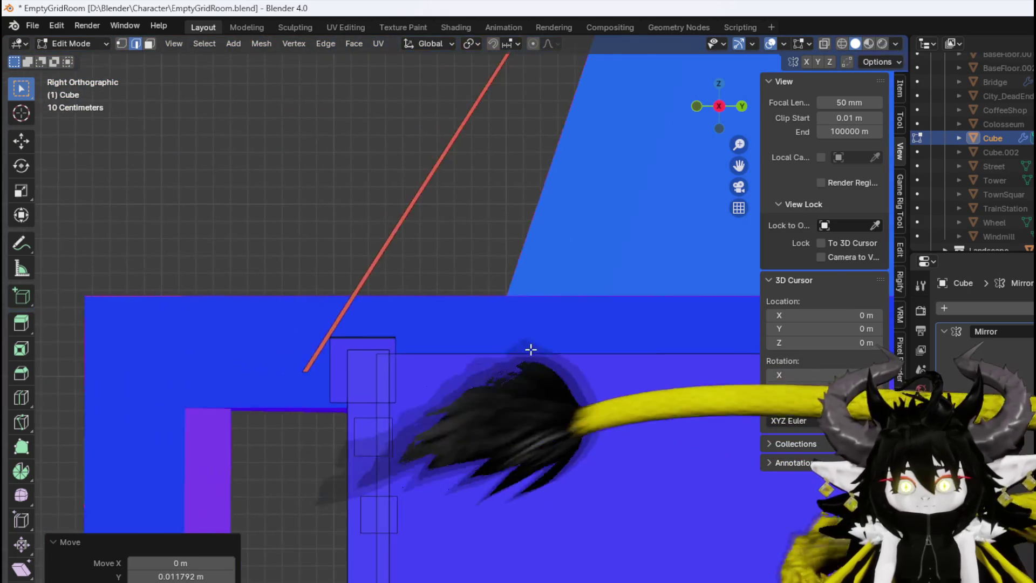
{"action": "scroll", "coordinate": [148, 388], "scroll_direction": "up", "scroll_amount": 3}
Move the edge at the rafter's lower end -0.007861 m along Y
{"action": "mouse_move", "coordinate": [148, 389]}
{"action": "left_mouse_down"}
{"action": "mouse_move", "coordinate": [317, 358]}
{"action": "mouse_move", "coordinate": [289, 375]}
{"action": "left_mouse_up"}
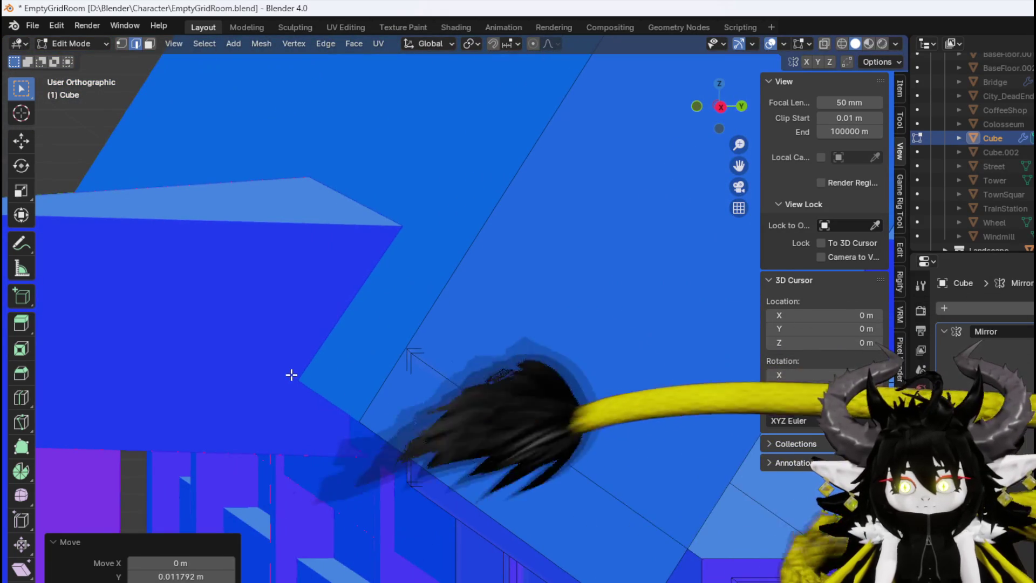
{"action": "left_click", "coordinate": [410, 452]}
{"action": "key", "text": "KP_3"}
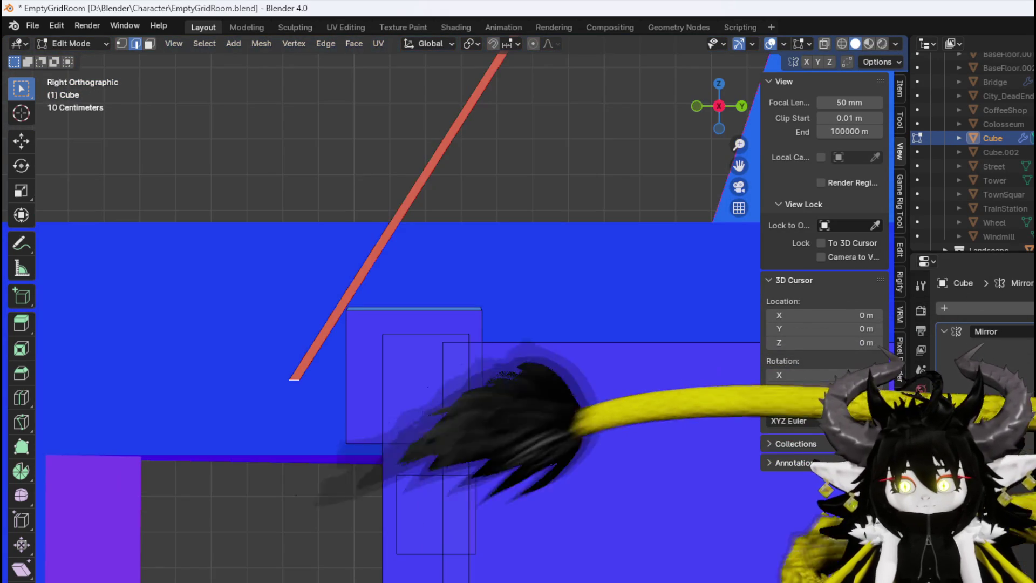
{"action": "key", "text": "g"}
{"action": "key", "text": "y"}
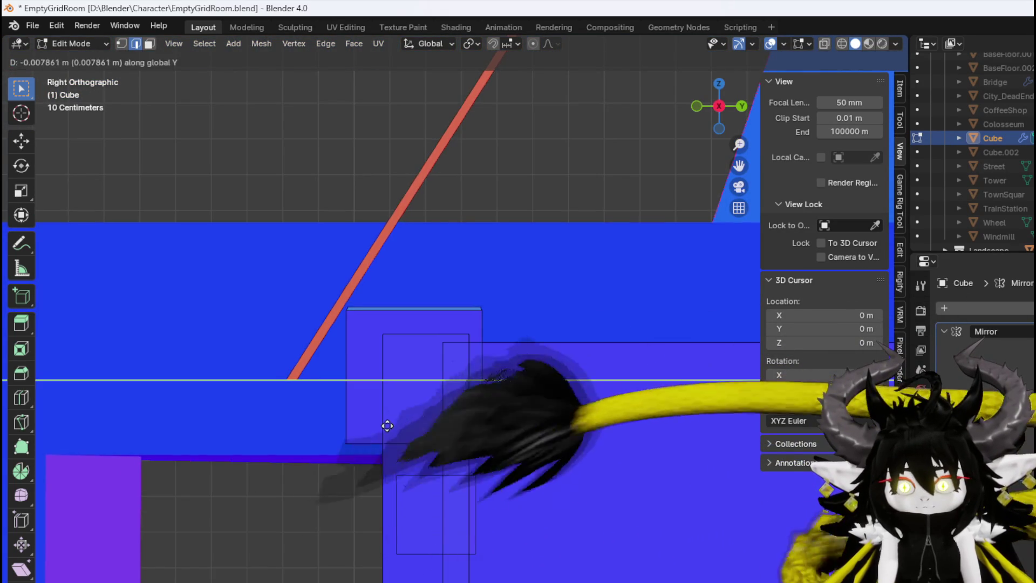
{"action": "left_click", "coordinate": [384, 414]}
{"action": "scroll", "coordinate": [384, 414], "scroll_direction": "down", "scroll_amount": 2}
{"action": "mouse_move", "coordinate": [384, 397]}
{"action": "left_mouse_down"}
{"action": "mouse_move", "coordinate": [458, 421]}
{"action": "mouse_move", "coordinate": [520, 388]}
{"action": "mouse_move", "coordinate": [375, 366]}
{"action": "left_mouse_up"}
{"action": "left_click", "coordinate": [391, 427]}
Add a centred loop cut across the roof peak
{"action": "scroll", "coordinate": [391, 427], "scroll_direction": "up", "scroll_amount": 3}
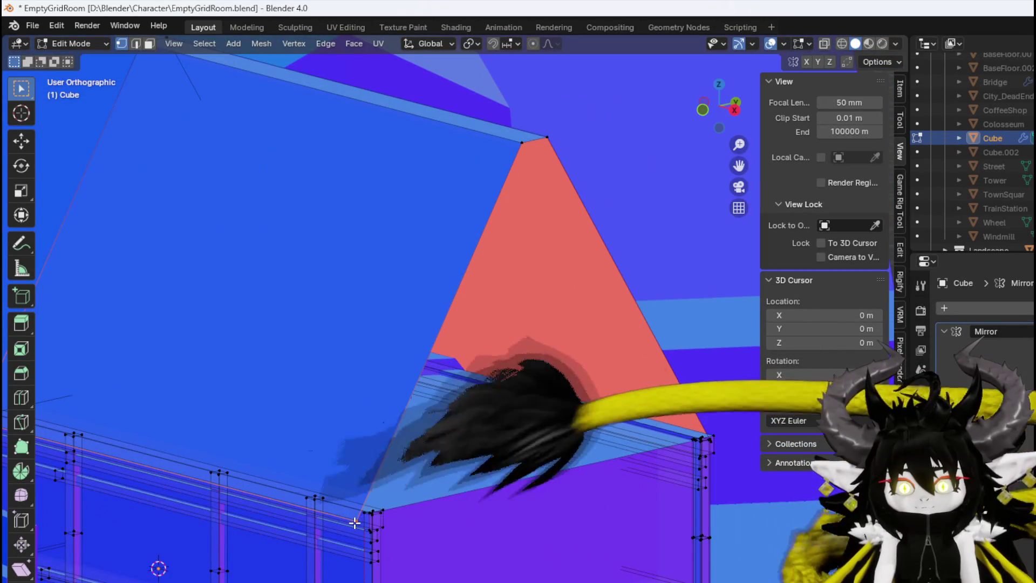
{"action": "mouse_move", "coordinate": [515, 178]}
{"action": "left_mouse_down"}
{"action": "mouse_move", "coordinate": [451, 194]}
{"action": "mouse_move", "coordinate": [440, 181]}
{"action": "mouse_move", "coordinate": [447, 133]}
{"action": "left_mouse_up"}
{"action": "left_click", "coordinate": [462, 108], "text": "alt"}
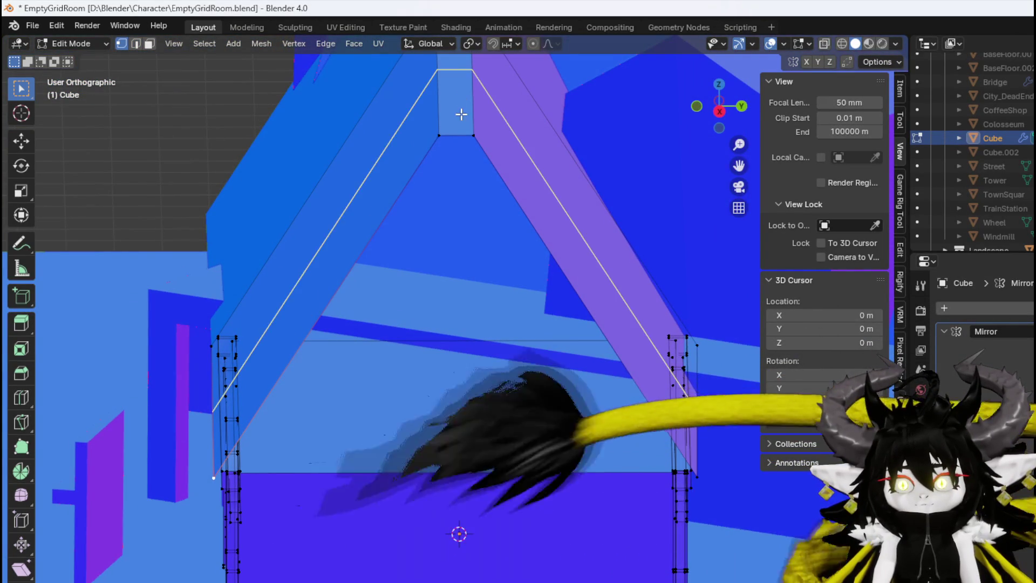
{"action": "left_click", "coordinate": [451, 133], "text": "alt"}
{"action": "left_click", "coordinate": [455, 145]}
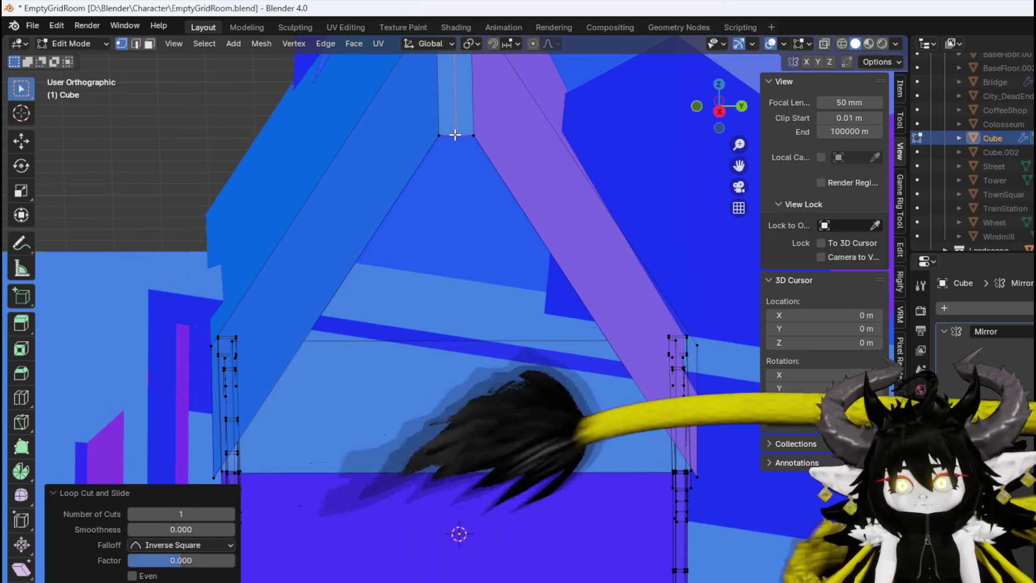
Extrude the new peak vertex straight down along Z
{"action": "left_click", "coordinate": [456, 136]}
{"action": "key", "text": "KP_1"}
{"action": "key", "text": "KP_3"}
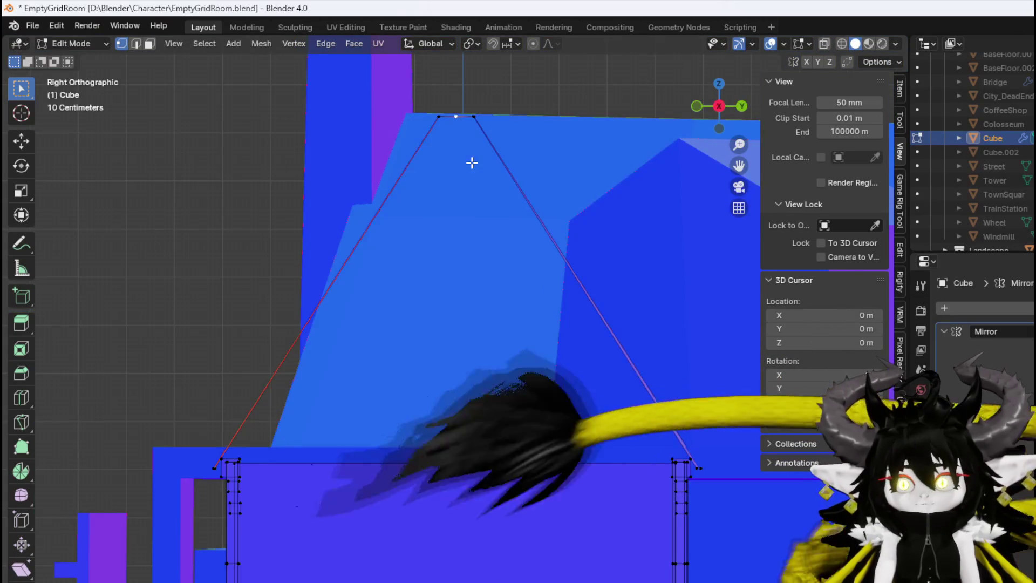
{"action": "key", "text": "g"}
{"action": "key", "text": "z"}
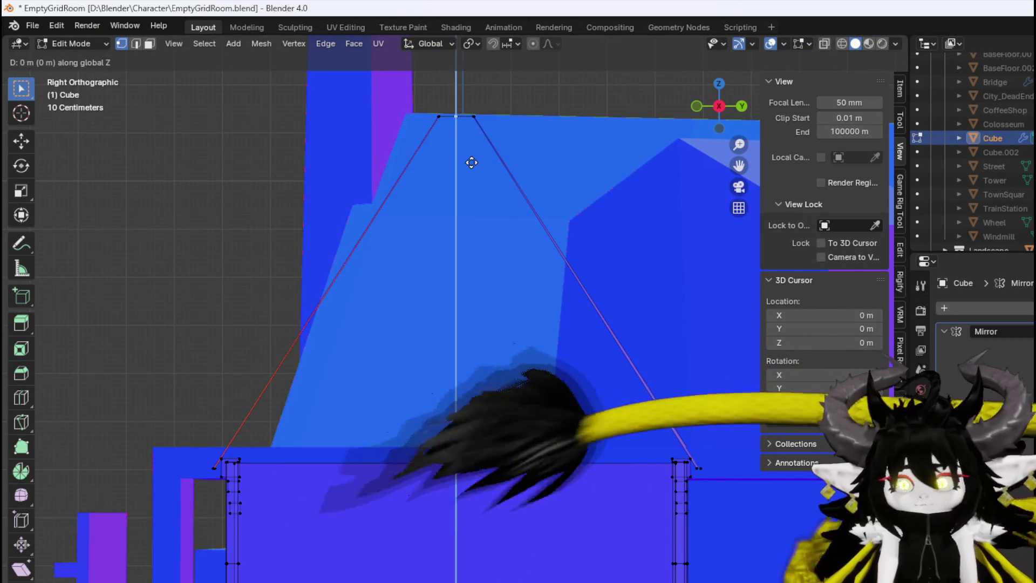
{"action": "left_click", "coordinate": [469, 176]}
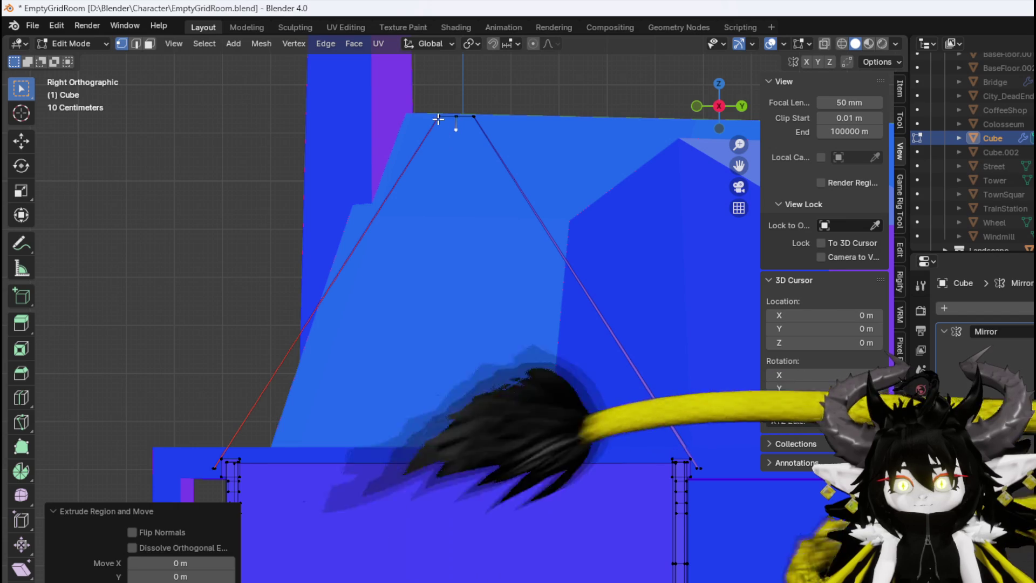
Extrude the other top peak vertex down along Z to match
{"action": "left_click", "coordinate": [438, 118]}
{"action": "left_click_drag", "start_coordinate": [435, 118], "coordinate": [538, 323]}
{"action": "key", "text": "KP_1"}
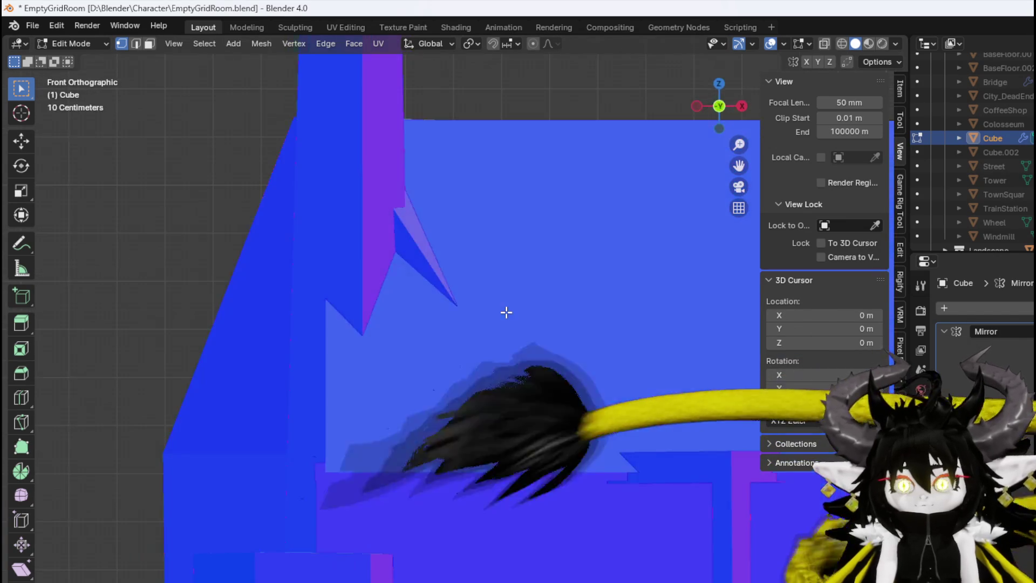
{"action": "key", "text": "KP_3"}
{"action": "mouse_move", "coordinate": [504, 307]}
{"action": "left_mouse_down"}
{"action": "mouse_move", "coordinate": [457, 198]}
{"action": "mouse_move", "coordinate": [466, 309]}
{"action": "left_mouse_up"}
{"action": "key", "text": "g"}
{"action": "key", "text": "z"}
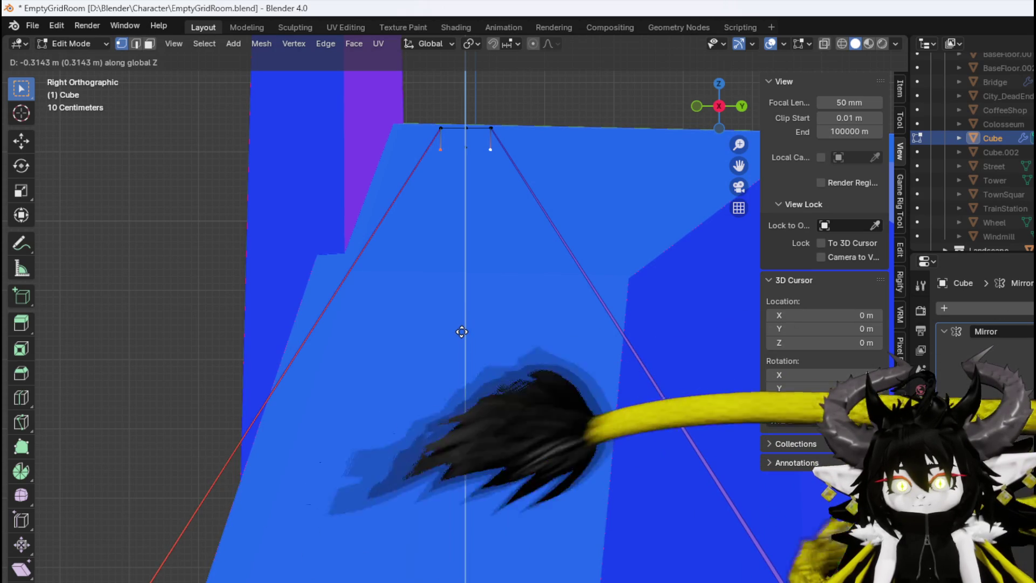
{"action": "left_click", "coordinate": [461, 331]}
Select the peak block's lower edges, then the rafter's bottom-left corner vertex
{"action": "mouse_move", "coordinate": [454, 282]}
{"action": "left_mouse_down"}
{"action": "mouse_move", "coordinate": [446, 147]}
{"action": "mouse_move", "coordinate": [435, 331]}
{"action": "mouse_move", "coordinate": [496, 93]}
{"action": "mouse_move", "coordinate": [496, 127]}
{"action": "left_mouse_up"}
{"action": "key", "text": "2"}
{"action": "left_click", "coordinate": [460, 231]}
{"action": "left_click", "coordinate": [465, 296]}
{"action": "key", "text": "1"}
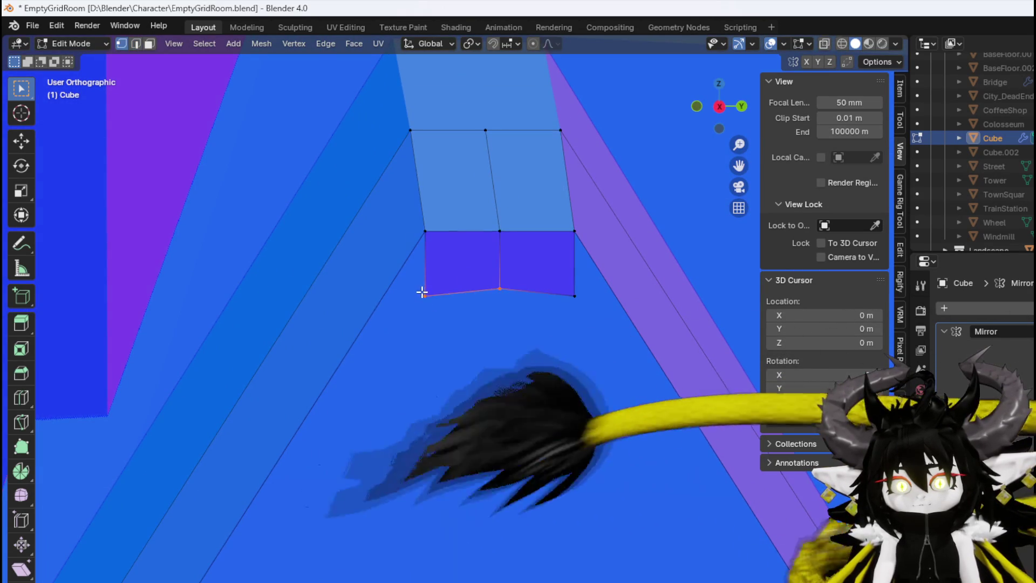
{"action": "scroll", "coordinate": [423, 289], "scroll_direction": "down", "scroll_amount": 3}
{"action": "mouse_move", "coordinate": [513, 486]}
{"action": "left_mouse_down"}
{"action": "mouse_move", "coordinate": [481, 224]}
{"action": "mouse_move", "coordinate": [199, 467]}
{"action": "left_mouse_up"}
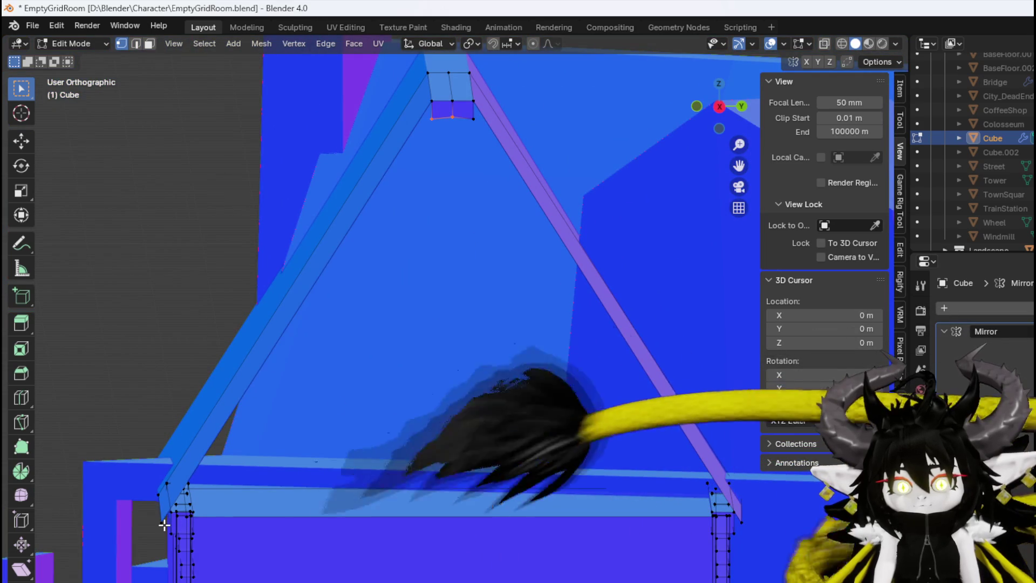
{"action": "left_click", "coordinate": [162, 523]}
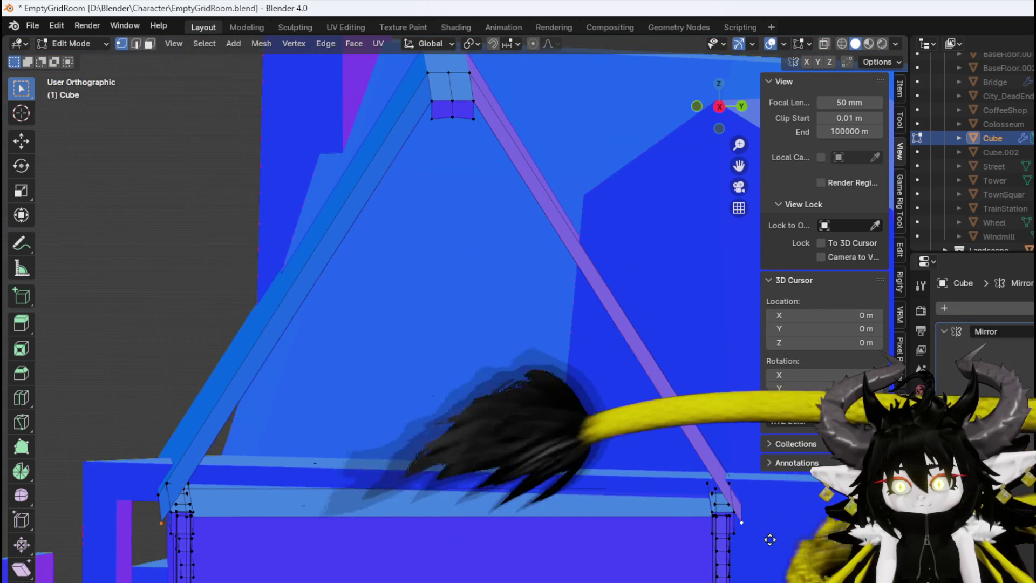
Extrude the rafter foot -0.085191 m along Y, then move it 0.18778 m along Y
{"action": "key", "text": "g"}
{"action": "key", "text": "y"}
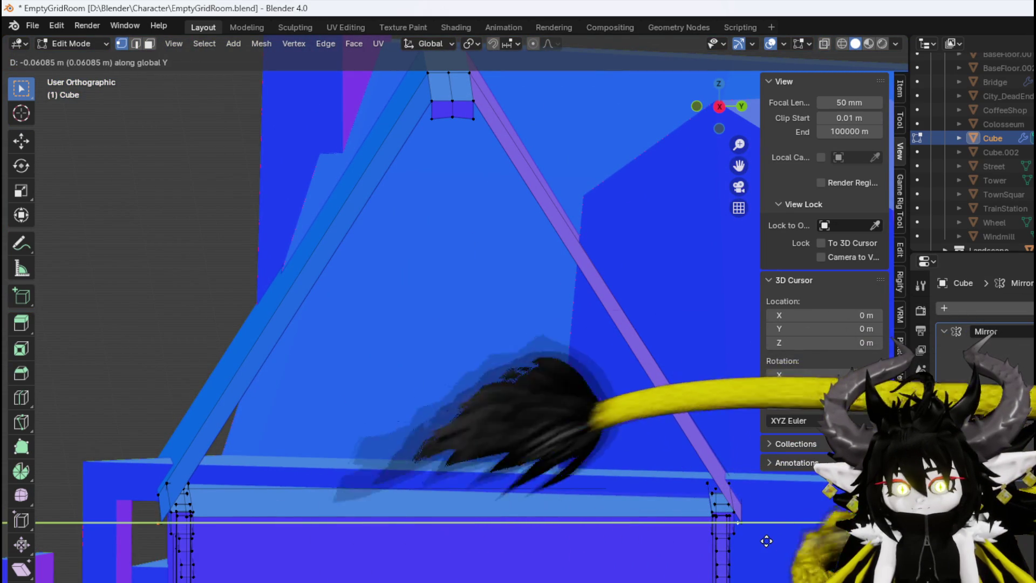
{"action": "left_click", "coordinate": [765, 541]}
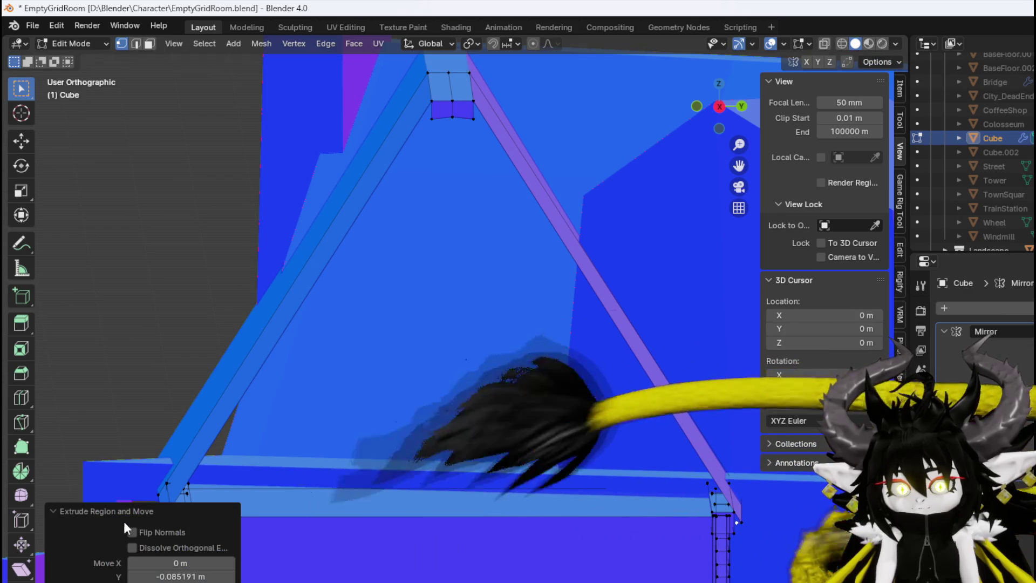
{"action": "scroll", "coordinate": [375, 419], "scroll_direction": "up", "scroll_amount": 5}
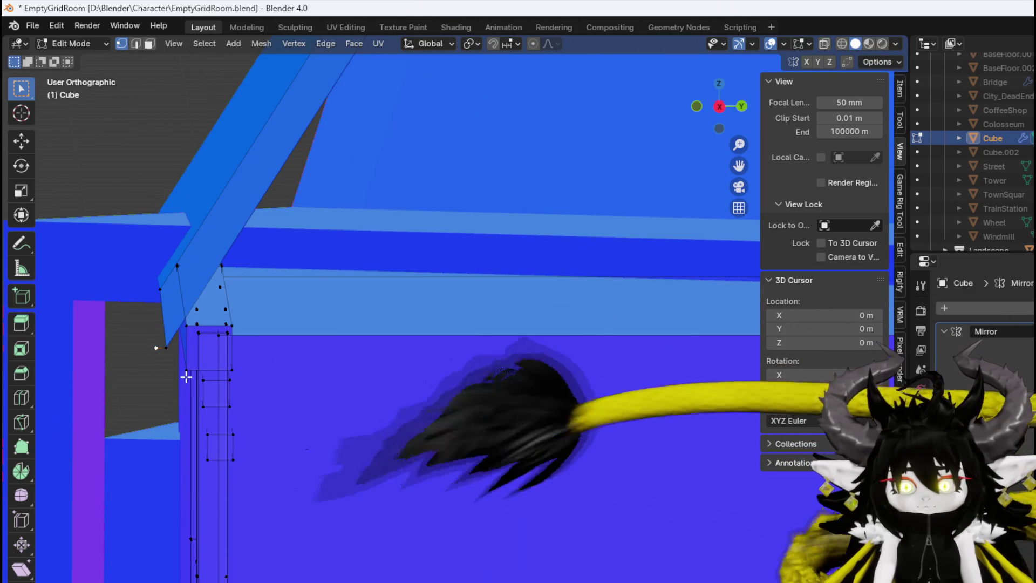
{"action": "key", "text": "g"}
{"action": "key", "text": "y"}
{"action": "left_click", "coordinate": [225, 383]}
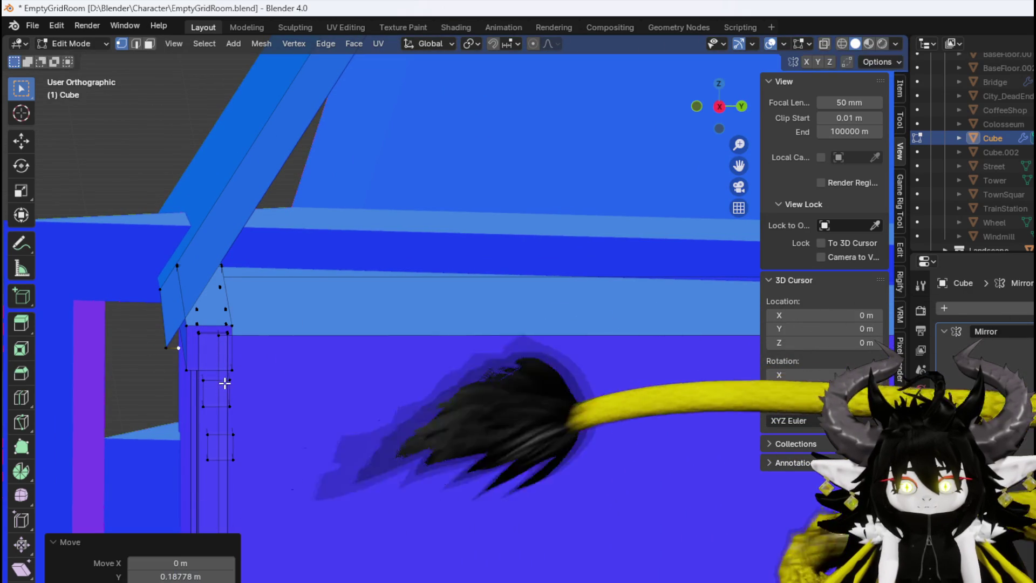
Select the long slanted rafter edge in edge mode
{"action": "key", "text": "2"}
{"action": "left_click", "coordinate": [229, 247]}
{"action": "scroll", "coordinate": [228, 247], "scroll_direction": "down", "scroll_amount": 3}
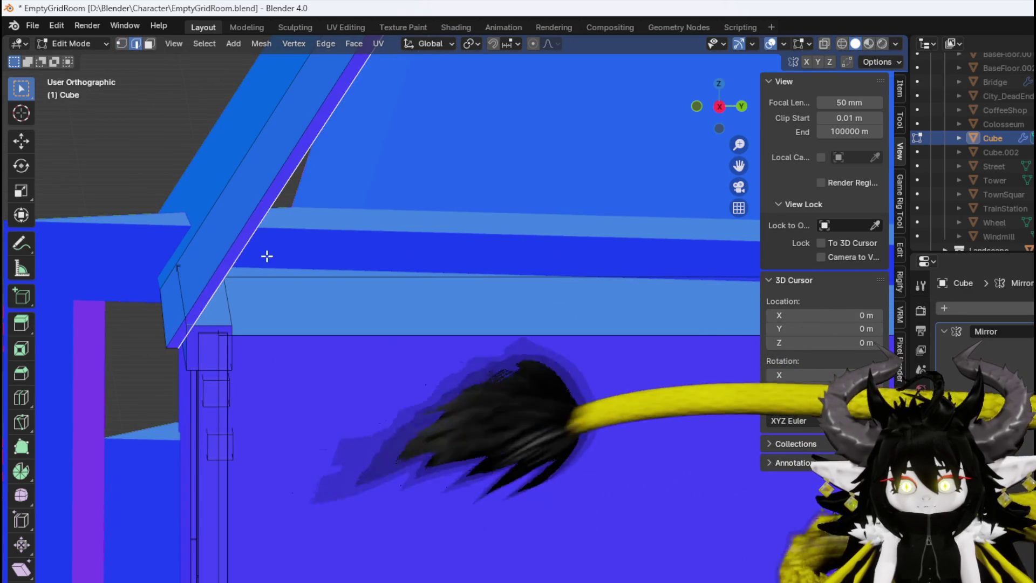
{"action": "scroll", "coordinate": [475, 300], "scroll_direction": "up", "scroll_amount": 4}
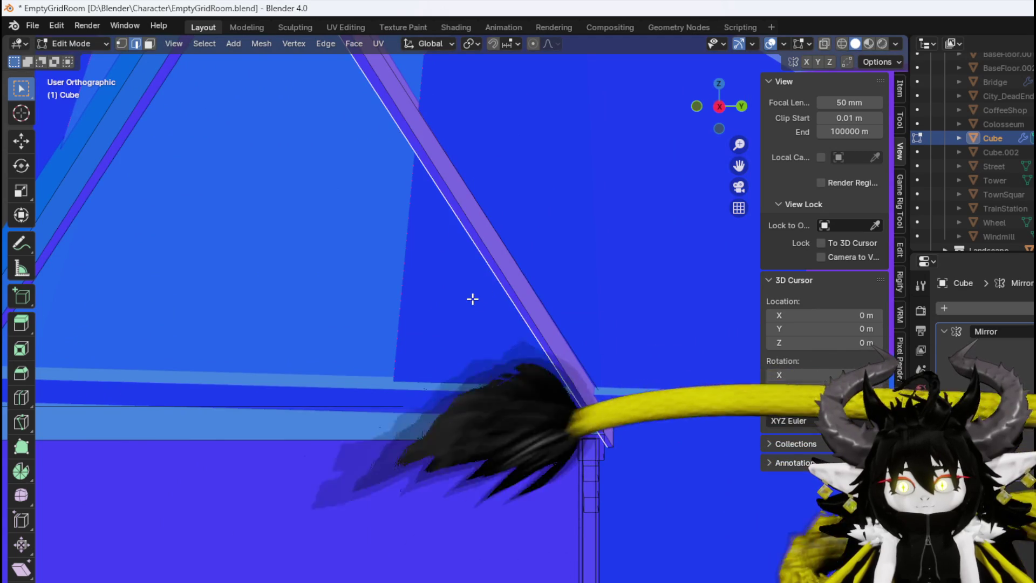
{"action": "scroll", "coordinate": [416, 310], "scroll_direction": "down", "scroll_amount": 3}
{"action": "scroll", "coordinate": [469, 335], "scroll_direction": "up", "scroll_amount": 3}
{"action": "scroll", "coordinate": [469, 335], "scroll_direction": "down", "scroll_amount": 3}
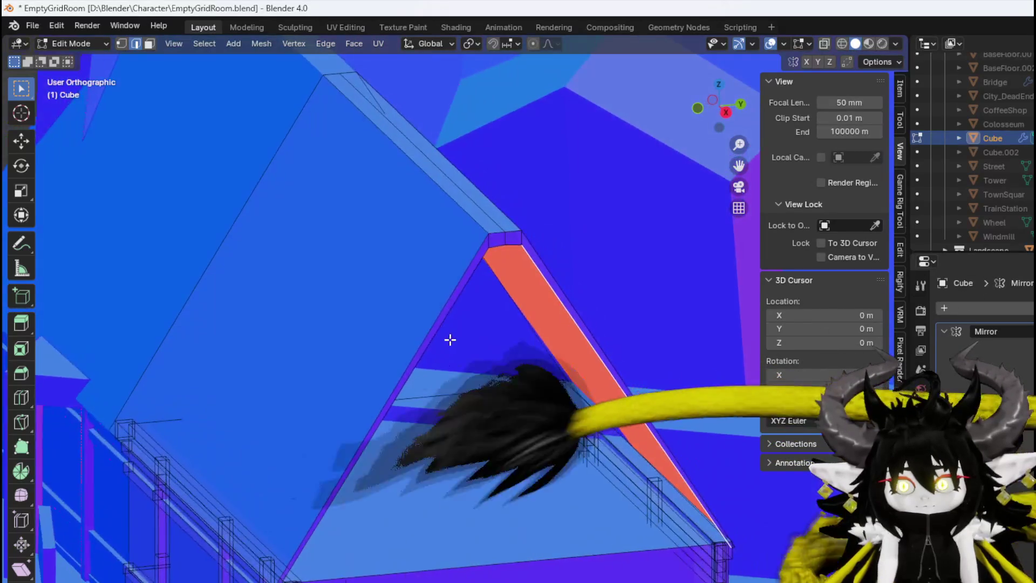
Extrude the left rafter's slanted edge in place, cancelling the offset
{"action": "scroll", "coordinate": [323, 296], "scroll_direction": "up", "scroll_amount": 3}
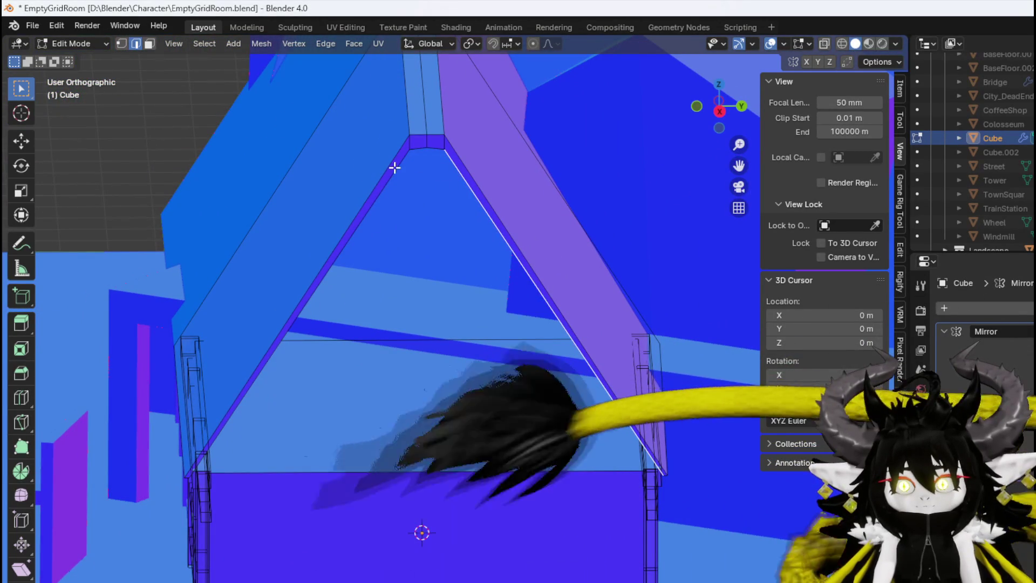
{"action": "left_click", "coordinate": [397, 169]}
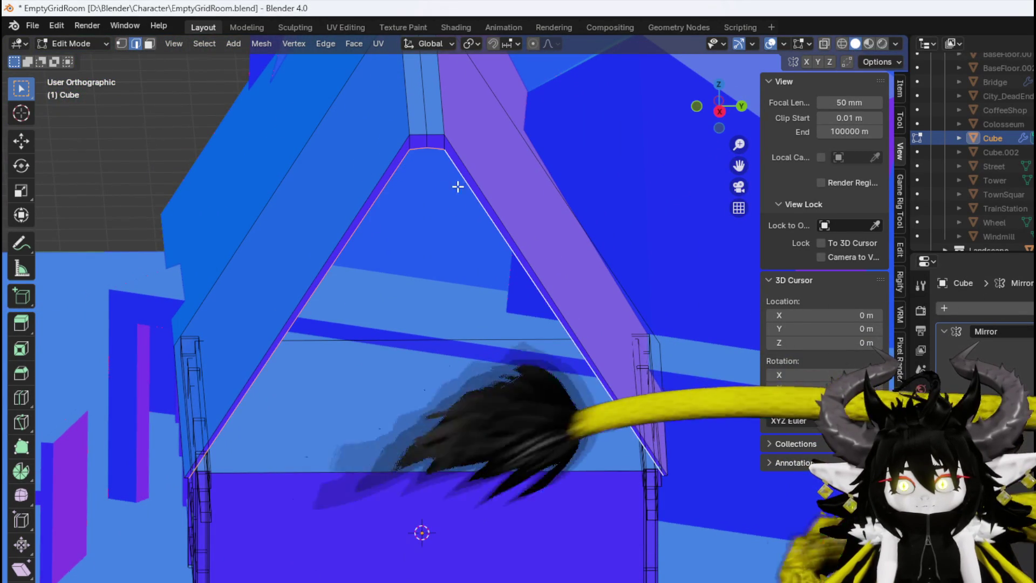
{"action": "scroll", "coordinate": [446, 372], "scroll_direction": "down", "scroll_amount": 3}
{"action": "scroll", "coordinate": [422, 384], "scroll_direction": "up", "scroll_amount": 4}
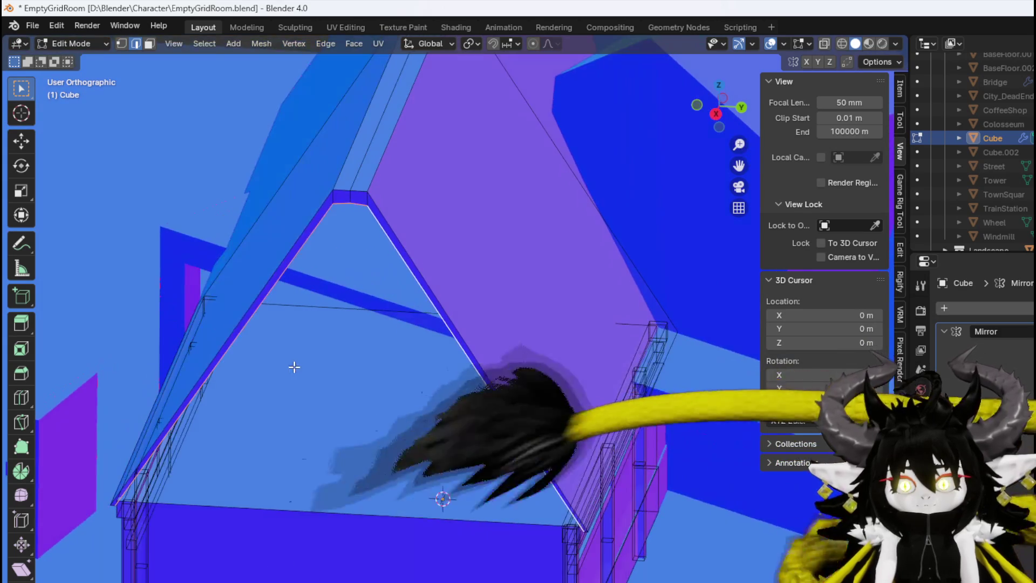
{"action": "key", "text": "g"}
{"action": "key", "text": "y"}
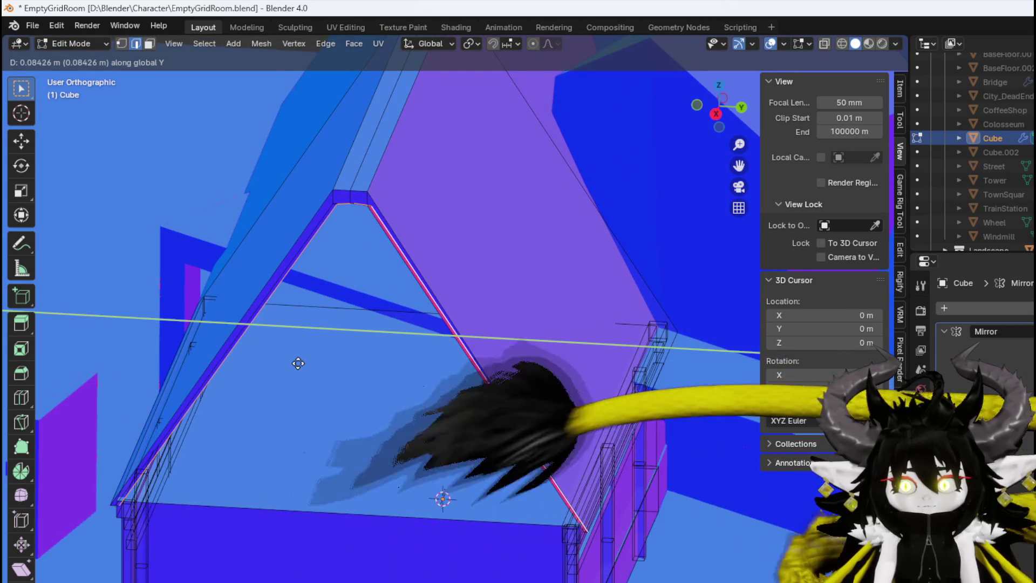
{"action": "right_click", "coordinate": [298, 364]}
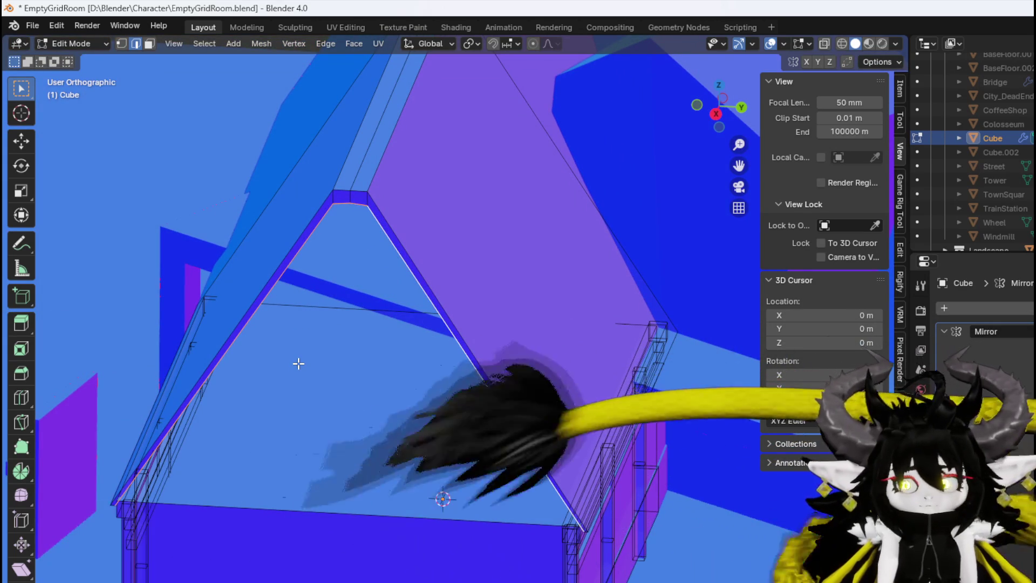
Move the extruded edge -1.4831 m along X to form the sloped strip
{"action": "key", "text": "g"}
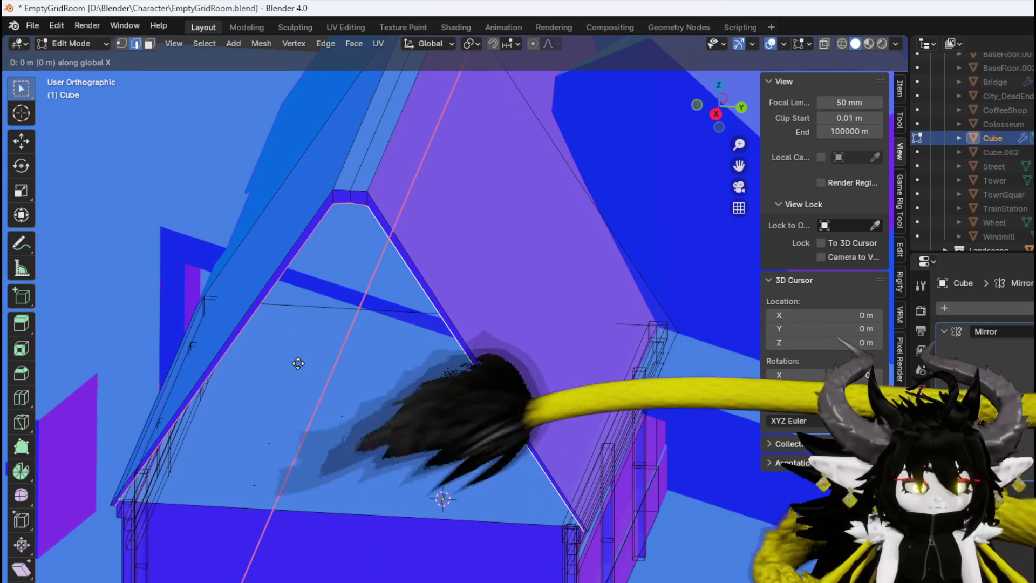
{"action": "right_click", "coordinate": [298, 363]}
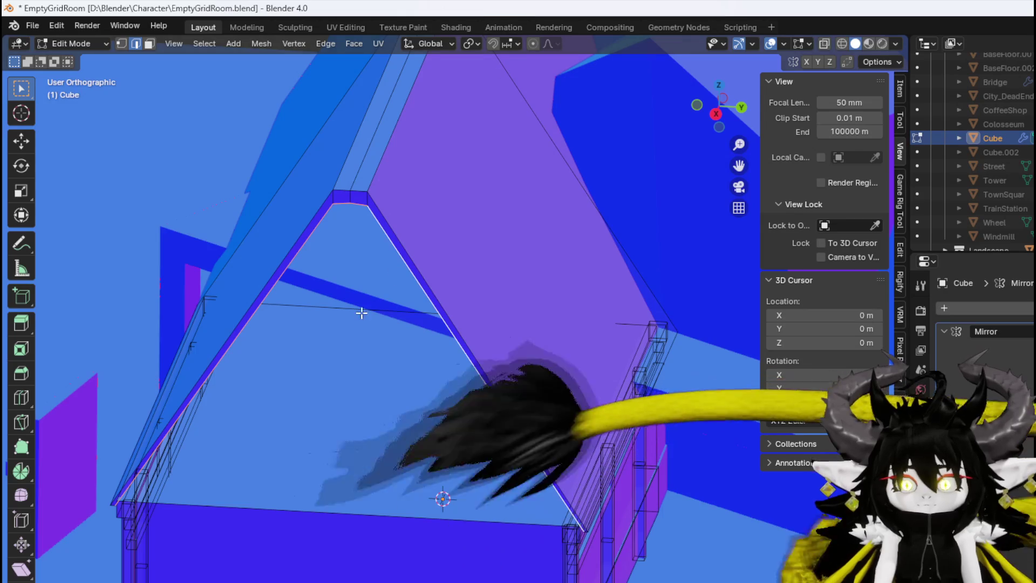
{"action": "left_click_drag", "start_coordinate": [363, 318], "coordinate": [347, 275]}
{"action": "key", "text": "g"}
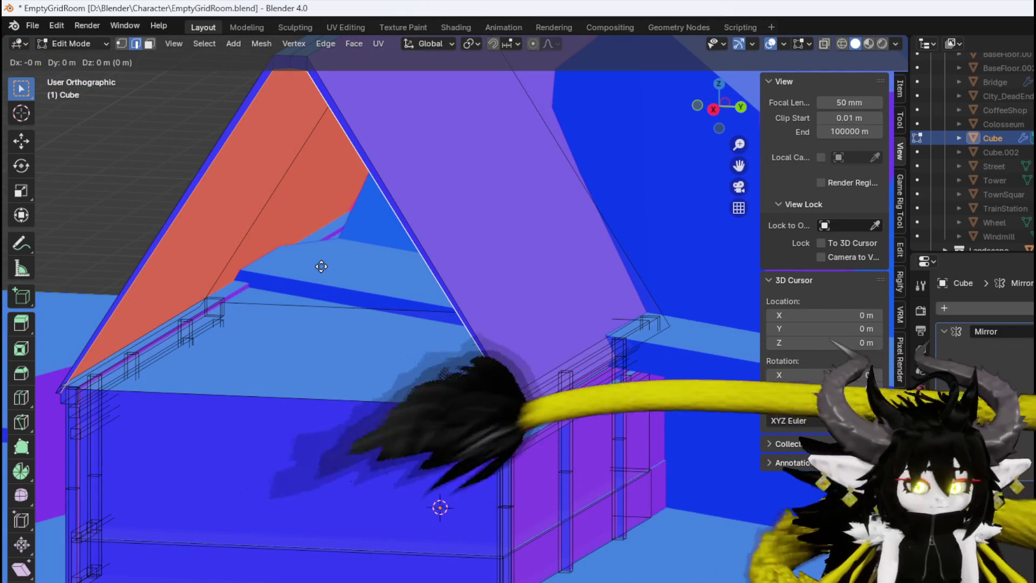
{"action": "key", "text": "x"}
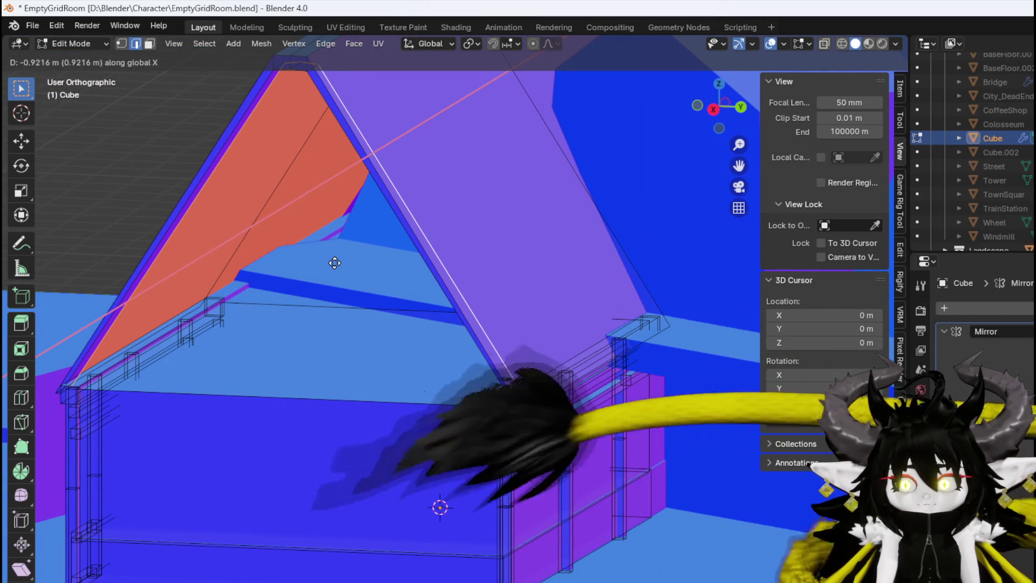
{"action": "left_click", "coordinate": [342, 260]}
{"action": "mouse_move", "coordinate": [343, 260]}
{"action": "left_mouse_down"}
{"action": "mouse_move", "coordinate": [439, 296]}
{"action": "mouse_move", "coordinate": [381, 282]}
{"action": "mouse_move", "coordinate": [462, 331]}
{"action": "mouse_move", "coordinate": [384, 242]}
{"action": "mouse_move", "coordinate": [423, 282]}
{"action": "mouse_move", "coordinate": [389, 308]}
{"action": "mouse_move", "coordinate": [424, 271]}
{"action": "mouse_move", "coordinate": [265, 326]}
{"action": "left_mouse_up"}
{"action": "left_click_drag", "start_coordinate": [146, 377], "coordinate": [248, 275]}
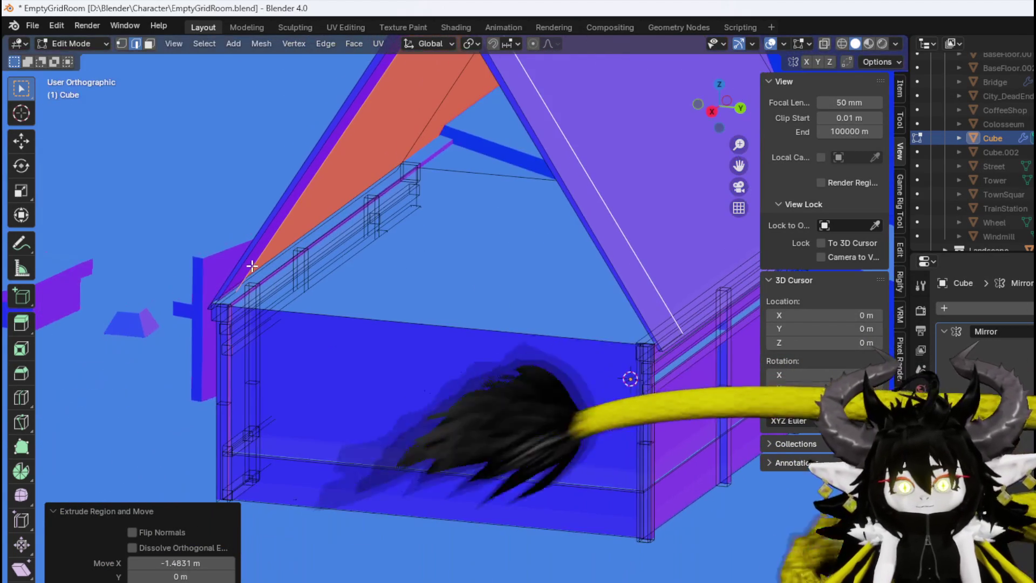
Switch to vertex select and zoom in on the roof apex, viewed from slightly below
{"action": "key", "text": "1"}
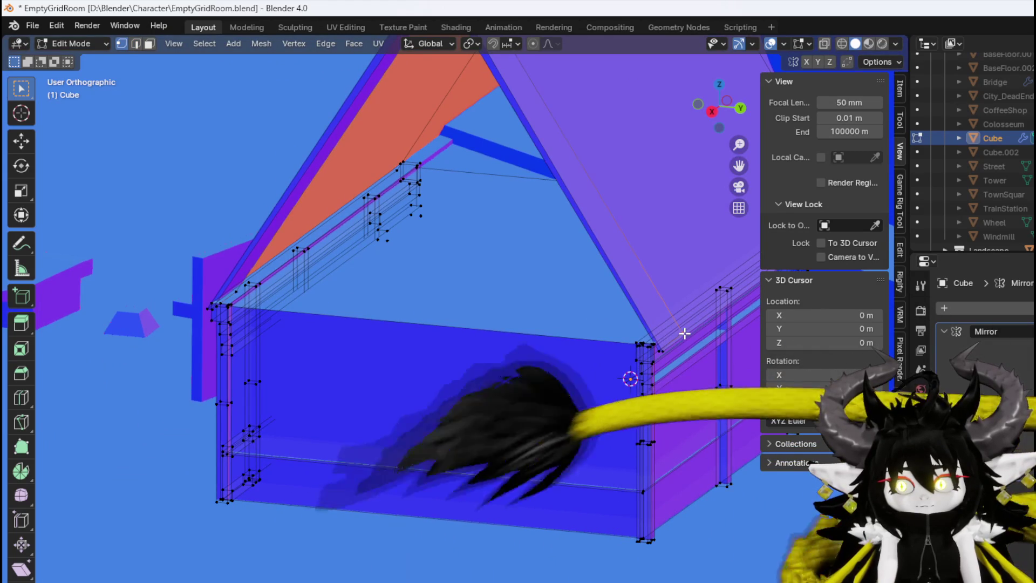
{"action": "scroll", "coordinate": [200, 286], "scroll_direction": "up", "scroll_amount": 2}
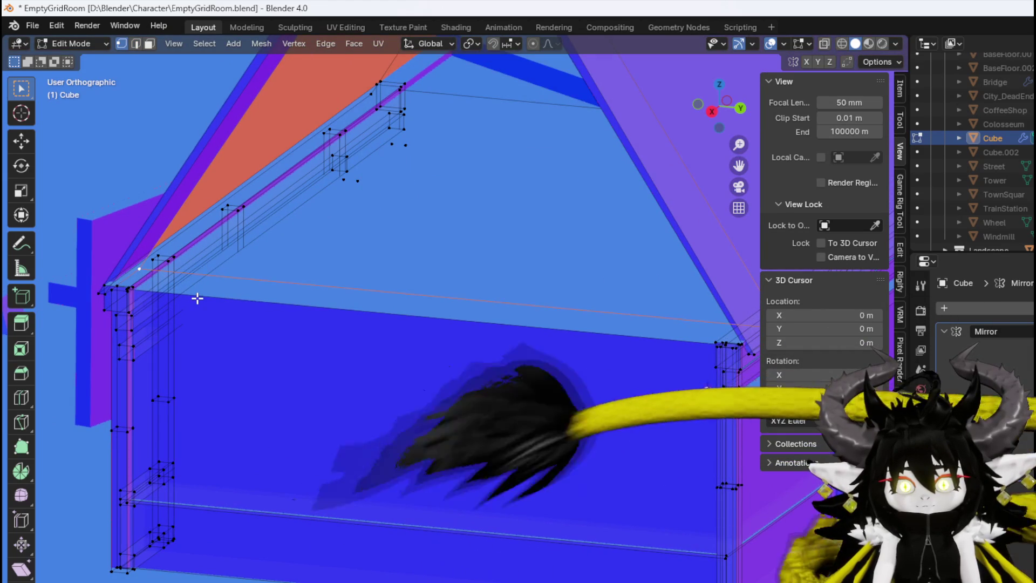
{"action": "scroll", "coordinate": [338, 280], "scroll_direction": "down", "scroll_amount": 2}
{"action": "mouse_move", "coordinate": [377, 294]}
{"action": "left_mouse_down"}
{"action": "mouse_move", "coordinate": [426, 269]}
{"action": "mouse_move", "coordinate": [384, 359]}
{"action": "mouse_move", "coordinate": [396, 331]}
{"action": "left_mouse_up"}
{"action": "scroll", "coordinate": [384, 359], "scroll_direction": "up", "scroll_amount": 2}
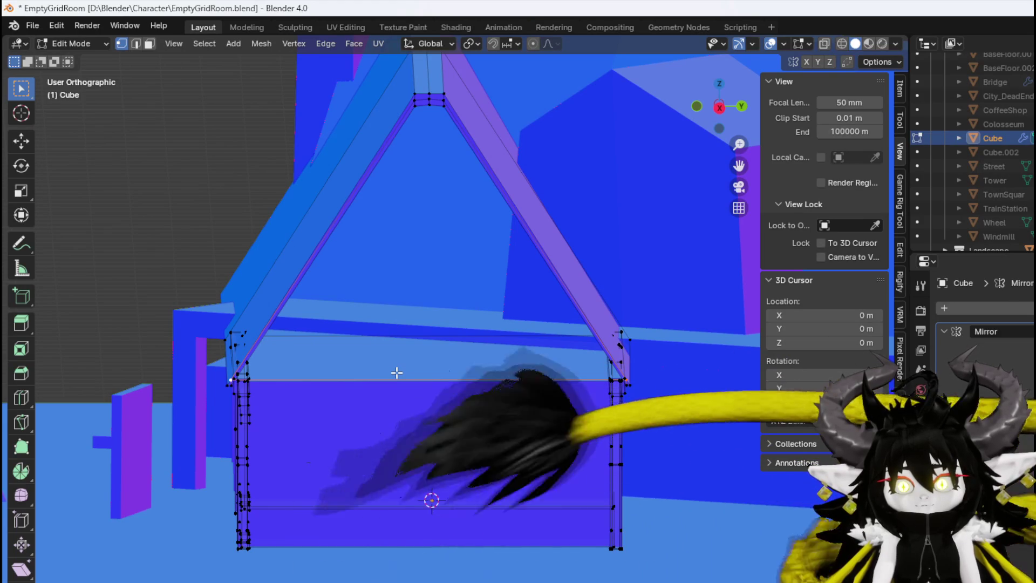
{"action": "scroll", "coordinate": [390, 340], "scroll_direction": "up", "scroll_amount": 3}
{"action": "mouse_move", "coordinate": [391, 300]}
{"action": "left_mouse_down"}
{"action": "mouse_move", "coordinate": [391, 323]}
{"action": "mouse_move", "coordinate": [380, 268]}
{"action": "mouse_move", "coordinate": [335, 375]}
{"action": "left_mouse_up"}
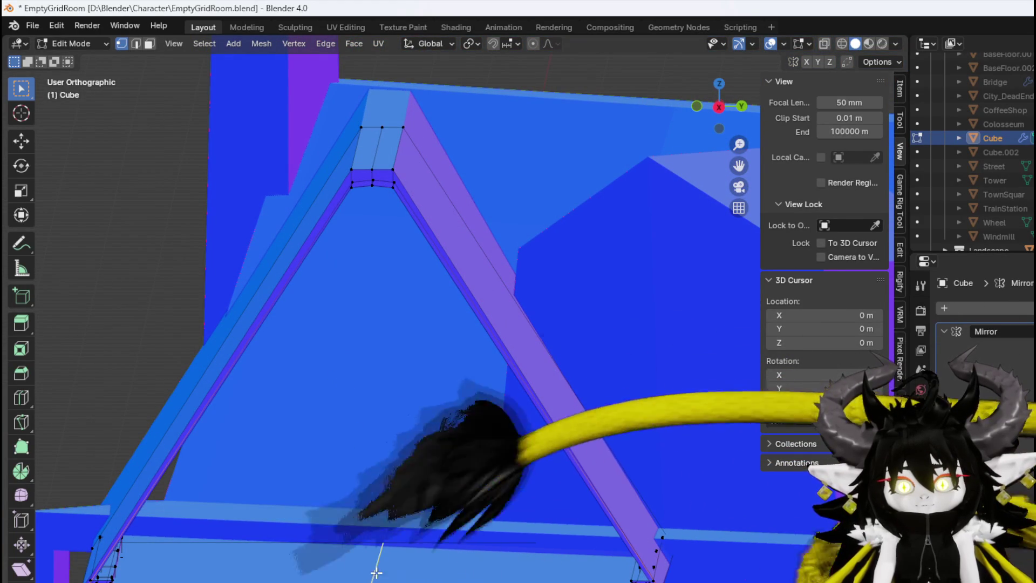
{"action": "mouse_move", "coordinate": [360, 527]}
{"action": "left_mouse_down"}
{"action": "mouse_move", "coordinate": [335, 539]}
{"action": "mouse_move", "coordinate": [394, 476]}
{"action": "left_mouse_up"}
{"action": "left_click", "coordinate": [394, 476]}
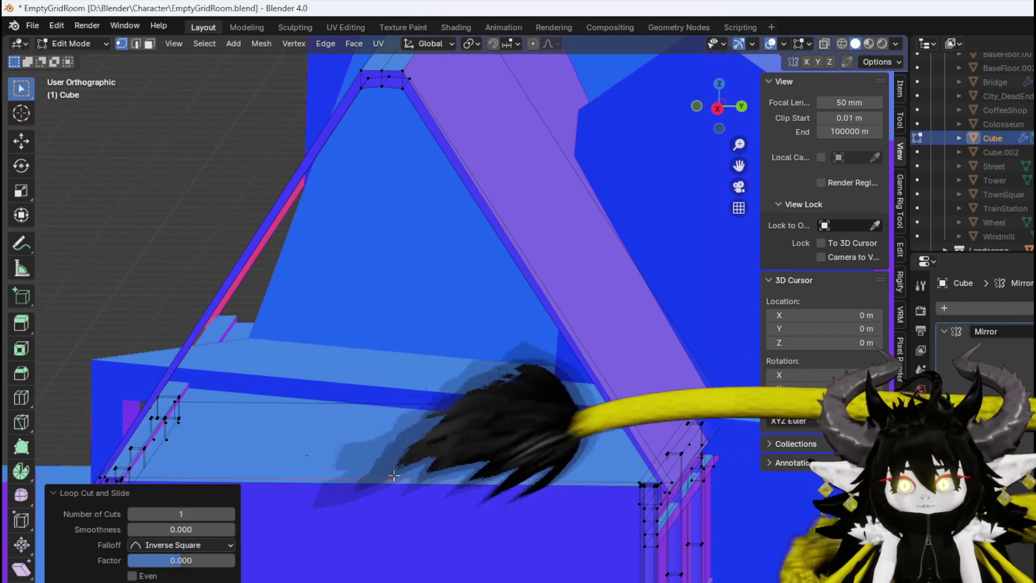
Loop cut the gable and scale the new edges along Y to 0.152
{"action": "left_click", "coordinate": [388, 77]}
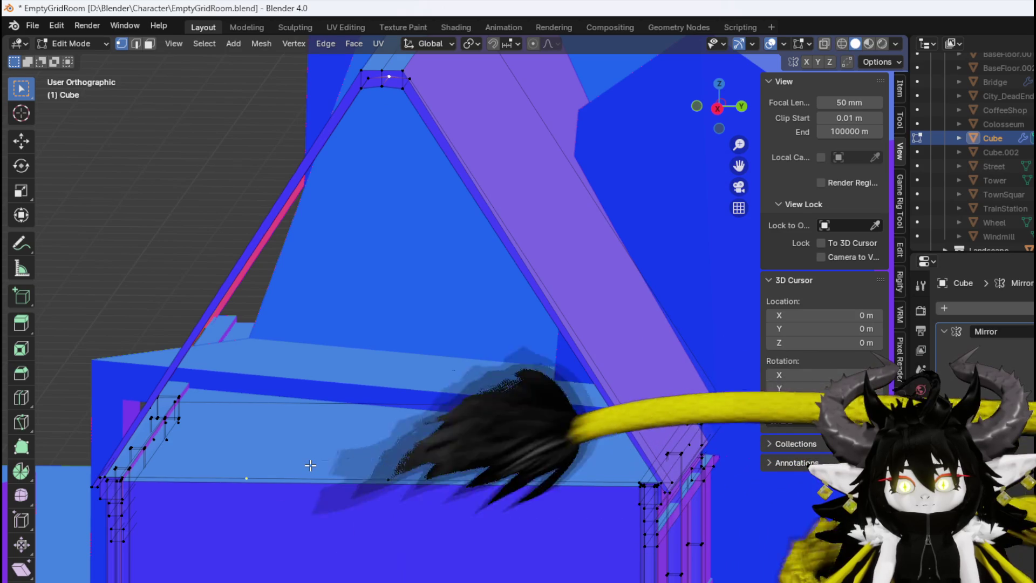
{"action": "left_click", "coordinate": [310, 465]}
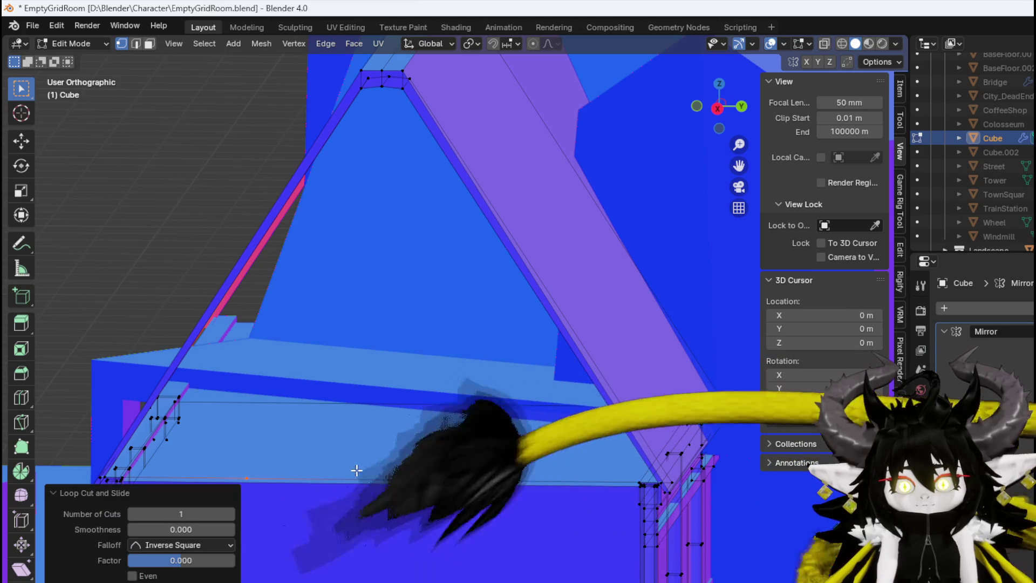
{"action": "key", "text": "ctrl+z"}
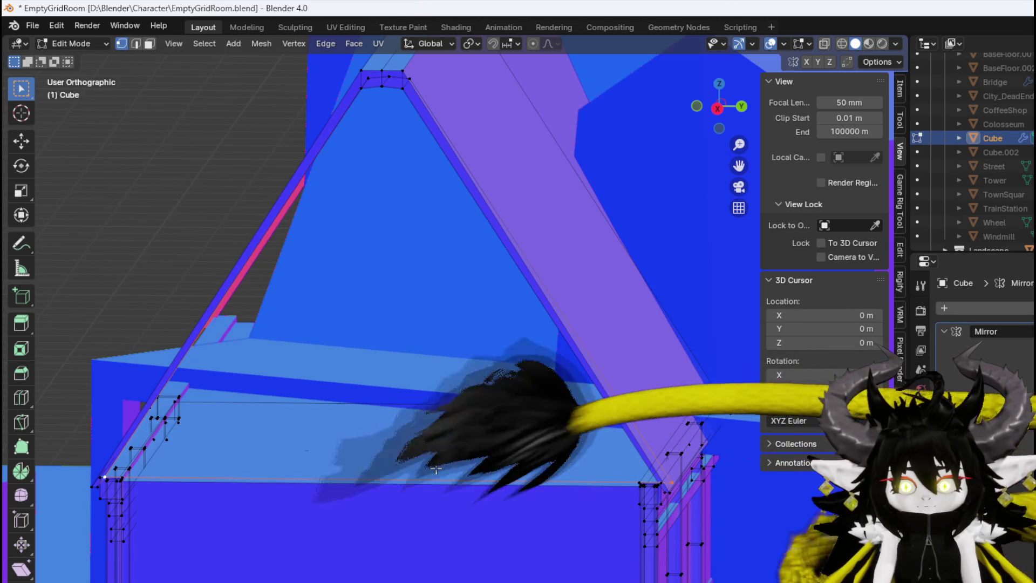
{"action": "right_click", "coordinate": [391, 468]}
{"action": "right_click", "coordinate": [391, 468]}
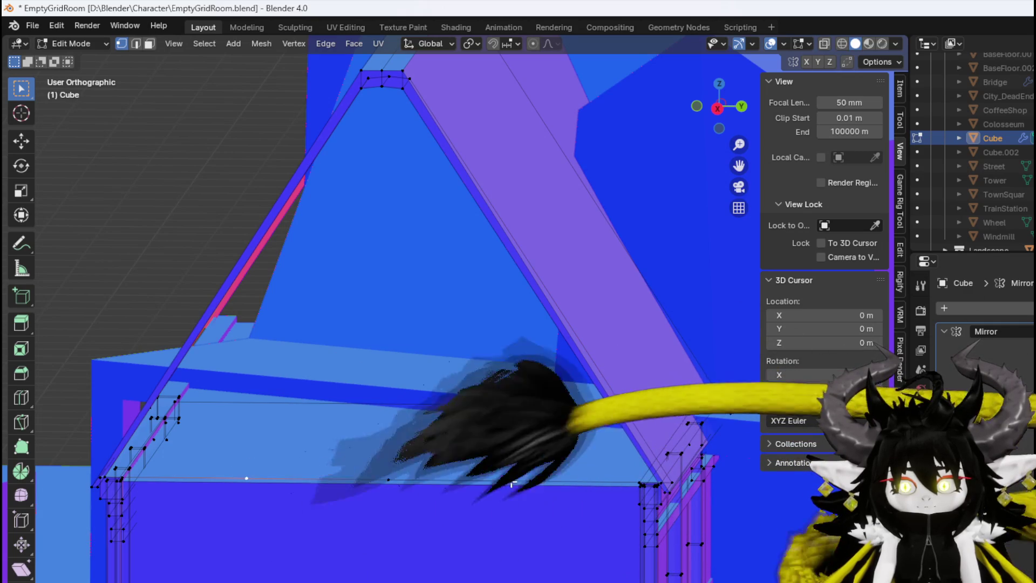
{"action": "key", "text": "s"}
{"action": "key", "text": "y"}
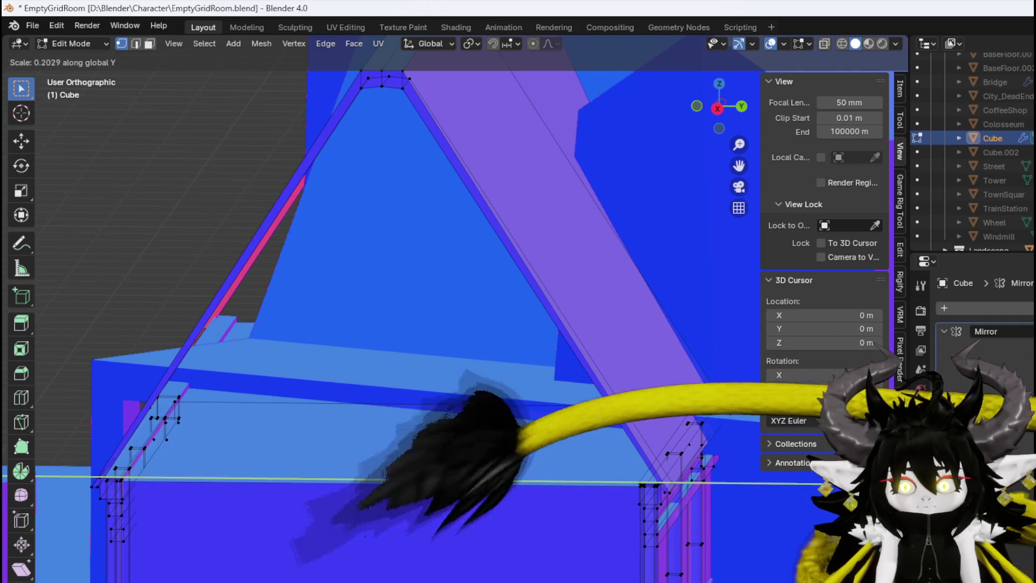
{"action": "left_click", "coordinate": [421, 477]}
Select the new strip's vertices at the roof peak and on the tie beam
{"action": "left_click", "coordinate": [392, 478]}
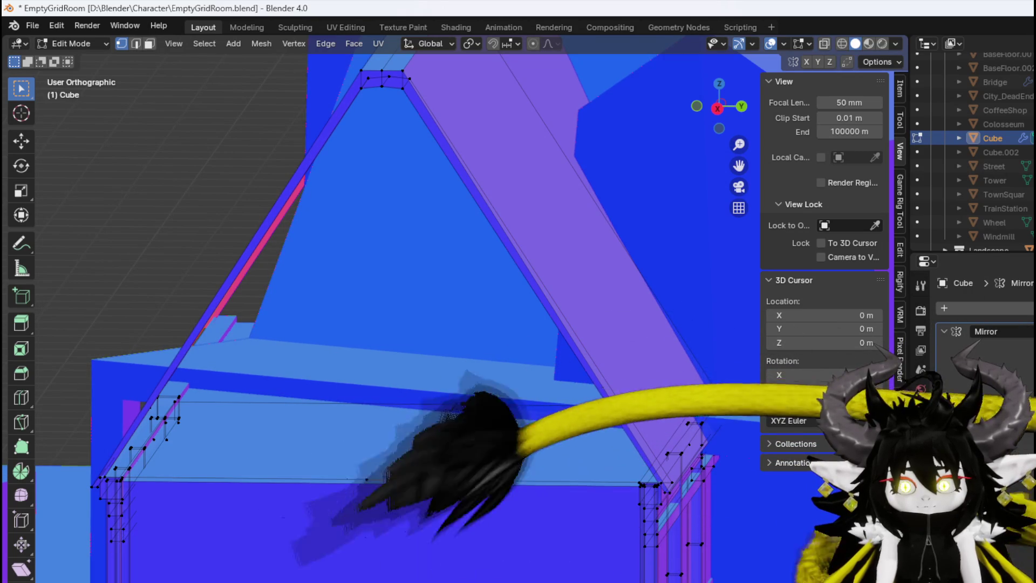
{"action": "left_click", "coordinate": [416, 76]}
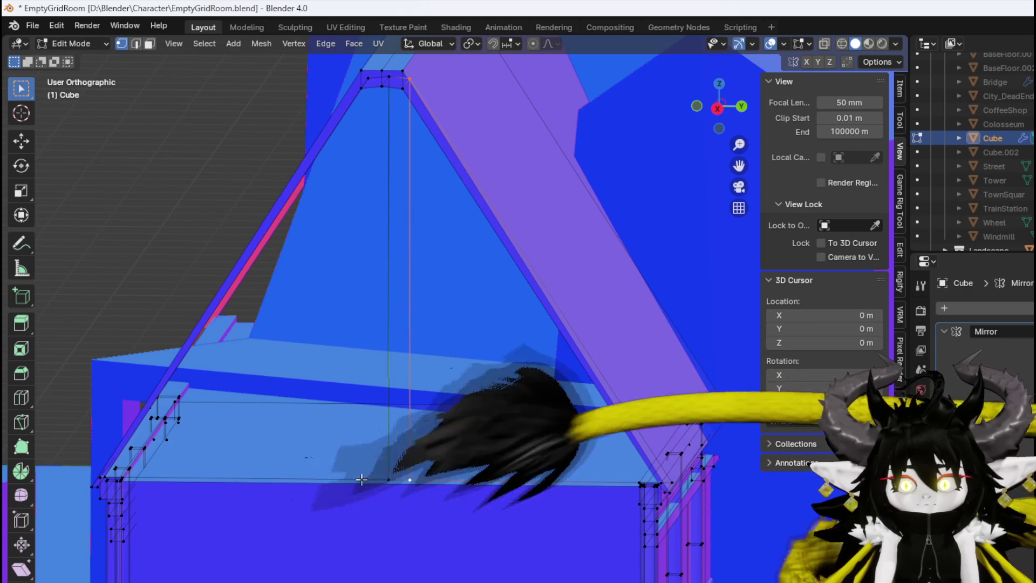
{"action": "left_click", "coordinate": [361, 479]}
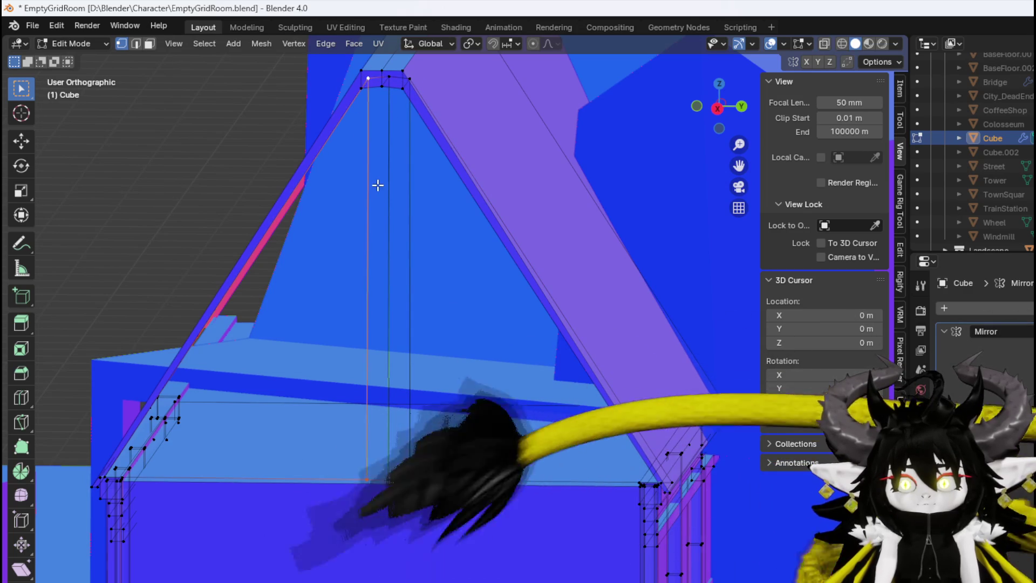
Fill the narrow central post strip, its neighbouring strip and the left triangle with faces
{"action": "key", "text": "2"}
{"action": "key", "text": "f"}
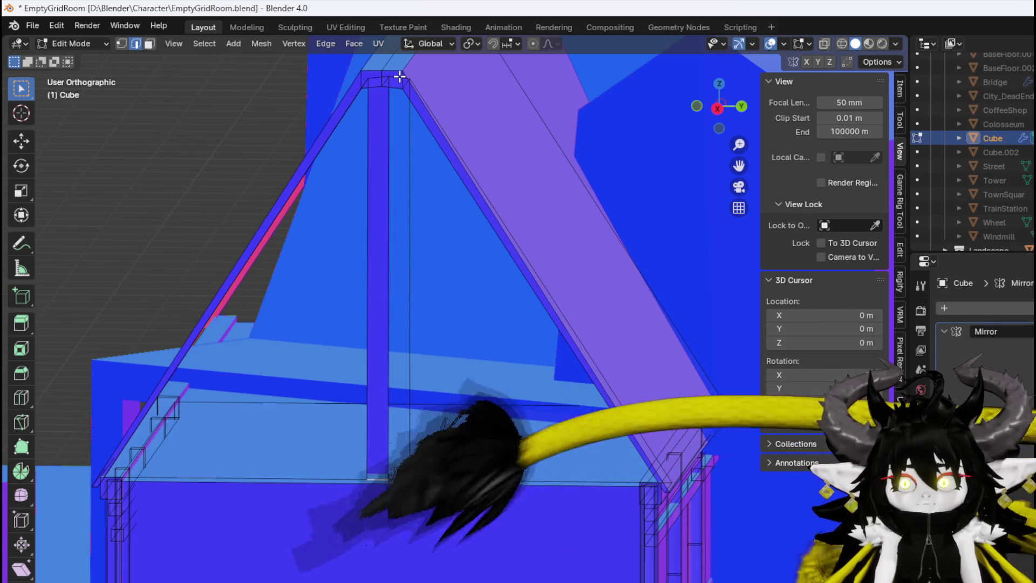
{"action": "key", "text": "f"}
{"action": "key", "text": "f"}
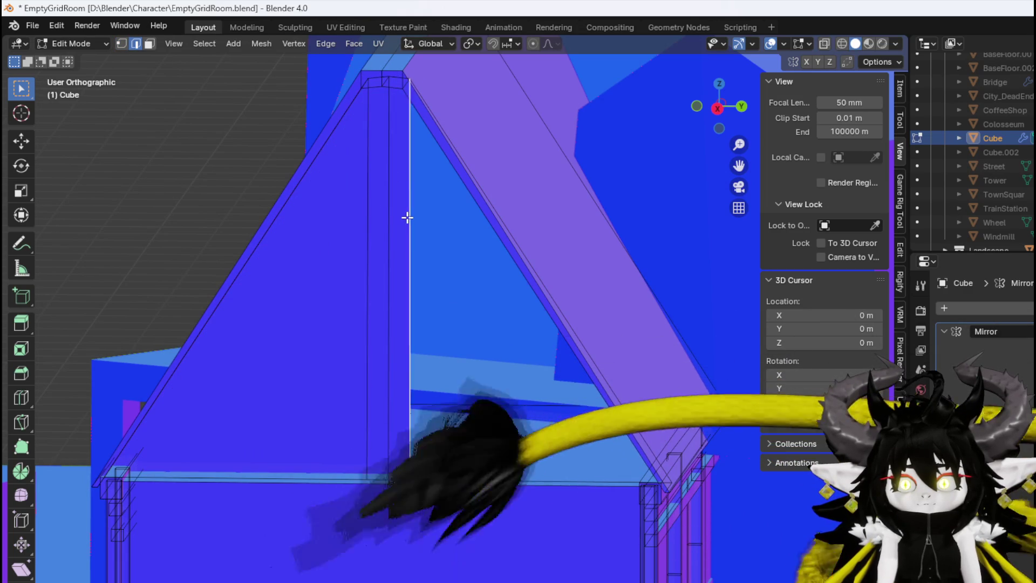
{"action": "key", "text": "f"}
Box-select the end gable section's vertices in the straight front view
{"action": "scroll", "coordinate": [407, 217], "scroll_direction": "down", "scroll_amount": 3}
{"action": "mouse_move", "coordinate": [407, 217]}
{"action": "left_mouse_down"}
{"action": "mouse_move", "coordinate": [538, 243]}
{"action": "mouse_move", "coordinate": [463, 303]}
{"action": "mouse_move", "coordinate": [295, 281]}
{"action": "left_mouse_up"}
{"action": "key", "text": "KP_3"}
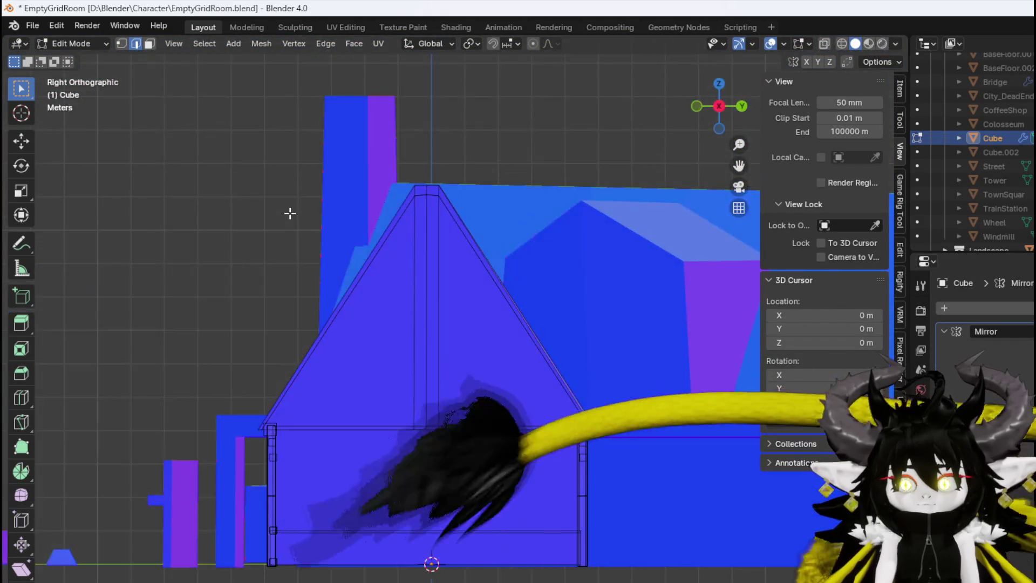
{"action": "key", "text": "KP_1"}
{"action": "scroll", "coordinate": [464, 223], "scroll_direction": "right", "scroll_amount": 3}
{"action": "left_click_drag", "start_coordinate": [381, 151], "coordinate": [510, 229]}
{"action": "scroll", "coordinate": [431, 302], "scroll_direction": "down", "scroll_amount": 4}
{"action": "scroll", "coordinate": [410, 296], "scroll_direction": "up", "scroll_amount": 3}
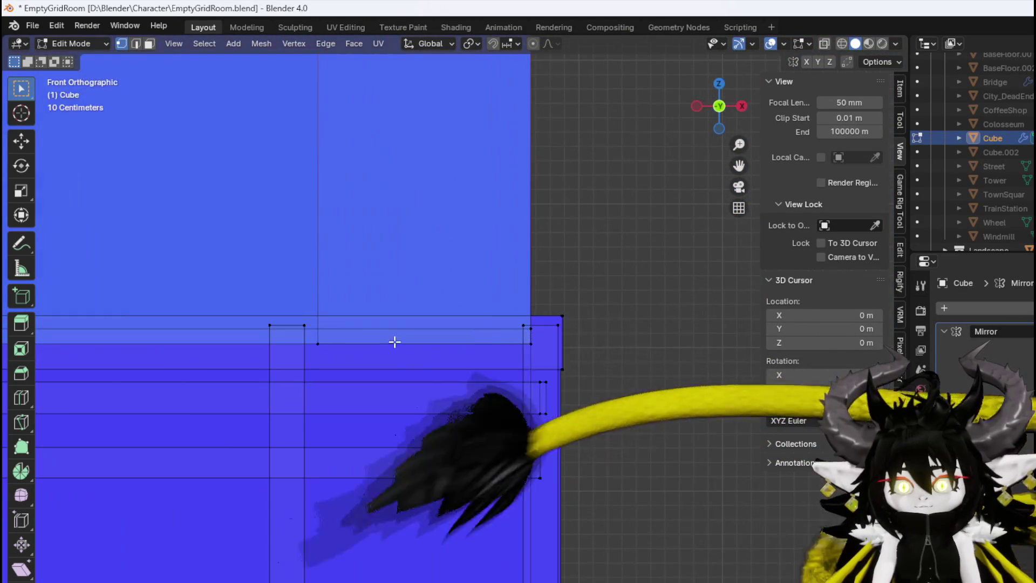
{"action": "mouse_move", "coordinate": [335, 356]}
{"action": "left_mouse_down"}
{"action": "mouse_move", "coordinate": [546, 338]}
{"action": "mouse_move", "coordinate": [433, 349]}
{"action": "mouse_move", "coordinate": [490, 355]}
{"action": "left_mouse_up"}
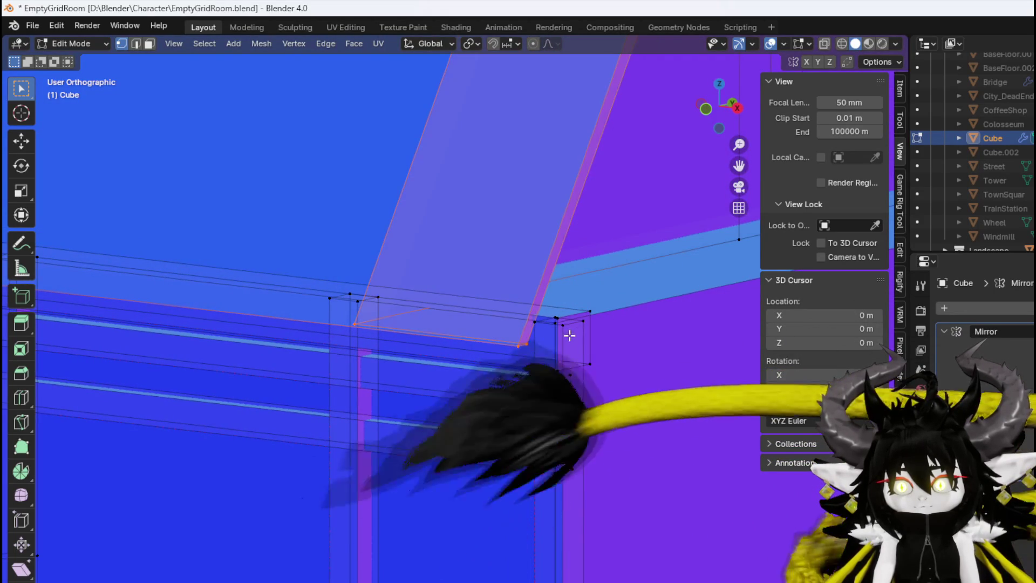
{"action": "left_click_drag", "start_coordinate": [562, 335], "coordinate": [321, 379]}
{"action": "mouse_move", "coordinate": [463, 285]}
{"action": "left_mouse_down"}
{"action": "mouse_move", "coordinate": [606, 237]}
{"action": "mouse_move", "coordinate": [289, 346]}
{"action": "mouse_move", "coordinate": [576, 298]}
{"action": "mouse_move", "coordinate": [474, 317]}
{"action": "mouse_move", "coordinate": [609, 314]}
{"action": "left_mouse_up"}
{"action": "mouse_move", "coordinate": [541, 310]}
{"action": "left_mouse_down"}
{"action": "mouse_move", "coordinate": [569, 301]}
{"action": "mouse_move", "coordinate": [507, 310]}
{"action": "mouse_move", "coordinate": [460, 292]}
{"action": "mouse_move", "coordinate": [270, 307]}
{"action": "mouse_move", "coordinate": [217, 348]}
{"action": "mouse_move", "coordinate": [282, 347]}
{"action": "mouse_move", "coordinate": [335, 310]}
{"action": "mouse_move", "coordinate": [317, 297]}
{"action": "mouse_move", "coordinate": [487, 300]}
{"action": "left_mouse_up"}
{"action": "key", "text": "KP_1"}
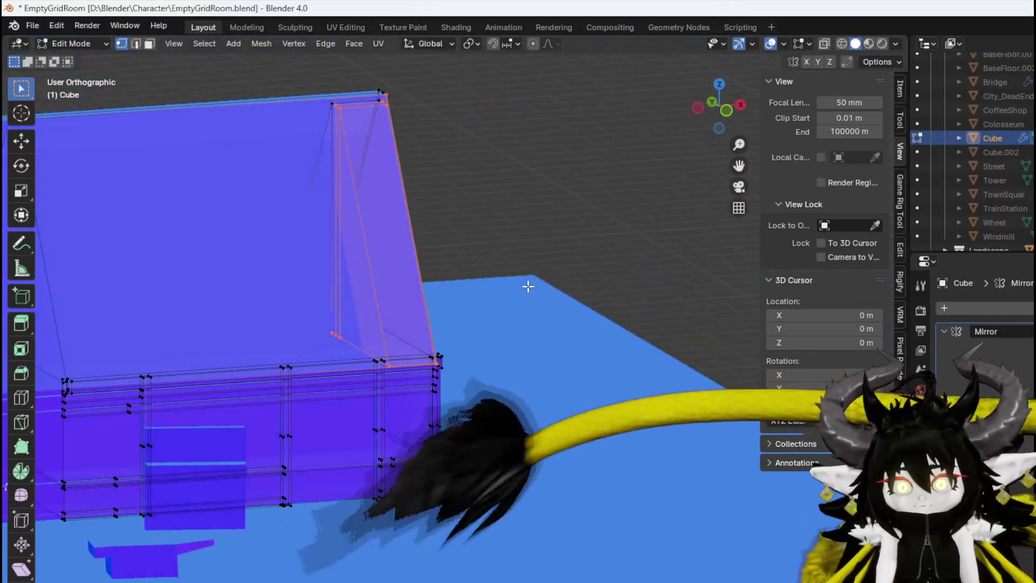
Enable X-Ray to see the framing behind the wall, then begin moving the gable along X
{"action": "key", "text": "g"}
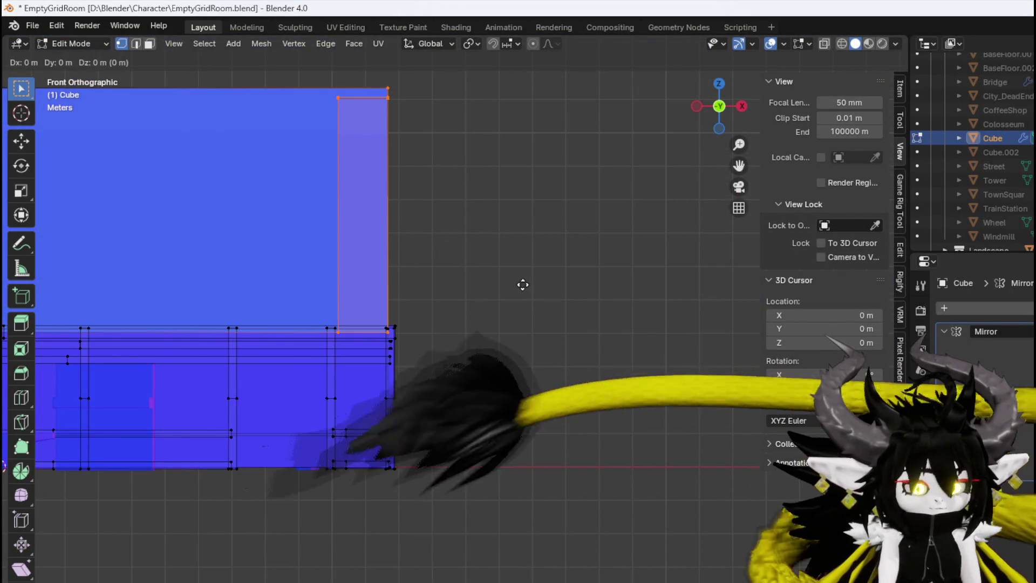
{"action": "key", "text": "x"}
{"action": "key", "text": "Escape"}
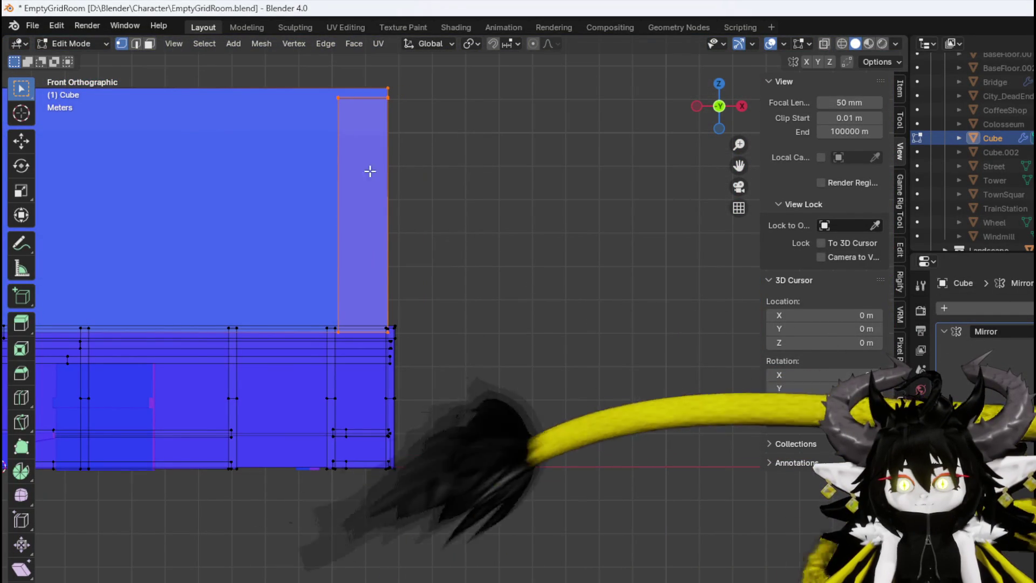
{"action": "left_click", "coordinate": [821, 45]}
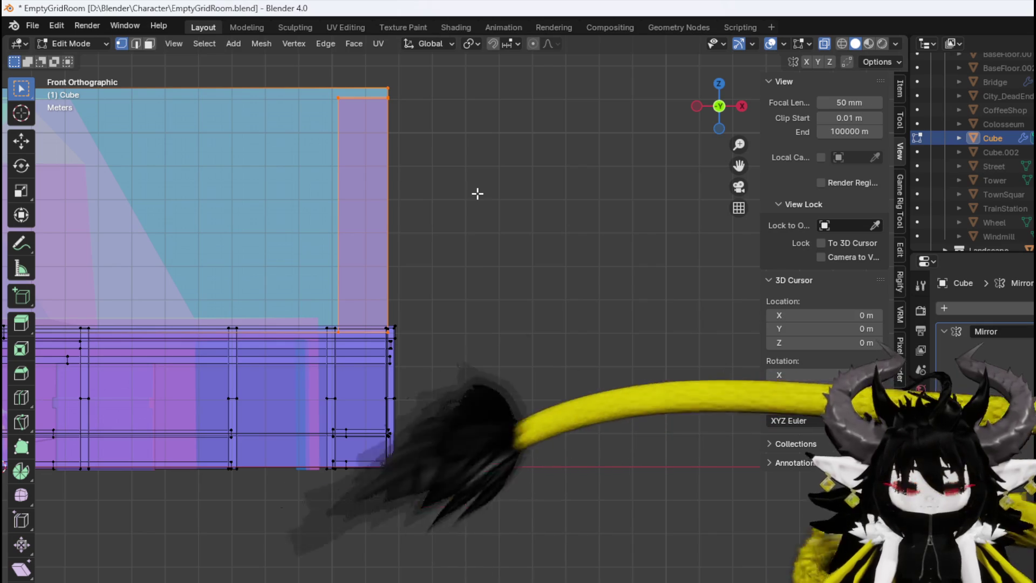
{"action": "key", "text": "g"}
{"action": "key", "text": "x"}
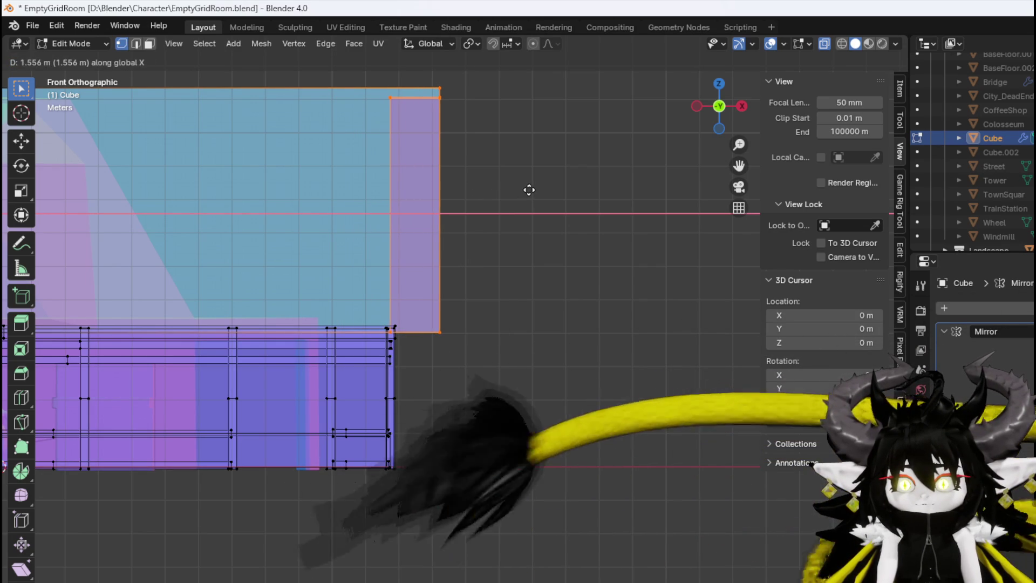
Move the gable section 1.556 m along X, then a further 0.94621 m along X
{"action": "left_click", "coordinate": [528, 190]}
{"action": "mouse_move", "coordinate": [529, 190]}
{"action": "left_mouse_down"}
{"action": "mouse_move", "coordinate": [455, 189]}
{"action": "mouse_move", "coordinate": [238, 224]}
{"action": "mouse_move", "coordinate": [208, 192]}
{"action": "mouse_move", "coordinate": [373, 225]}
{"action": "left_mouse_up"}
{"action": "key", "text": "KP_1"}
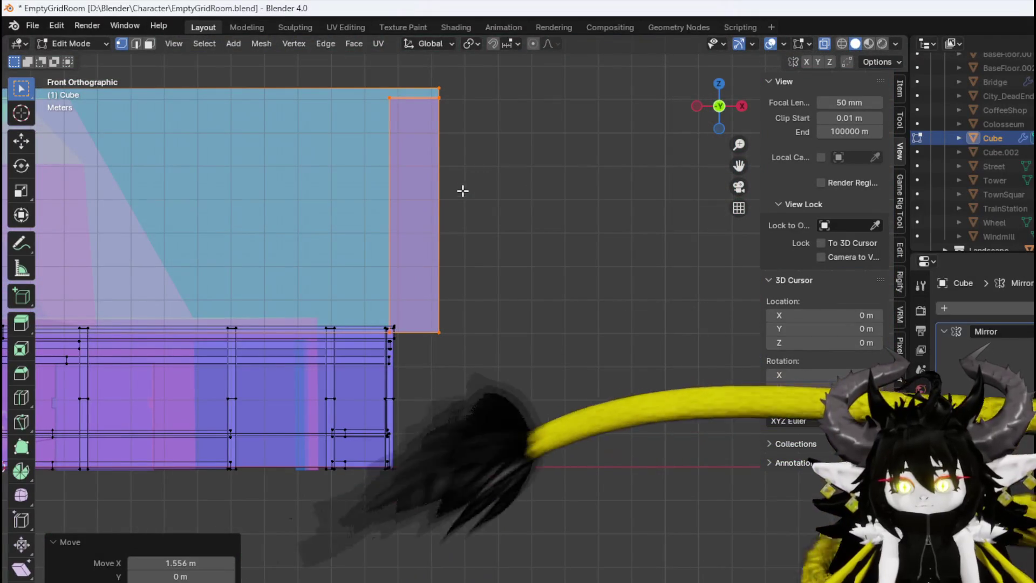
{"action": "key", "text": "g"}
{"action": "key", "text": "y"}
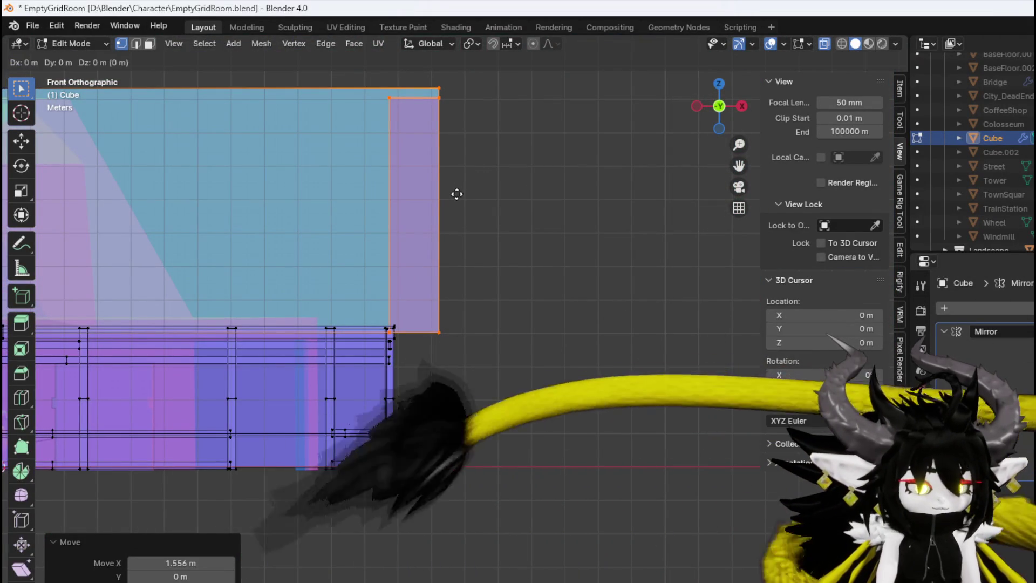
{"action": "key", "text": "x"}
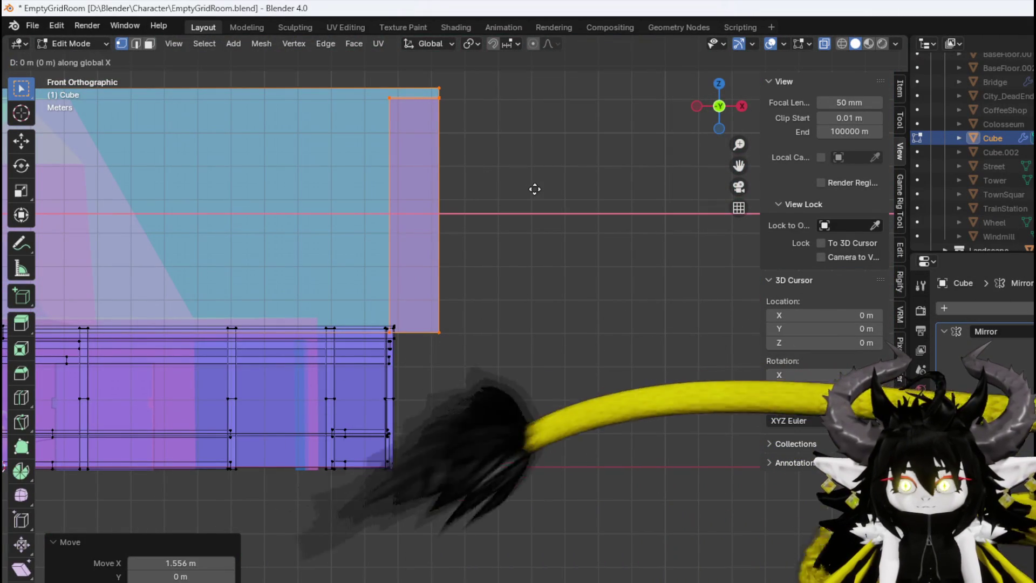
{"action": "left_click", "coordinate": [566, 191]}
{"action": "mouse_move", "coordinate": [522, 191]}
{"action": "left_mouse_down"}
{"action": "mouse_move", "coordinate": [418, 137]}
{"action": "mouse_move", "coordinate": [490, 308]}
{"action": "mouse_move", "coordinate": [370, 328]}
{"action": "mouse_move", "coordinate": [386, 354]}
{"action": "mouse_move", "coordinate": [509, 342]}
{"action": "mouse_move", "coordinate": [537, 331]}
{"action": "mouse_move", "coordinate": [414, 355]}
{"action": "mouse_move", "coordinate": [525, 312]}
{"action": "mouse_move", "coordinate": [543, 320]}
{"action": "mouse_move", "coordinate": [513, 326]}
{"action": "mouse_move", "coordinate": [513, 342]}
{"action": "mouse_move", "coordinate": [475, 346]}
{"action": "mouse_move", "coordinate": [468, 340]}
{"action": "mouse_move", "coordinate": [497, 347]}
{"action": "mouse_move", "coordinate": [414, 311]}
{"action": "mouse_move", "coordinate": [414, 340]}
{"action": "mouse_move", "coordinate": [495, 315]}
{"action": "mouse_move", "coordinate": [426, 351]}
{"action": "mouse_move", "coordinate": [448, 324]}
{"action": "mouse_move", "coordinate": [433, 322]}
{"action": "left_mouse_up"}
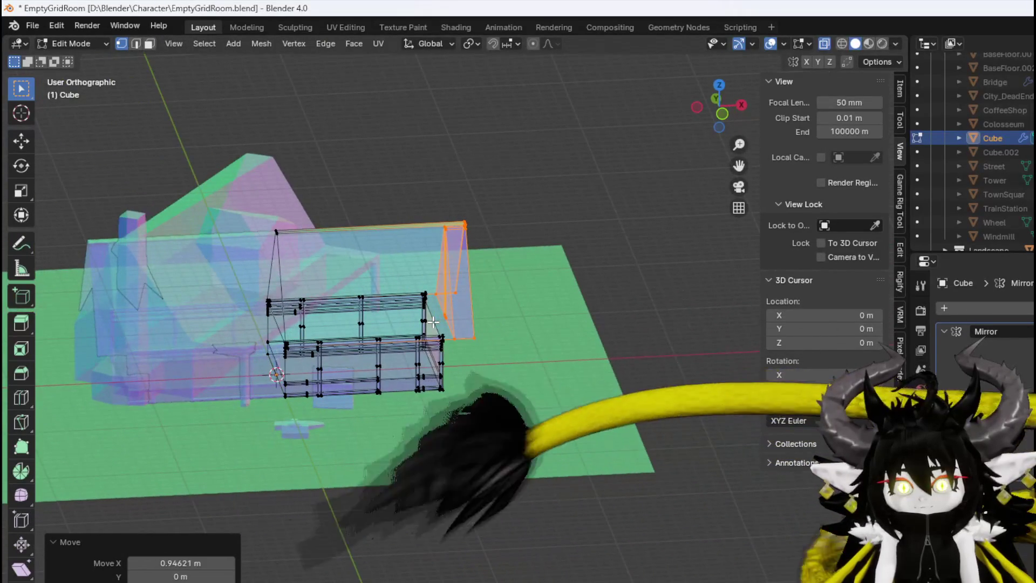
{"action": "scroll", "coordinate": [434, 322], "scroll_direction": "up", "scroll_amount": 8}
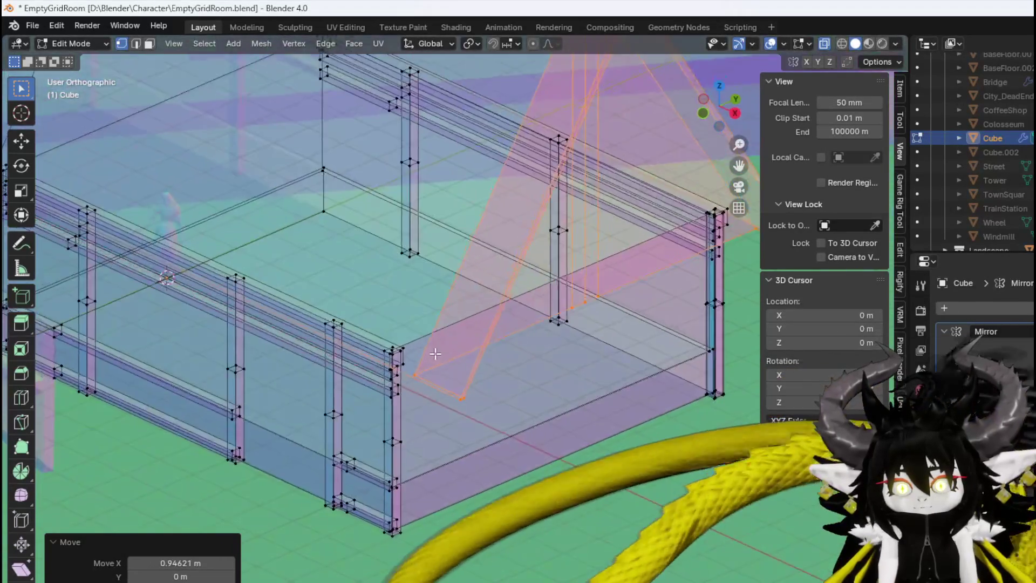
Select a wall-frame edge and its whole connected wall piece
{"action": "scroll", "coordinate": [497, 344], "scroll_direction": "up", "scroll_amount": 5}
{"action": "mouse_move", "coordinate": [500, 393]}
{"action": "left_mouse_down"}
{"action": "mouse_move", "coordinate": [555, 398]}
{"action": "mouse_move", "coordinate": [247, 251]}
{"action": "left_mouse_up"}
{"action": "key", "text": "2"}
{"action": "left_click", "coordinate": [400, 323]}
{"action": "scroll", "coordinate": [399, 322], "scroll_direction": "down", "scroll_amount": 5}
{"action": "scroll", "coordinate": [247, 251], "scroll_direction": "up", "scroll_amount": 6}
{"action": "mouse_move", "coordinate": [393, 328]}
{"action": "left_mouse_down"}
{"action": "mouse_move", "coordinate": [386, 292]}
{"action": "mouse_move", "coordinate": [454, 295]}
{"action": "mouse_move", "coordinate": [439, 289]}
{"action": "mouse_move", "coordinate": [438, 269]}
{"action": "left_mouse_up"}
{"action": "key", "text": "ctrl+l"}
{"action": "key", "text": "1"}
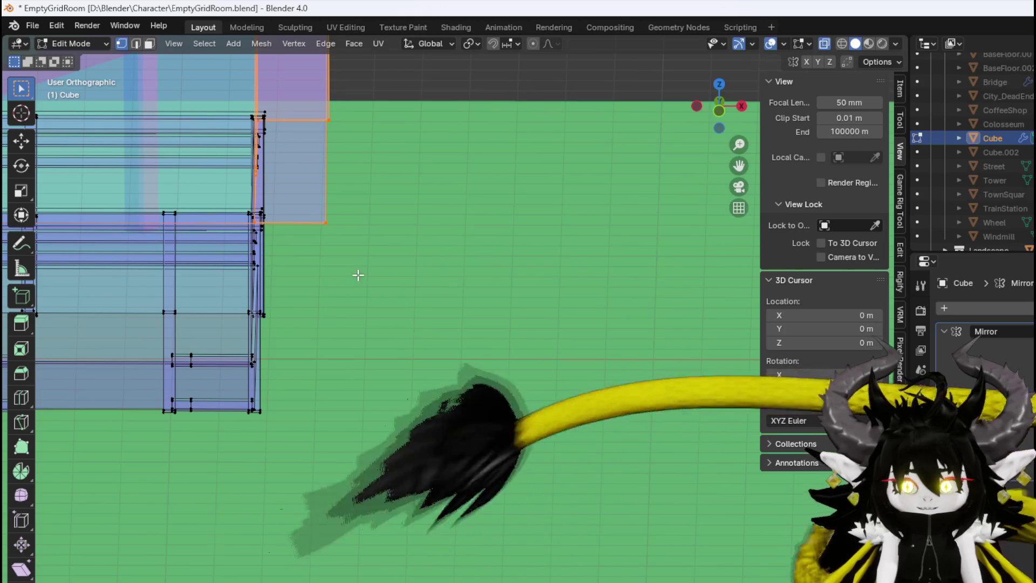
Select one upright post's face and all its linked geometry, viewed from the right side
{"action": "scroll", "coordinate": [240, 245], "scroll_direction": "up", "scroll_amount": 4}
{"action": "key", "text": "3"}
{"action": "left_click", "coordinate": [275, 364]}
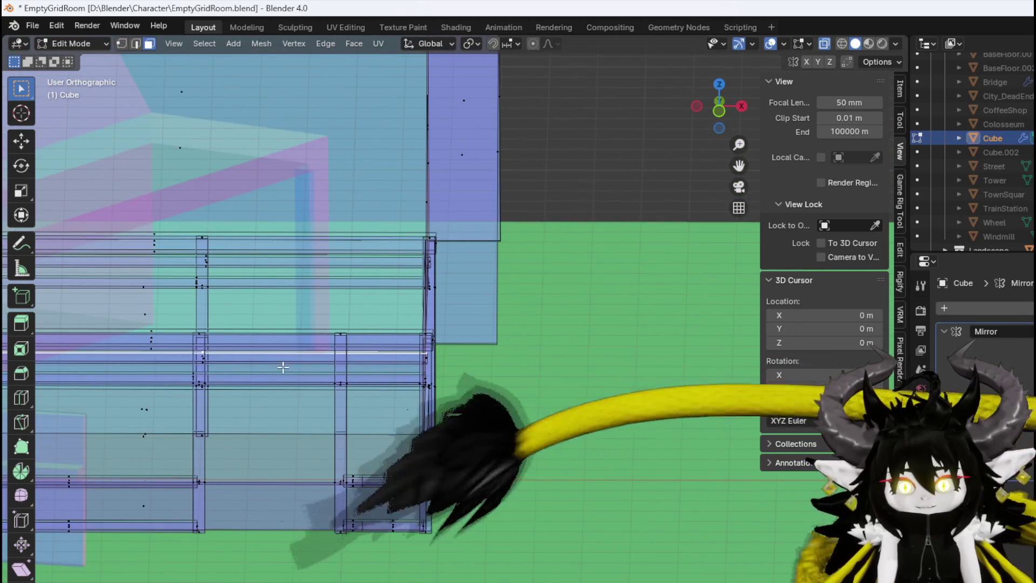
{"action": "left_click", "coordinate": [335, 428]}
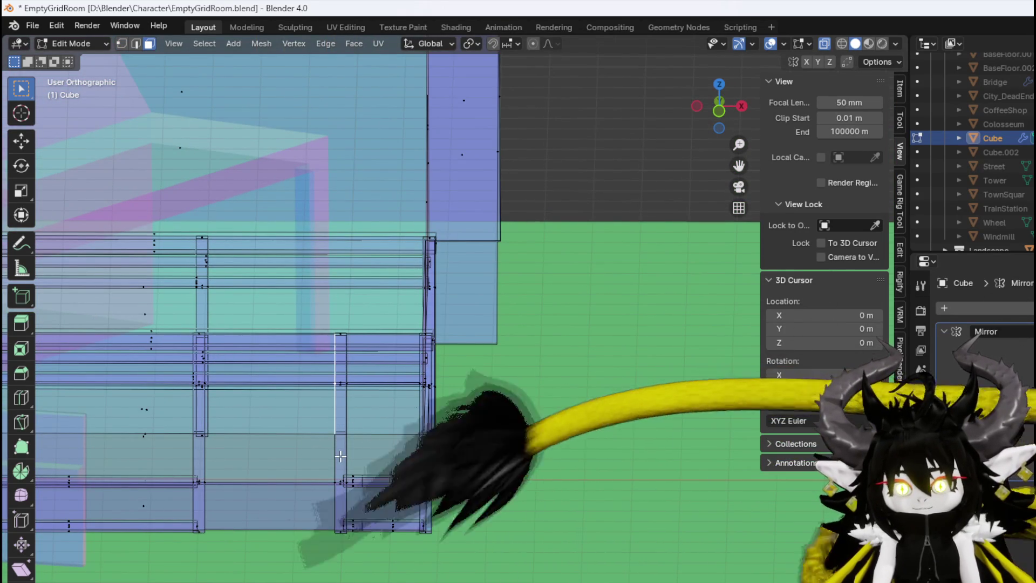
{"action": "key", "text": "ctrl+l"}
{"action": "key", "text": "KP_3"}
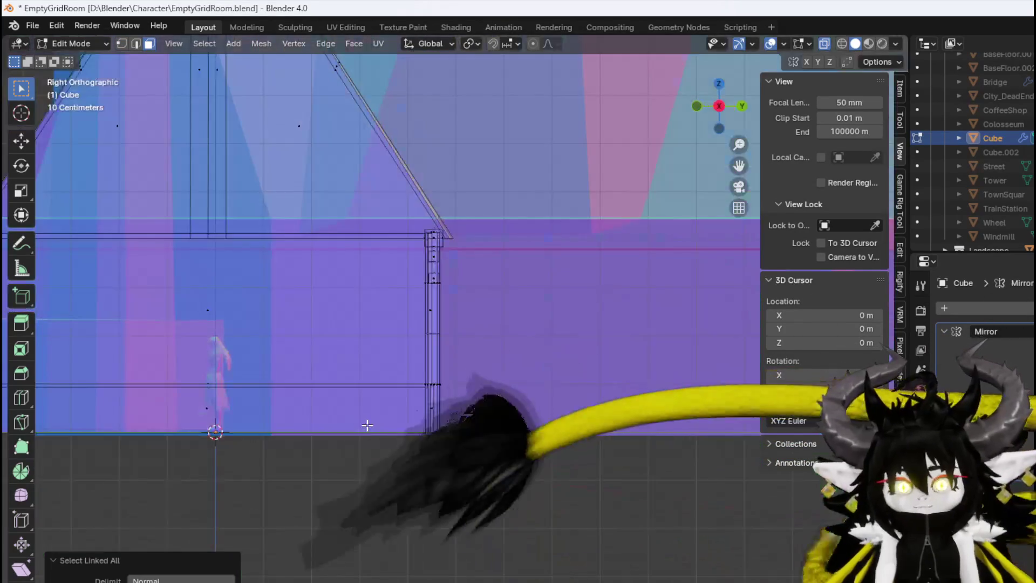
Duplicate the post and lay the copy flat at about -89°
{"action": "scroll", "coordinate": [368, 421], "scroll_direction": "down", "scroll_amount": 1}
{"action": "key", "text": "shift+d"}
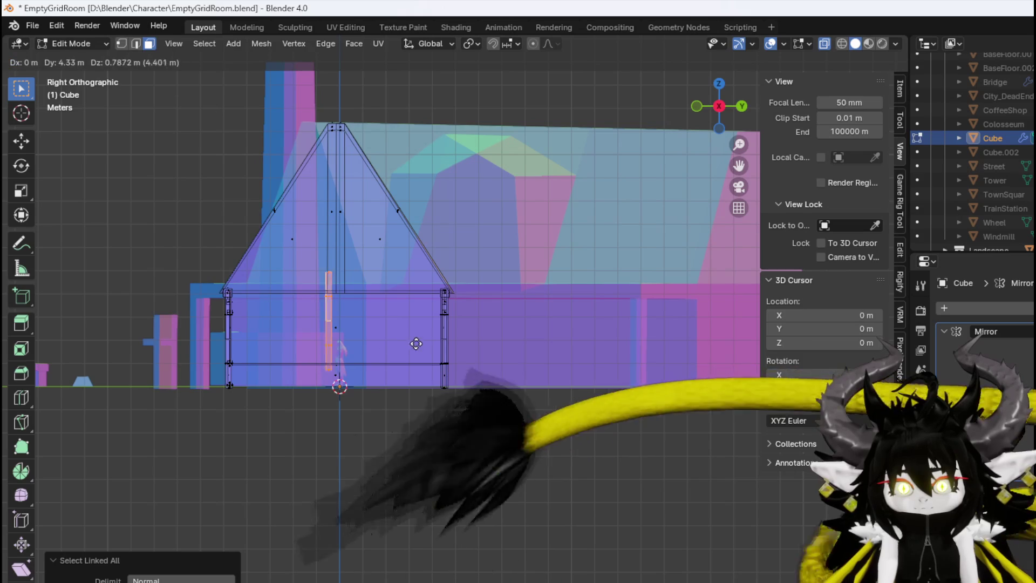
{"action": "left_click", "coordinate": [418, 329]}
{"action": "key", "text": "r"}
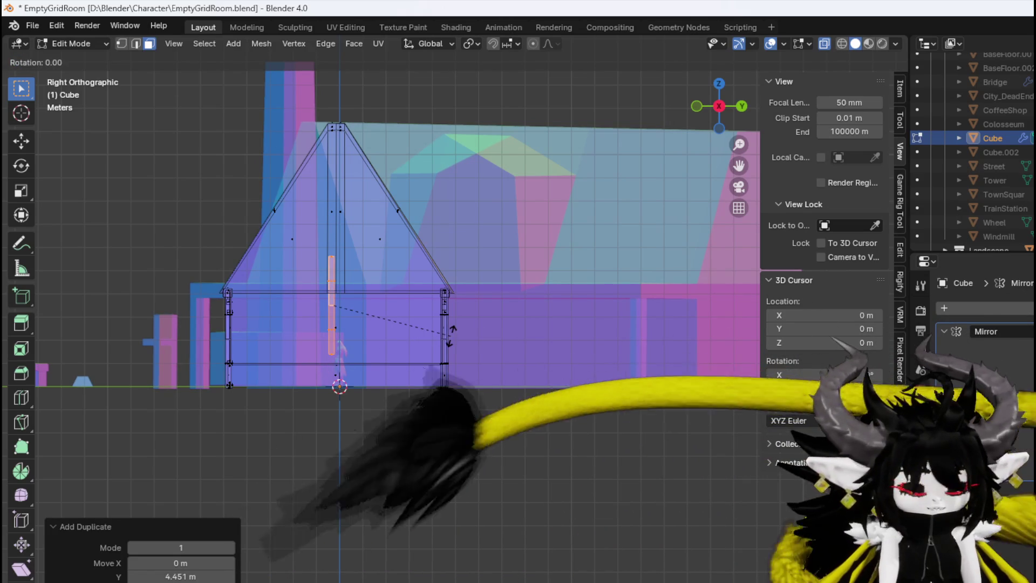
{"action": "key", "text": "x"}
{"action": "key", "text": "Escape"}
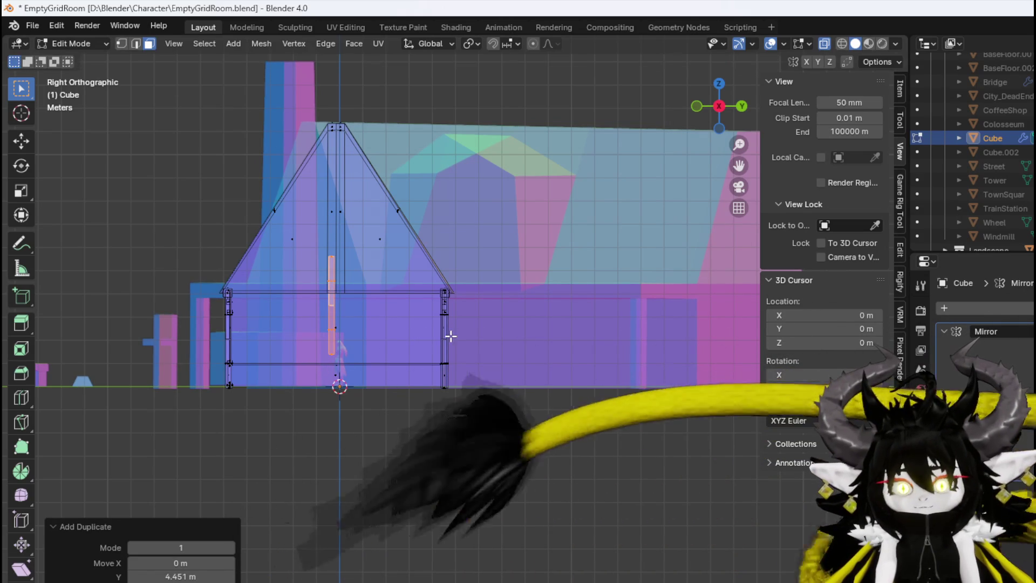
{"action": "key", "text": "r"}
{"action": "key", "text": "y"}
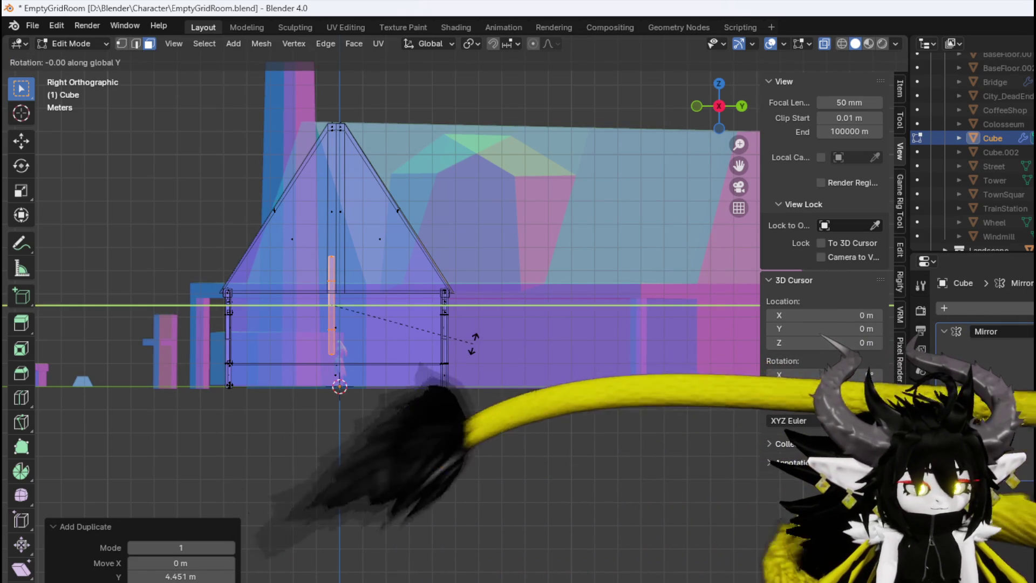
{"action": "key", "text": "Escape"}
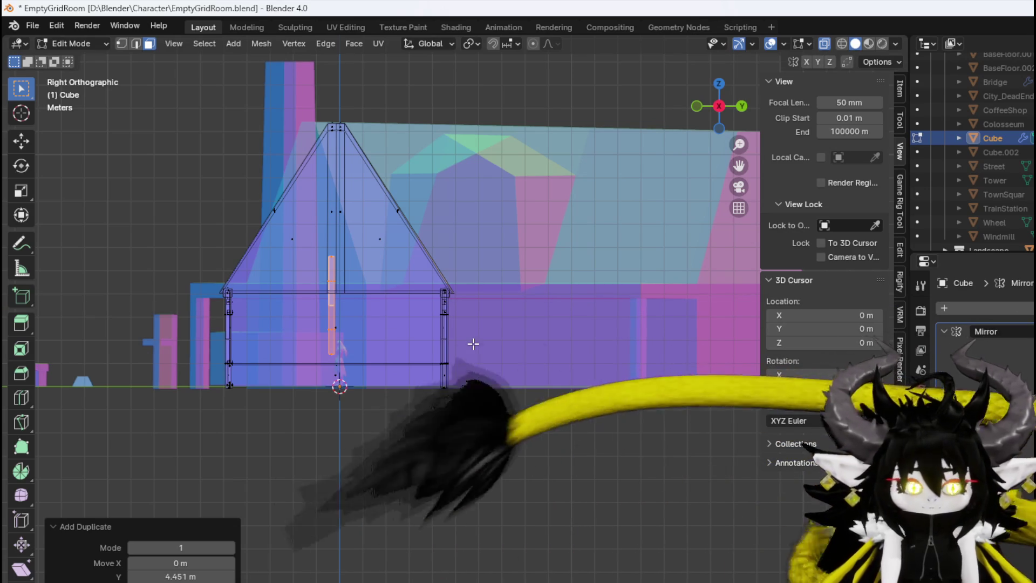
{"action": "key", "text": "r"}
{"action": "key", "text": "y"}
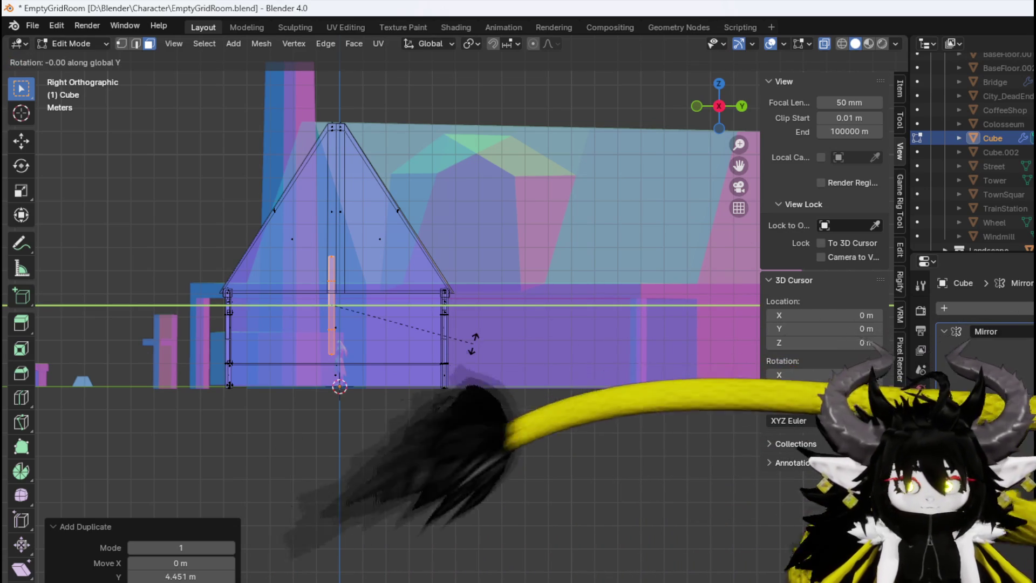
{"action": "key", "text": "Escape"}
{"action": "key", "text": "r"}
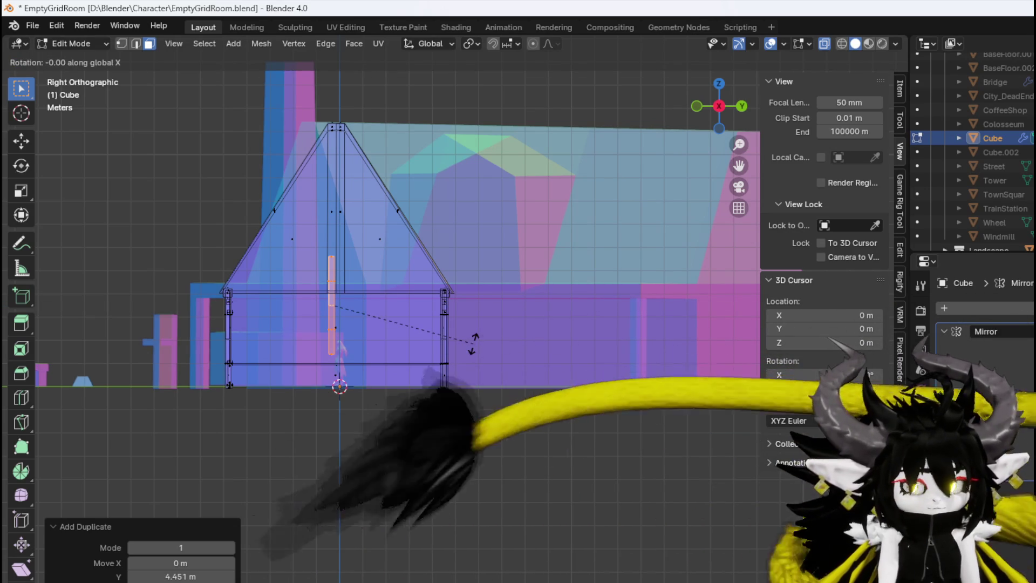
{"action": "left_click", "coordinate": [317, 359]}
Level the beam's angle and position it at the top of the wall
{"action": "scroll", "coordinate": [319, 358], "scroll_direction": "up", "scroll_amount": 5}
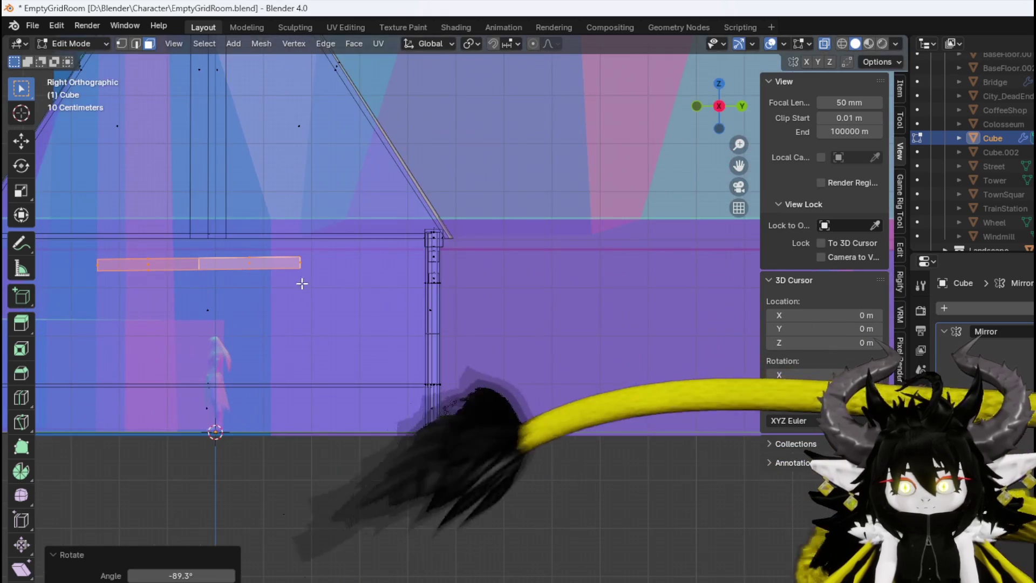
{"action": "scroll", "coordinate": [308, 288], "scroll_direction": "down", "scroll_amount": 2}
{"action": "scroll", "coordinate": [668, 353], "scroll_direction": "up", "scroll_amount": 1}
{"action": "scroll", "coordinate": [453, 389], "scroll_direction": "right", "scroll_amount": 2}
{"action": "key", "text": "r"}
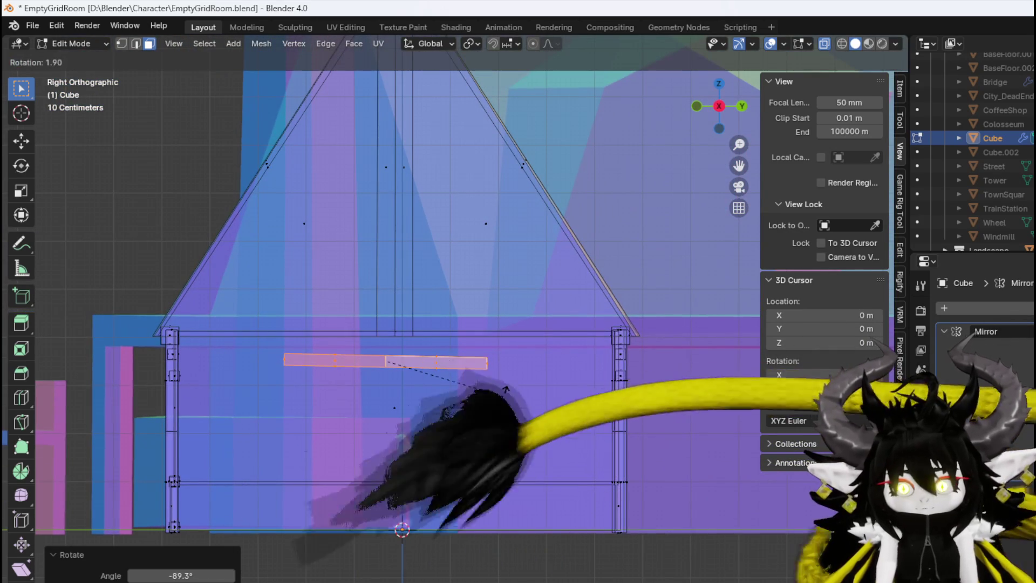
{"action": "left_click", "coordinate": [503, 395]}
{"action": "key", "text": "g"}
{"action": "left_click", "coordinate": [541, 366]}
{"action": "key", "text": "r"}
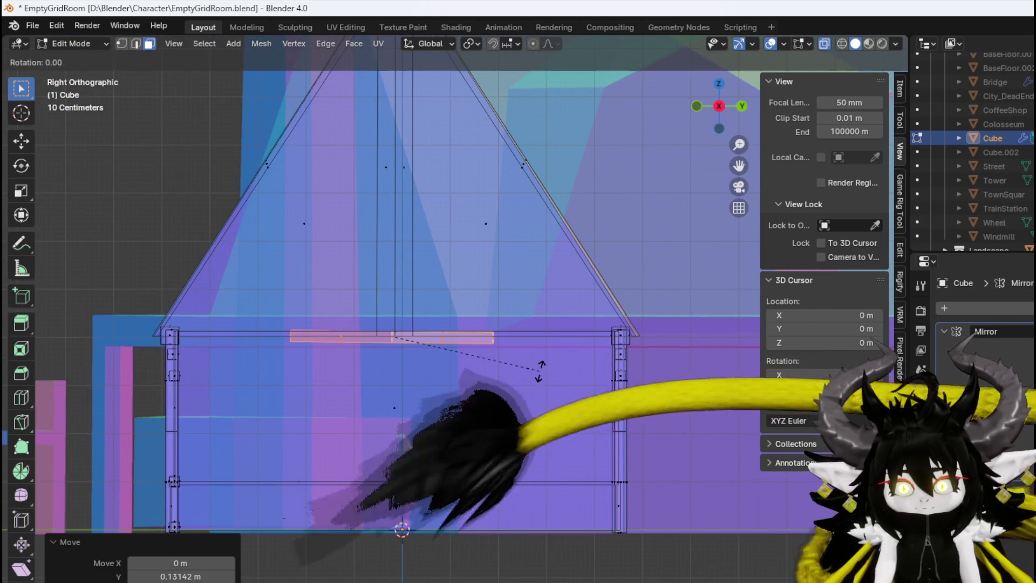
{"action": "left_click", "coordinate": [540, 369]}
{"action": "key", "text": "g"}
{"action": "left_click", "coordinate": [544, 363]}
Stretch the beam along Y so it spans the wall between the corner posts
{"action": "key", "text": "s"}
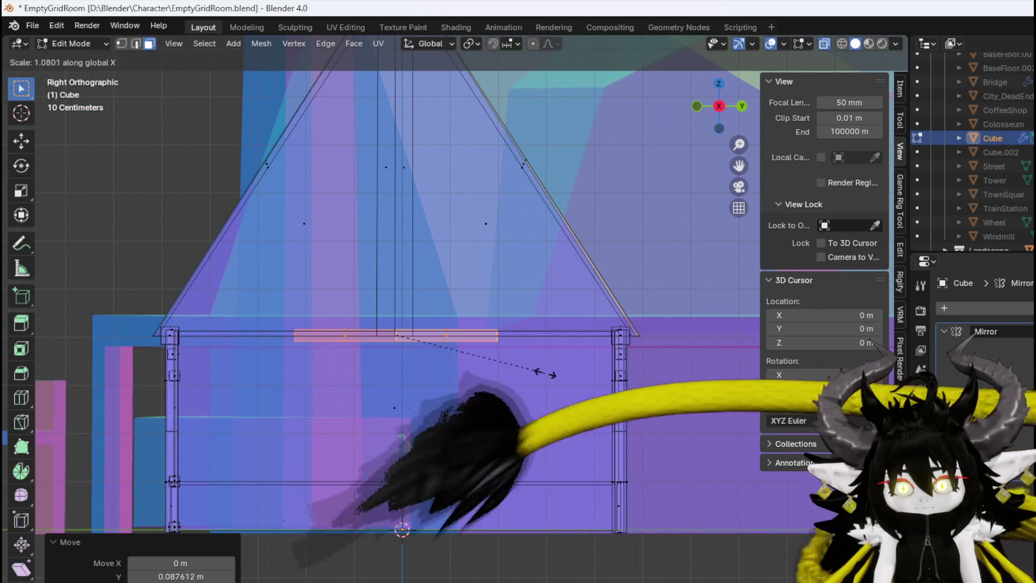
{"action": "key", "text": "Escape"}
{"action": "key", "text": "s"}
{"action": "key", "text": "y"}
{"action": "key", "text": "Escape"}
{"action": "key", "text": "s"}
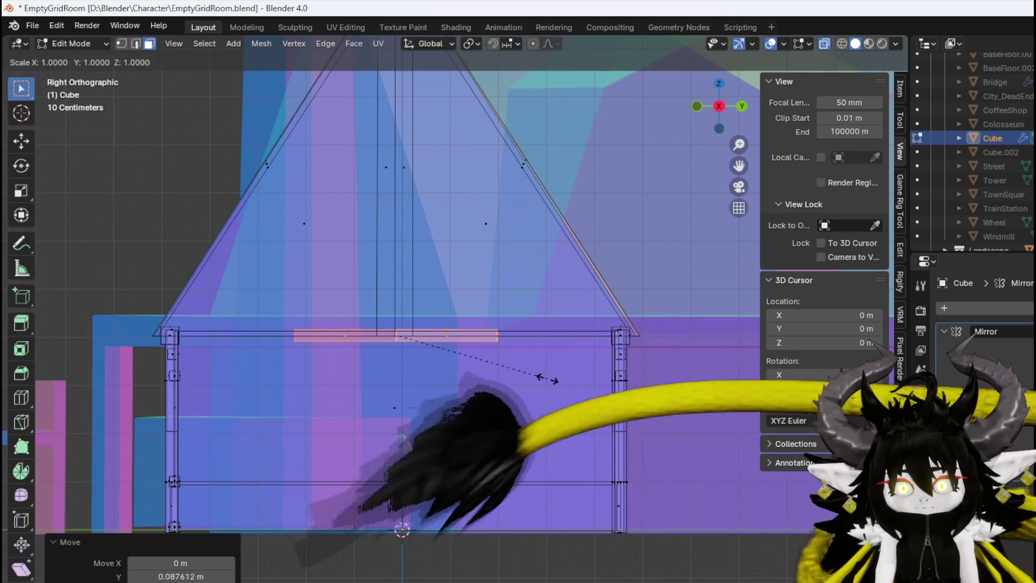
{"action": "key", "text": "y"}
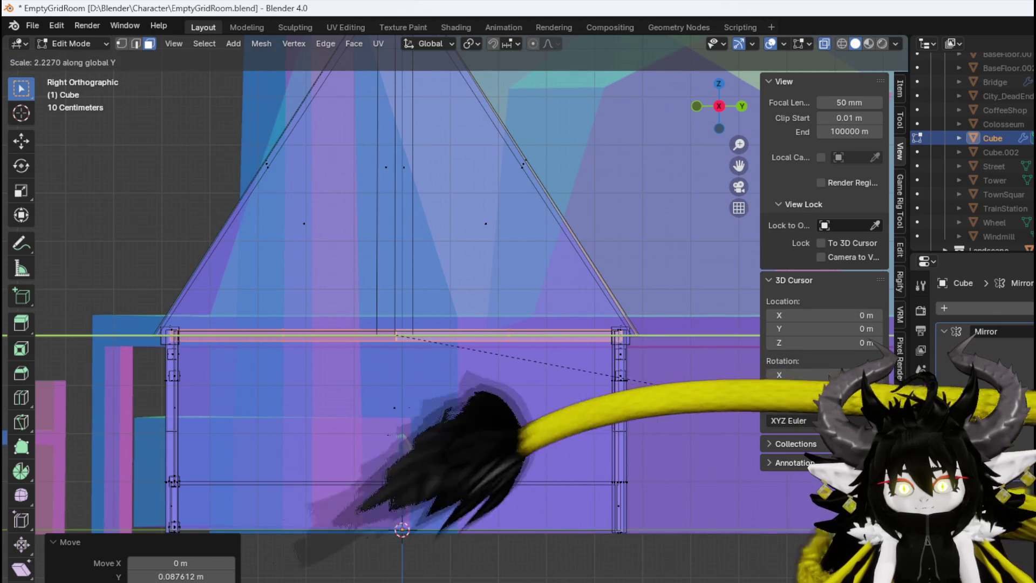
{"action": "left_click", "coordinate": [684, 390]}
Move the tie beam out to the wall's edge in the front view
{"action": "key", "text": "KP_1"}
{"action": "scroll", "coordinate": [570, 367], "scroll_direction": "up", "scroll_amount": 3}
{"action": "key", "text": "g"}
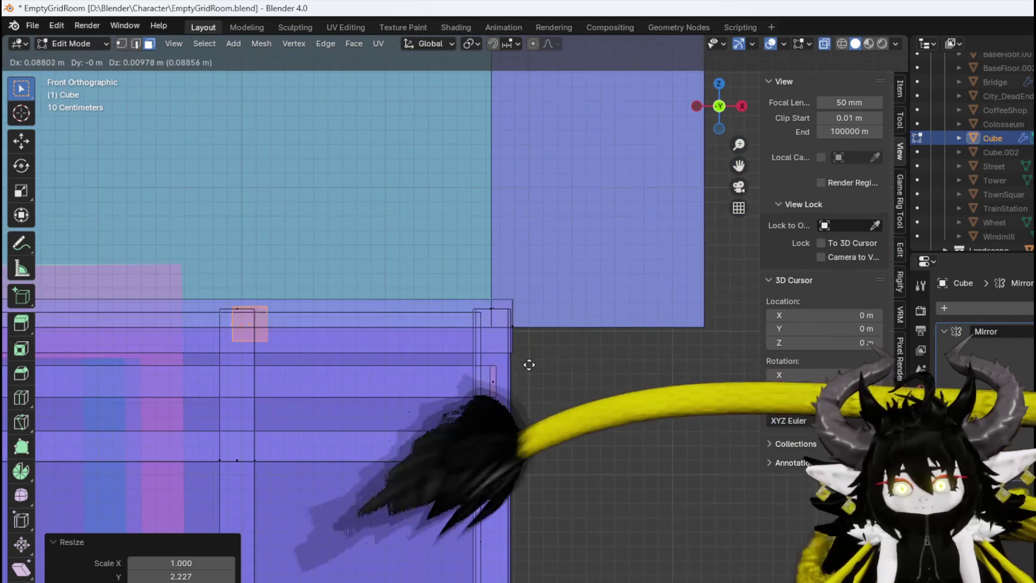
{"action": "left_click", "coordinate": [763, 372]}
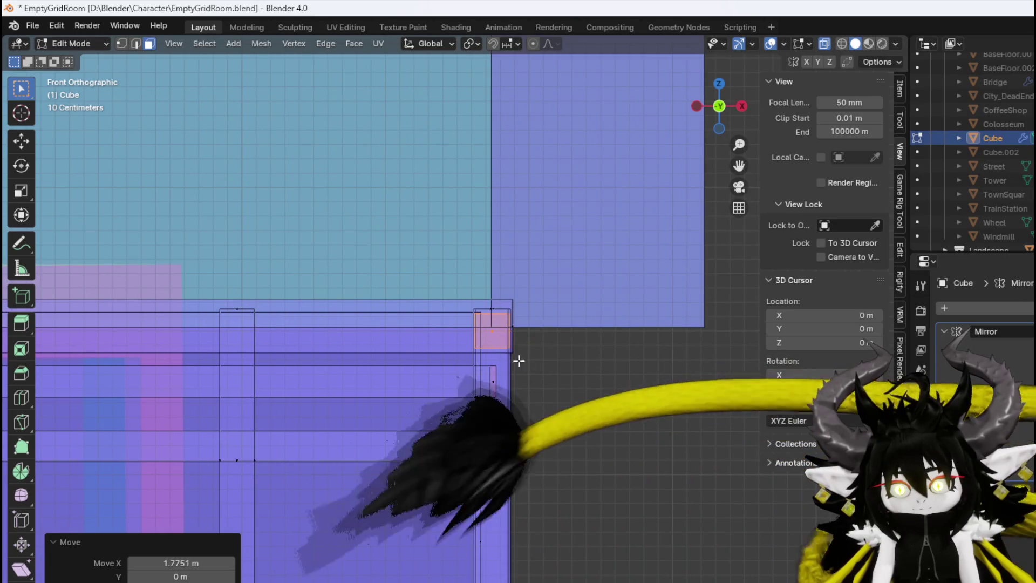
{"action": "scroll", "coordinate": [464, 350], "scroll_direction": "up", "scroll_amount": 3}
{"action": "key", "text": "g"}
{"action": "left_click", "coordinate": [473, 387]}
{"action": "mouse_move", "coordinate": [486, 388]}
{"action": "left_mouse_down"}
{"action": "mouse_move", "coordinate": [308, 395]}
{"action": "mouse_move", "coordinate": [467, 398]}
{"action": "mouse_move", "coordinate": [470, 381]}
{"action": "left_mouse_up"}
{"action": "scroll", "coordinate": [324, 391], "scroll_direction": "up", "scroll_amount": 4}
{"action": "scroll", "coordinate": [298, 397], "scroll_direction": "down", "scroll_amount": 3}
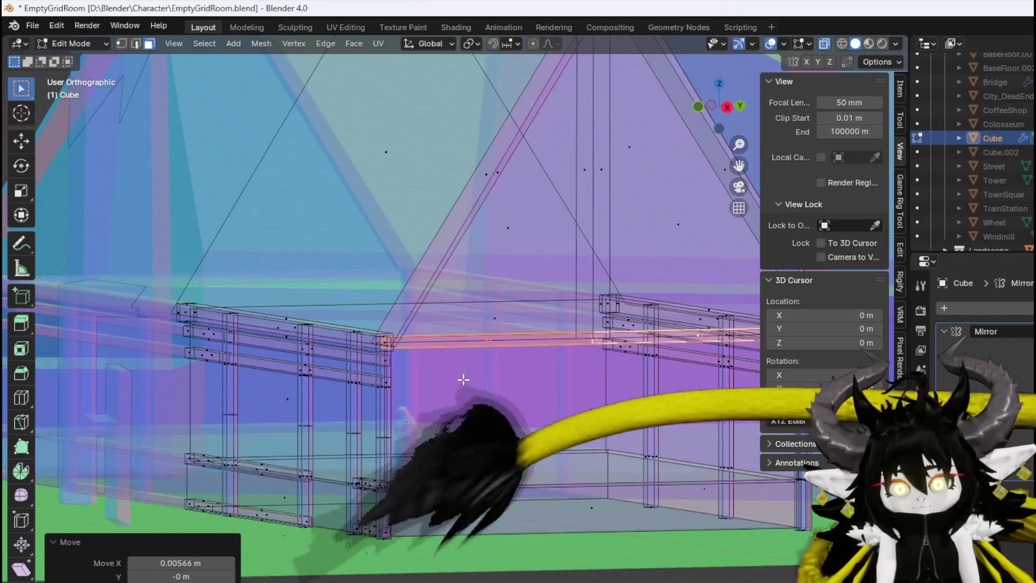
Add a duplicate of the beam just below the top of the wall frame
{"action": "key", "text": "KP_1"}
{"action": "scroll", "coordinate": [469, 380], "scroll_direction": "up", "scroll_amount": 2}
{"action": "key", "text": "g"}
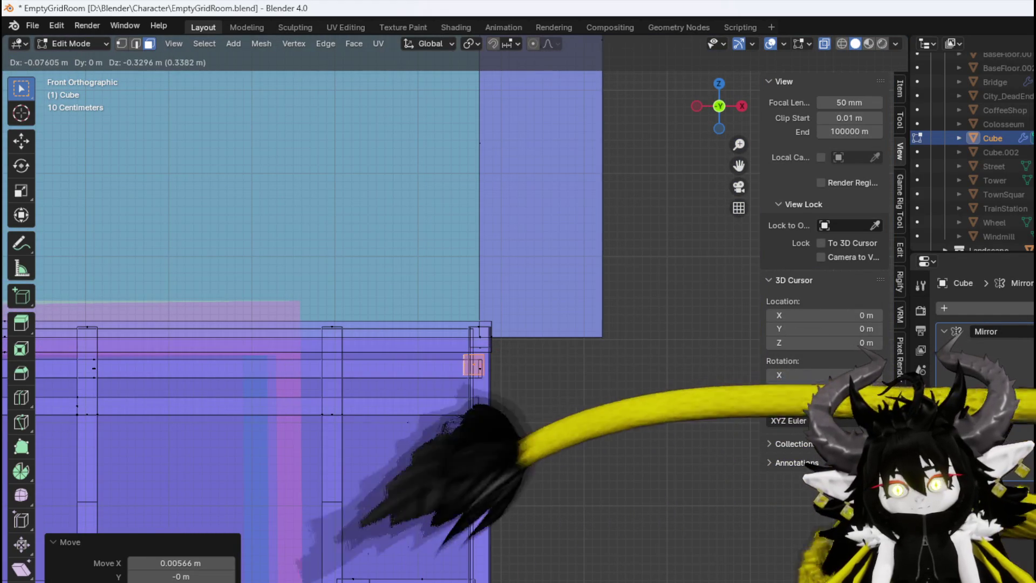
{"action": "left_click", "coordinate": [484, 414]}
{"action": "key", "text": "shift+d"}
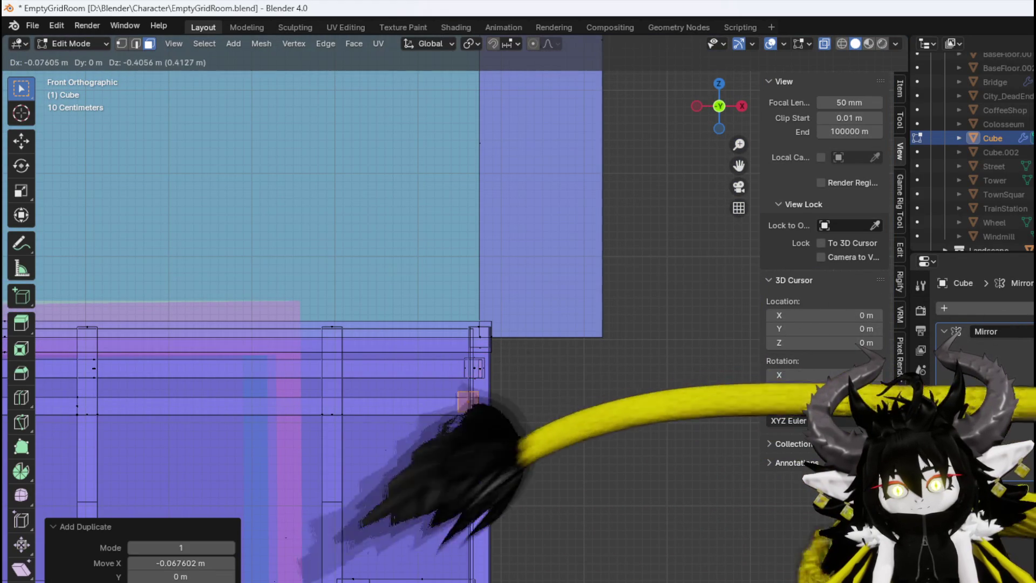
{"action": "left_click", "coordinate": [482, 454]}
Test a rotation and another lowered copy of the beam, undoing both
{"action": "mouse_move", "coordinate": [483, 455]}
{"action": "left_mouse_down"}
{"action": "mouse_move", "coordinate": [454, 438]}
{"action": "mouse_move", "coordinate": [478, 434]}
{"action": "mouse_move", "coordinate": [383, 440]}
{"action": "left_mouse_up"}
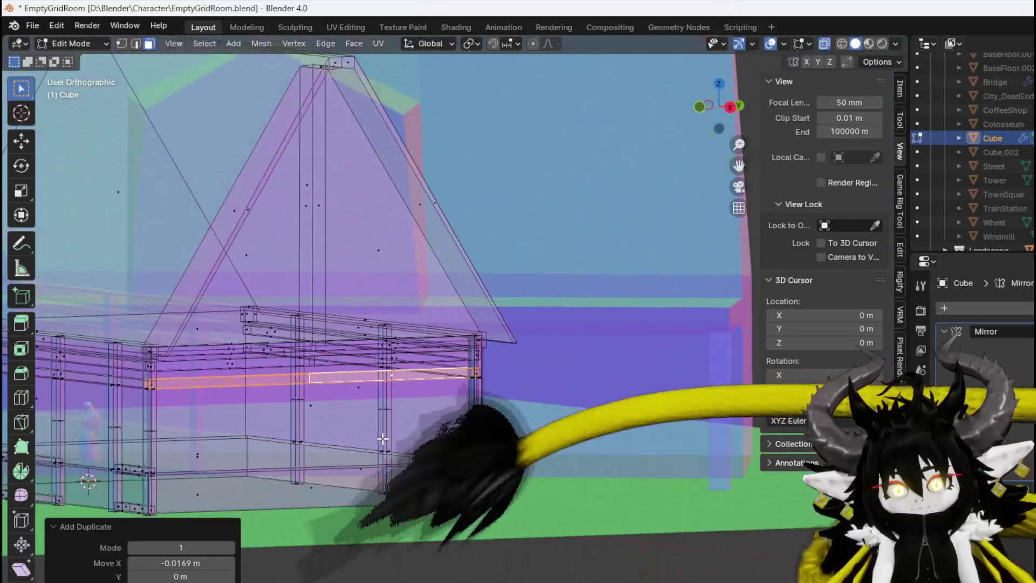
{"action": "mouse_move", "coordinate": [341, 407]}
{"action": "left_mouse_down"}
{"action": "mouse_move", "coordinate": [291, 423]}
{"action": "mouse_move", "coordinate": [260, 411]}
{"action": "left_mouse_up"}
{"action": "key", "text": "KP_3"}
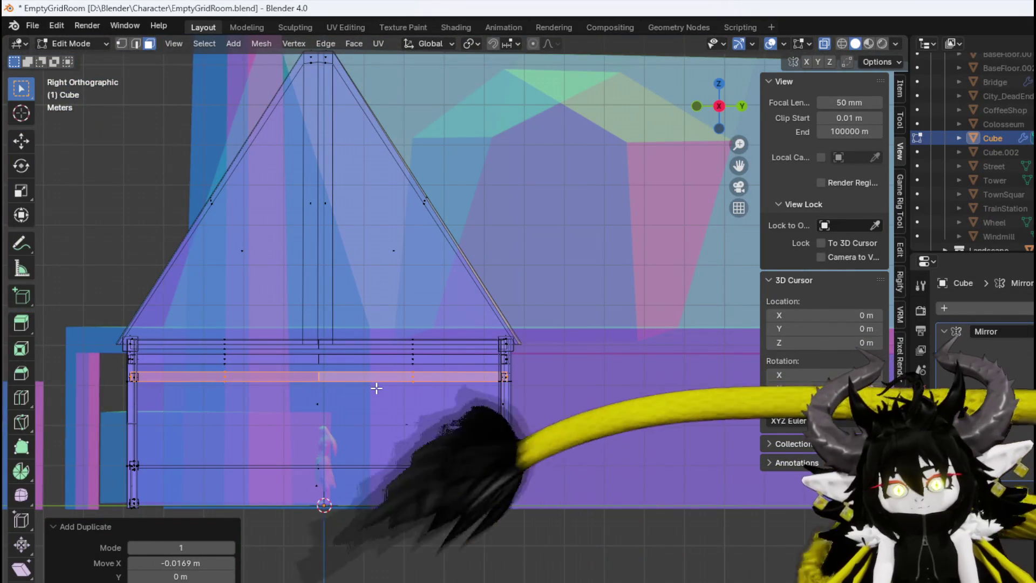
{"action": "key", "text": "g"}
{"action": "key", "text": "r"}
{"action": "left_click", "coordinate": [372, 464]}
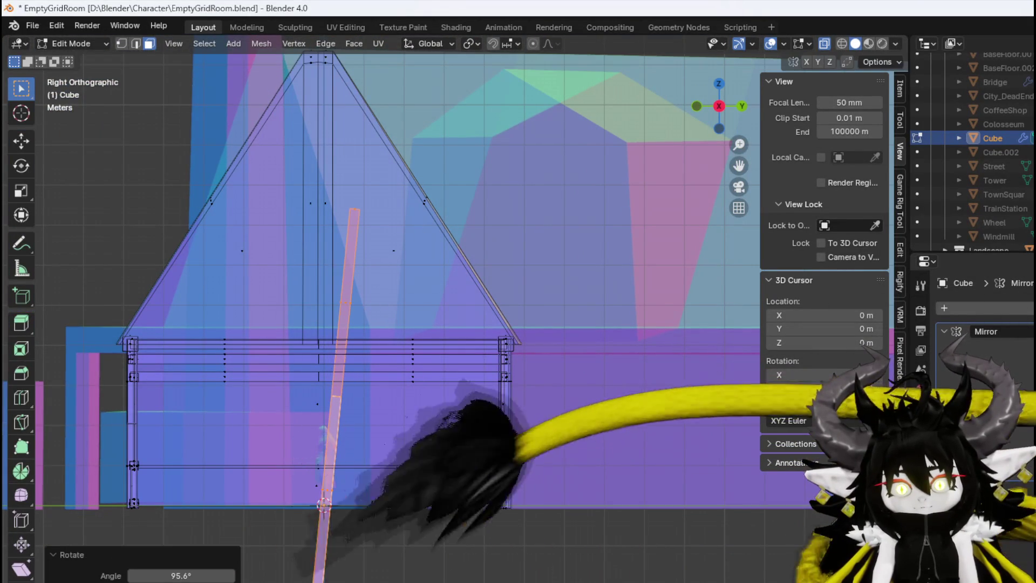
{"action": "key", "text": "ctrl+z"}
{"action": "key", "text": "ctrl+z"}
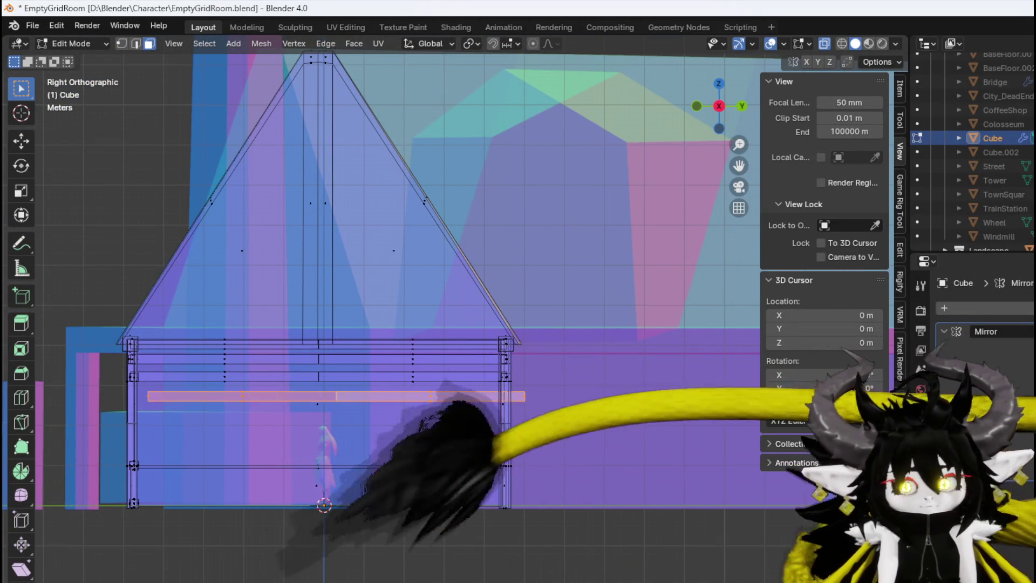
{"action": "key", "text": "ctrl+z"}
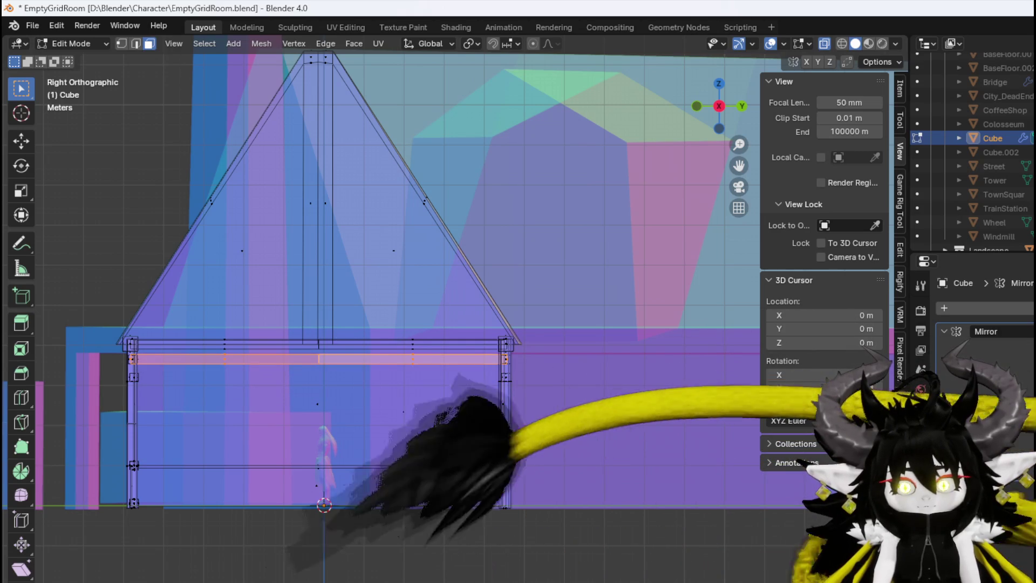
{"action": "scroll", "coordinate": [341, 393], "scroll_direction": "up", "scroll_amount": 2}
{"action": "key", "text": "KP_1"}
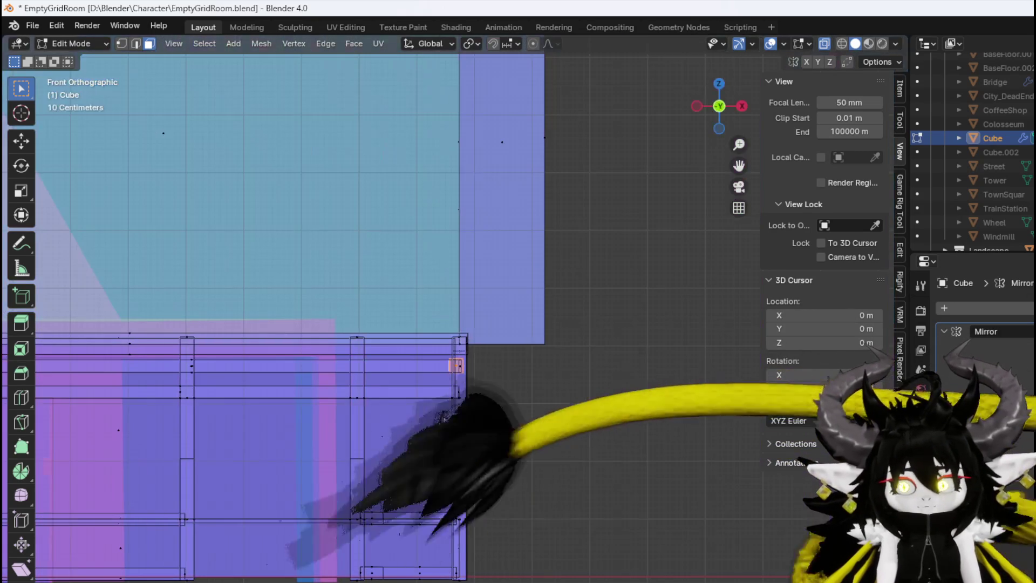
{"action": "key", "text": "g"}
{"action": "left_click", "coordinate": [330, 493]}
{"action": "key", "text": "ctrl+z"}
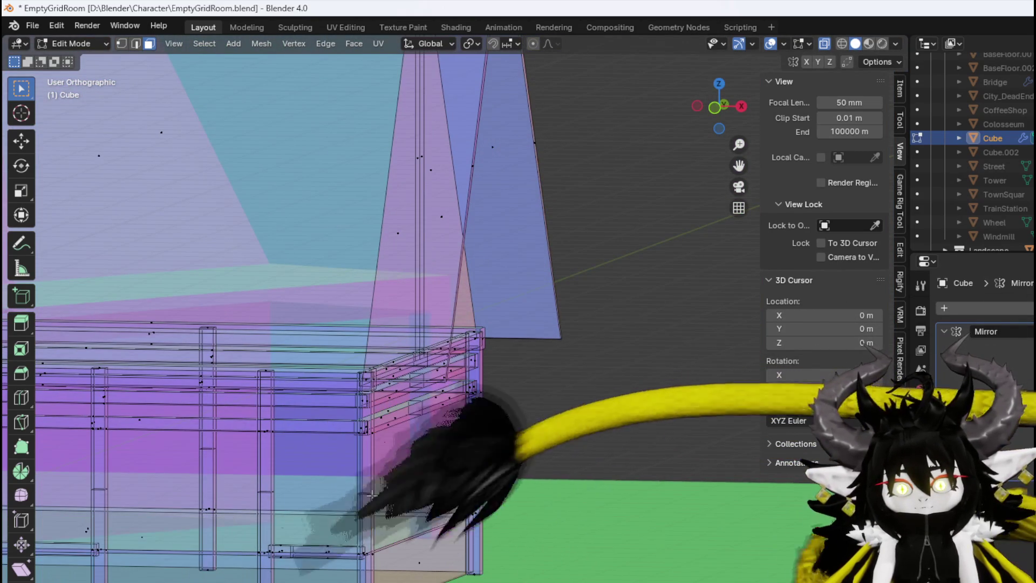
{"action": "key", "text": "KP_3"}
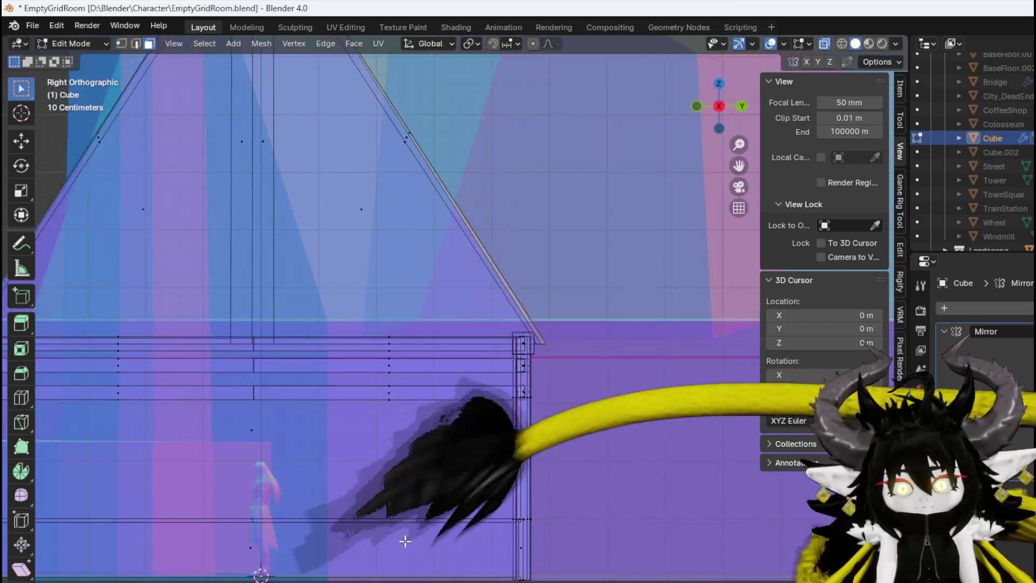
Duplicate the linked post and move the copy 4.16 m along -Y
{"action": "key", "text": "ctrl+l"}
{"action": "scroll", "coordinate": [374, 513], "scroll_direction": "up", "scroll_amount": 2}
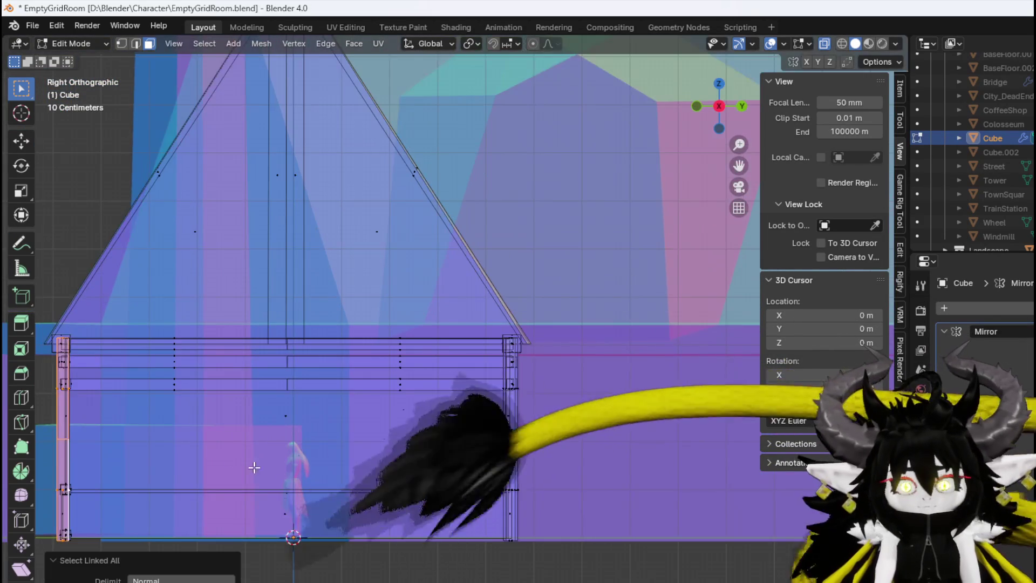
{"action": "key", "text": "g"}
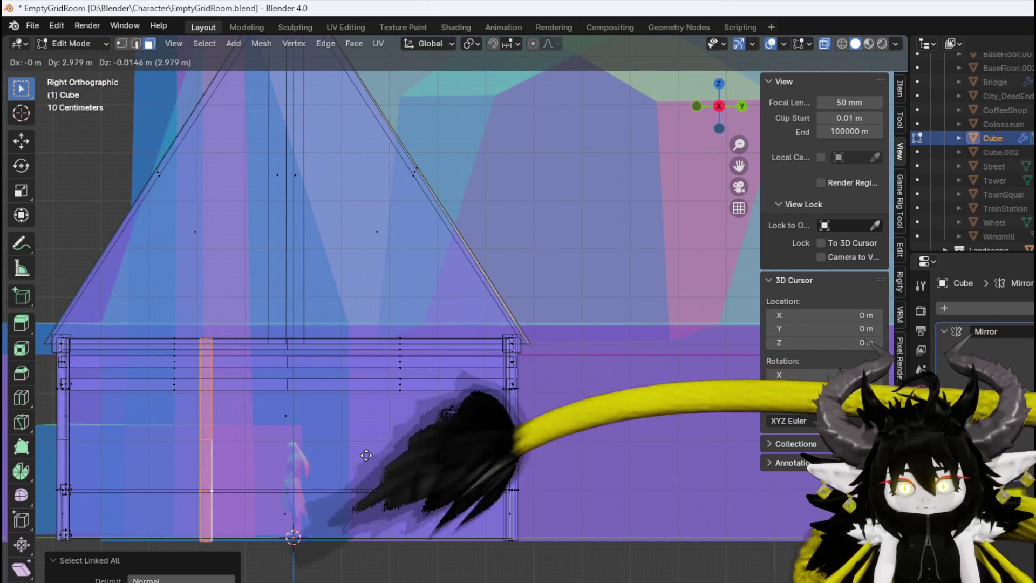
{"action": "left_click", "coordinate": [365, 455]}
{"action": "key", "text": "shift+d"}
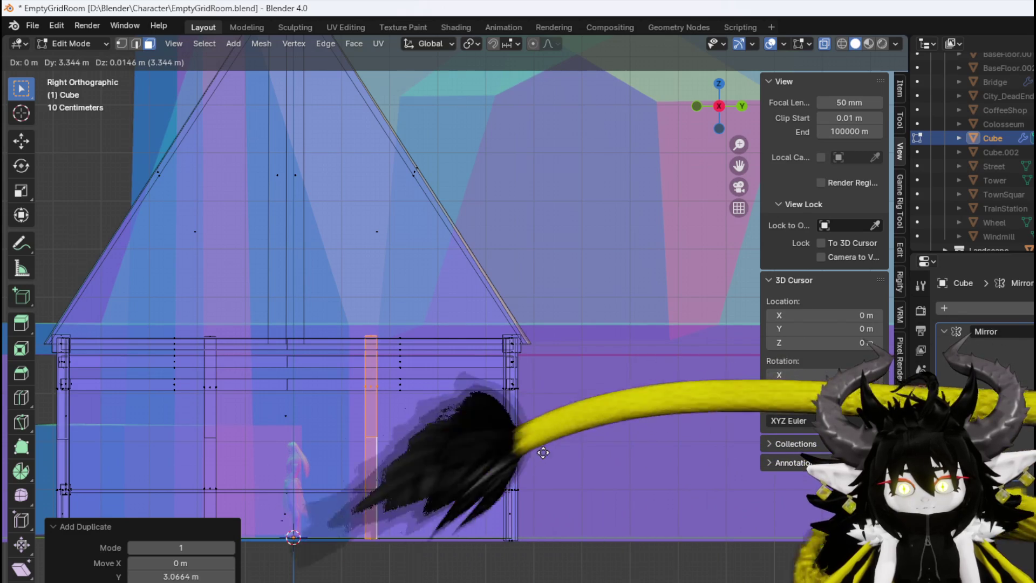
{"action": "left_click", "coordinate": [540, 452]}
Orbit around the house and check the copied post's placement from the side view
{"action": "left_click_drag", "start_coordinate": [435, 439], "coordinate": [402, 489]}
{"action": "scroll", "coordinate": [403, 489], "scroll_direction": "down", "scroll_amount": 5}
{"action": "mouse_move", "coordinate": [312, 423]}
{"action": "left_mouse_down"}
{"action": "mouse_move", "coordinate": [492, 428]}
{"action": "mouse_move", "coordinate": [328, 419]}
{"action": "mouse_move", "coordinate": [474, 418]}
{"action": "mouse_move", "coordinate": [534, 363]}
{"action": "mouse_move", "coordinate": [407, 431]}
{"action": "mouse_move", "coordinate": [266, 382]}
{"action": "mouse_move", "coordinate": [335, 340]}
{"action": "left_mouse_up"}
{"action": "scroll", "coordinate": [474, 418], "scroll_direction": "up", "scroll_amount": 3}
{"action": "scroll", "coordinate": [406, 432], "scroll_direction": "up", "scroll_amount": 2}
{"action": "scroll", "coordinate": [407, 431], "scroll_direction": "down", "scroll_amount": 4}
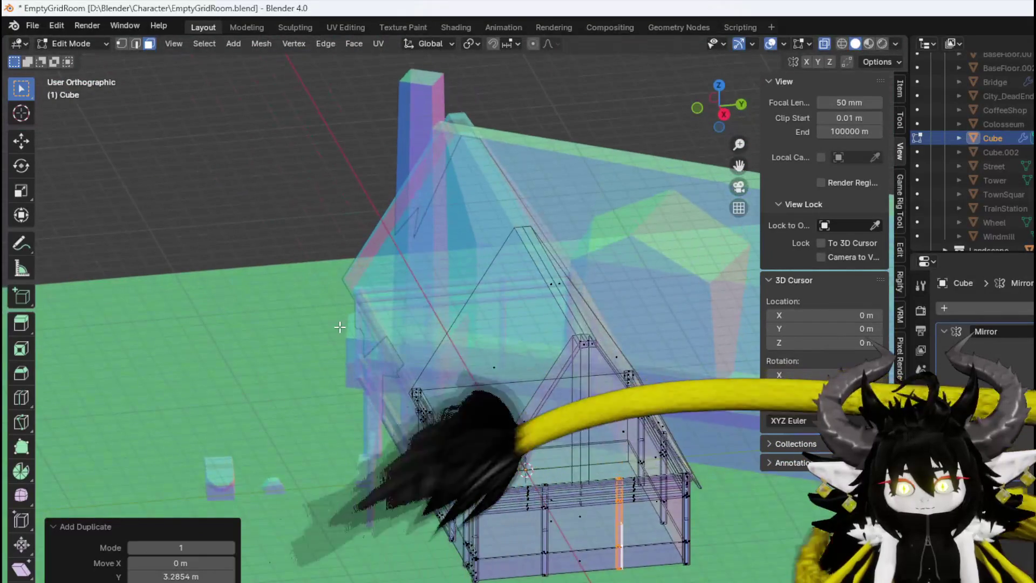
{"action": "key", "text": "2"}
{"action": "left_click_drag", "start_coordinate": [443, 425], "coordinate": [451, 366]}
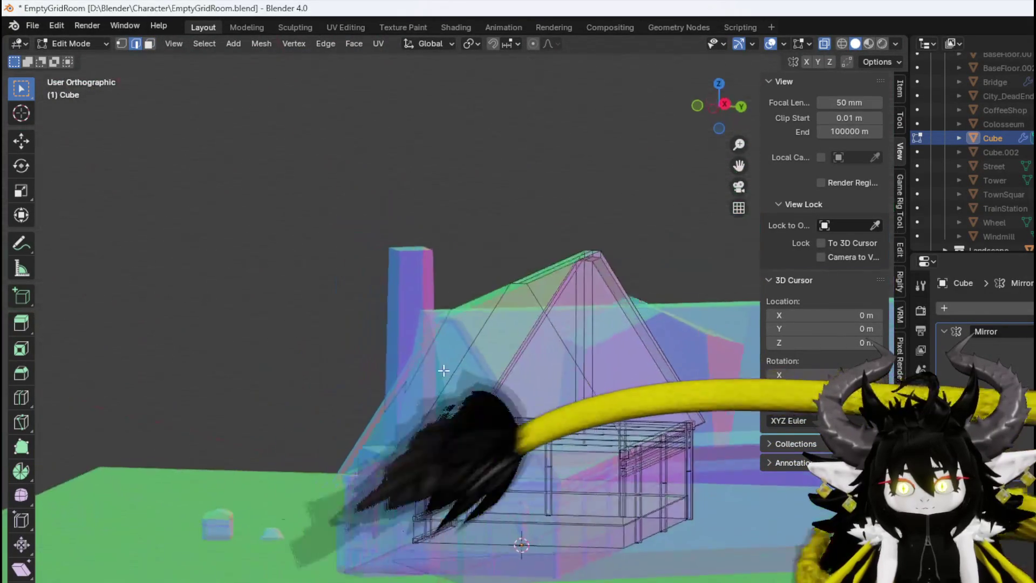
{"action": "scroll", "coordinate": [451, 366], "scroll_direction": "up", "scroll_amount": 6}
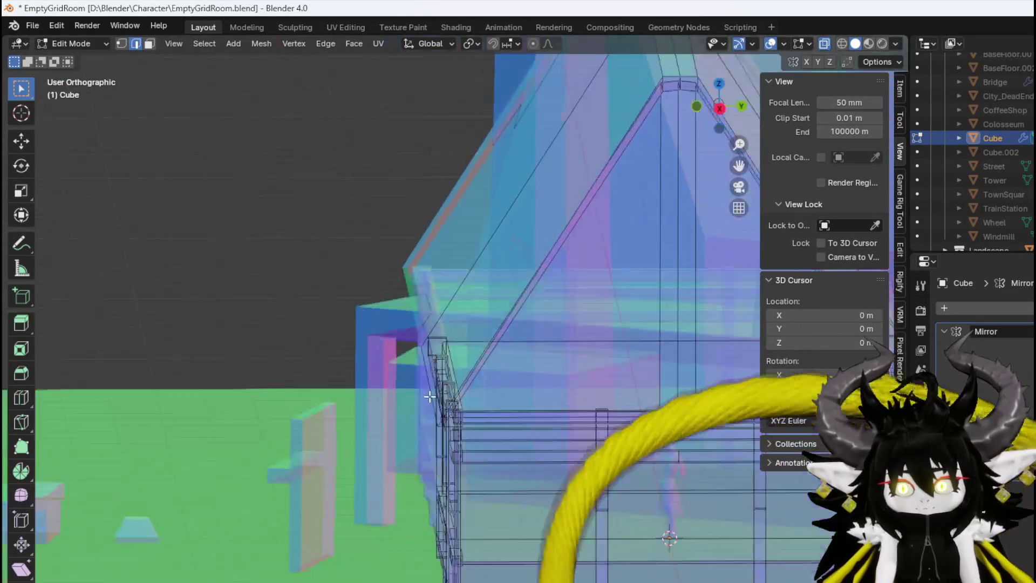
{"action": "scroll", "coordinate": [429, 397], "scroll_direction": "down", "scroll_amount": 5}
{"action": "mouse_move", "coordinate": [431, 401]}
{"action": "left_mouse_down"}
{"action": "mouse_move", "coordinate": [406, 375]}
{"action": "mouse_move", "coordinate": [417, 393]}
{"action": "mouse_move", "coordinate": [410, 422]}
{"action": "left_mouse_up"}
{"action": "mouse_move", "coordinate": [410, 447]}
{"action": "left_mouse_down"}
{"action": "mouse_move", "coordinate": [397, 412]}
{"action": "mouse_move", "coordinate": [427, 422]}
{"action": "left_mouse_up"}
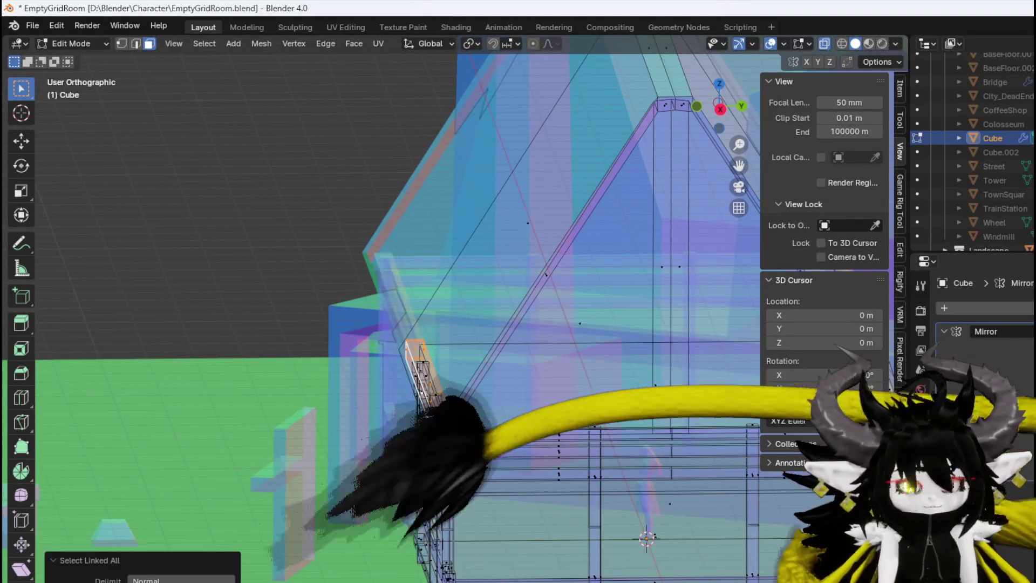
{"action": "key", "text": "KP_3"}
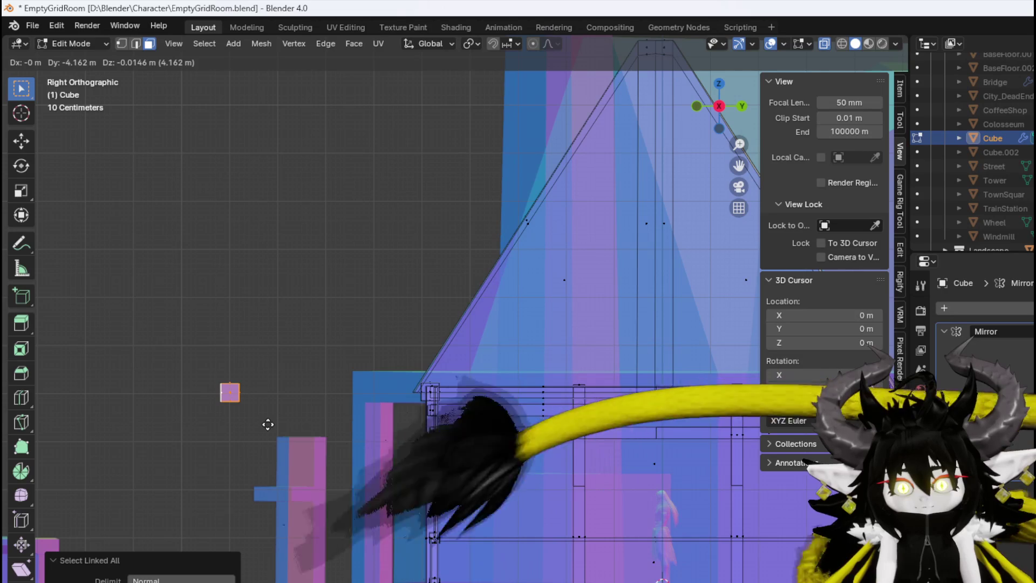
{"action": "mouse_move", "coordinate": [545, 448]}
{"action": "left_mouse_down"}
{"action": "mouse_move", "coordinate": [592, 513]}
{"action": "mouse_move", "coordinate": [539, 488]}
{"action": "left_mouse_up"}
{"action": "scroll", "coordinate": [539, 488], "scroll_direction": "up", "scroll_amount": 3}
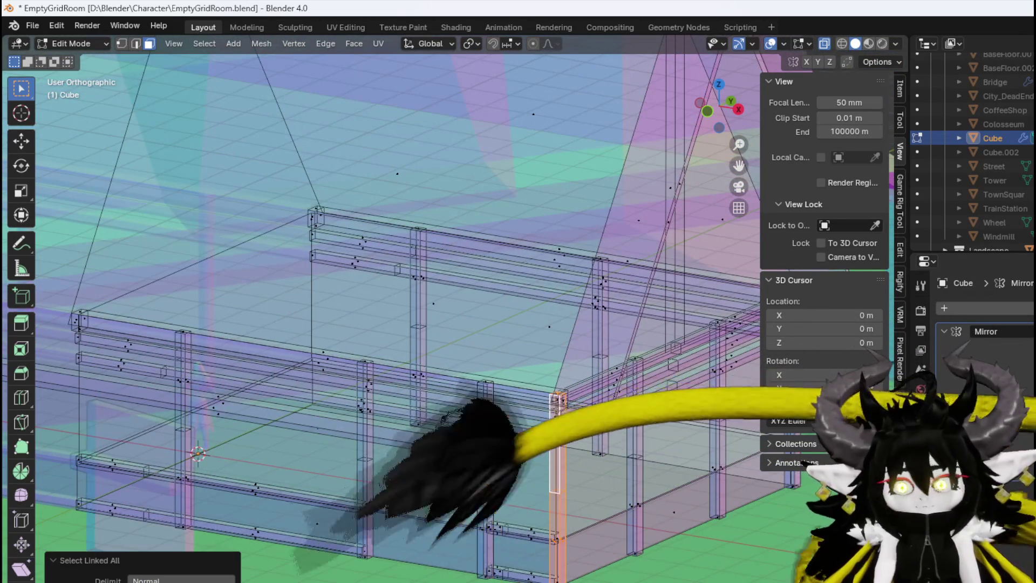
{"action": "key", "text": "KP_3"}
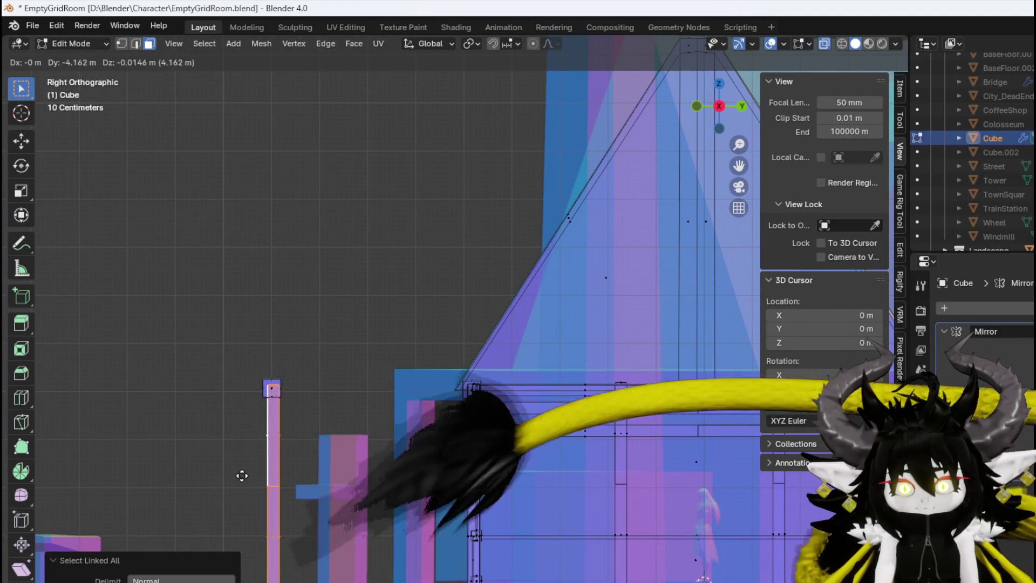
{"action": "mouse_move", "coordinate": [293, 436]}
{"action": "left_mouse_down"}
{"action": "mouse_move", "coordinate": [399, 442]}
{"action": "mouse_move", "coordinate": [274, 422]}
{"action": "left_mouse_up"}
{"action": "mouse_move", "coordinate": [217, 374]}
{"action": "left_mouse_down"}
{"action": "mouse_move", "coordinate": [381, 405]}
{"action": "mouse_move", "coordinate": [490, 381]}
{"action": "mouse_move", "coordinate": [439, 326]}
{"action": "mouse_move", "coordinate": [341, 375]}
{"action": "mouse_move", "coordinate": [330, 343]}
{"action": "left_mouse_up"}
{"action": "mouse_move", "coordinate": [336, 381]}
{"action": "left_mouse_down"}
{"action": "mouse_move", "coordinate": [250, 354]}
{"action": "mouse_move", "coordinate": [380, 369]}
{"action": "mouse_move", "coordinate": [363, 394]}
{"action": "mouse_move", "coordinate": [351, 386]}
{"action": "mouse_move", "coordinate": [456, 362]}
{"action": "mouse_move", "coordinate": [480, 375]}
{"action": "left_mouse_up"}
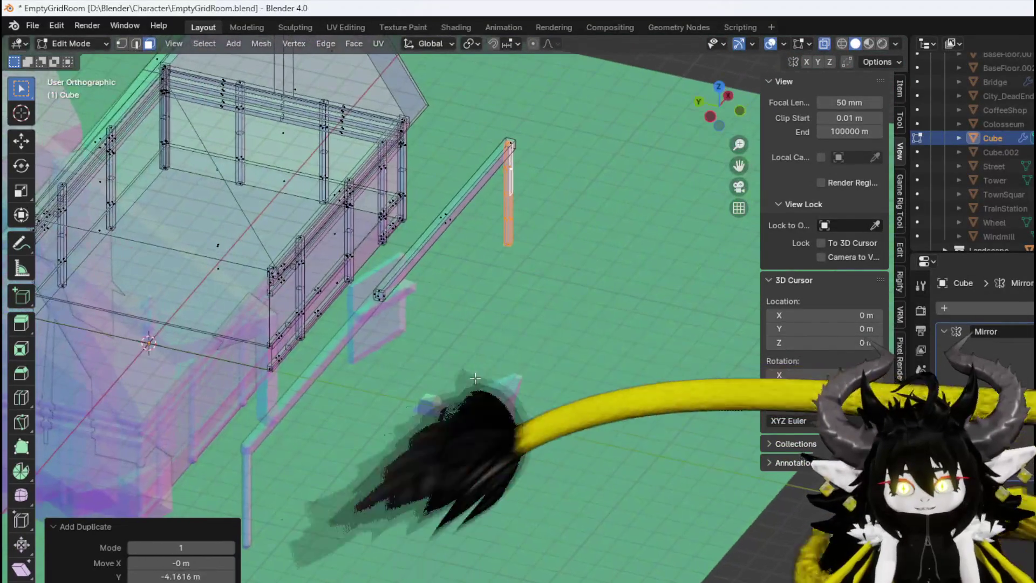
Orbit around the house and inspect the porch framing from the front and right side views
{"action": "mouse_move", "coordinate": [394, 367]}
{"action": "left_mouse_down"}
{"action": "mouse_move", "coordinate": [286, 393]}
{"action": "mouse_move", "coordinate": [229, 363]}
{"action": "mouse_move", "coordinate": [186, 374]}
{"action": "left_mouse_up"}
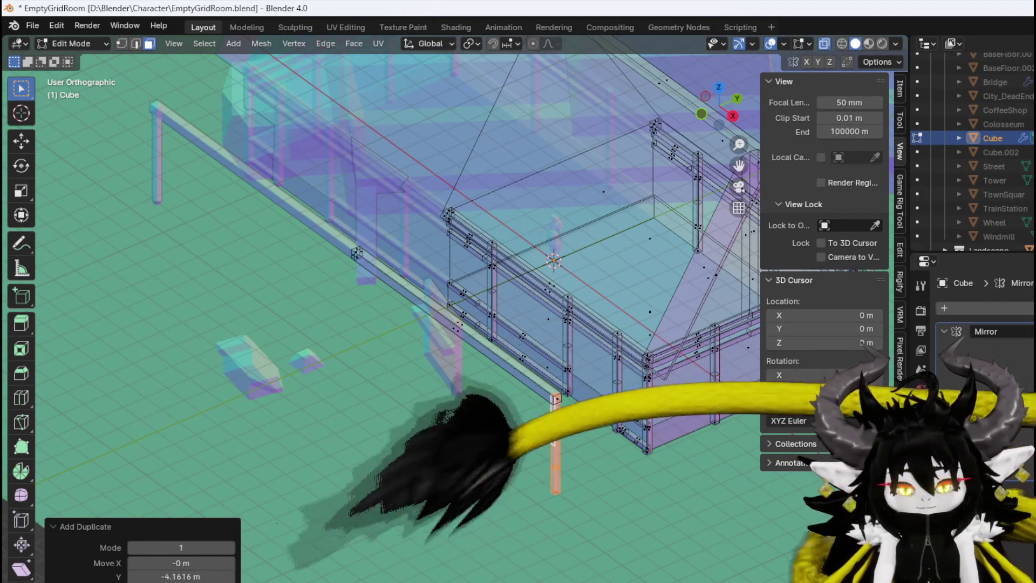
{"action": "key", "text": "KP_1"}
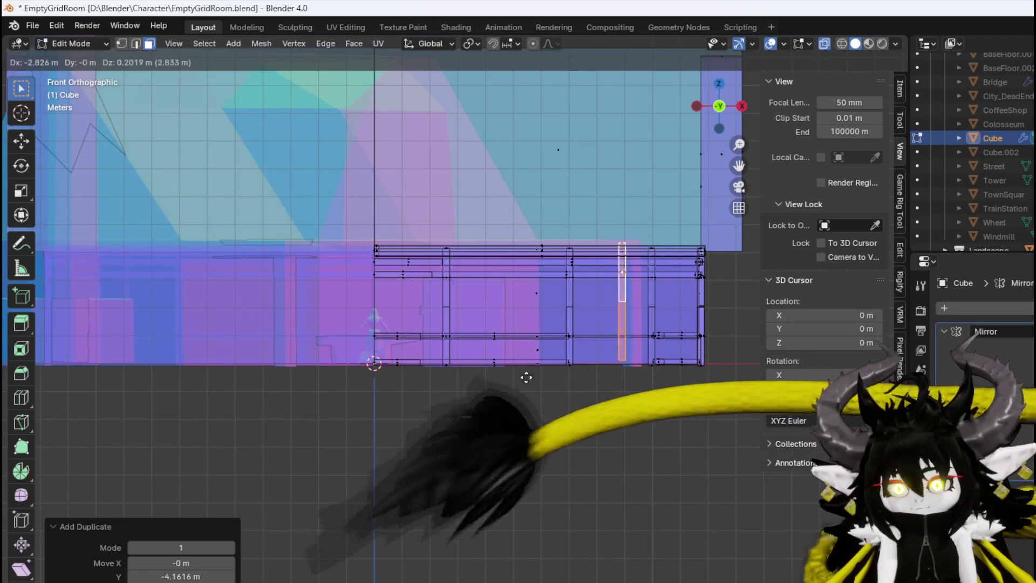
{"action": "mouse_move", "coordinate": [412, 383]}
{"action": "left_mouse_down"}
{"action": "mouse_move", "coordinate": [529, 377]}
{"action": "mouse_move", "coordinate": [540, 420]}
{"action": "left_mouse_up"}
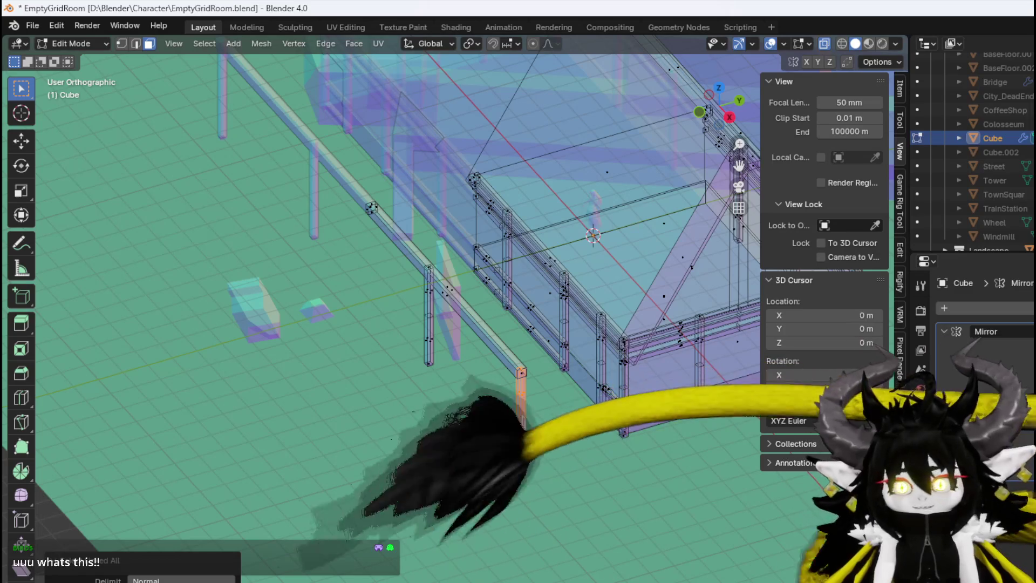
{"action": "key", "text": "KP_3"}
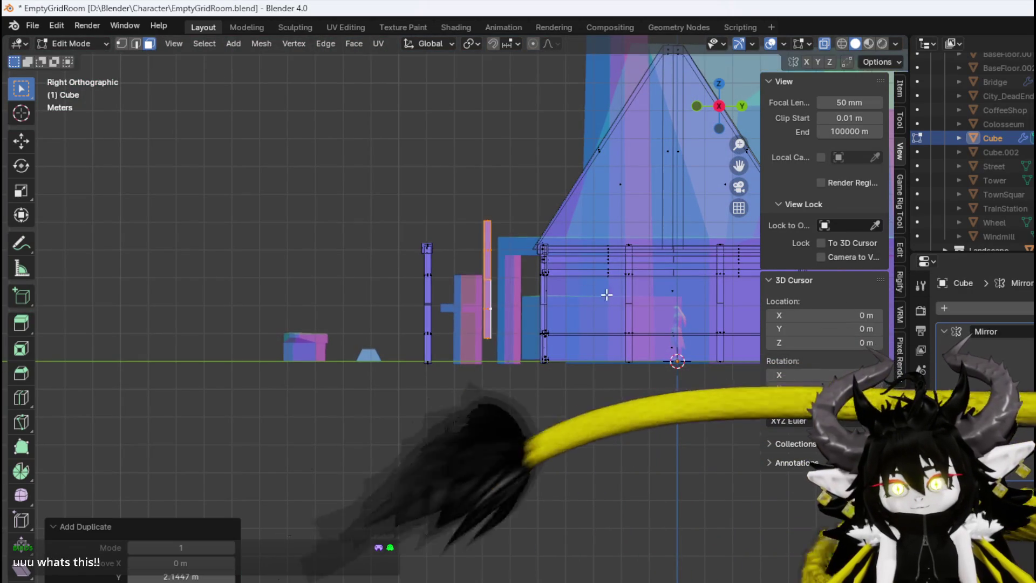
Rotate the copied piece 90° into a tie beam from the porch post to the house
{"action": "left_click", "coordinate": [478, 322]}
{"action": "scroll", "coordinate": [518, 287], "scroll_direction": "up", "scroll_amount": 4}
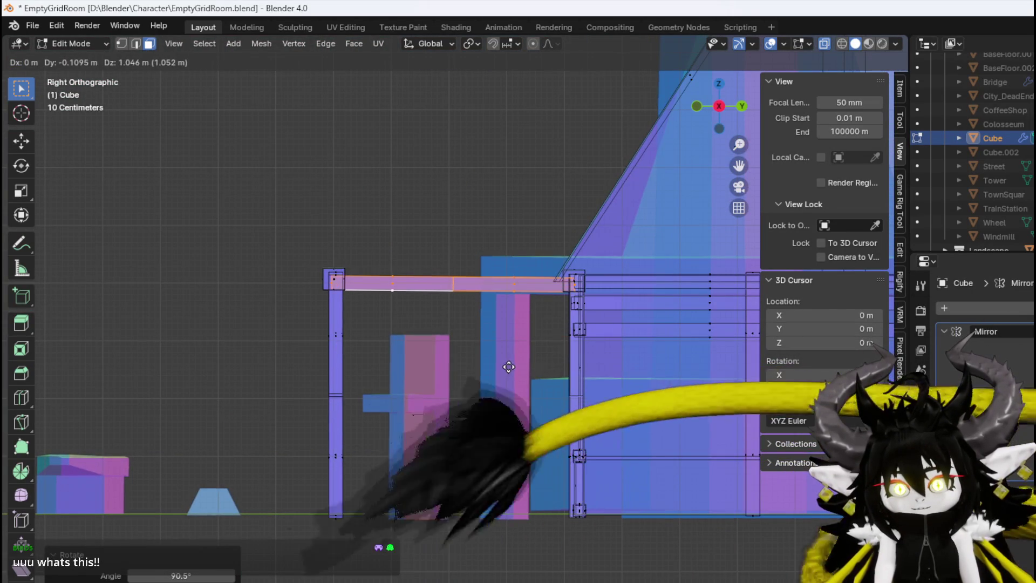
{"action": "left_click_drag", "start_coordinate": [478, 365], "coordinate": [443, 348]}
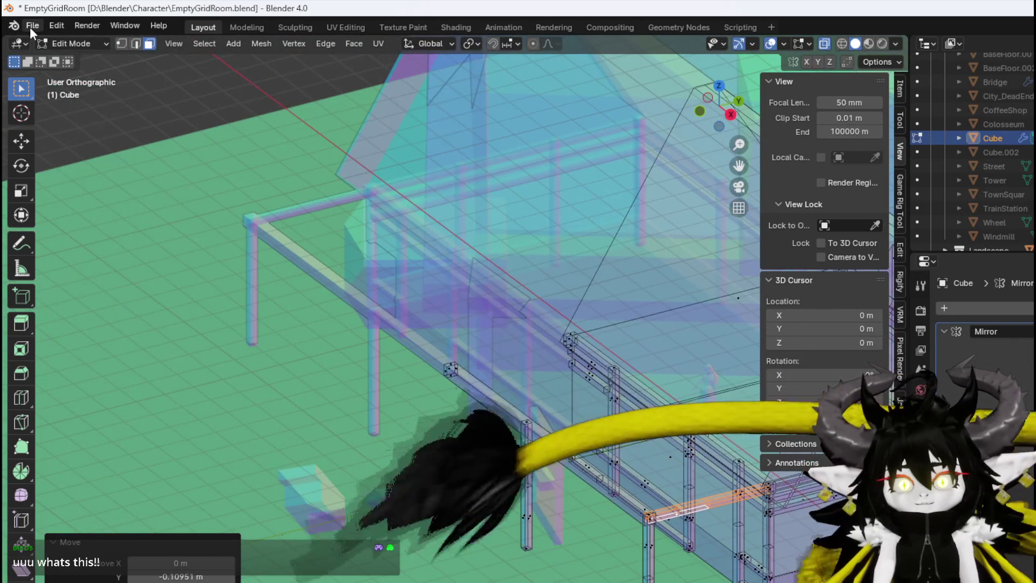
Save the Blender file, then look around the Unreal level
{"action": "left_click", "coordinate": [29, 28]}
{"action": "left_click", "coordinate": [56, 97]}
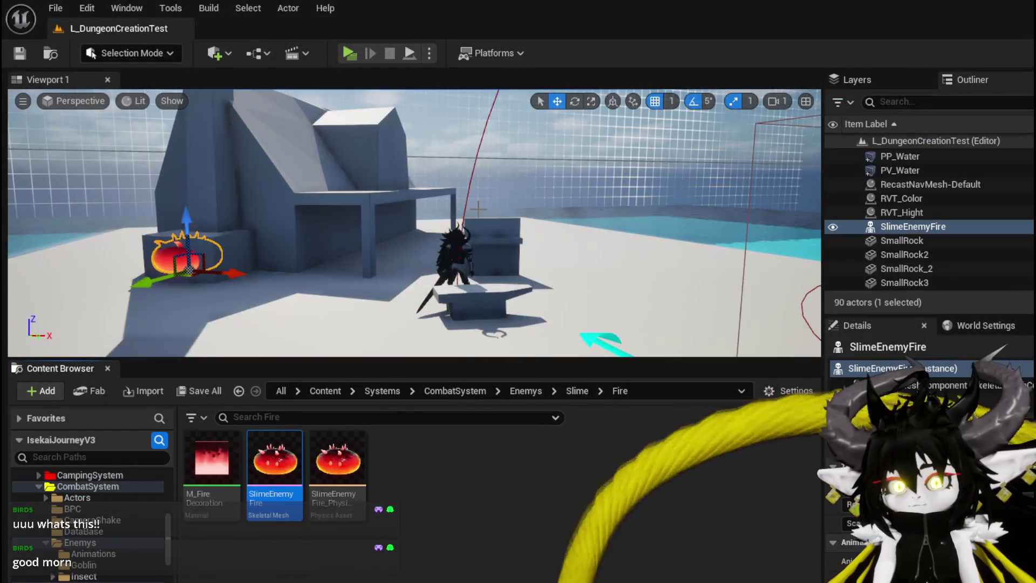
{"action": "left_click_drag", "start_coordinate": [478, 209], "coordinate": [442, 133]}
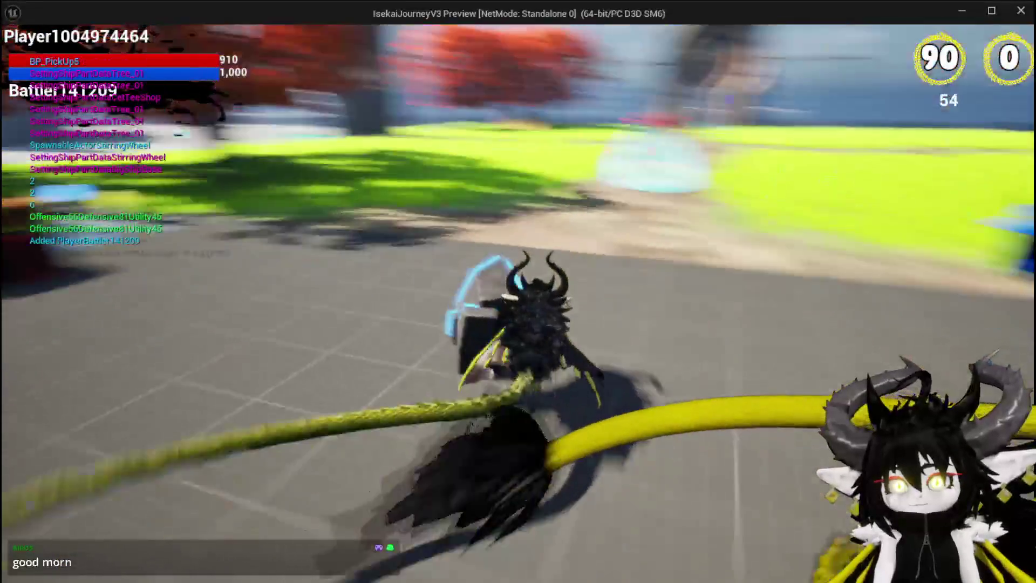
Run the character to the armour merchant and check its trading screen
{"action": "key", "text": "w"}
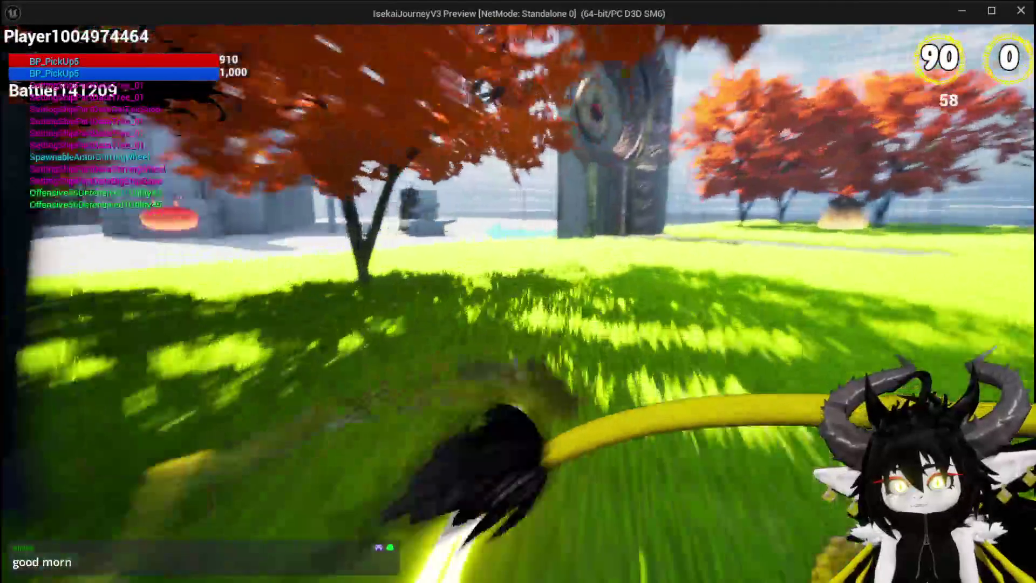
{"action": "key", "text": "space"}
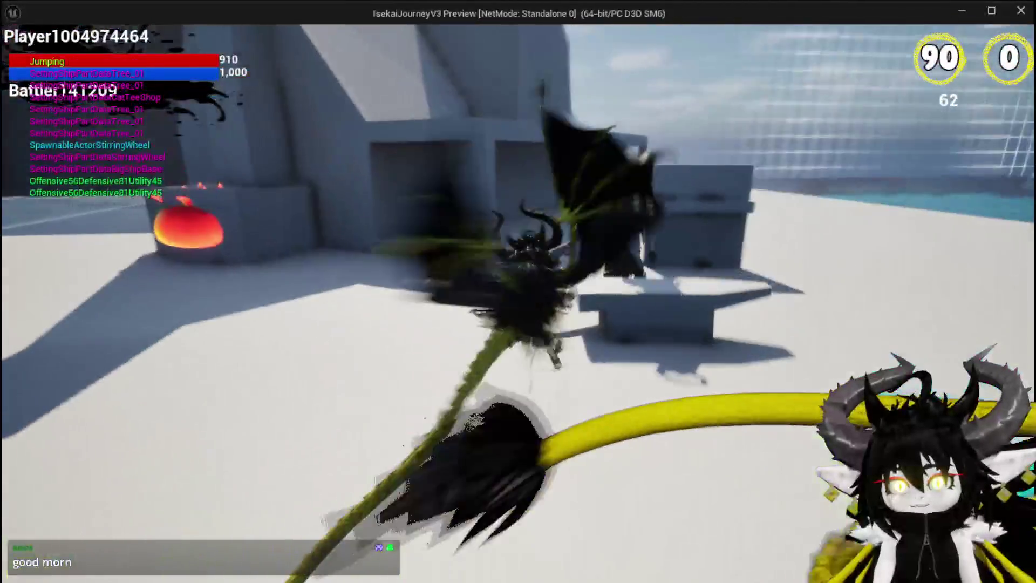
{"action": "key", "text": "w"}
{"action": "key", "text": "e"}
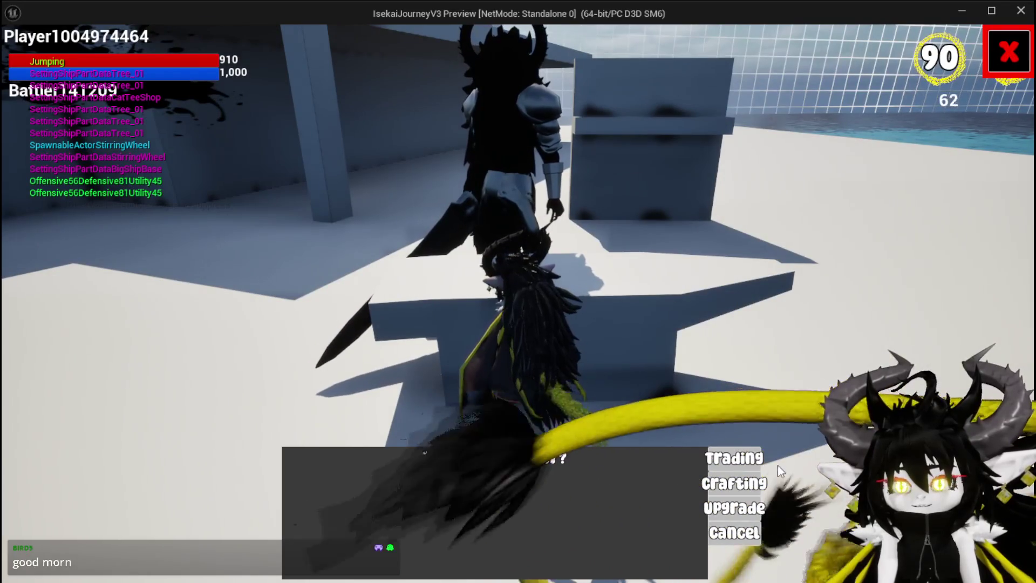
{"action": "left_click", "coordinate": [731, 455]}
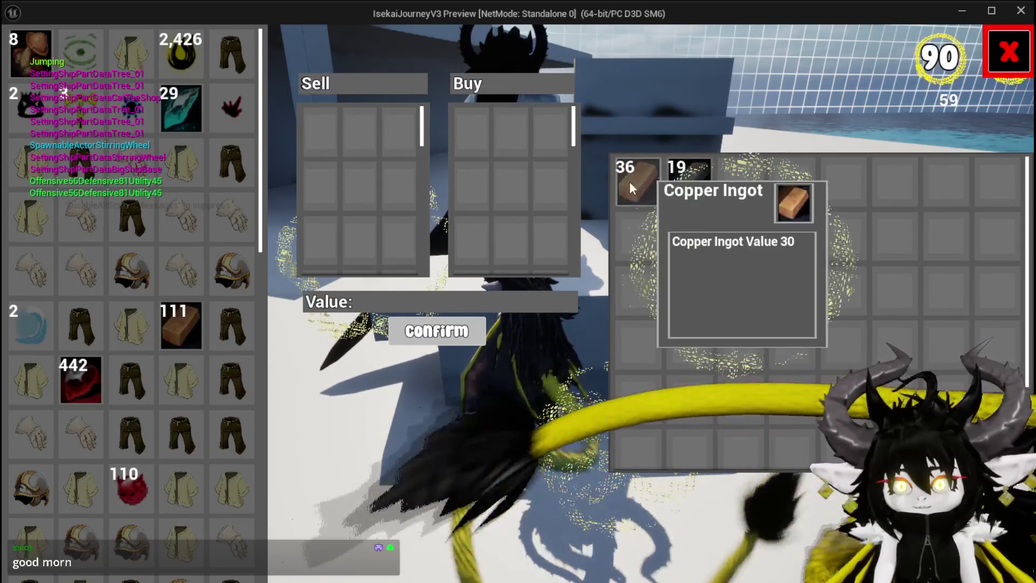
{"action": "left_click", "coordinate": [994, 59]}
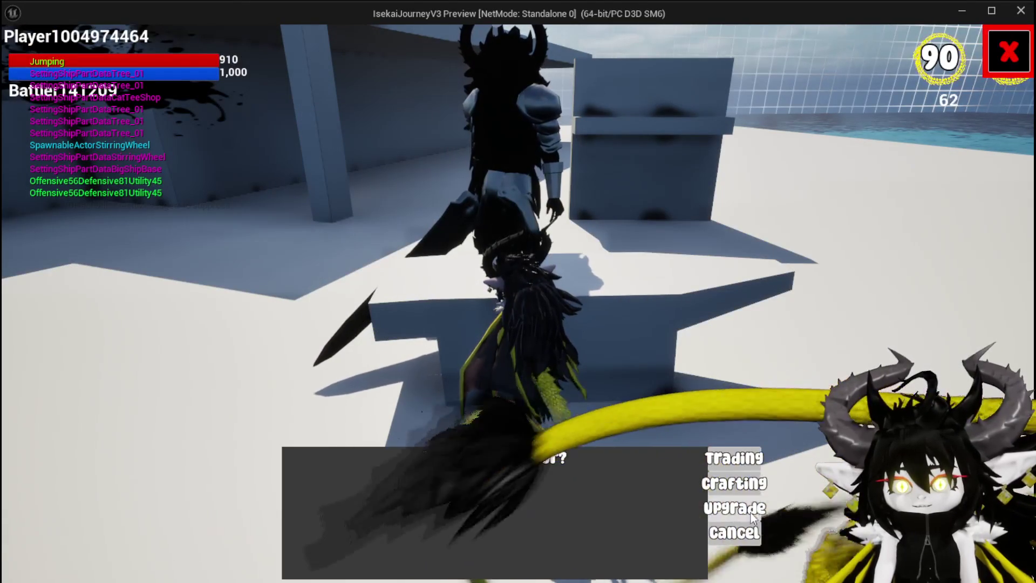
Craft an Iron_Chest from three red resource items, then open the inventory
{"action": "left_click", "coordinate": [736, 481]}
{"action": "left_click", "coordinate": [442, 475]}
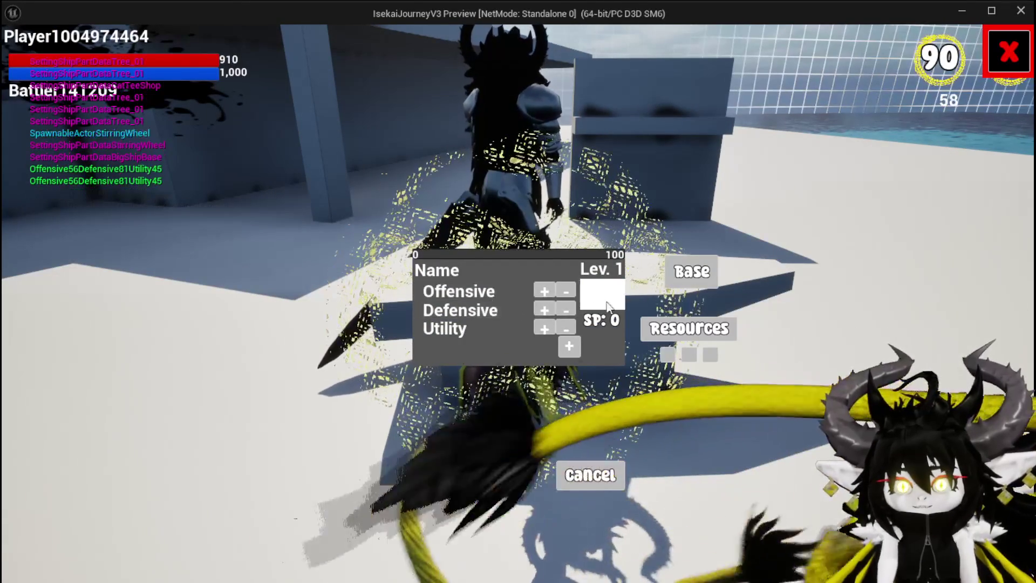
{"action": "left_click", "coordinate": [545, 178]}
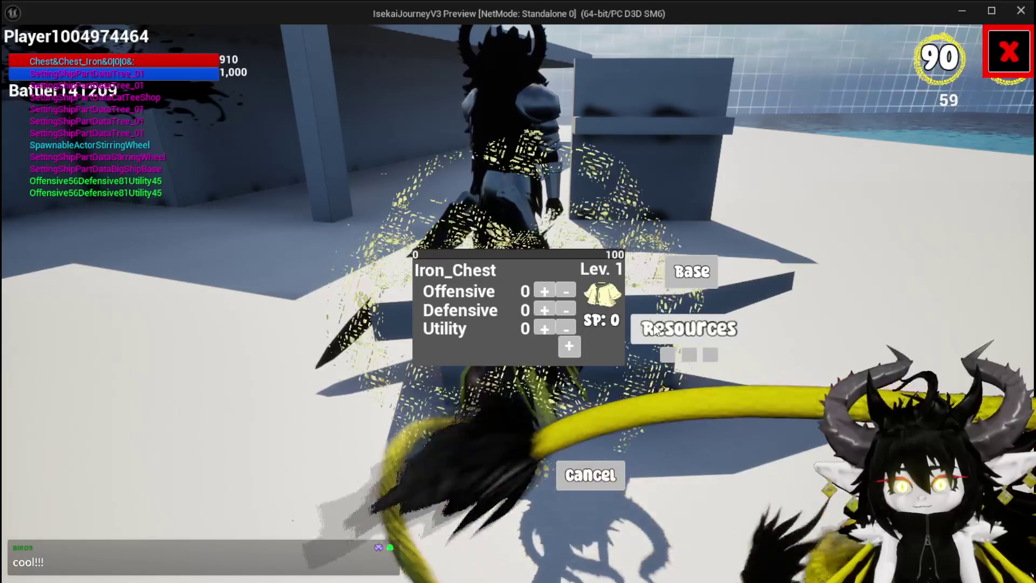
{"action": "left_click", "coordinate": [677, 328]}
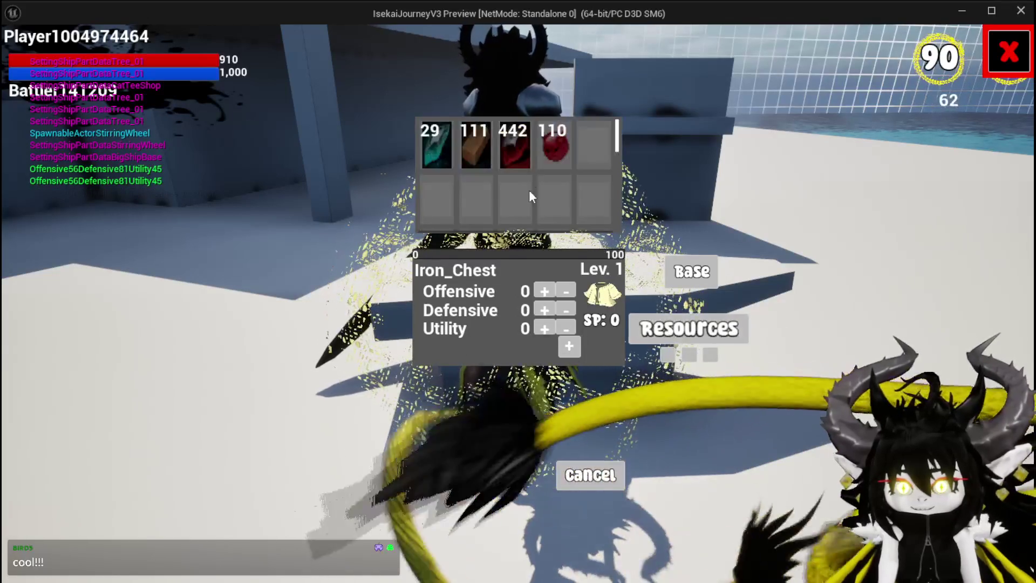
{"action": "double_click", "coordinate": [519, 157]}
{"action": "left_click", "coordinate": [520, 156]}
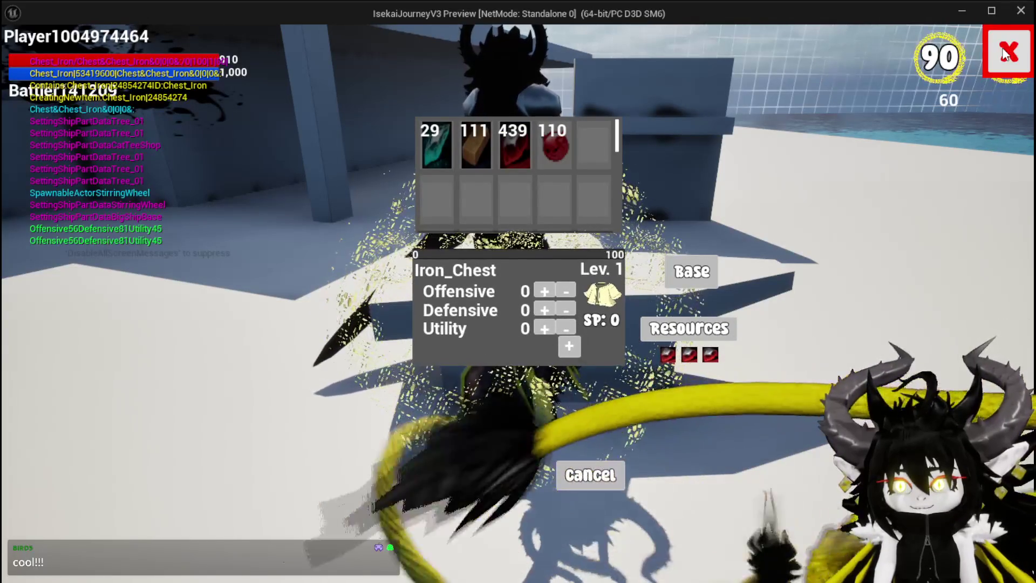
{"action": "key", "text": "Escape"}
{"action": "key", "text": "Return"}
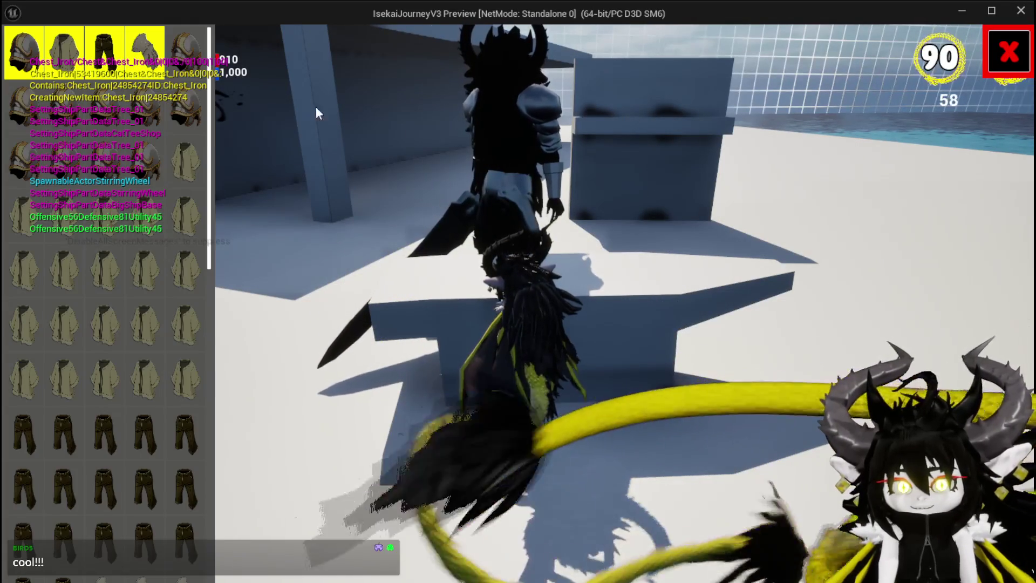
Give the Iron_Chest 30 Defensive and 30 Offensive points and apply the upgrade
{"action": "mouse_move", "coordinate": [167, 372]}
{"action": "left_click", "coordinate": [194, 390]}
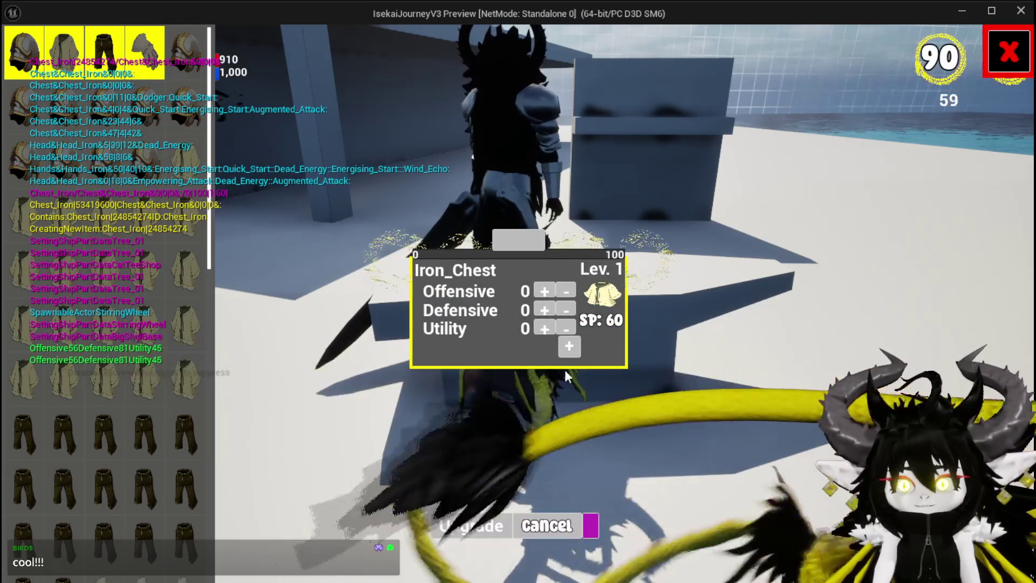
{"action": "left_click", "coordinate": [542, 309]}
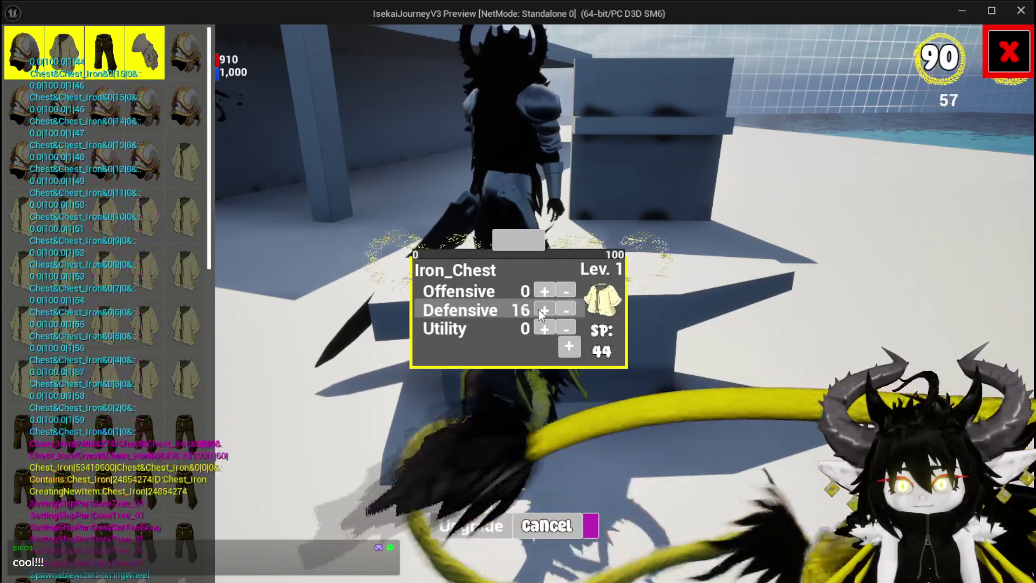
{"action": "left_click", "coordinate": [543, 290]}
{"action": "left_click", "coordinate": [543, 291]}
{"action": "left_click", "coordinate": [544, 290]}
{"action": "left_click", "coordinate": [544, 291]}
{"action": "left_click", "coordinate": [467, 518]}
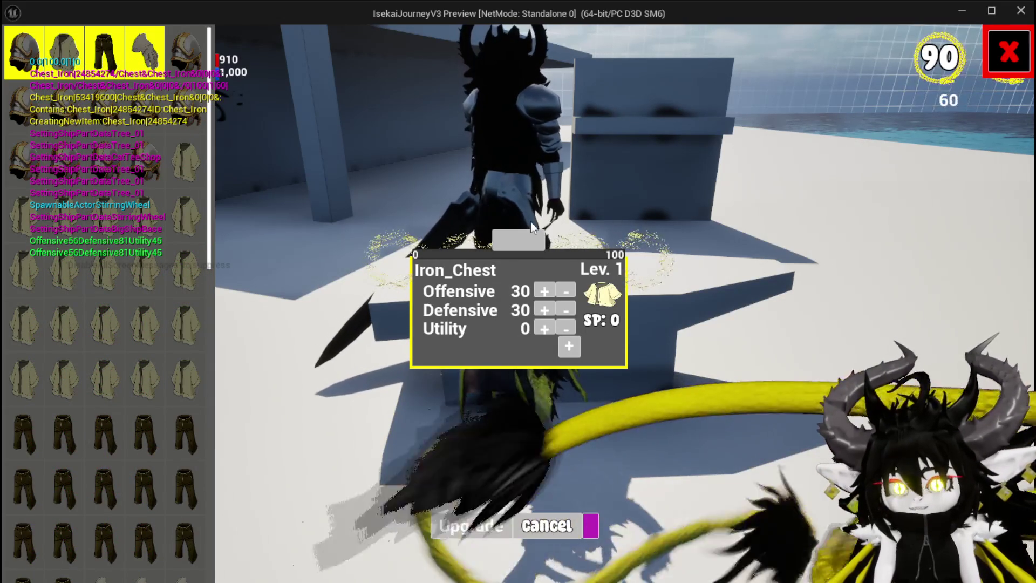
Open the Essence amount entry, then close the upgrade screen and resume play
{"action": "left_click", "coordinate": [513, 237]}
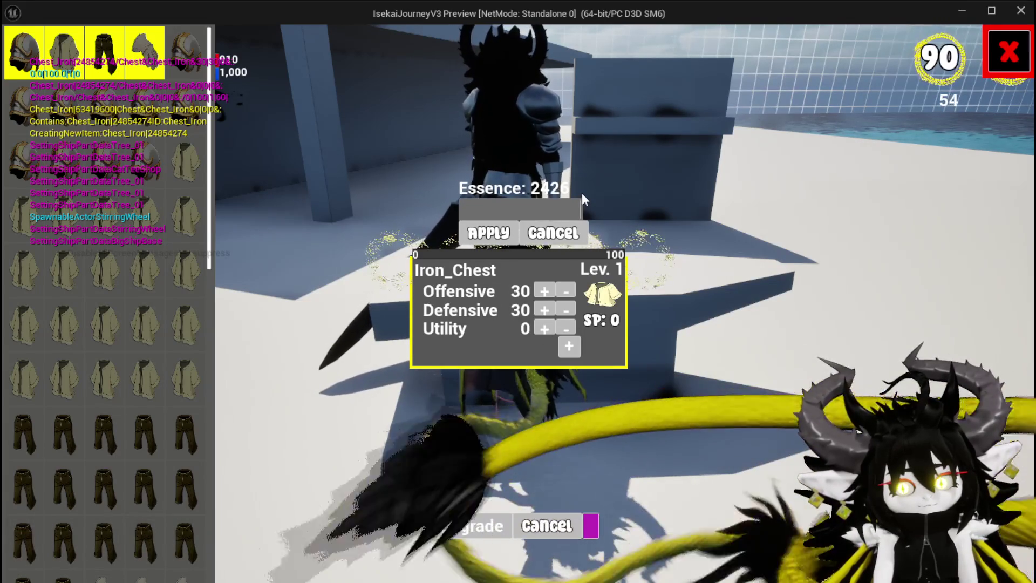
{"action": "left_click", "coordinate": [1008, 52]}
{"action": "key", "text": "space"}
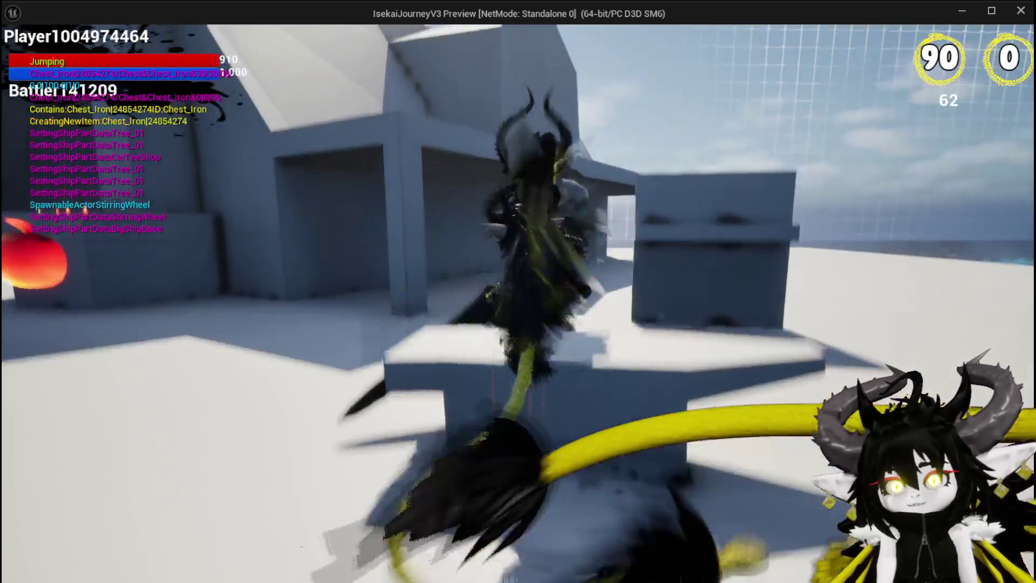
Run across the grass to the blue-hat merchant and show Equipment stats (HP 910, Offensive 56, Defensive 81, Utility 45)
{"action": "key", "text": "space"}
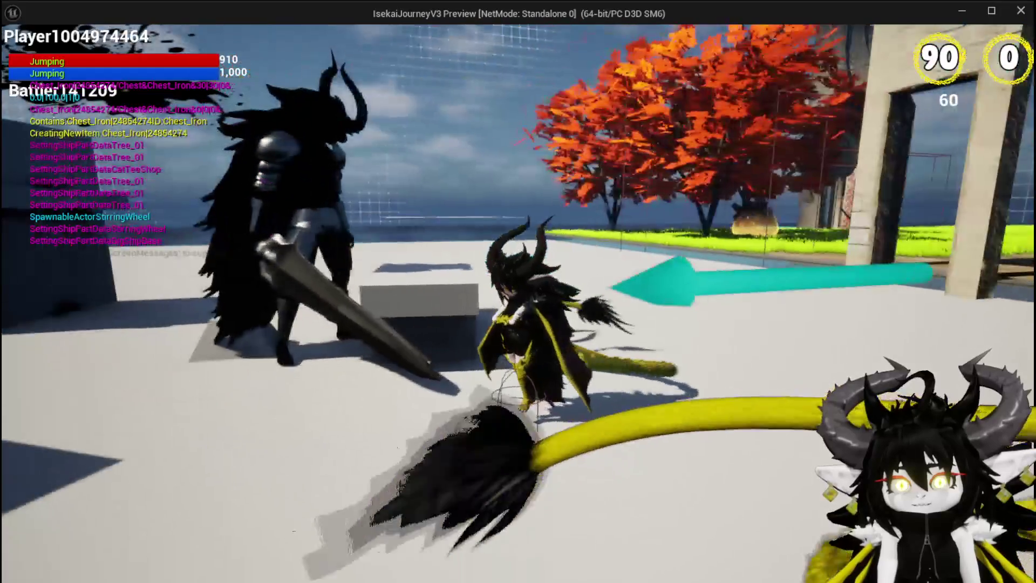
{"action": "key", "text": "space"}
{"action": "key", "text": "w"}
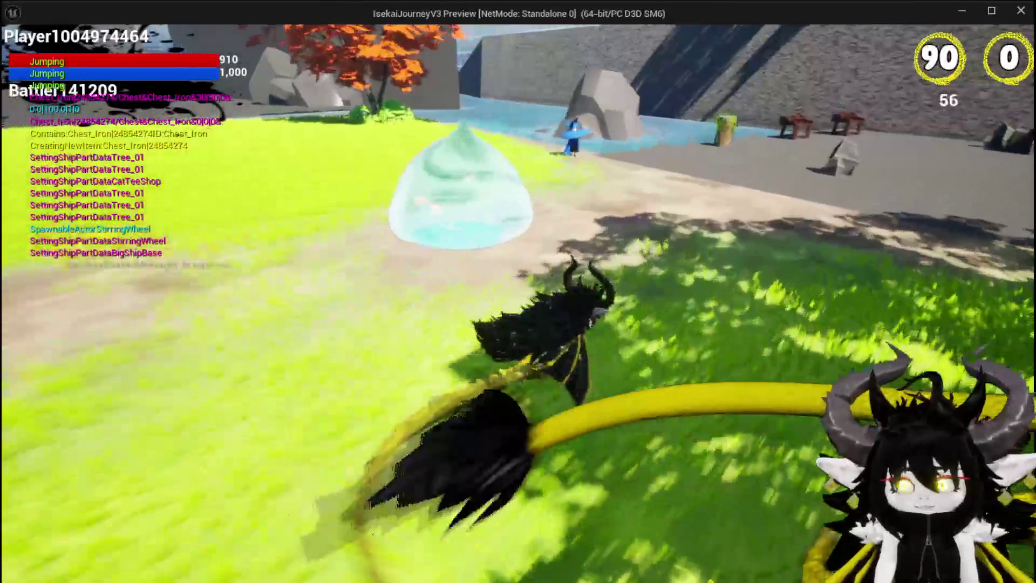
{"action": "key", "text": "w"}
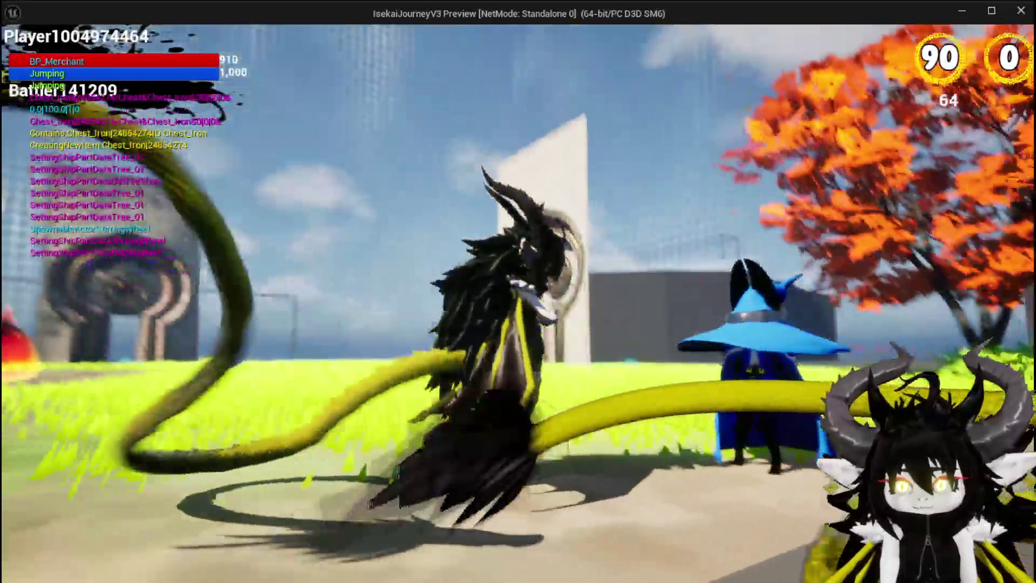
{"action": "key", "text": "w"}
{"action": "key", "text": "Tab"}
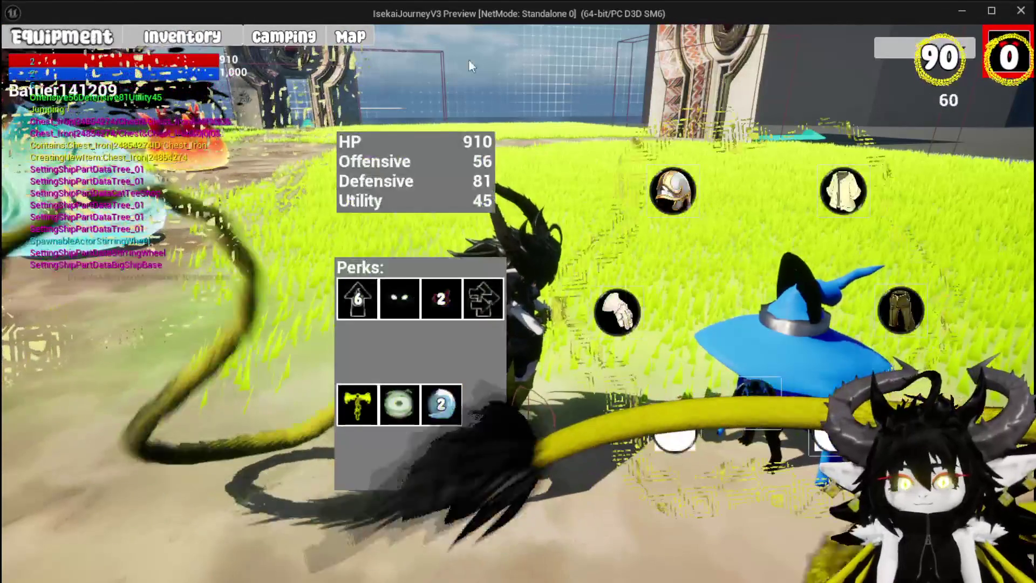
Pick the blue-hat character and run and jump around the grey building
{"action": "left_click", "coordinate": [889, 79]}
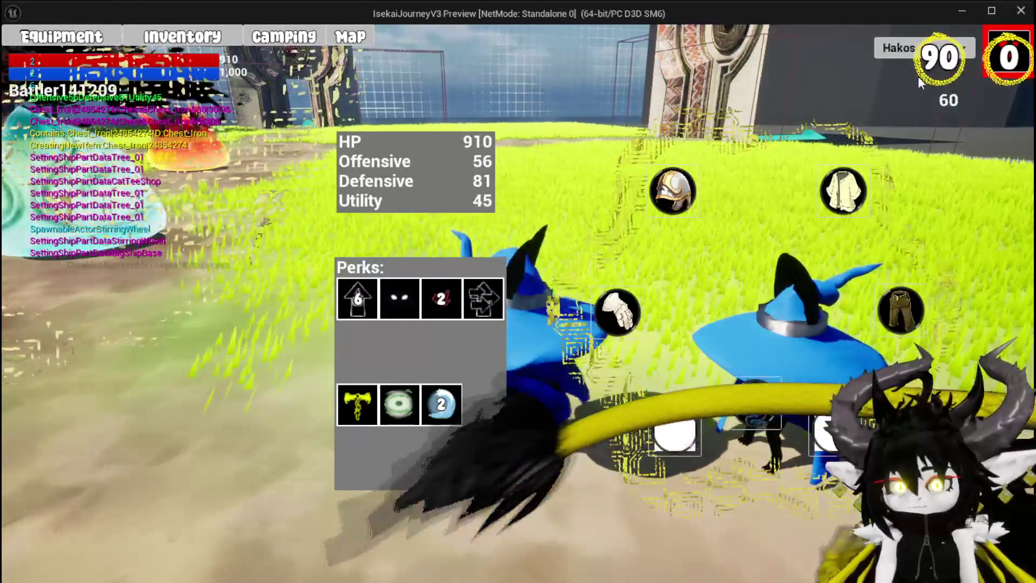
{"action": "key", "text": "Tab"}
{"action": "key", "text": "space"}
{"action": "key", "text": "space"}
{"action": "key", "text": "space"}
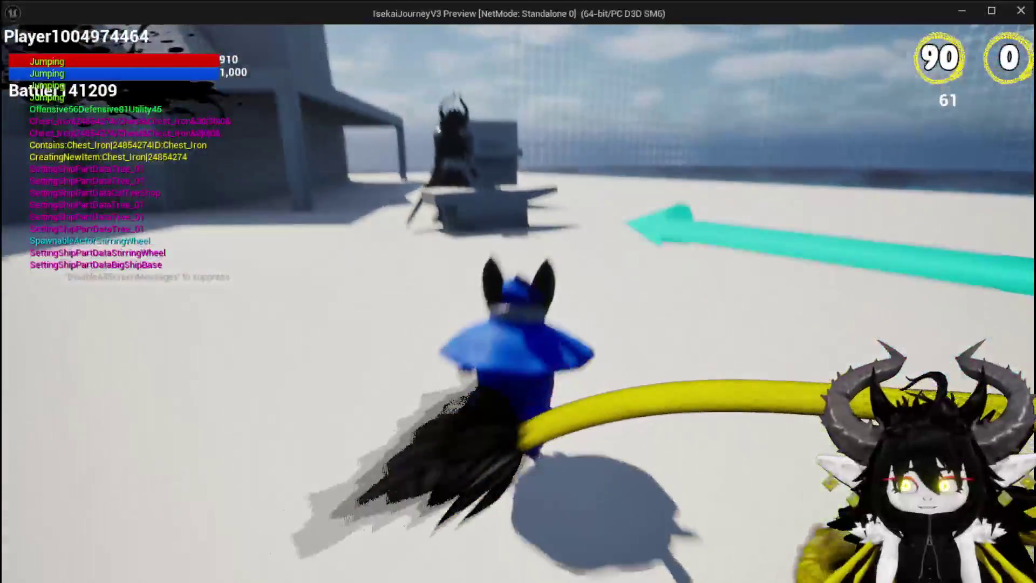
{"action": "key", "text": "space"}
{"action": "key", "text": "w"}
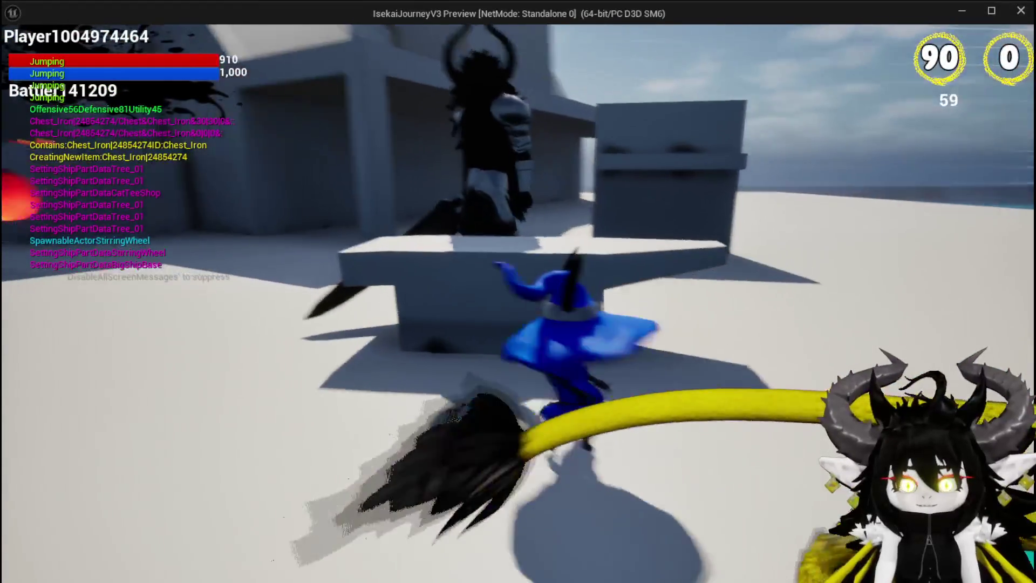
{"action": "key", "text": "a"}
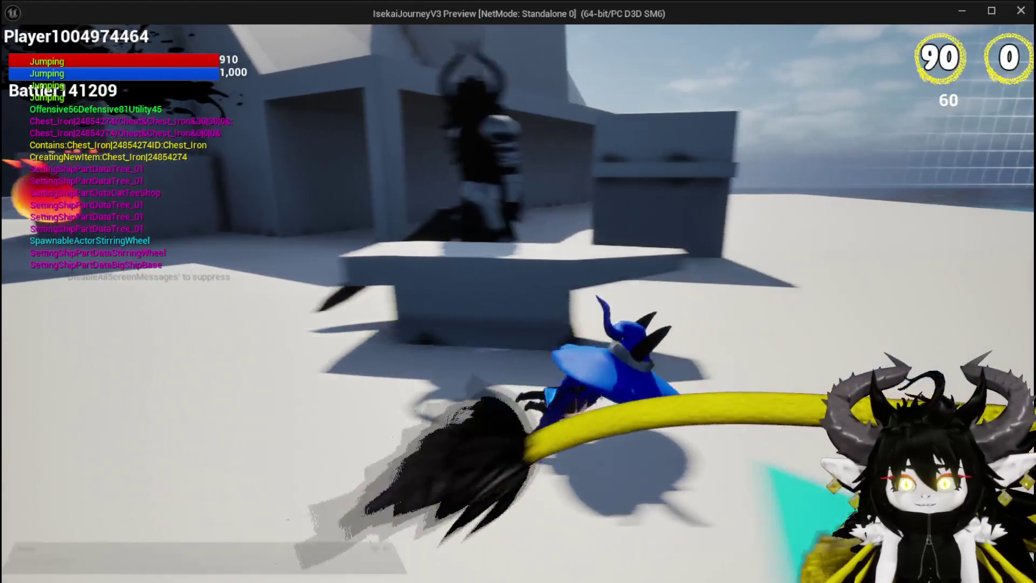
{"action": "key", "text": "w"}
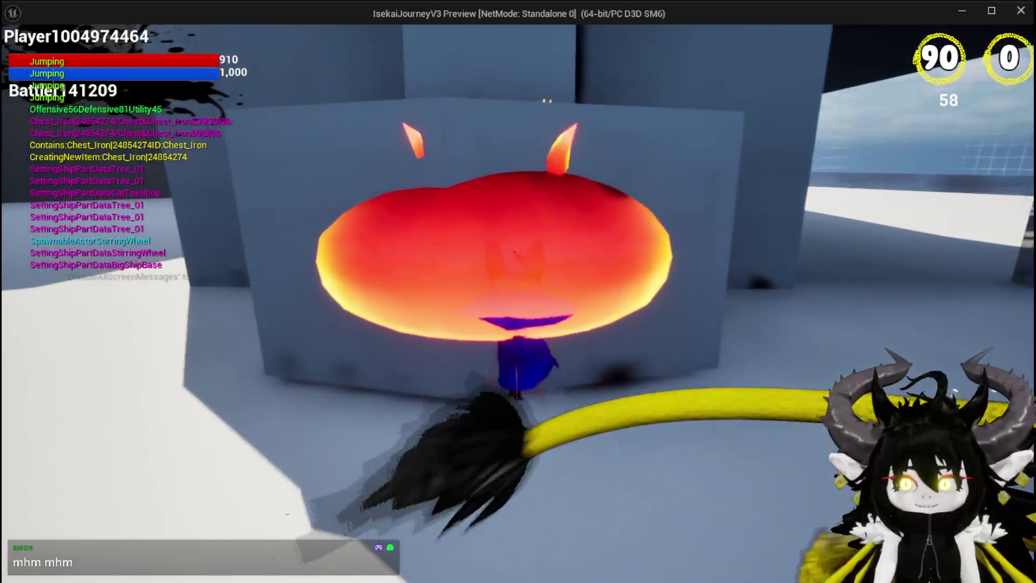
Jump across the grey blocks and grass through the red-tree garden toward the stone arches
{"action": "key", "text": "space"}
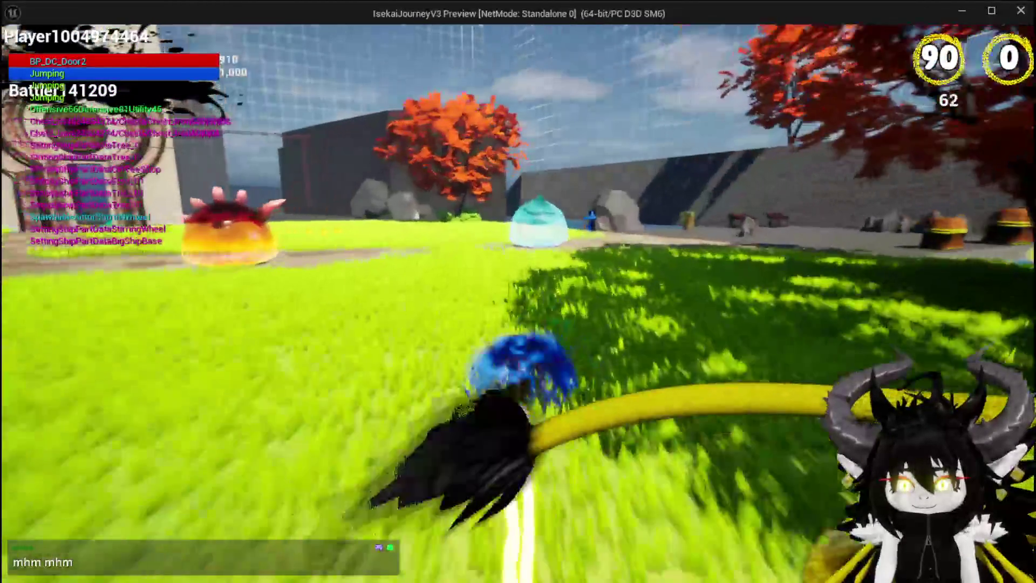
{"action": "key", "text": "space"}
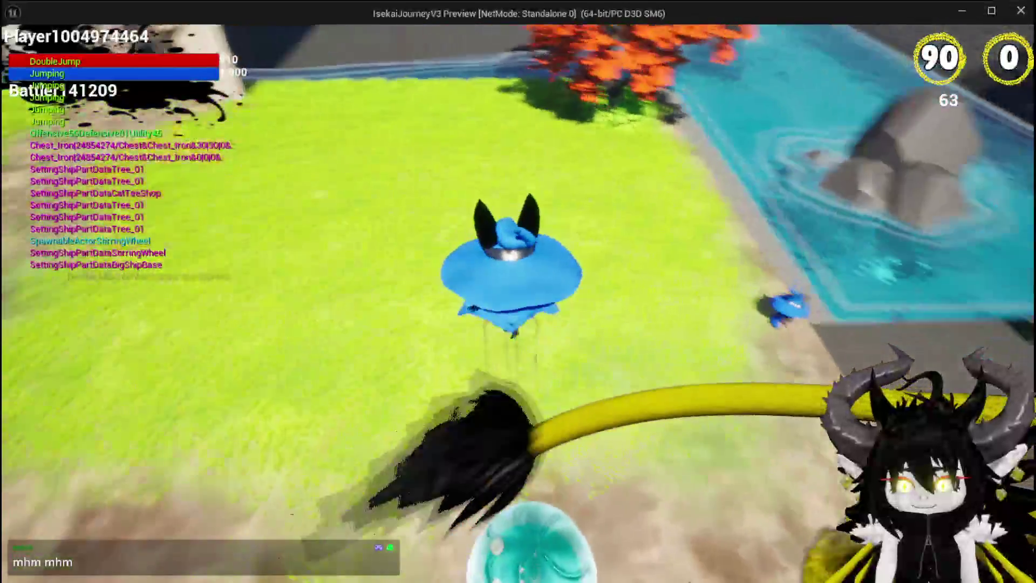
{"action": "key", "text": "space"}
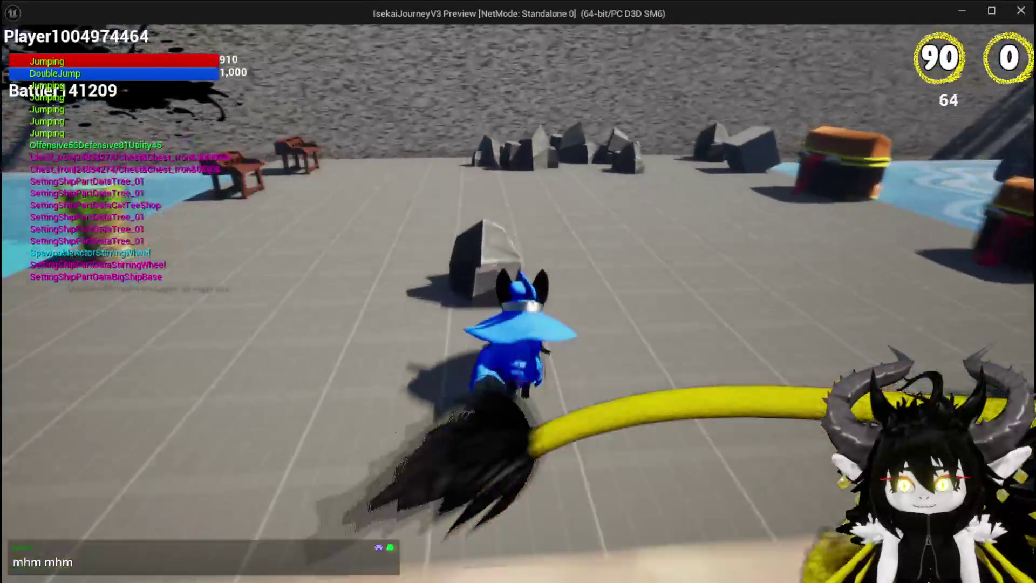
{"action": "key", "text": "space"}
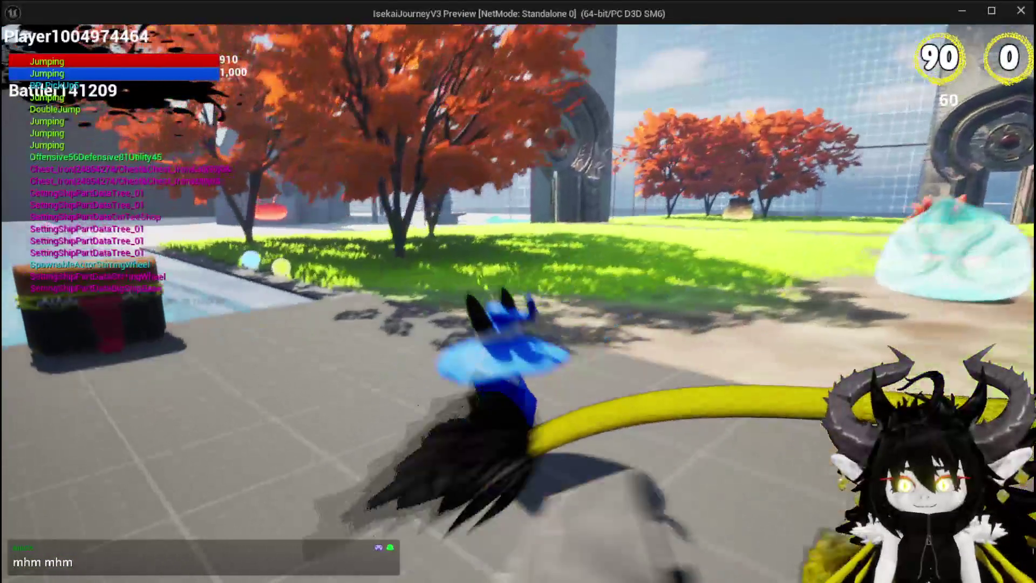
{"action": "key", "text": "space"}
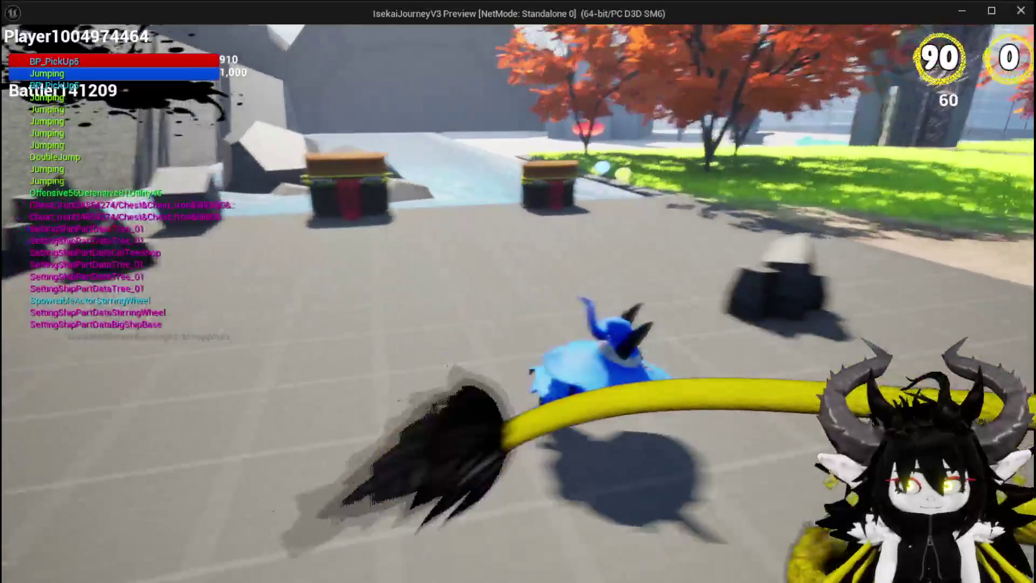
{"action": "key", "text": "space"}
{"action": "key", "text": "space"}
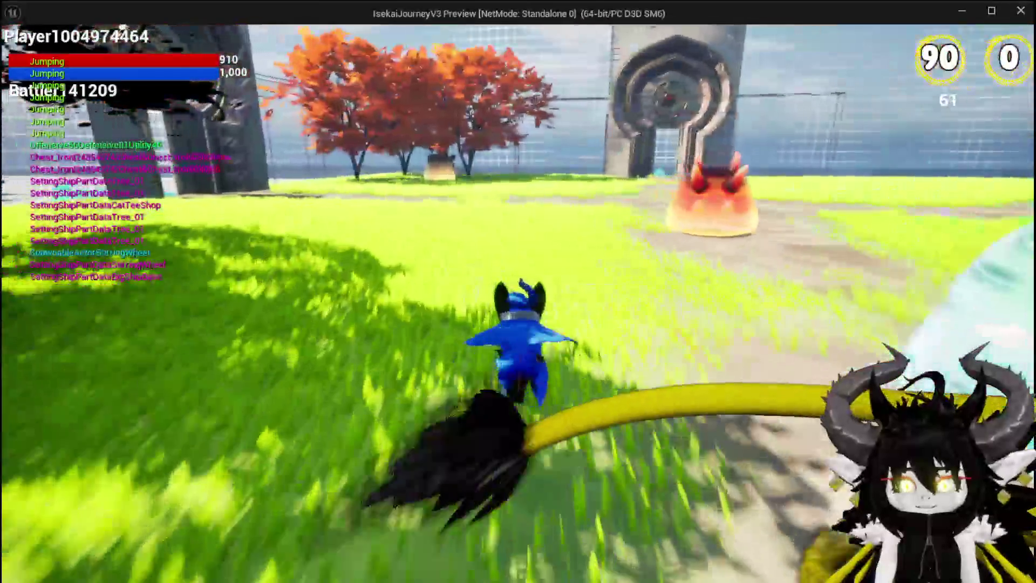
Use the poolside workbench to select the Iron_Chest for upgrading
{"action": "key", "text": "w"}
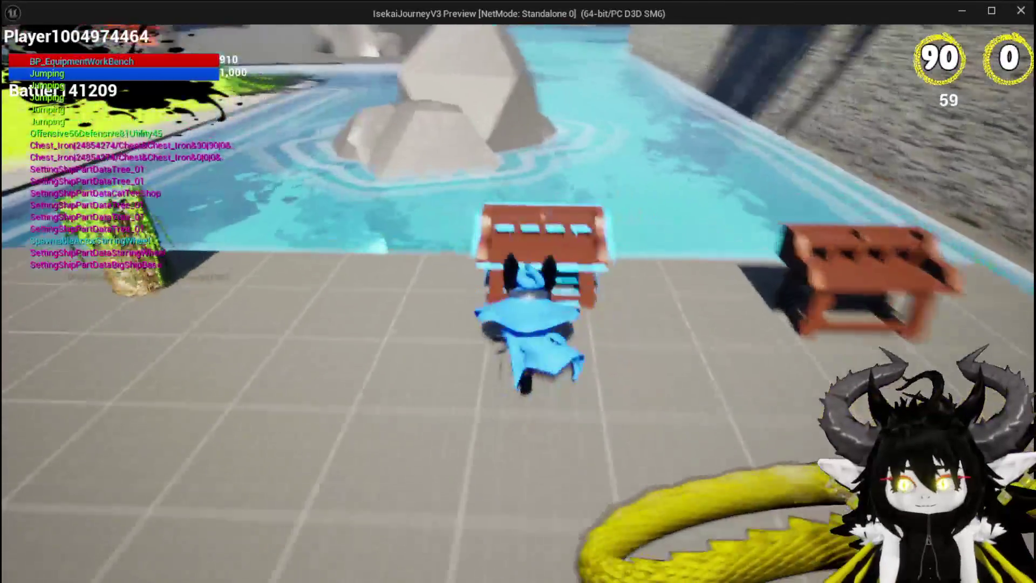
{"action": "key", "text": "e"}
{"action": "left_click", "coordinate": [288, 43]}
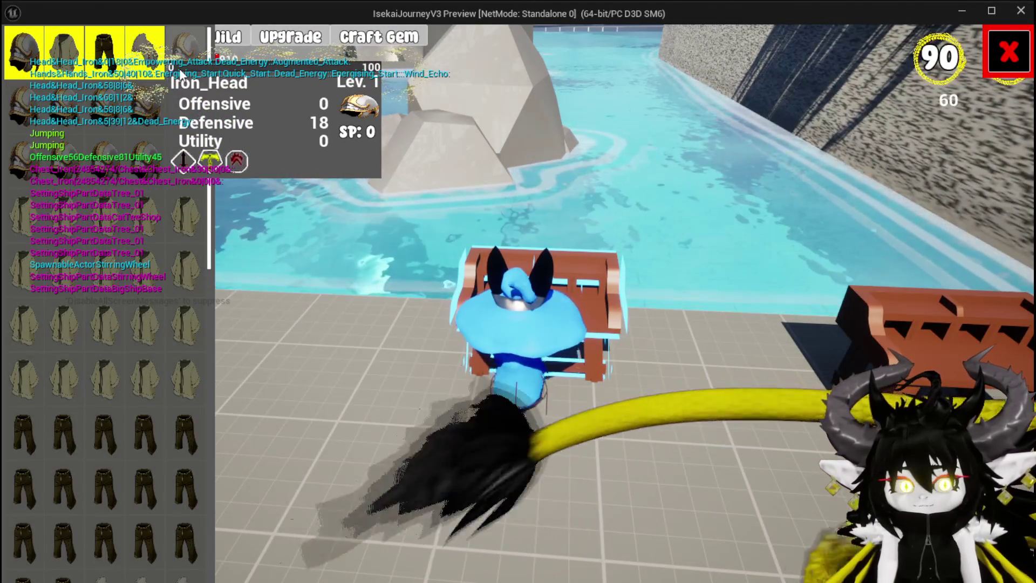
{"action": "left_click", "coordinate": [184, 376]}
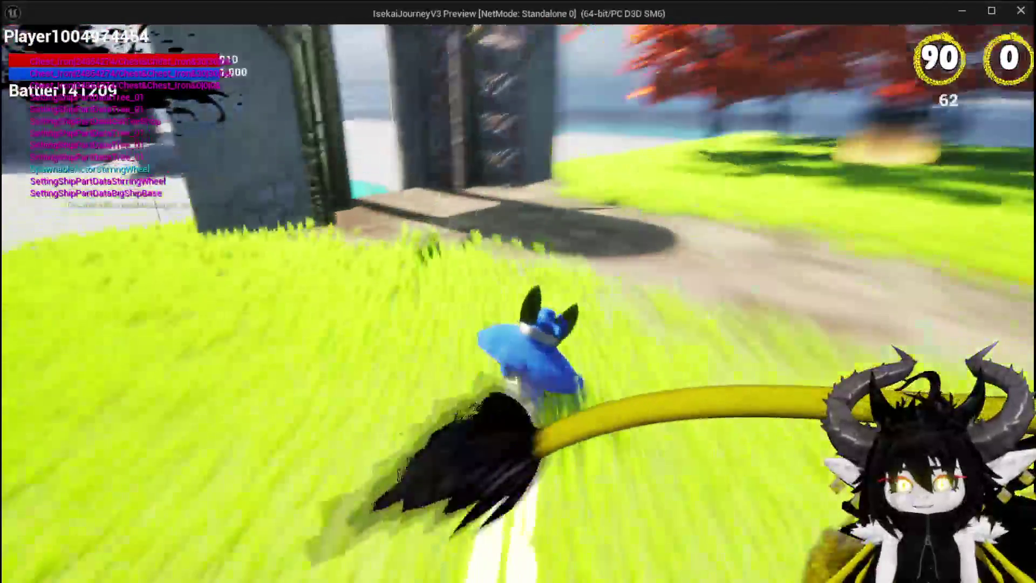
Run and jump on the blocks in the greybox area, then stop the preview
{"action": "key", "text": "space"}
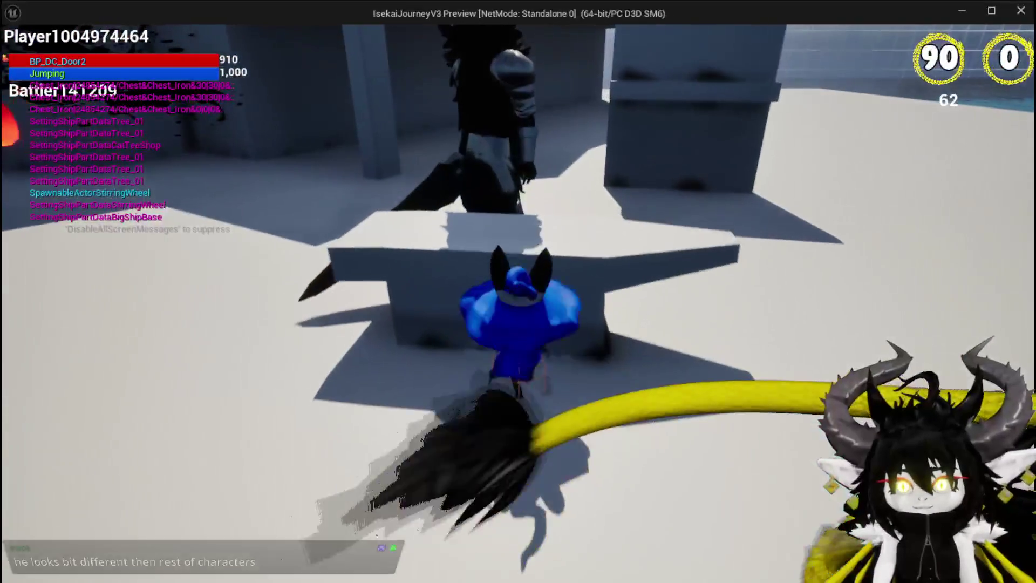
{"action": "key", "text": "space"}
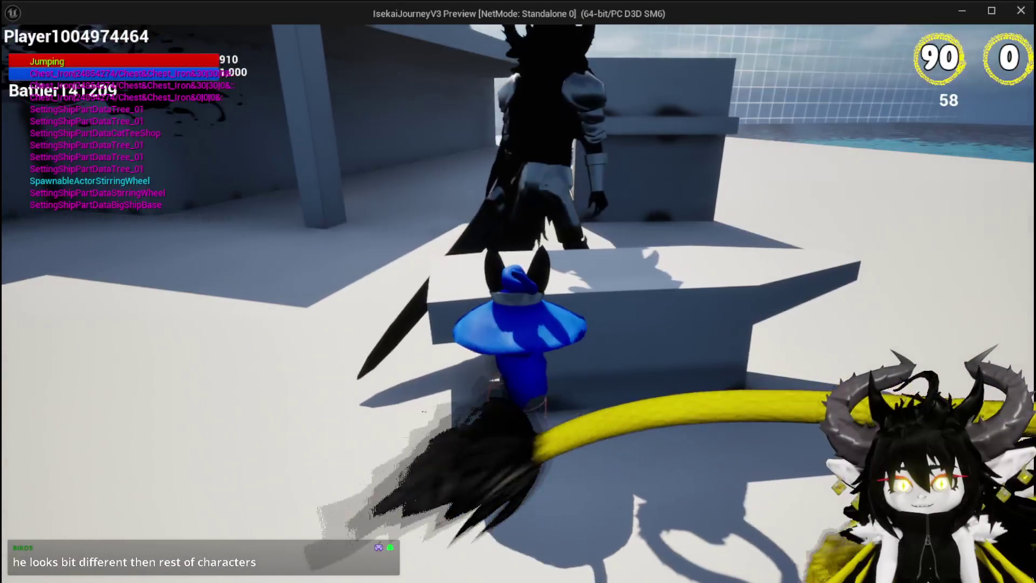
{"action": "key", "text": "space"}
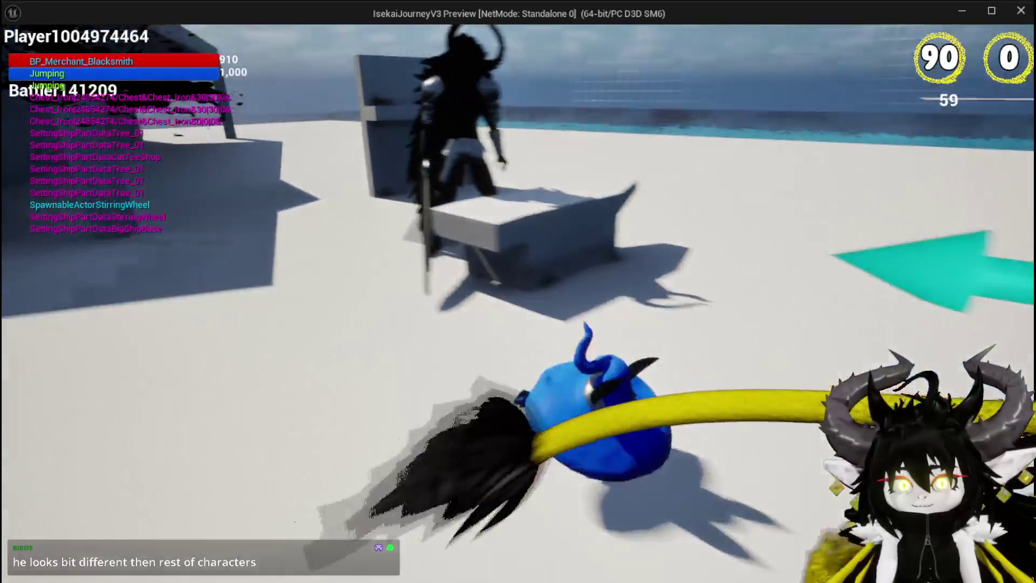
{"action": "key", "text": "space"}
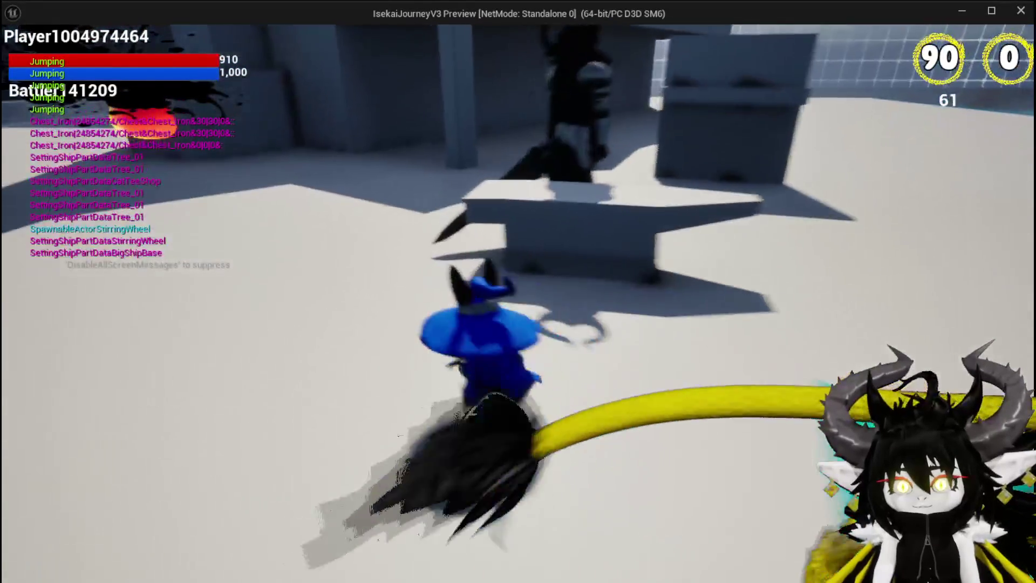
{"action": "key", "text": "Escape"}
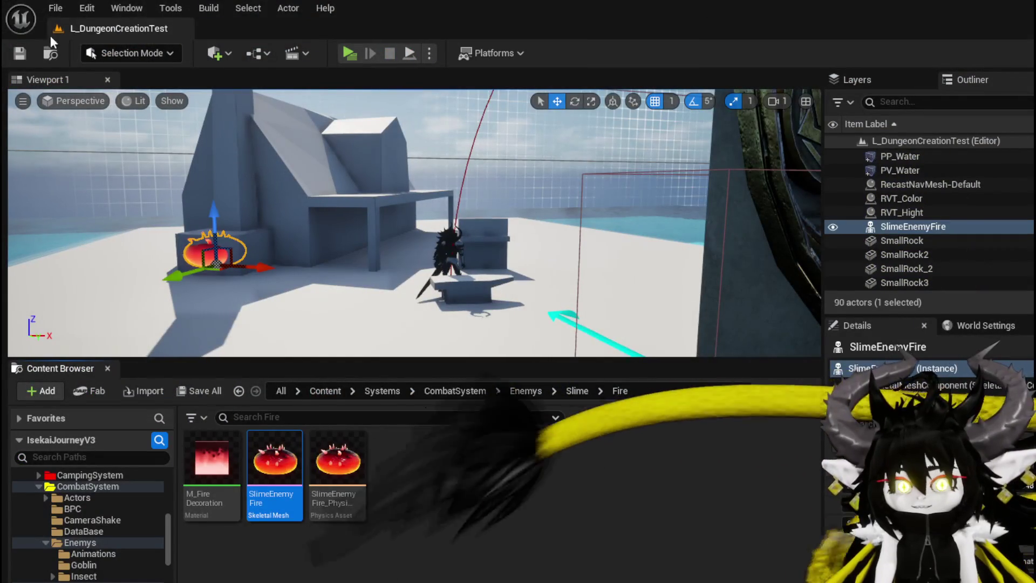
Pull back and orbit the level viewport around the fire slime and blacksmith area
{"action": "mouse_move", "coordinate": [299, 166]}
{"action": "left_mouse_down"}
{"action": "mouse_move", "coordinate": [312, 190]}
{"action": "mouse_move", "coordinate": [255, 220]}
{"action": "left_mouse_up"}
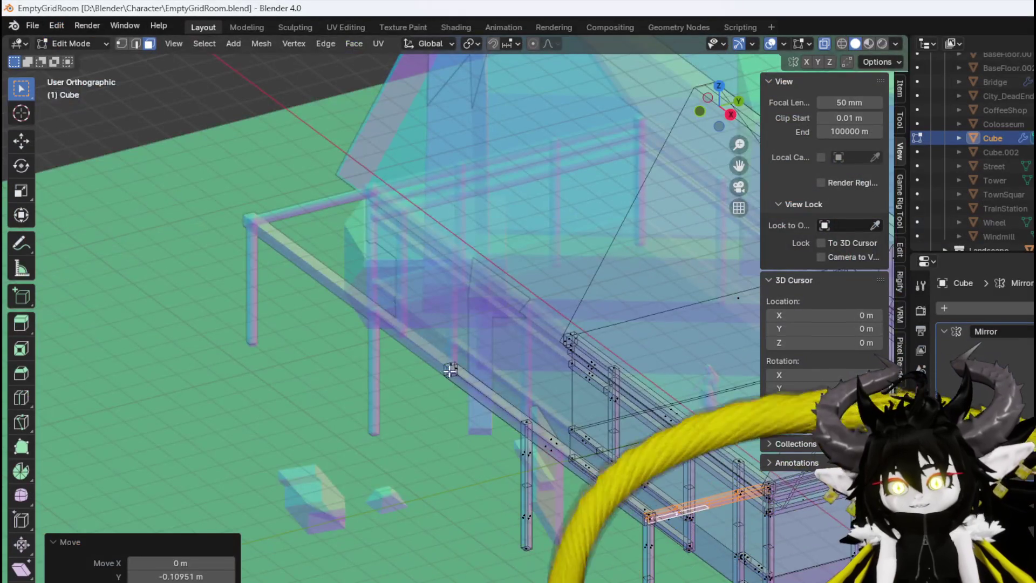
{"action": "mouse_move", "coordinate": [450, 370]}
{"action": "left_mouse_down"}
{"action": "mouse_move", "coordinate": [447, 324]}
{"action": "mouse_move", "coordinate": [455, 341]}
{"action": "mouse_move", "coordinate": [578, 381]}
{"action": "mouse_move", "coordinate": [608, 370]}
{"action": "mouse_move", "coordinate": [585, 363]}
{"action": "mouse_move", "coordinate": [572, 392]}
{"action": "left_mouse_up"}
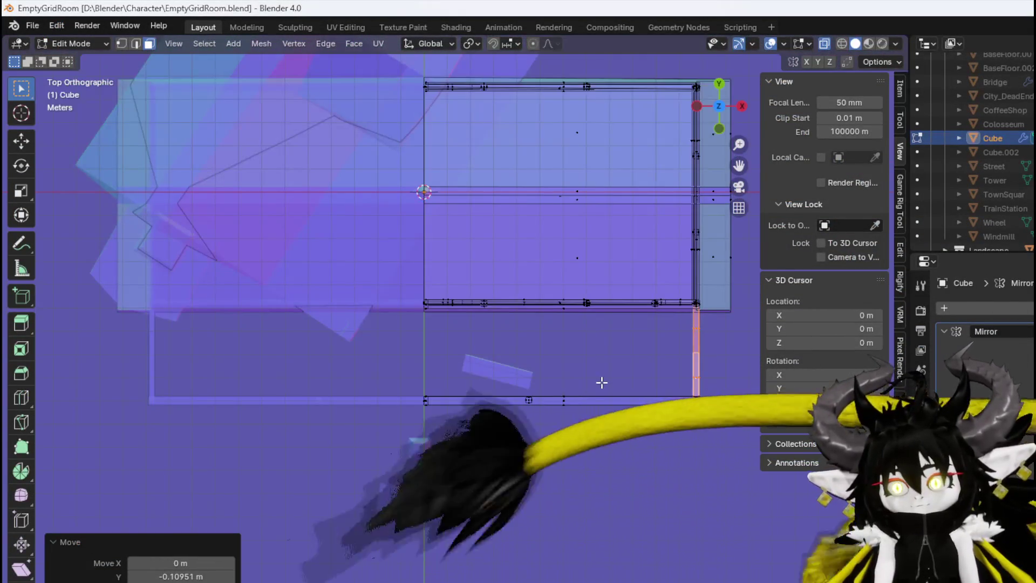
Move the rail and place a row of five copies leftward along the frame
{"action": "scroll", "coordinate": [601, 382], "scroll_direction": "up", "scroll_amount": 2}
{"action": "key", "text": "g"}
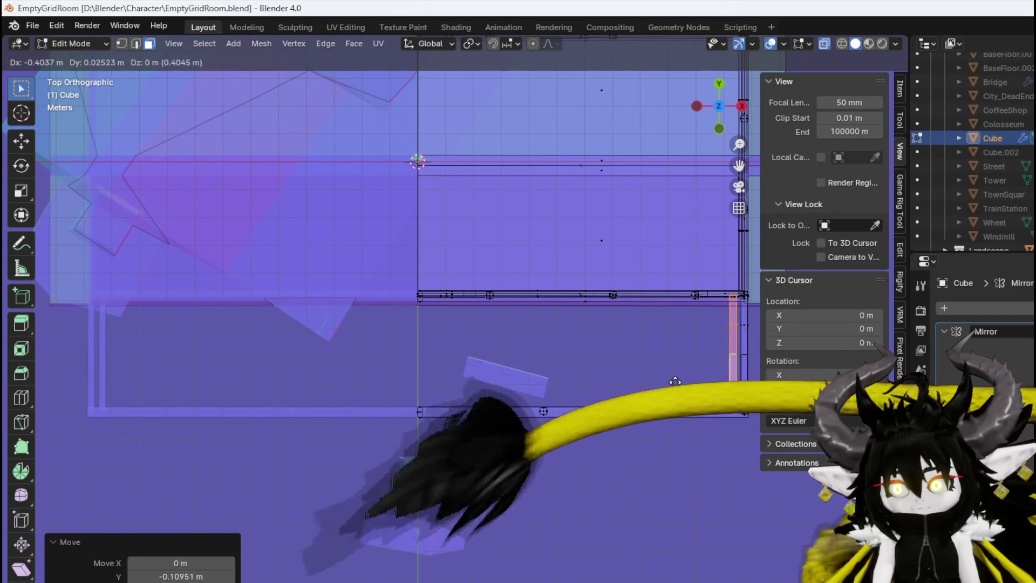
{"action": "left_click", "coordinate": [676, 382]}
{"action": "key", "text": "shift+d"}
{"action": "left_click", "coordinate": [662, 381]}
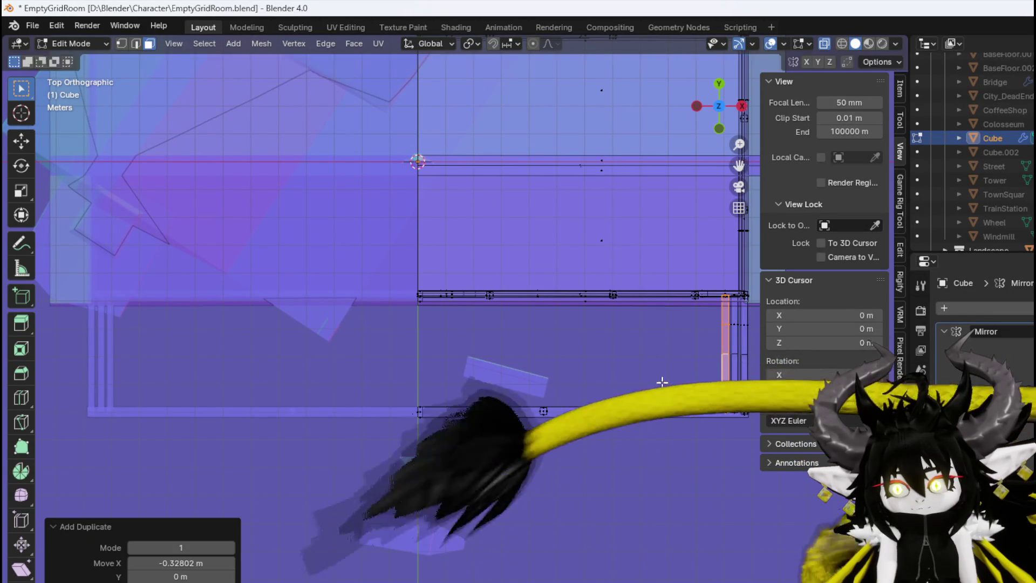
{"action": "key", "text": "shift+d"}
{"action": "left_click", "coordinate": [647, 382]}
{"action": "key", "text": "shift+d"}
{"action": "left_click", "coordinate": [637, 381]}
{"action": "key", "text": "shift+d"}
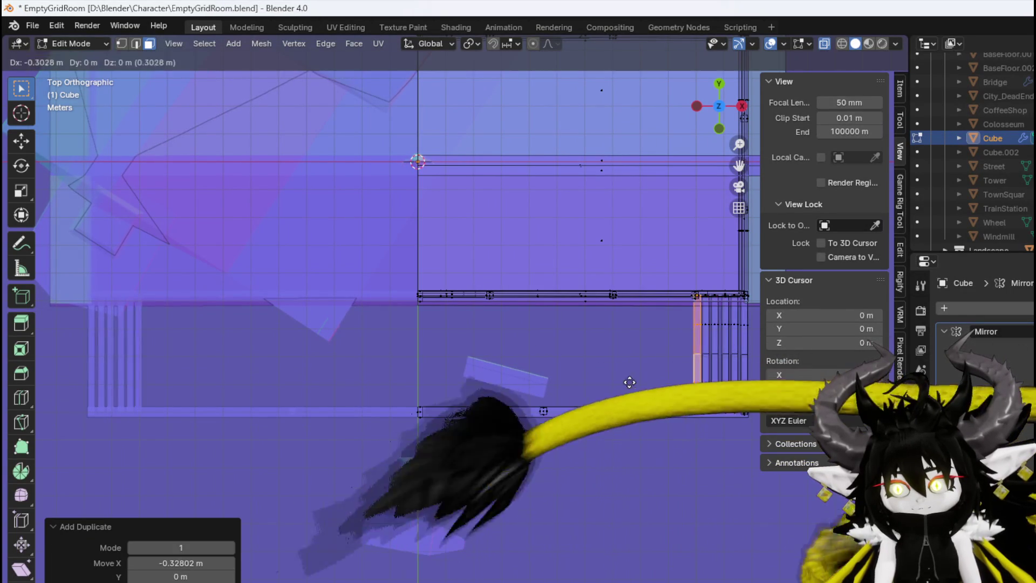
{"action": "left_click", "coordinate": [615, 380]}
{"action": "key", "text": "shift+d"}
{"action": "left_click", "coordinate": [582, 381]}
Undo the extra copies, move the orange rail left and place three new rail copies
{"action": "key", "text": "shift+d"}
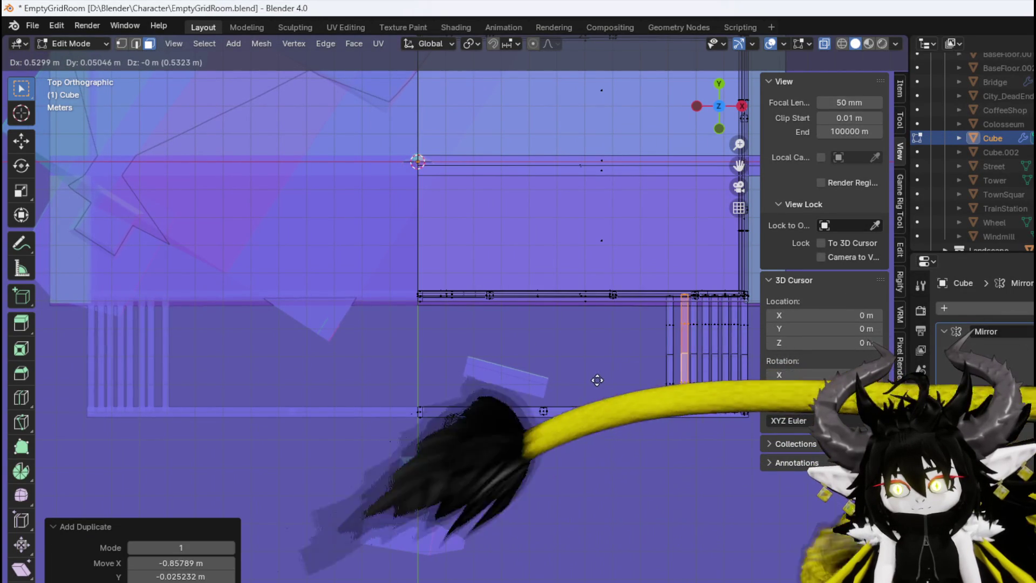
{"action": "key", "text": "Escape"}
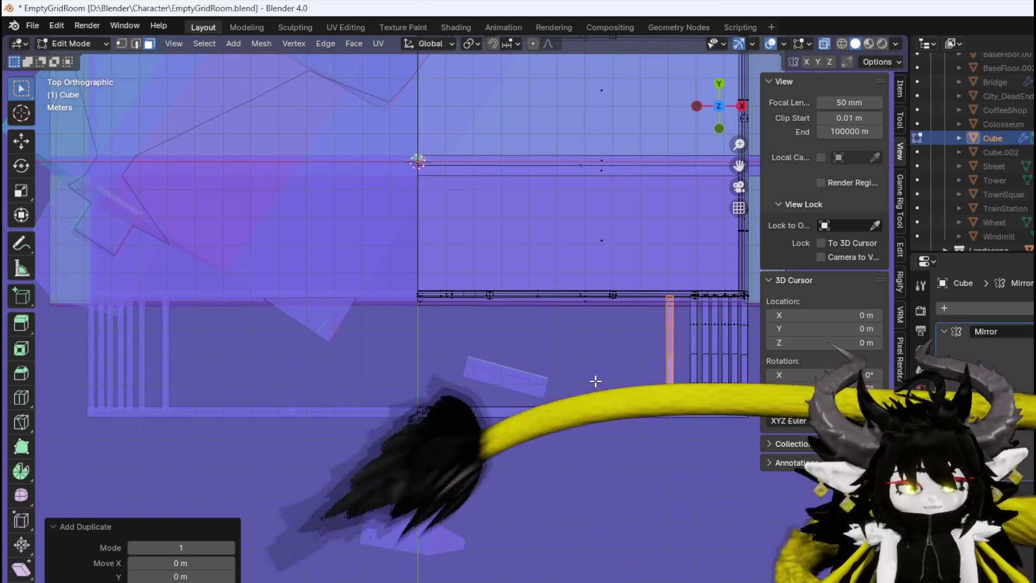
{"action": "key", "text": "ctrl+z"}
{"action": "key", "text": "ctrl+z"}
{"action": "key", "text": "ctrl+z"}
{"action": "key", "text": "ctrl+z"}
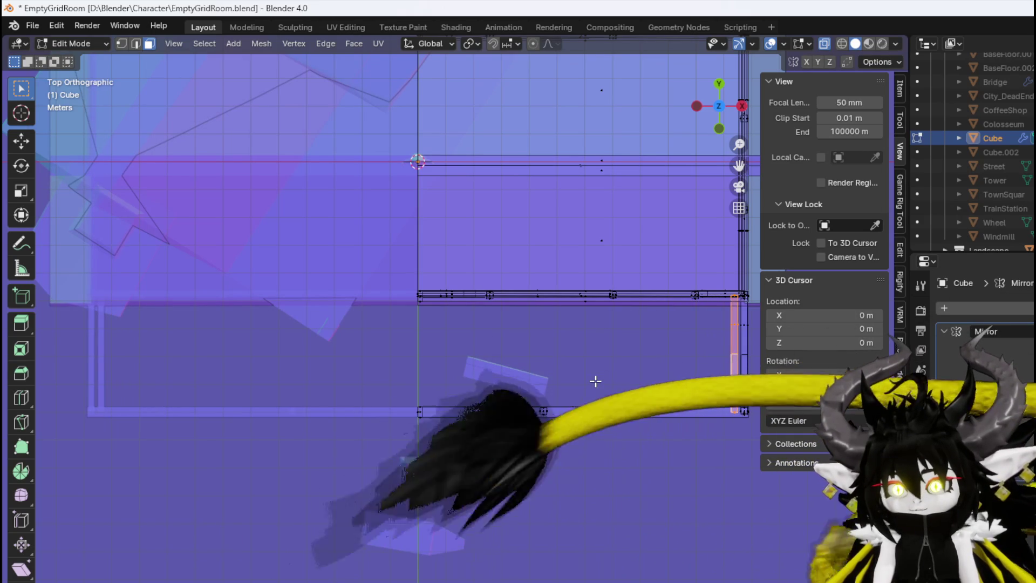
{"action": "key", "text": "g"}
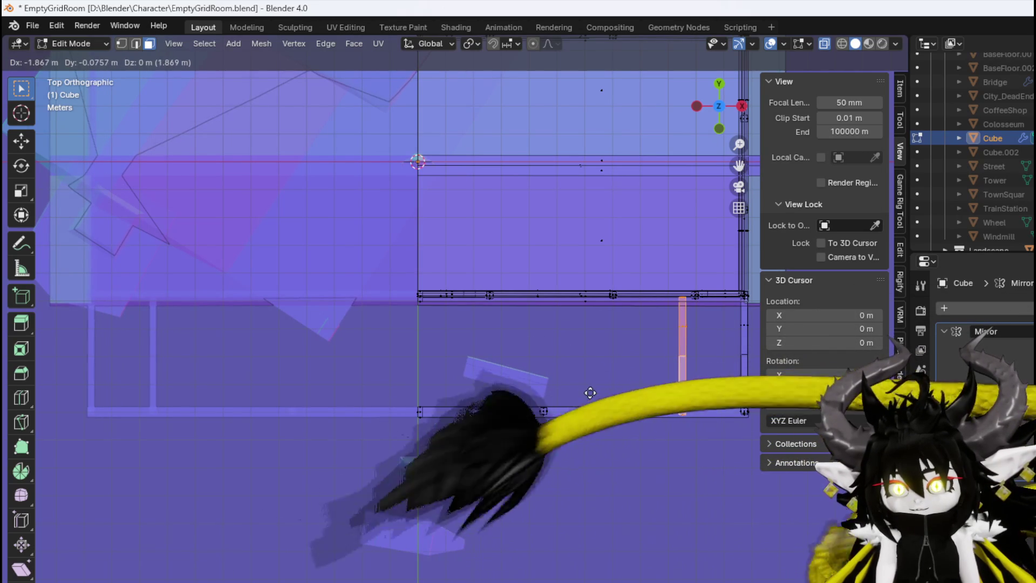
{"action": "left_click", "coordinate": [599, 391]}
{"action": "key", "text": "shift+d"}
{"action": "left_click", "coordinate": [524, 392]}
{"action": "key", "text": "shift+d"}
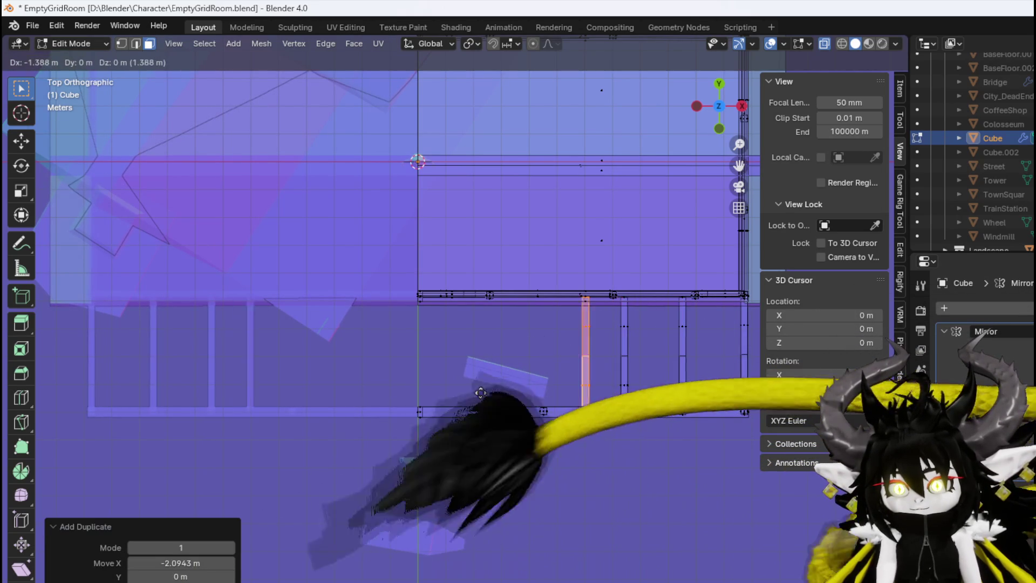
{"action": "left_click", "coordinate": [471, 392]}
{"action": "key", "text": "shift+d"}
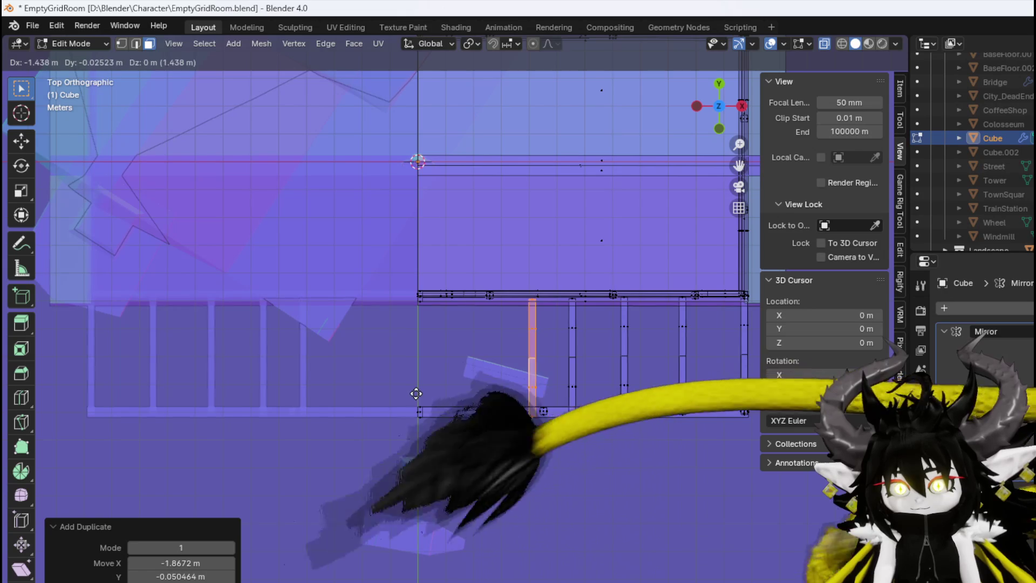
{"action": "left_click", "coordinate": [411, 393]}
Tilt and reposition a rail, add two more copies leftward, and tilt the newest 1.33°
{"action": "key", "text": "r"}
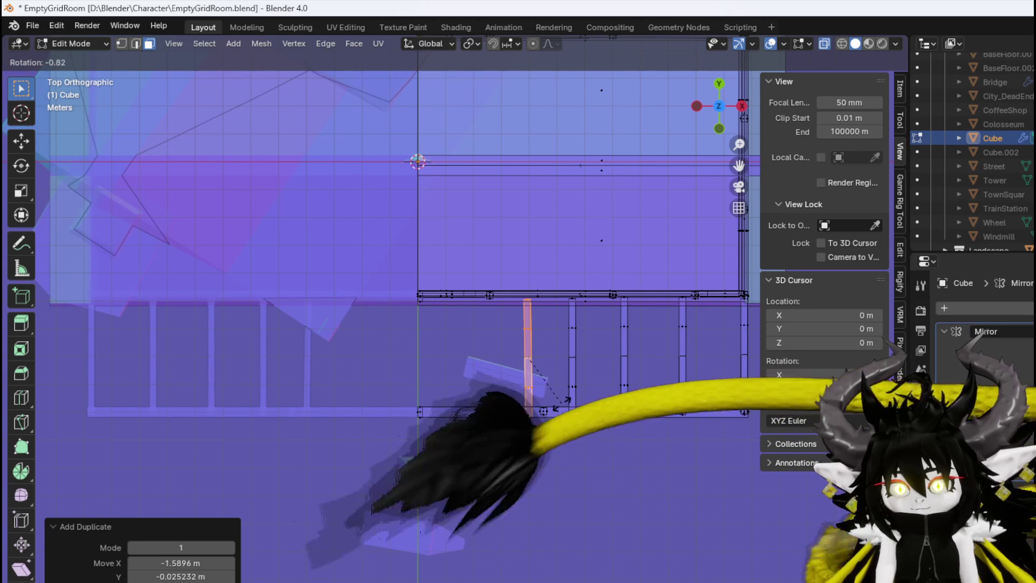
{"action": "left_click", "coordinate": [561, 402]}
{"action": "key", "text": "g"}
{"action": "left_click", "coordinate": [560, 399]}
{"action": "key", "text": "shift+d"}
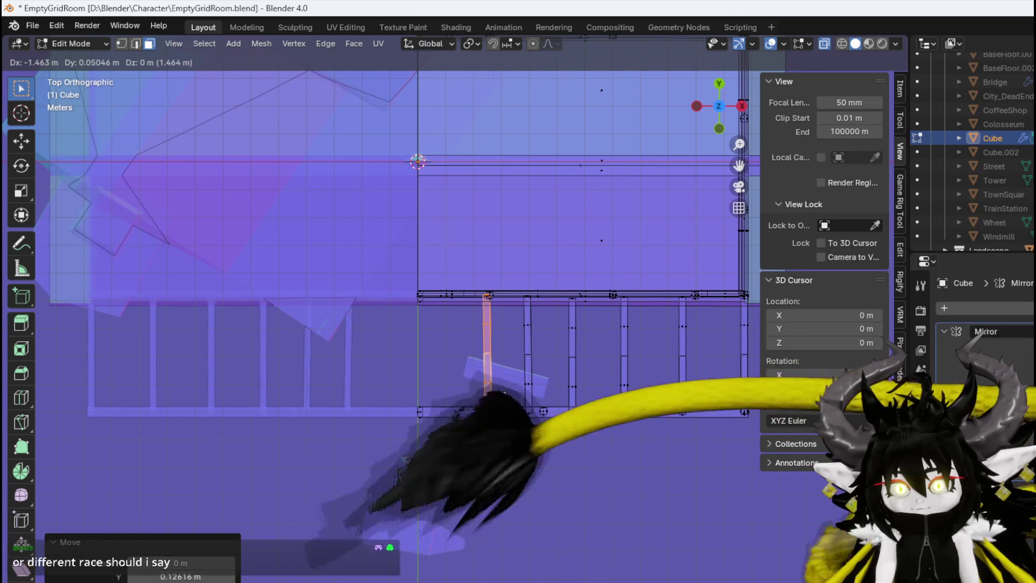
{"action": "left_click", "coordinate": [492, 397]}
{"action": "key", "text": "shift+d"}
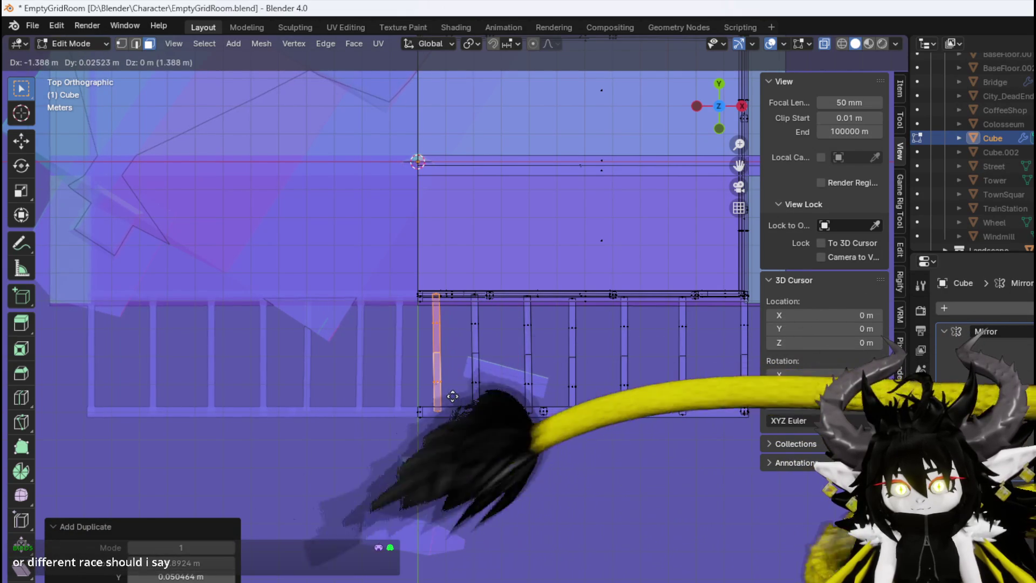
{"action": "left_click", "coordinate": [461, 396]}
{"action": "key", "text": "r"}
{"action": "left_click", "coordinate": [479, 396]}
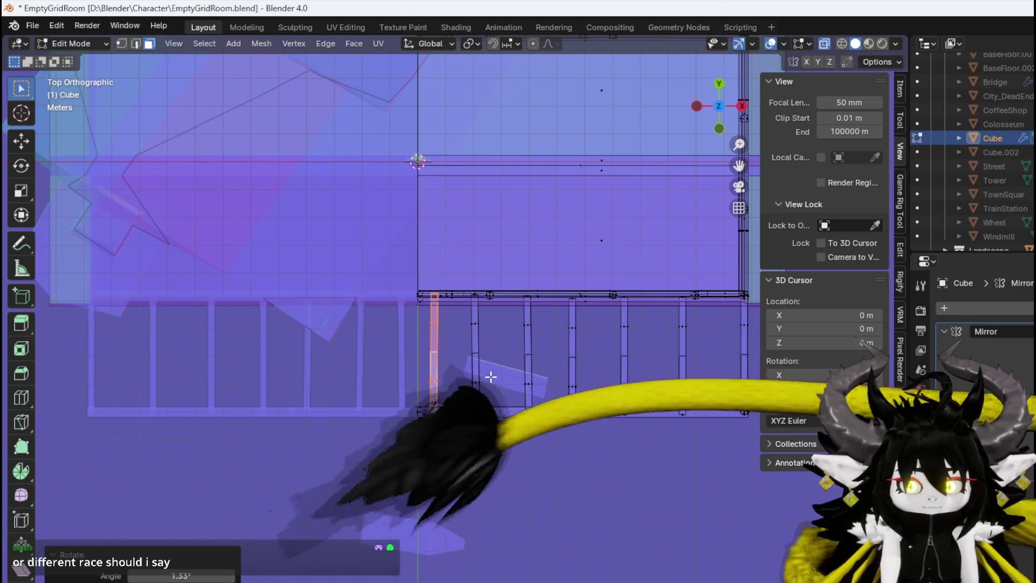
Save the Blender file with the new rails
{"action": "mouse_move", "coordinate": [594, 343]}
{"action": "left_mouse_down"}
{"action": "mouse_move", "coordinate": [580, 283]}
{"action": "mouse_move", "coordinate": [574, 274]}
{"action": "mouse_move", "coordinate": [559, 280]}
{"action": "left_mouse_up"}
{"action": "left_click", "coordinate": [27, 28]}
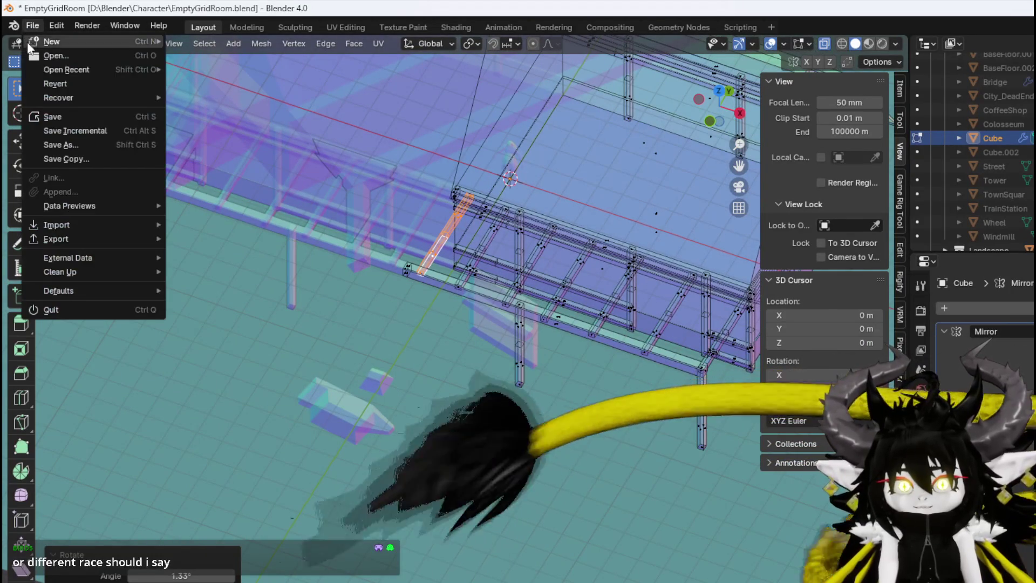
{"action": "left_click", "coordinate": [47, 114]}
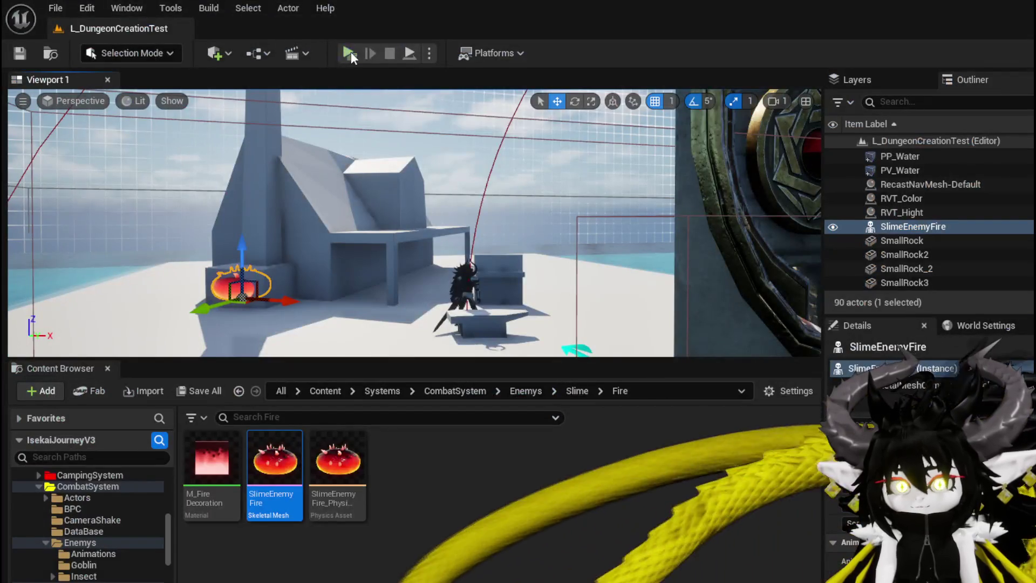
Start the game preview and run the character up onto the white ledge
{"action": "left_click", "coordinate": [348, 53]}
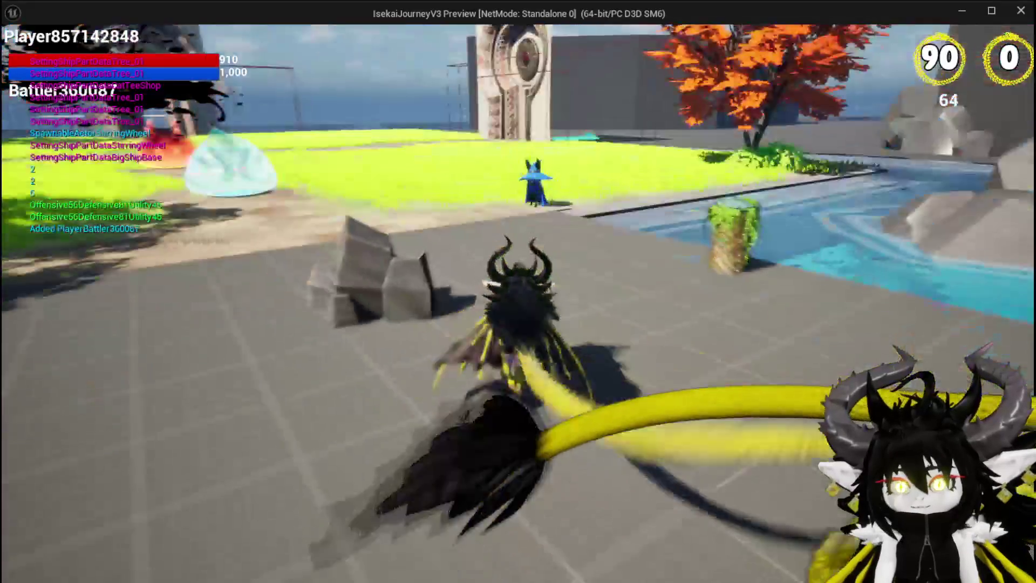
{"action": "key", "text": "w"}
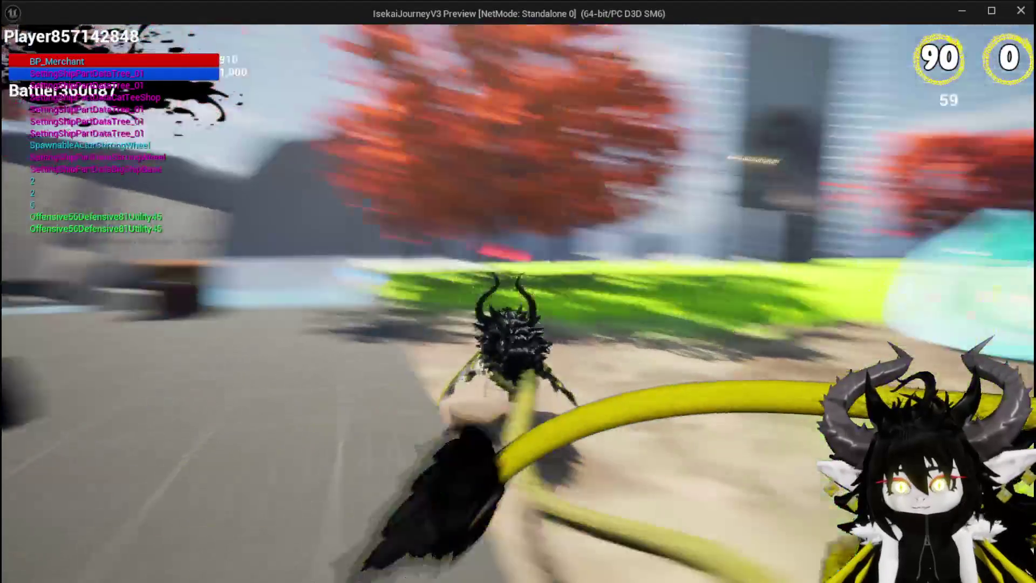
{"action": "key", "text": "w"}
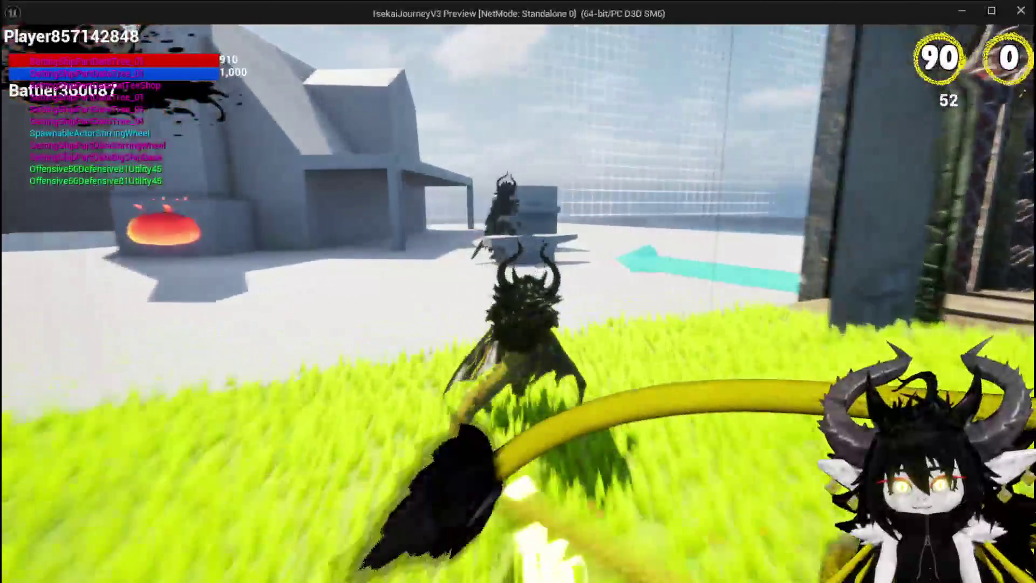
{"action": "key", "text": "w"}
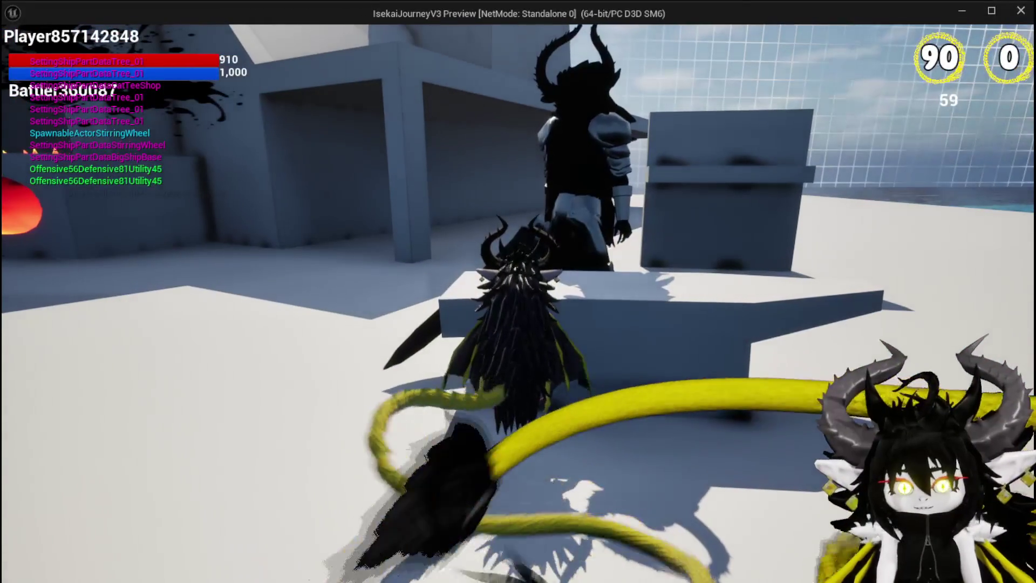
{"action": "key", "text": "w"}
{"action": "key", "text": "space"}
Fly the character back over the grass to the stone plaza by the water
{"action": "key", "text": "w"}
{"action": "key", "text": "space"}
{"action": "key", "text": "w"}
{"action": "key", "text": "space"}
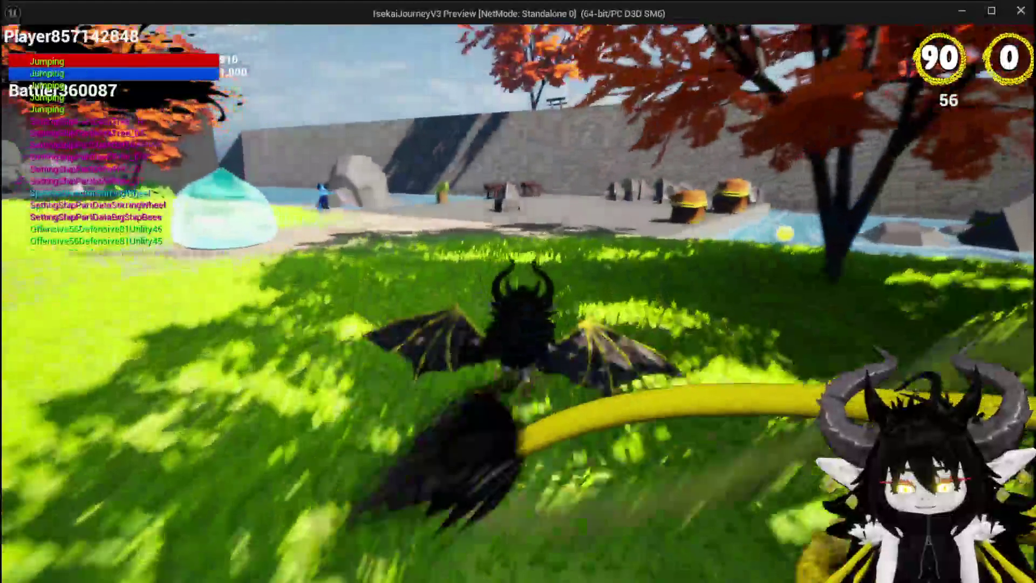
{"action": "key", "text": "w"}
{"action": "key", "text": "space"}
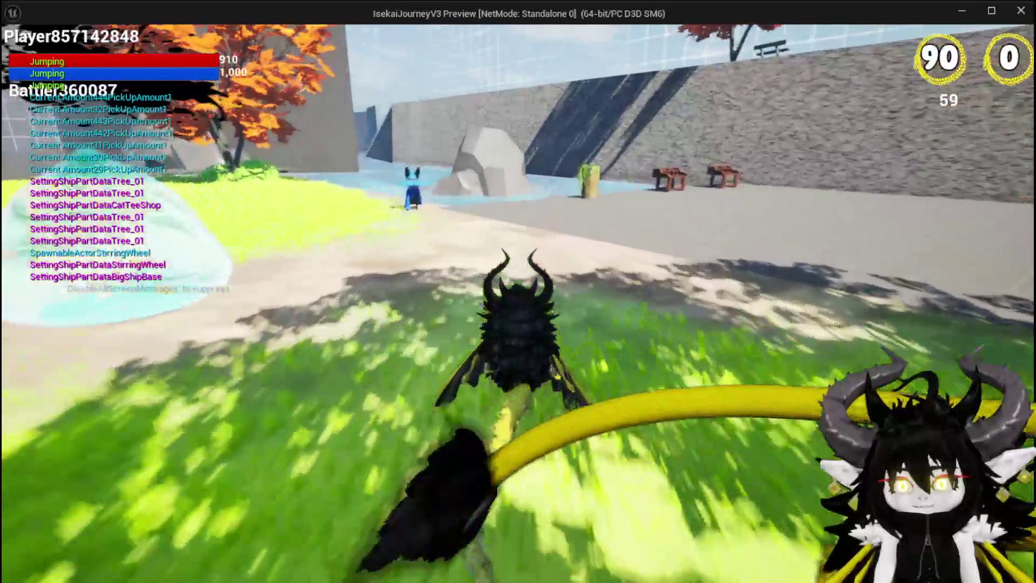
Walk up to and circle the blue-hatted merchant, then stop the preview
{"action": "key", "text": "w"}
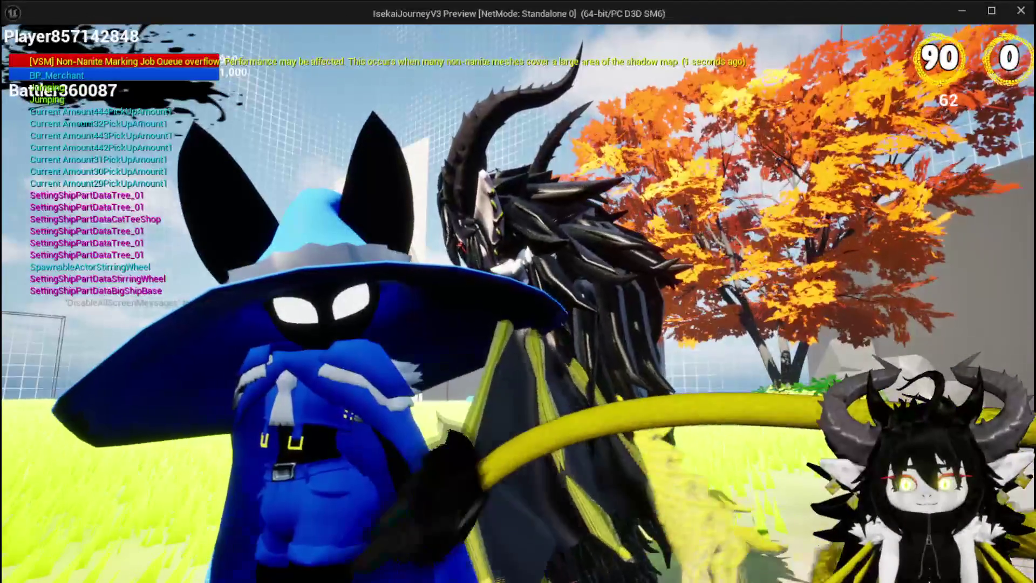
{"action": "key", "text": "w"}
{"action": "key", "text": "w"}
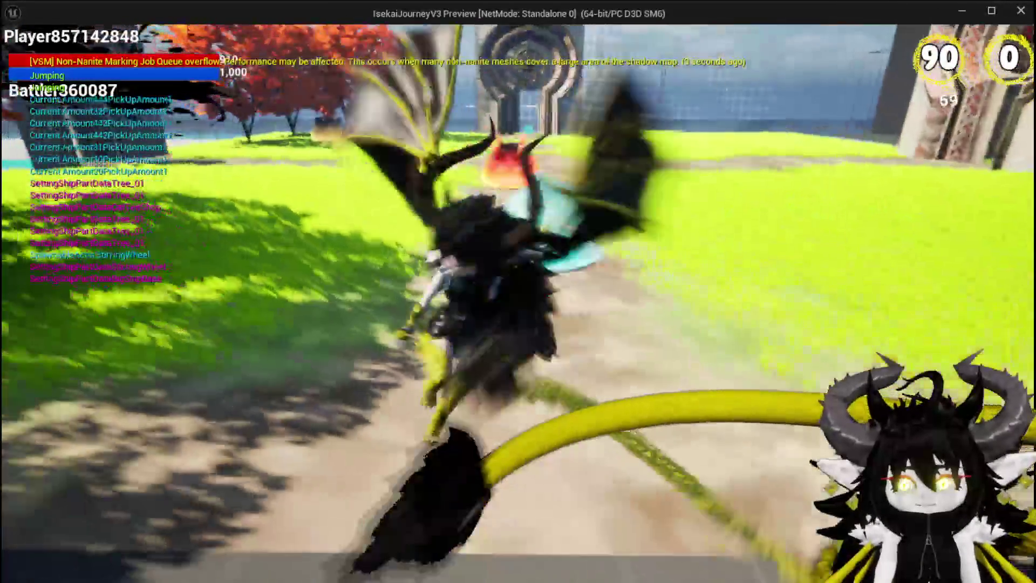
{"action": "key", "text": "w"}
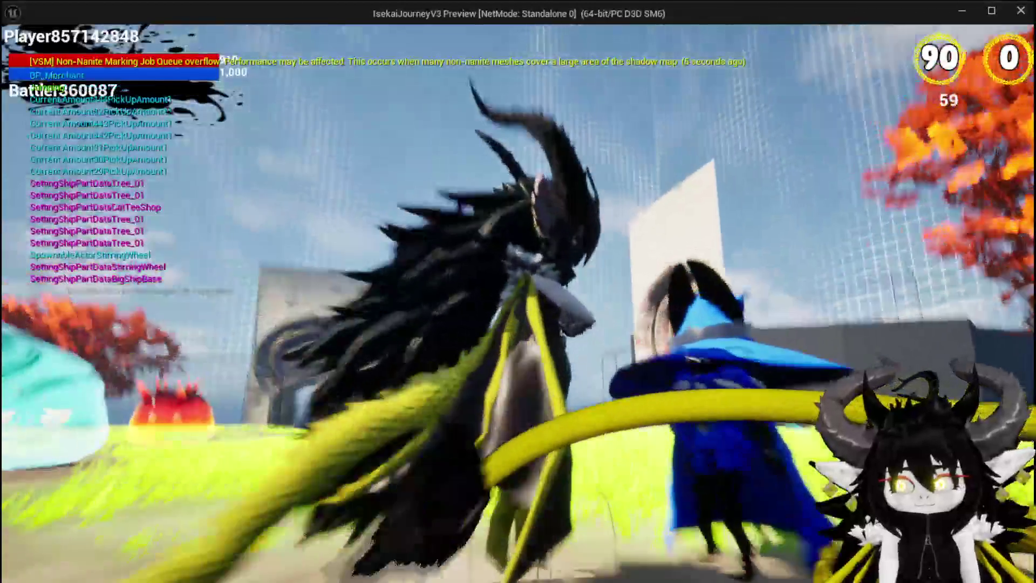
{"action": "key", "text": "w"}
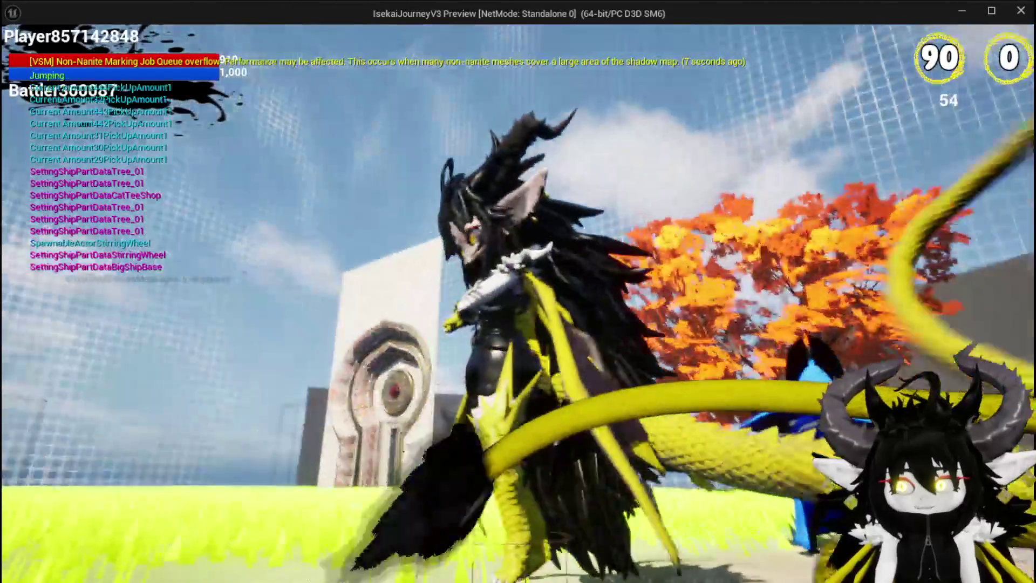
{"action": "key", "text": "w"}
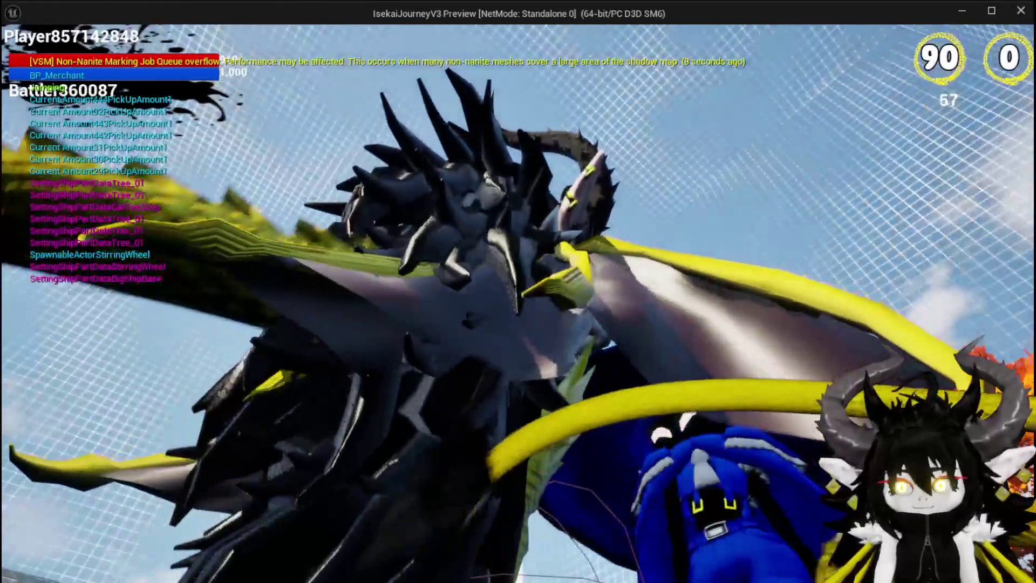
{"action": "key", "text": "w"}
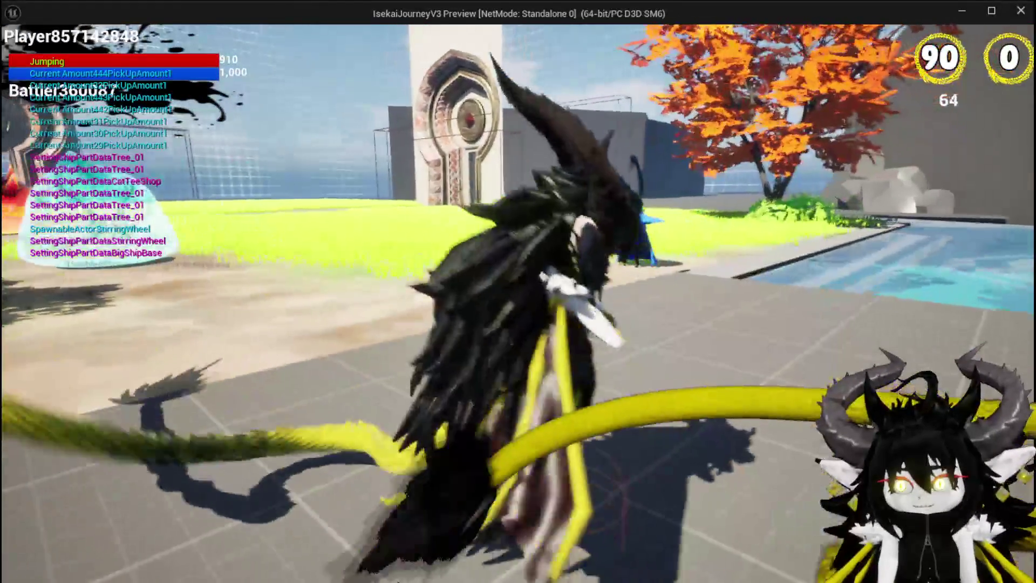
{"action": "key", "text": "Escape"}
{"action": "key", "text": "ctrl+s"}
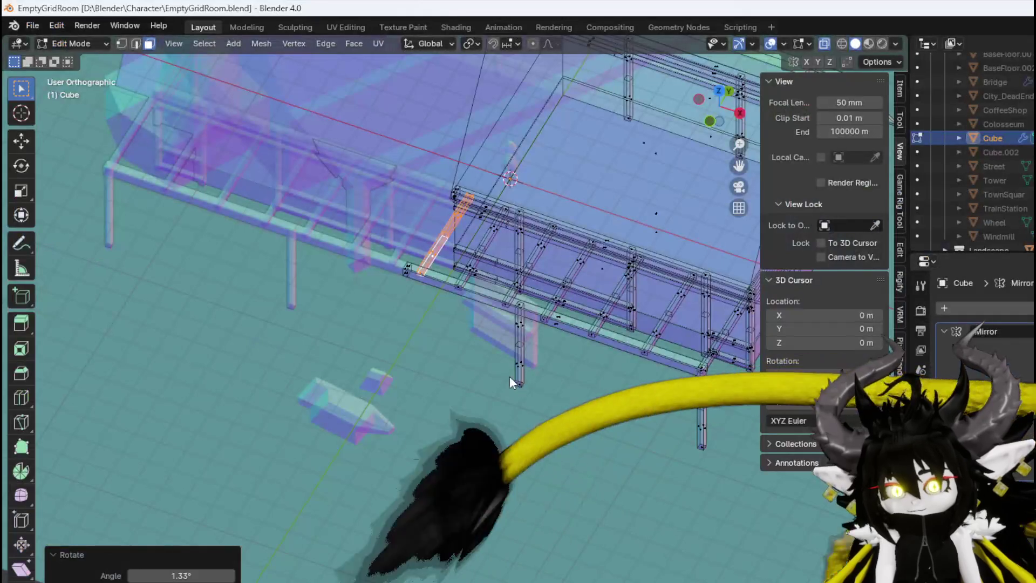
Select the whole connected rail piece and switch to the Right side view
{"action": "scroll", "coordinate": [493, 298], "scroll_direction": "up", "scroll_amount": 3}
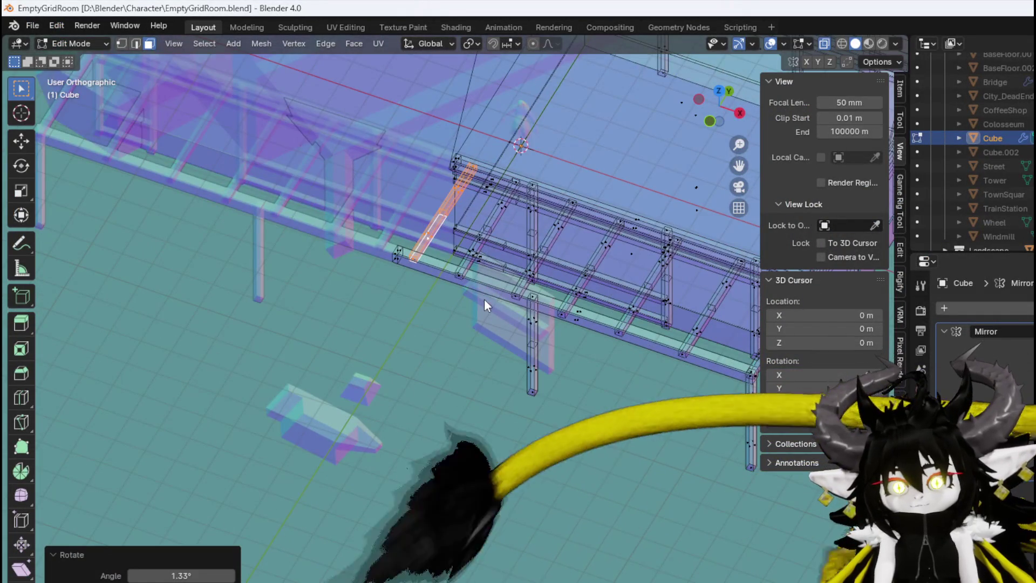
{"action": "left_click_drag", "start_coordinate": [464, 261], "coordinate": [489, 215]}
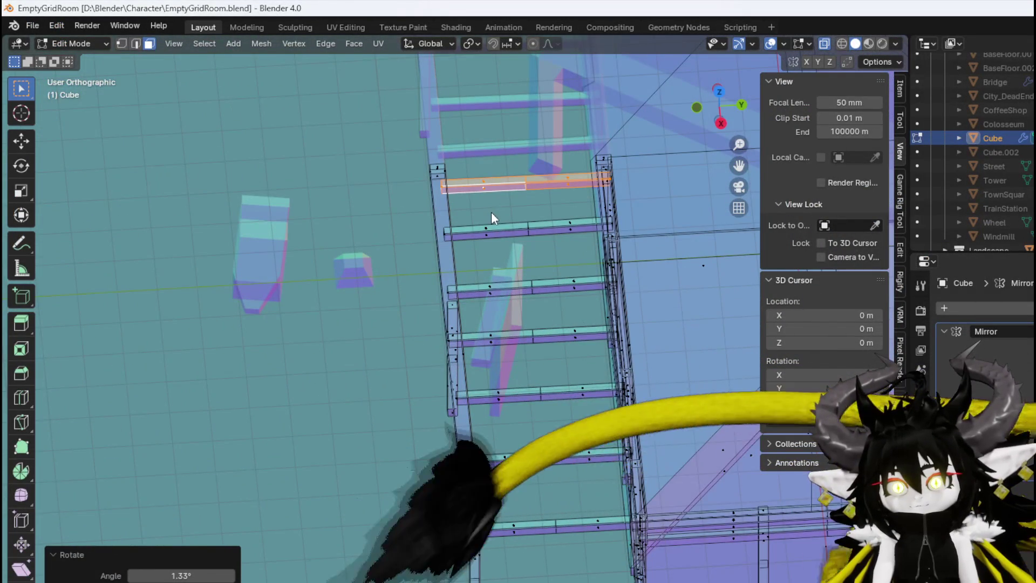
{"action": "mouse_move", "coordinate": [433, 381]}
{"action": "left_mouse_down"}
{"action": "mouse_move", "coordinate": [422, 365]}
{"action": "mouse_move", "coordinate": [465, 391]}
{"action": "left_mouse_up"}
{"action": "left_click", "coordinate": [471, 376]}
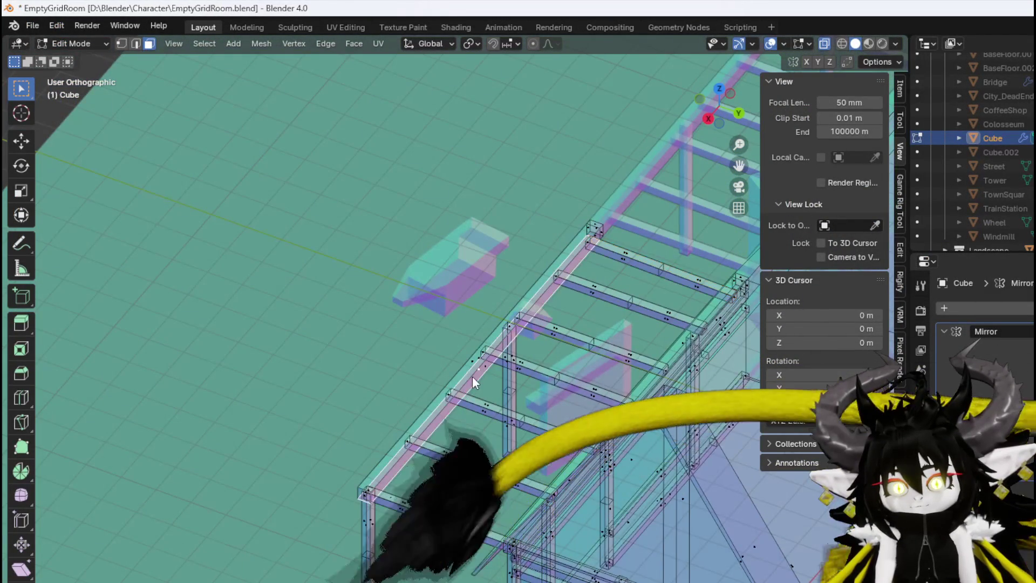
{"action": "key", "text": "ctrl+l"}
{"action": "key", "text": "KP_3"}
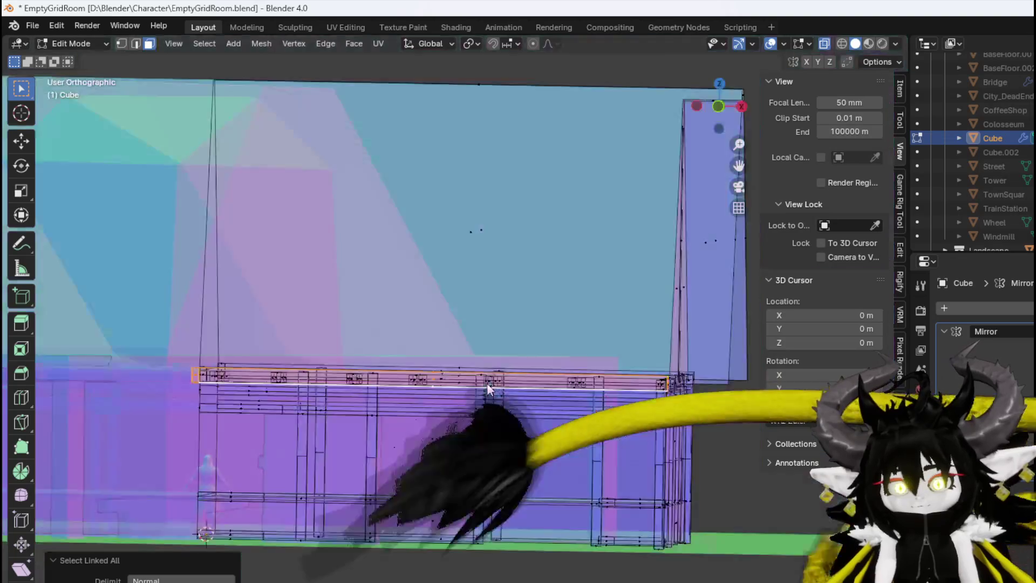
{"action": "scroll", "coordinate": [485, 386], "scroll_direction": "up", "scroll_amount": 3}
{"action": "left_click_drag", "start_coordinate": [551, 410], "coordinate": [352, 390]}
Slide the piece 2.0872 m along Y to sit on the top beam
{"action": "key", "text": "g"}
{"action": "key", "text": "y"}
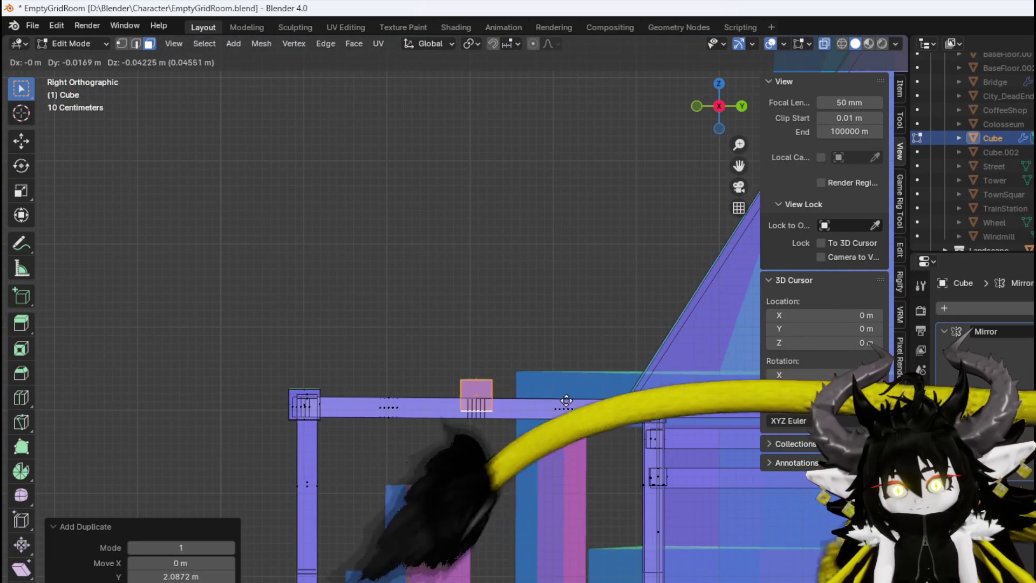
{"action": "left_click", "coordinate": [588, 397]}
{"action": "key", "text": "s"}
{"action": "key", "text": "Escape"}
{"action": "key", "text": "g"}
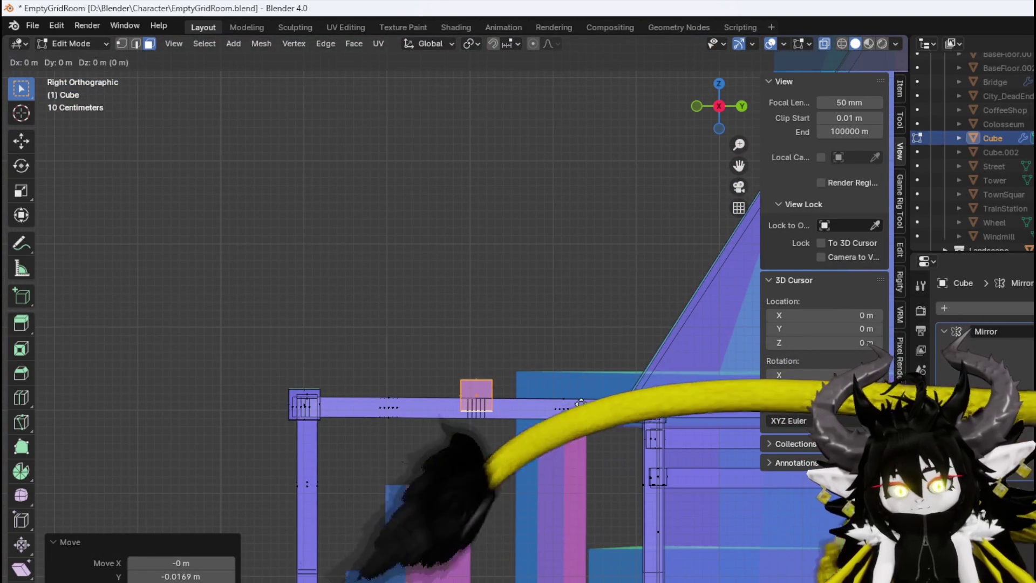
{"action": "key", "text": "z"}
{"action": "key", "text": "Escape"}
Flatten the piece along Z, nudge it along the beam, and clear the long beam away
{"action": "key", "text": "s"}
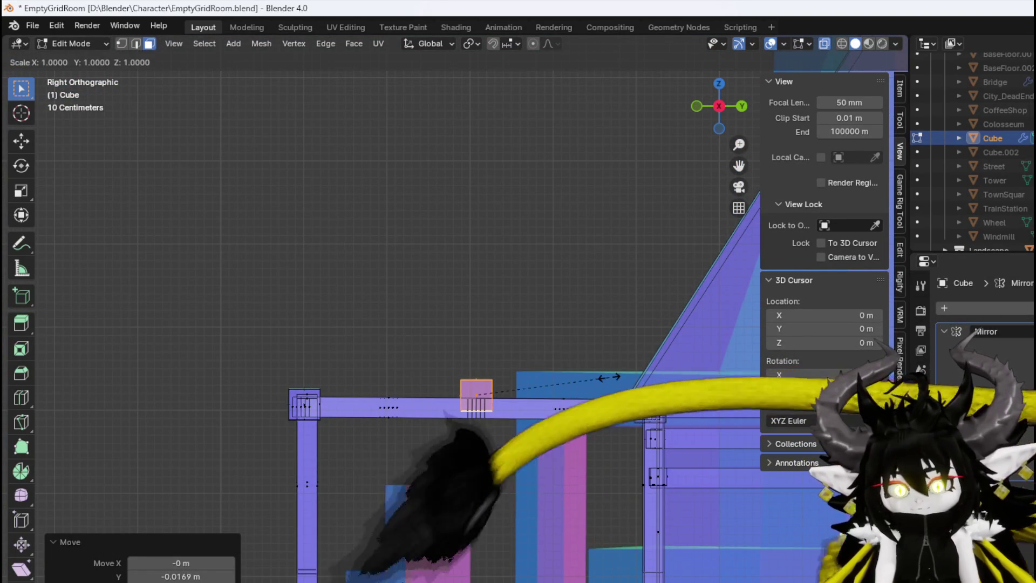
{"action": "key", "text": "z"}
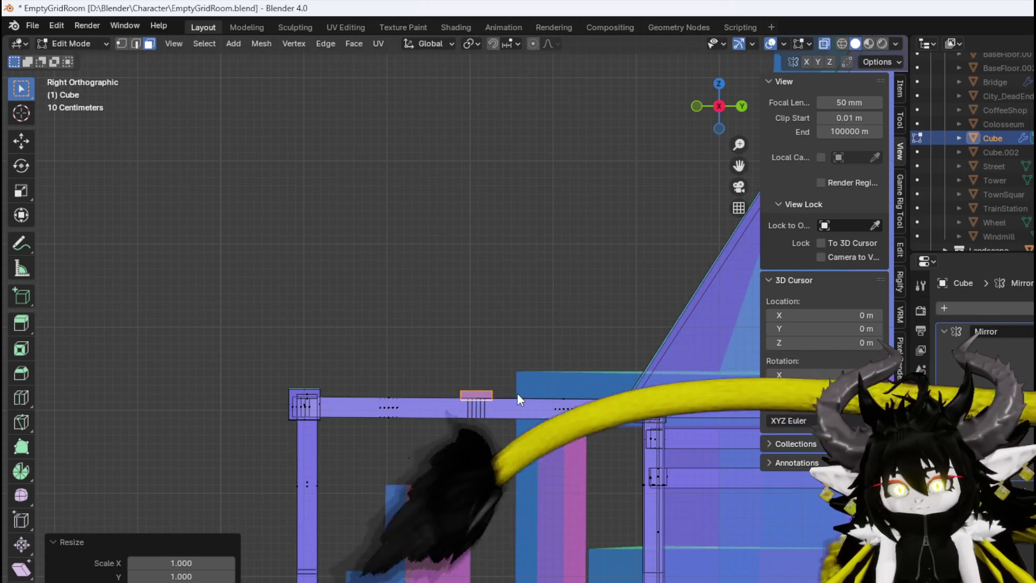
{"action": "left_click", "coordinate": [517, 396]}
{"action": "key", "text": "g"}
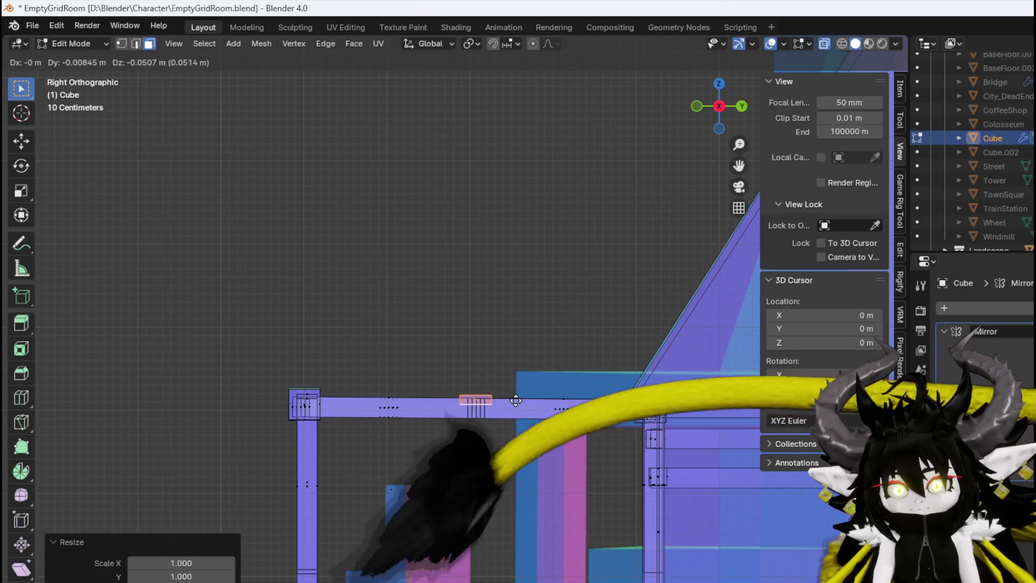
{"action": "left_click", "coordinate": [505, 402]}
{"action": "key", "text": "ctrl+z"}
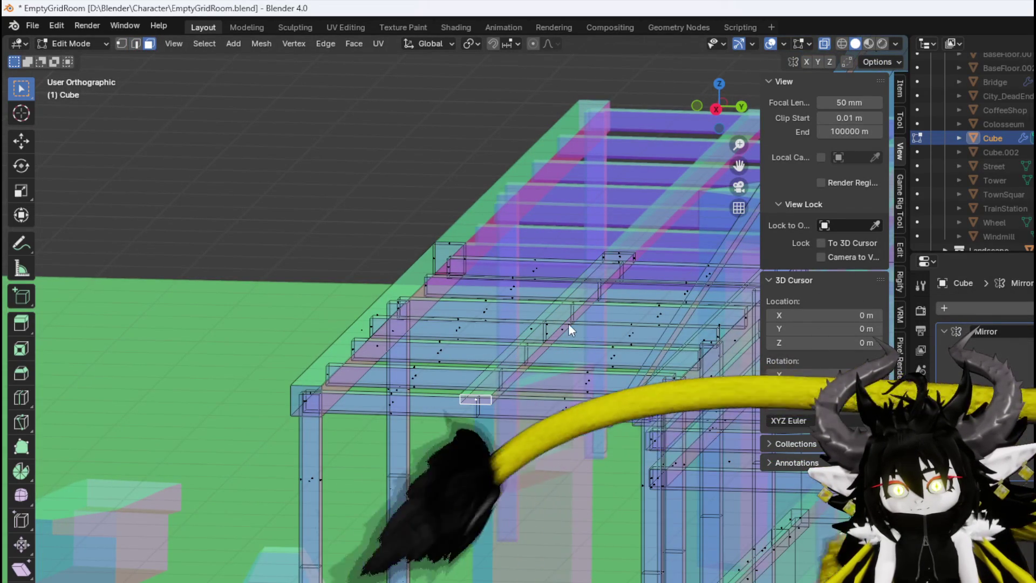
Select two parallel long edges of the top beam and view them from the side
{"action": "left_click", "coordinate": [564, 329]}
{"action": "key", "text": "KP_Decimal"}
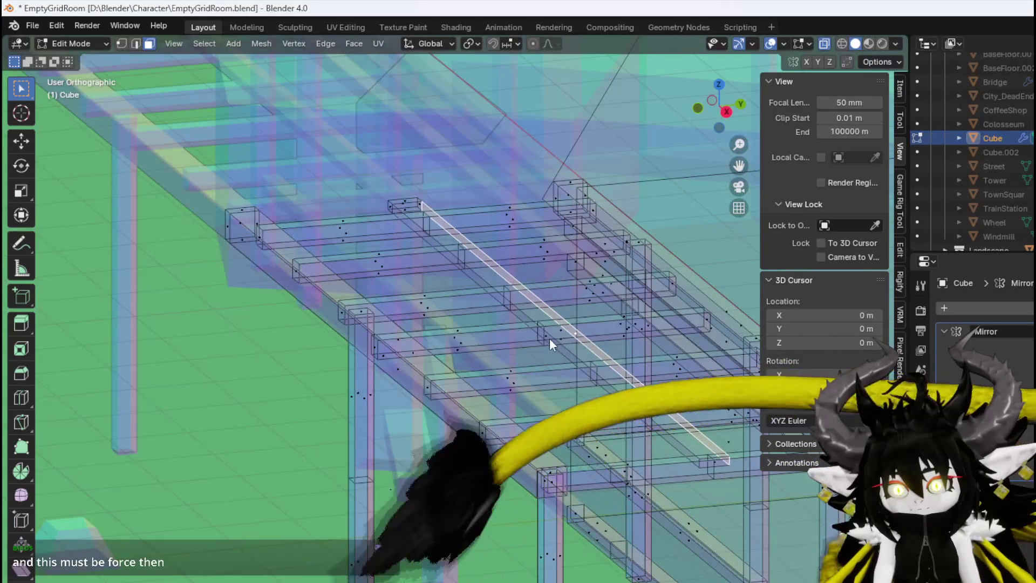
{"action": "left_click", "coordinate": [545, 335], "text": "shift"}
{"action": "key", "text": "KP_3"}
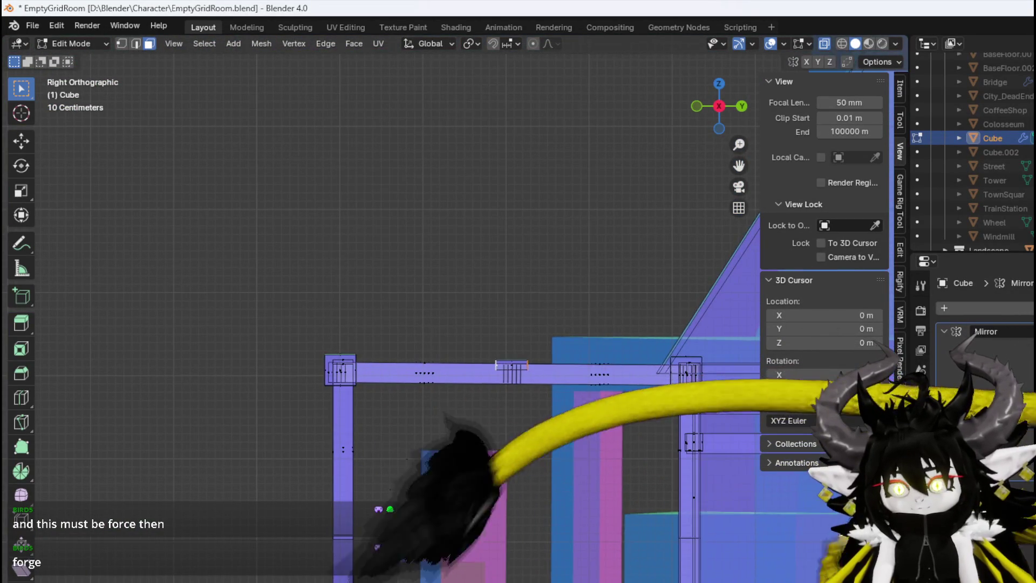
Stretch the selected beam edges along Y to about 2.48 times their length
{"action": "key", "text": "s"}
{"action": "key", "text": "y"}
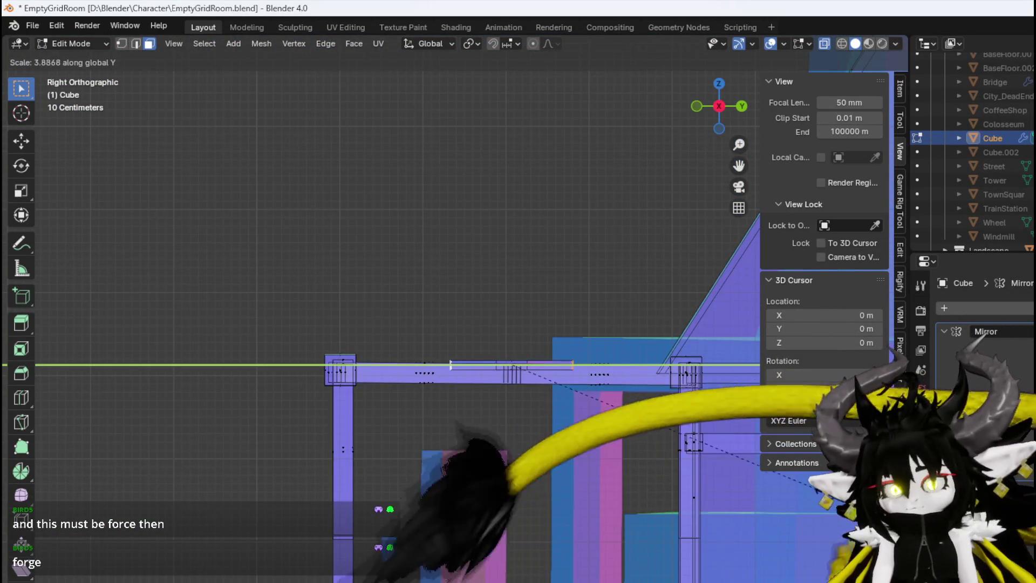
{"action": "key", "text": "Return"}
{"action": "key", "text": "s"}
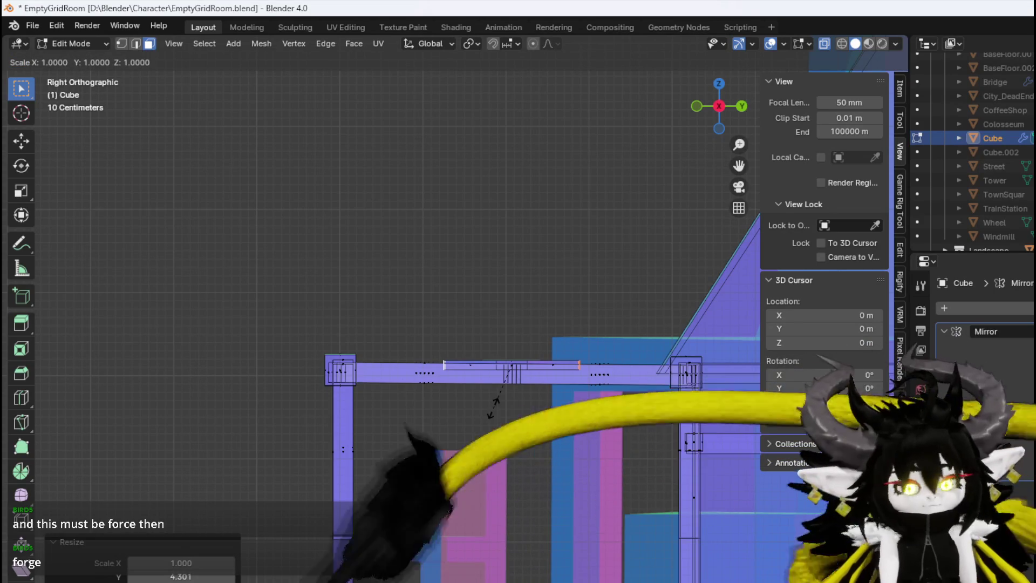
{"action": "key", "text": "y"}
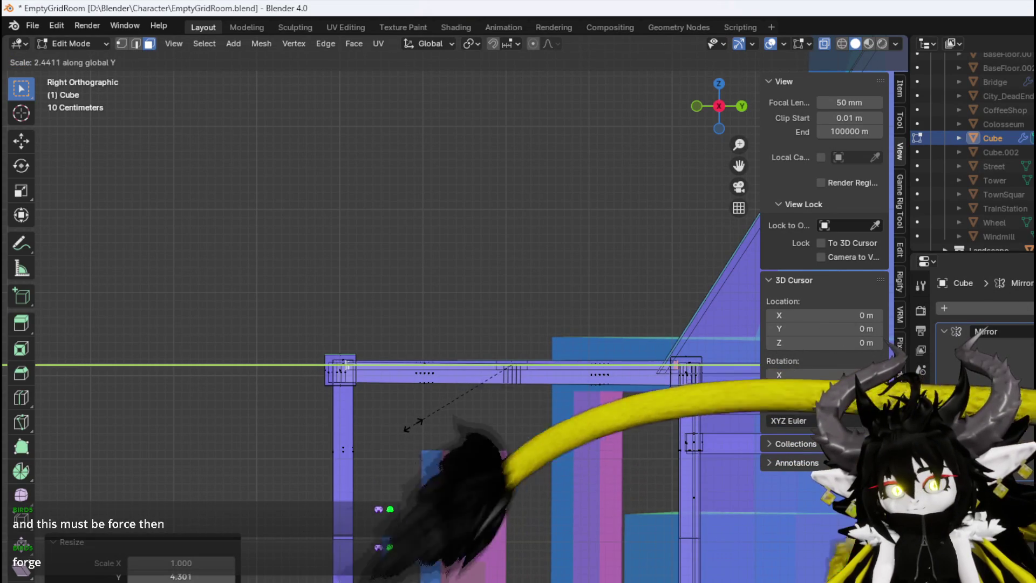
{"action": "left_click", "coordinate": [351, 390]}
{"action": "mouse_move", "coordinate": [365, 422]}
{"action": "left_mouse_down"}
{"action": "mouse_move", "coordinate": [386, 308]}
{"action": "mouse_move", "coordinate": [377, 329]}
{"action": "mouse_move", "coordinate": [407, 307]}
{"action": "mouse_move", "coordinate": [253, 264]}
{"action": "mouse_move", "coordinate": [328, 301]}
{"action": "mouse_move", "coordinate": [405, 411]}
{"action": "left_mouse_up"}
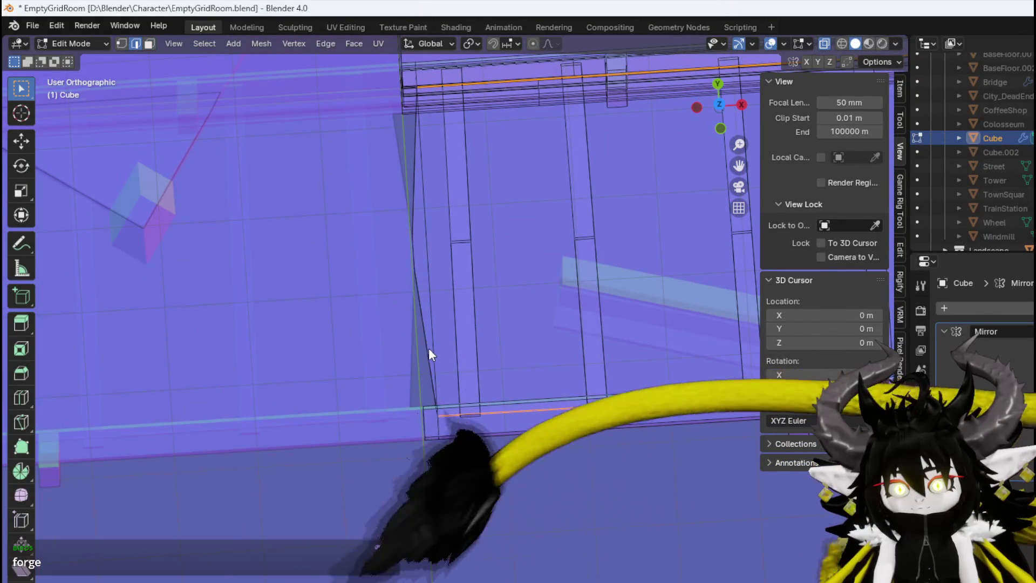
Select the vertices along the left slanted edge and the bottom-left corner
{"action": "key", "text": "2"}
{"action": "left_click", "coordinate": [426, 348]}
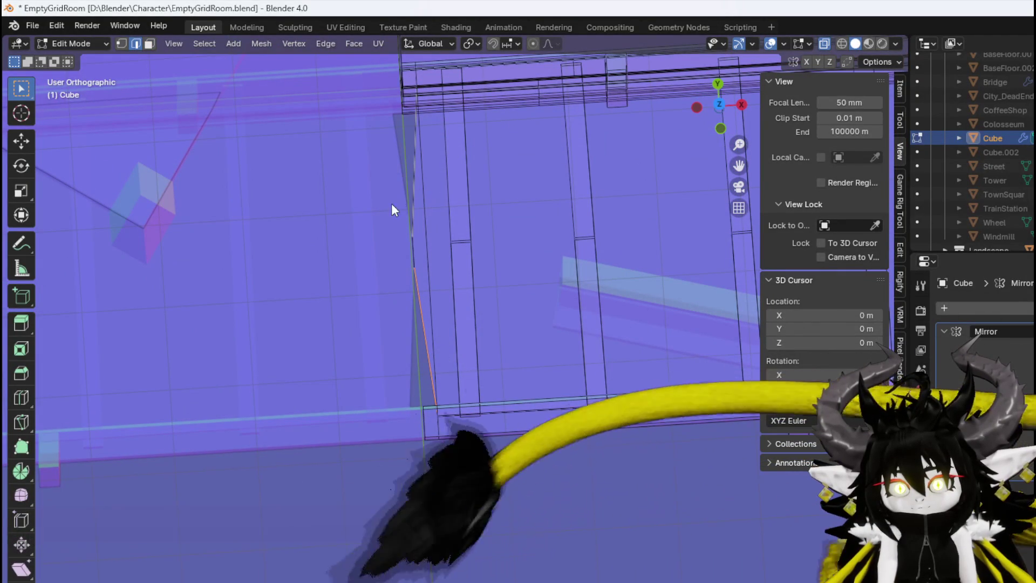
{"action": "key", "text": "1"}
{"action": "mouse_move", "coordinate": [396, 281]}
{"action": "left_mouse_down"}
{"action": "mouse_move", "coordinate": [413, 205]}
{"action": "mouse_move", "coordinate": [408, 212]}
{"action": "left_mouse_up"}
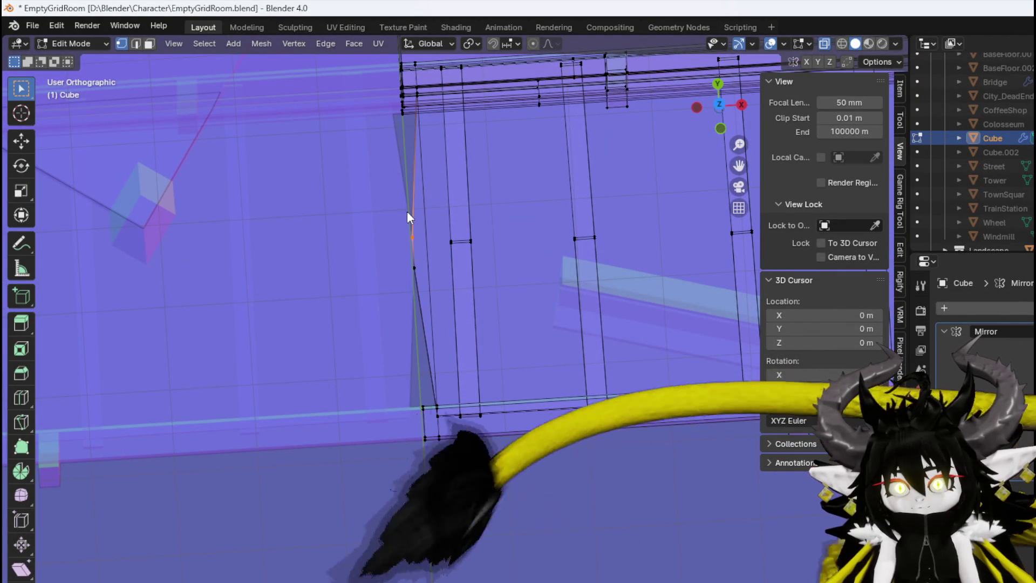
{"action": "left_click_drag", "start_coordinate": [402, 283], "coordinate": [426, 210]}
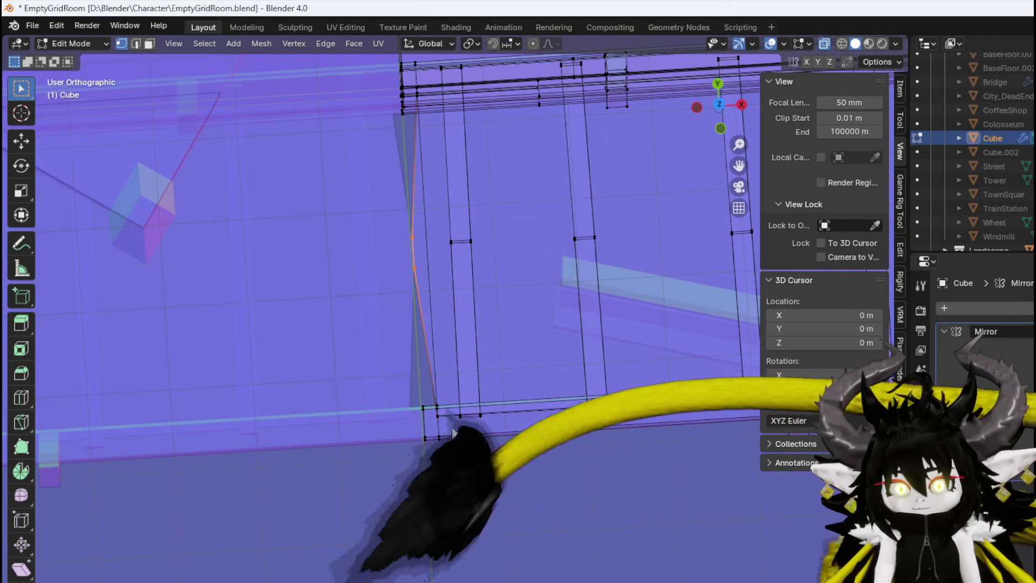
{"action": "left_click", "coordinate": [438, 416], "text": "shift"}
Select the long face of the lower beam from an angled overhead view
{"action": "mouse_move", "coordinate": [436, 413]}
{"action": "left_mouse_down"}
{"action": "mouse_move", "coordinate": [428, 338]}
{"action": "mouse_move", "coordinate": [361, 306]}
{"action": "mouse_move", "coordinate": [381, 366]}
{"action": "mouse_move", "coordinate": [472, 431]}
{"action": "mouse_move", "coordinate": [426, 468]}
{"action": "mouse_move", "coordinate": [366, 473]}
{"action": "mouse_move", "coordinate": [504, 488]}
{"action": "mouse_move", "coordinate": [671, 482]}
{"action": "mouse_move", "coordinate": [380, 367]}
{"action": "mouse_move", "coordinate": [416, 351]}
{"action": "mouse_move", "coordinate": [254, 320]}
{"action": "left_mouse_up"}
{"action": "key", "text": "3"}
{"action": "left_click", "coordinate": [426, 372]}
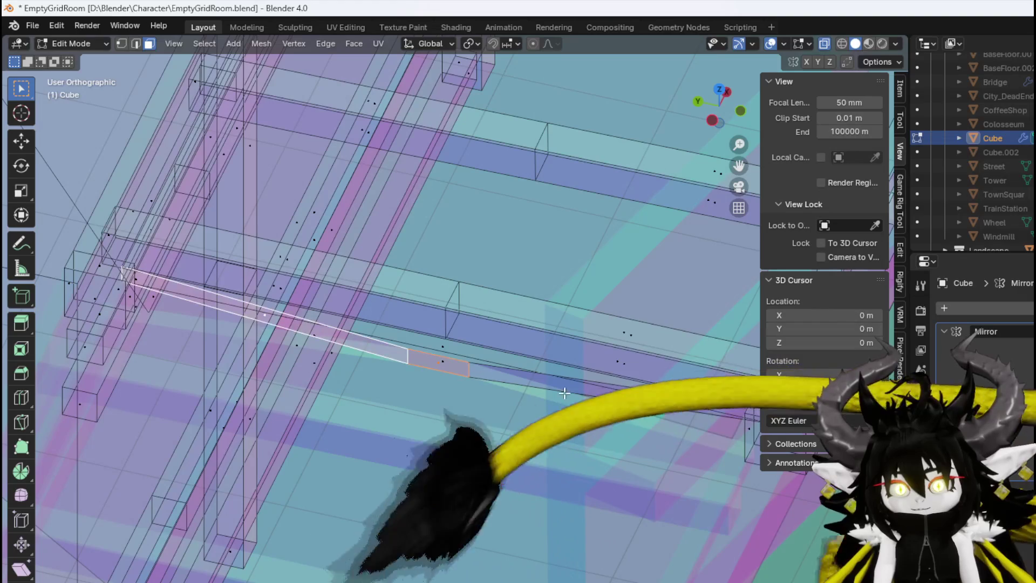
In top view, slide the lower beam face along X, settling at about 0.90 m
{"action": "left_click_drag", "start_coordinate": [578, 393], "coordinate": [436, 423]}
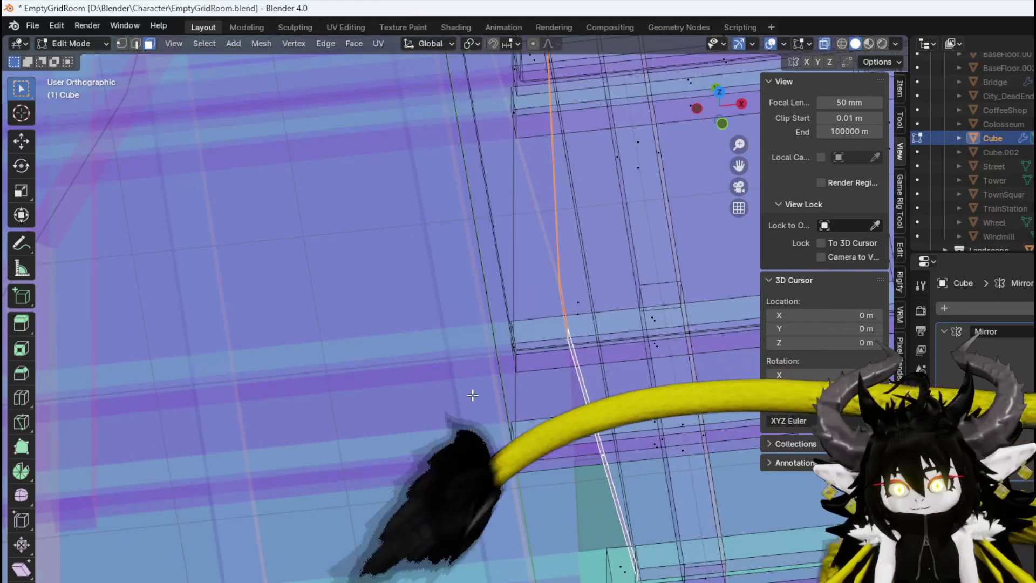
{"action": "key", "text": "KP_7"}
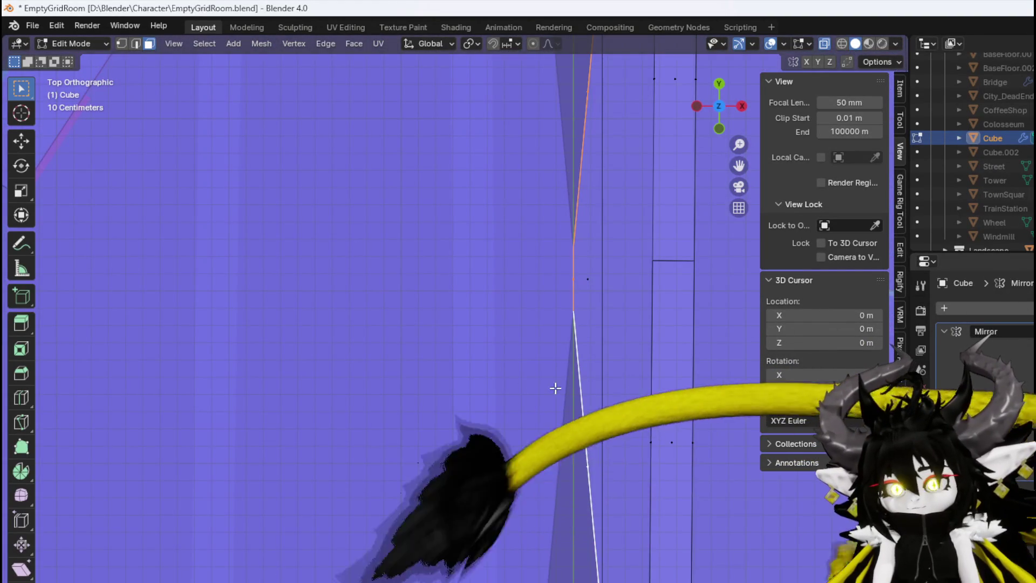
{"action": "scroll", "coordinate": [555, 389], "scroll_direction": "down", "scroll_amount": 4}
{"action": "key", "text": "g"}
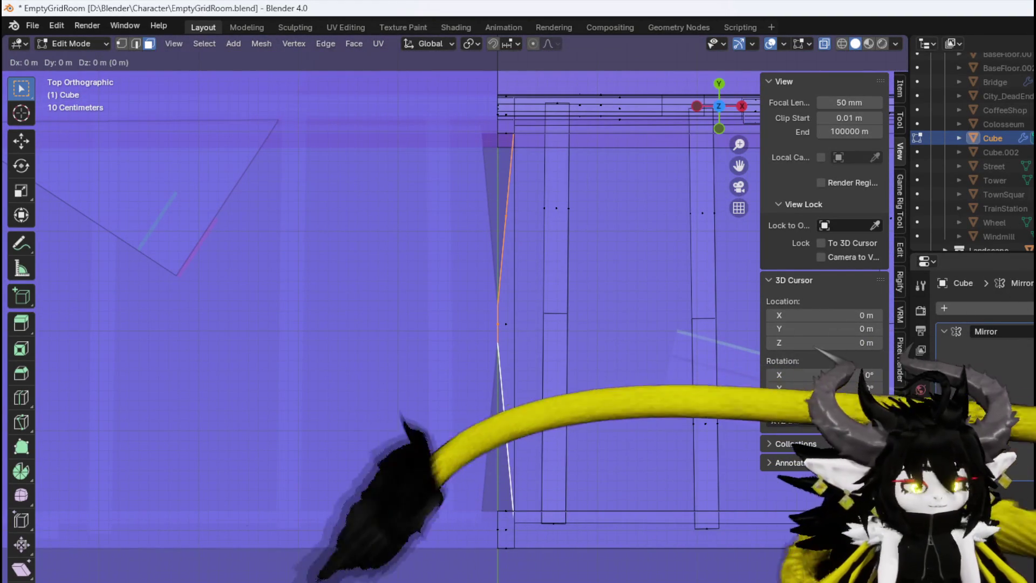
{"action": "key", "text": "Escape"}
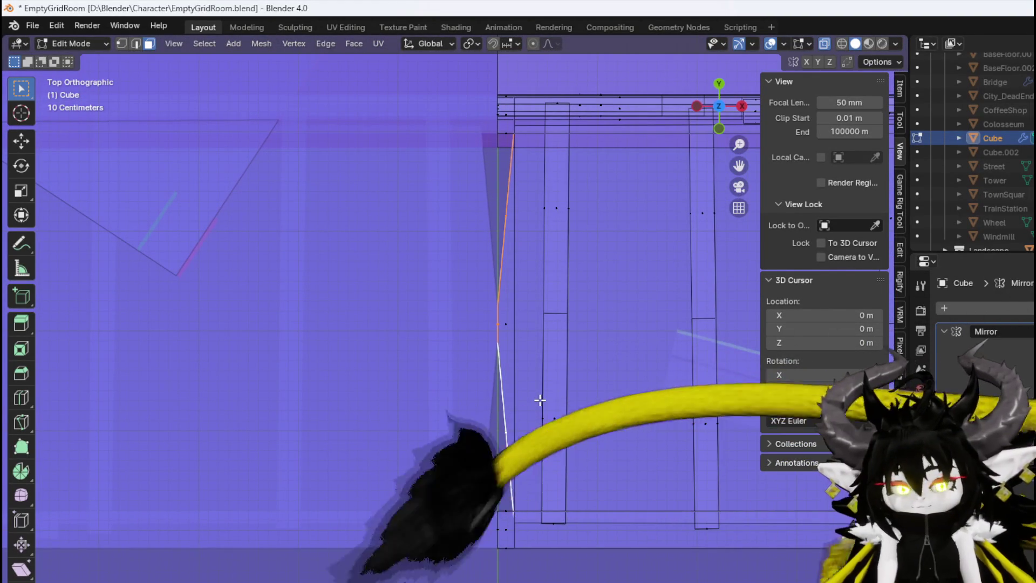
{"action": "key", "text": "g"}
{"action": "key", "text": "x"}
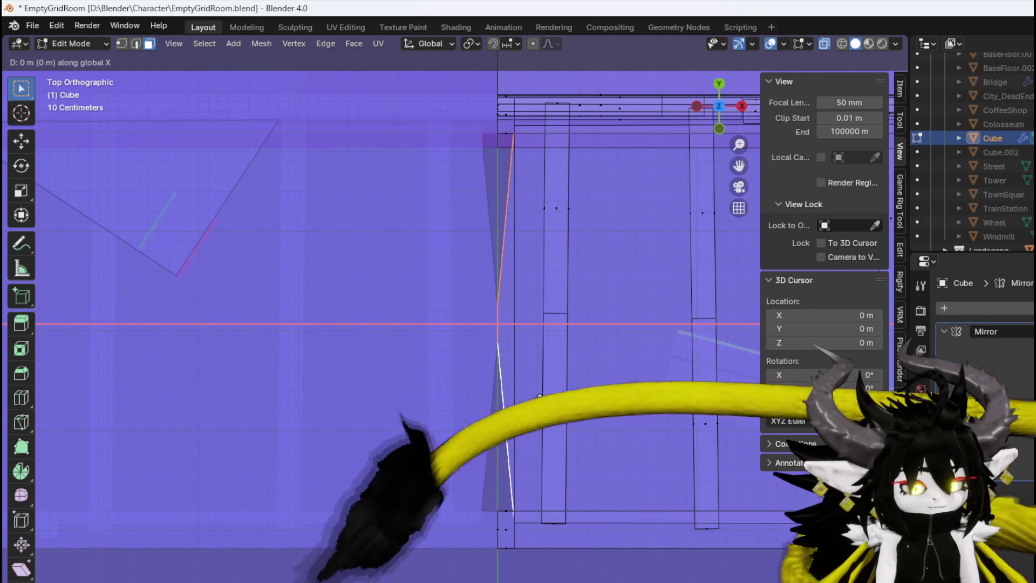
{"action": "left_click", "coordinate": [335, 388]}
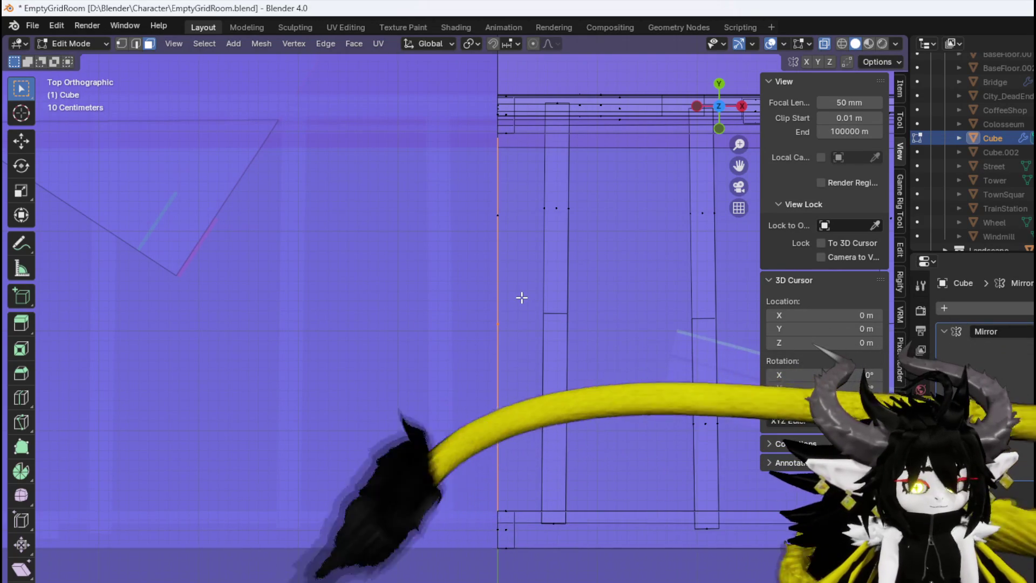
{"action": "key", "text": "g"}
{"action": "left_click", "coordinate": [595, 312]}
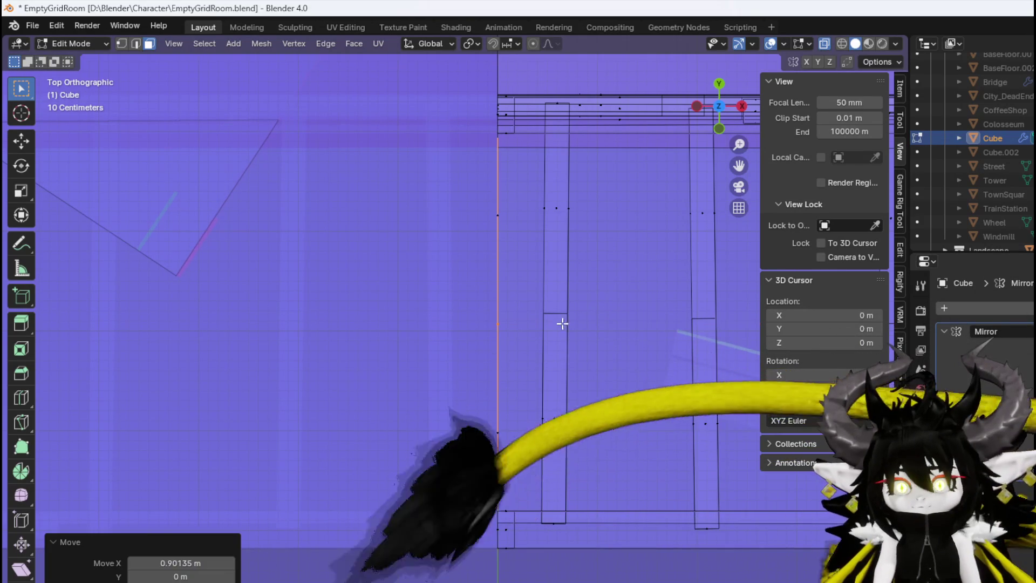
Orbit around the frame to check the moved face, then zoom out to the whole house
{"action": "mouse_move", "coordinate": [482, 366]}
{"action": "left_mouse_down"}
{"action": "mouse_move", "coordinate": [476, 285]}
{"action": "mouse_move", "coordinate": [435, 259]}
{"action": "mouse_move", "coordinate": [487, 318]}
{"action": "left_mouse_up"}
{"action": "mouse_move", "coordinate": [498, 439]}
{"action": "left_mouse_down"}
{"action": "mouse_move", "coordinate": [567, 393]}
{"action": "mouse_move", "coordinate": [620, 399]}
{"action": "mouse_move", "coordinate": [659, 372]}
{"action": "mouse_move", "coordinate": [469, 394]}
{"action": "mouse_move", "coordinate": [455, 308]}
{"action": "mouse_move", "coordinate": [481, 302]}
{"action": "mouse_move", "coordinate": [508, 344]}
{"action": "left_mouse_up"}
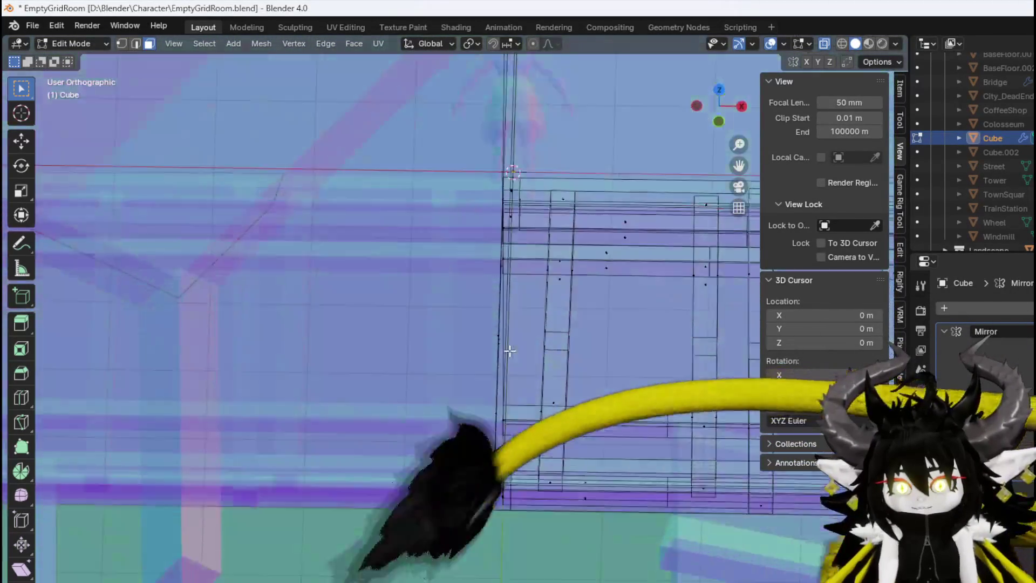
{"action": "key", "text": "KP_7"}
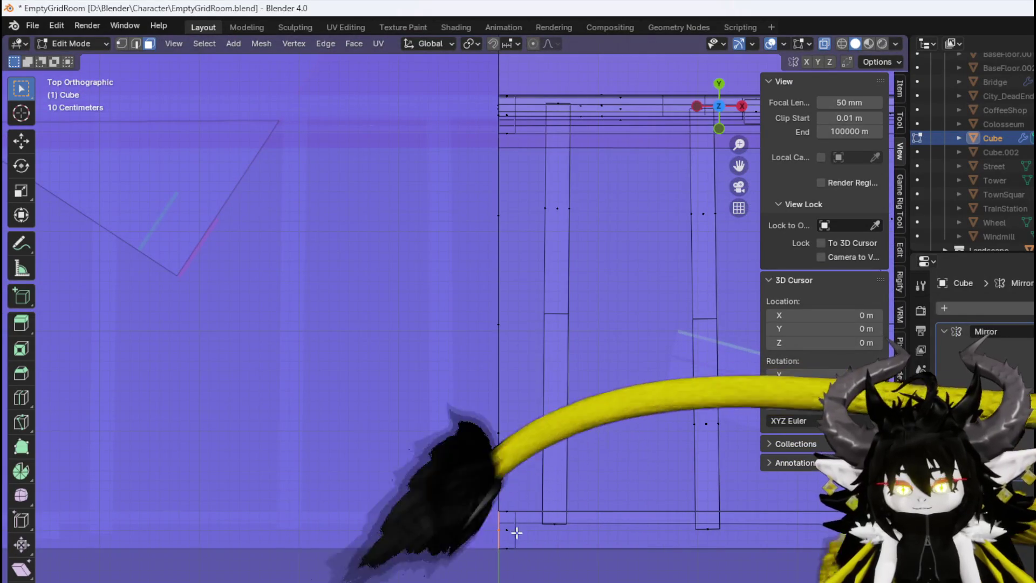
{"action": "scroll", "coordinate": [512, 561], "scroll_direction": "down", "scroll_amount": 3}
{"action": "mouse_move", "coordinate": [520, 421]}
{"action": "left_mouse_down"}
{"action": "mouse_move", "coordinate": [536, 326]}
{"action": "mouse_move", "coordinate": [590, 351]}
{"action": "mouse_move", "coordinate": [401, 354]}
{"action": "mouse_move", "coordinate": [345, 340]}
{"action": "mouse_move", "coordinate": [592, 367]}
{"action": "left_mouse_up"}
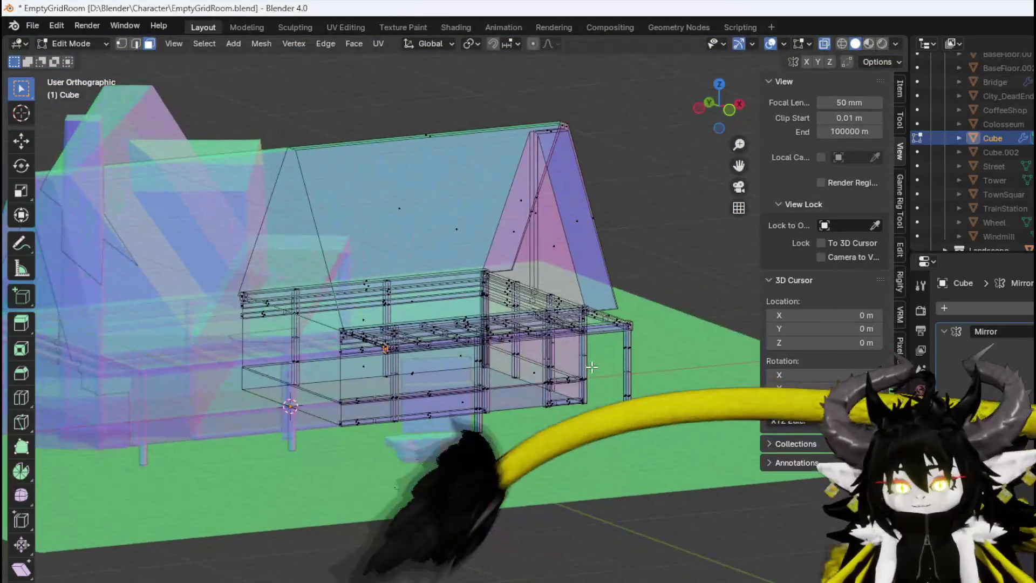
In front view, insert a vertical loop cut and slide it near the block's right end
{"action": "mouse_move", "coordinate": [360, 289]}
{"action": "left_mouse_down"}
{"action": "mouse_move", "coordinate": [227, 317]}
{"action": "mouse_move", "coordinate": [102, 319]}
{"action": "mouse_move", "coordinate": [253, 317]}
{"action": "mouse_move", "coordinate": [307, 296]}
{"action": "mouse_move", "coordinate": [595, 290]}
{"action": "left_mouse_up"}
{"action": "scroll", "coordinate": [233, 308], "scroll_direction": "up", "scroll_amount": 3}
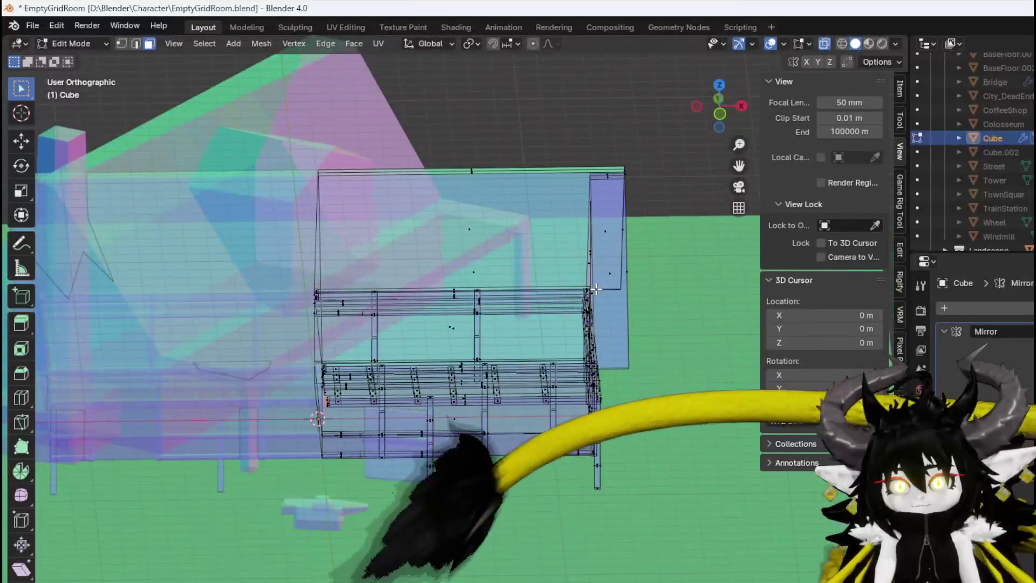
{"action": "key", "text": "KP_1"}
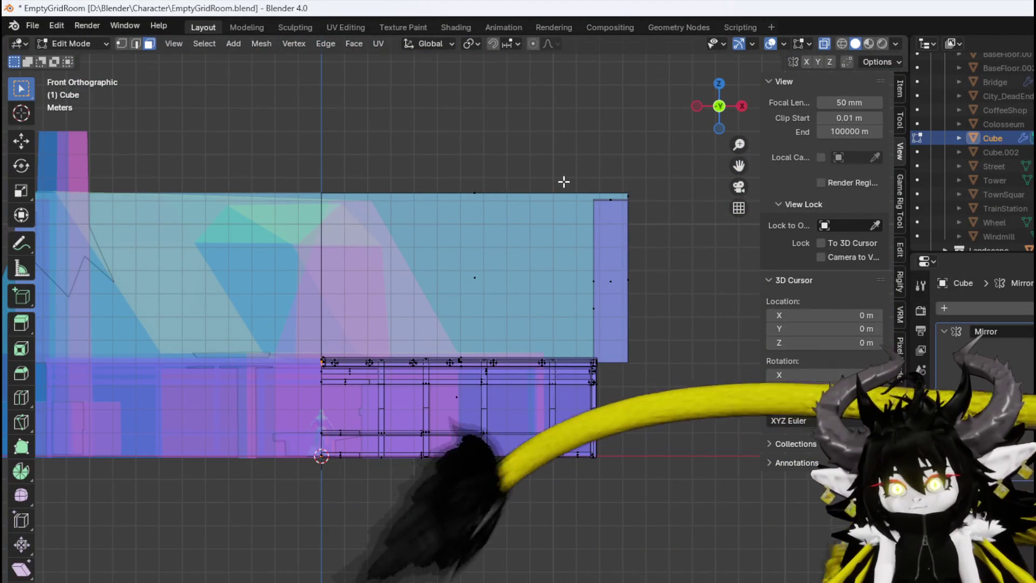
{"action": "left_click", "coordinate": [566, 191]}
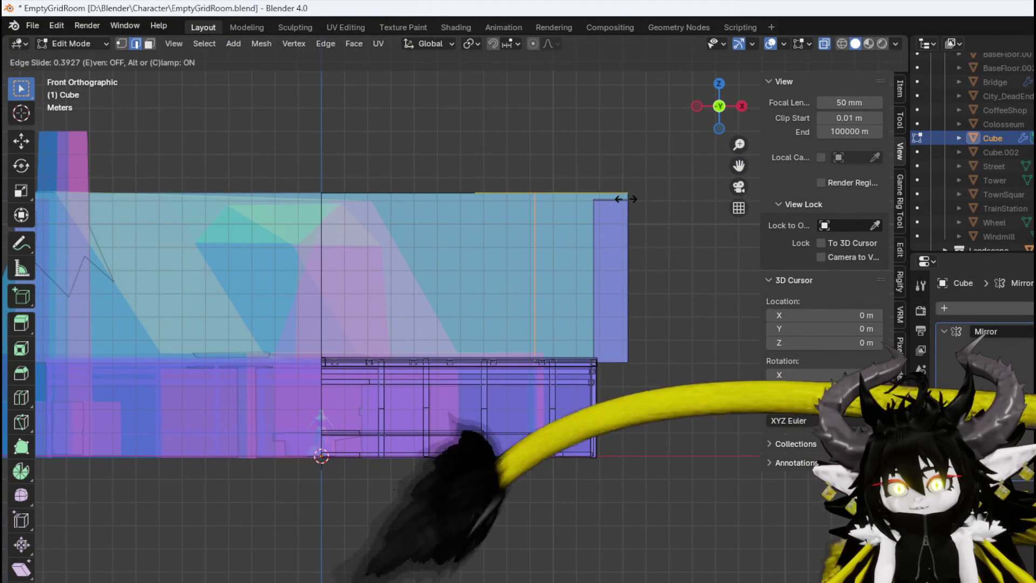
{"action": "left_click", "coordinate": [626, 199]}
{"action": "scroll", "coordinate": [597, 250], "scroll_direction": "up", "scroll_amount": 5}
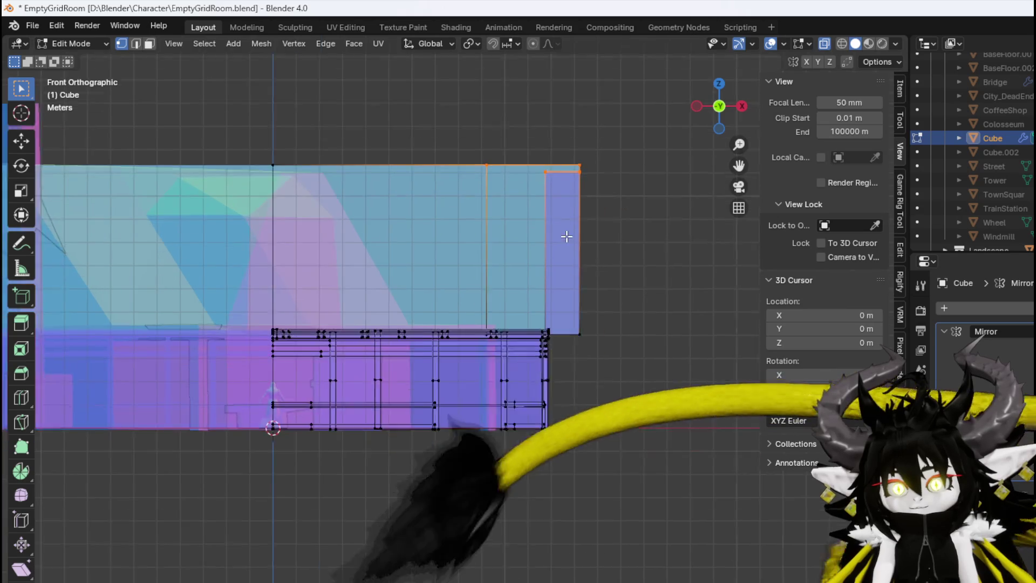
{"action": "scroll", "coordinate": [578, 357], "scroll_direction": "up", "scroll_amount": 5}
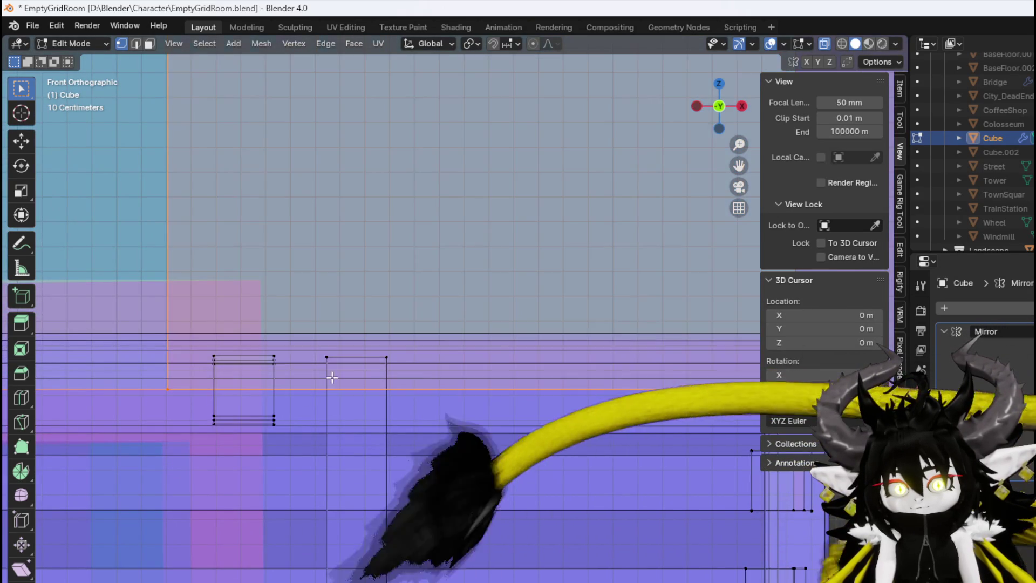
{"action": "scroll", "coordinate": [291, 376], "scroll_direction": "down", "scroll_amount": 3}
{"action": "scroll", "coordinate": [396, 389], "scroll_direction": "up", "scroll_amount": 3}
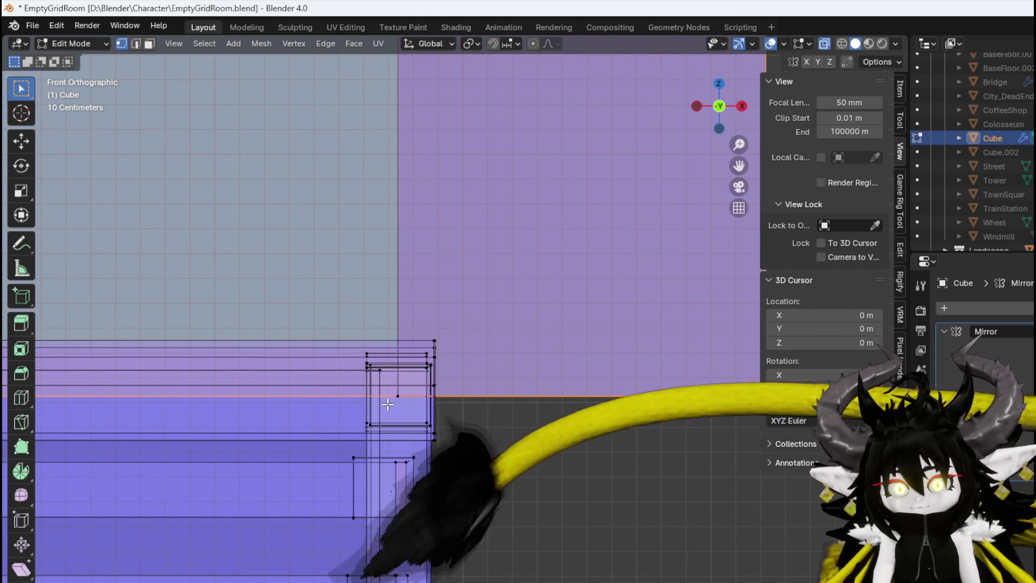
{"action": "left_click_drag", "start_coordinate": [523, 365], "coordinate": [510, 388]}
{"action": "scroll", "coordinate": [511, 388], "scroll_direction": "down", "scroll_amount": 3}
{"action": "key", "text": "KP_7"}
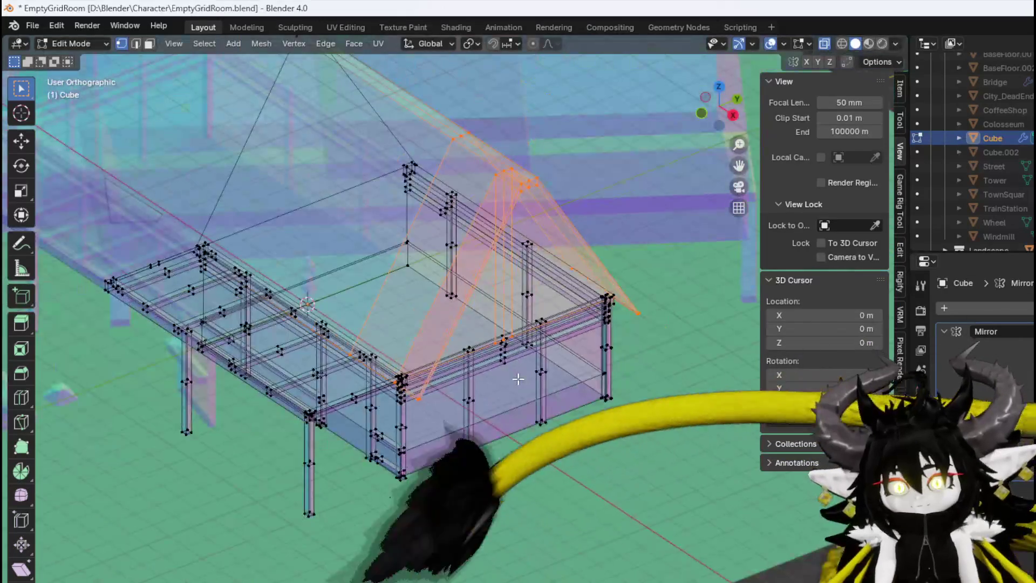
Duplicate the roof-end faces and place the copy 4.895 m along X in top view
{"action": "key", "text": "shift+d"}
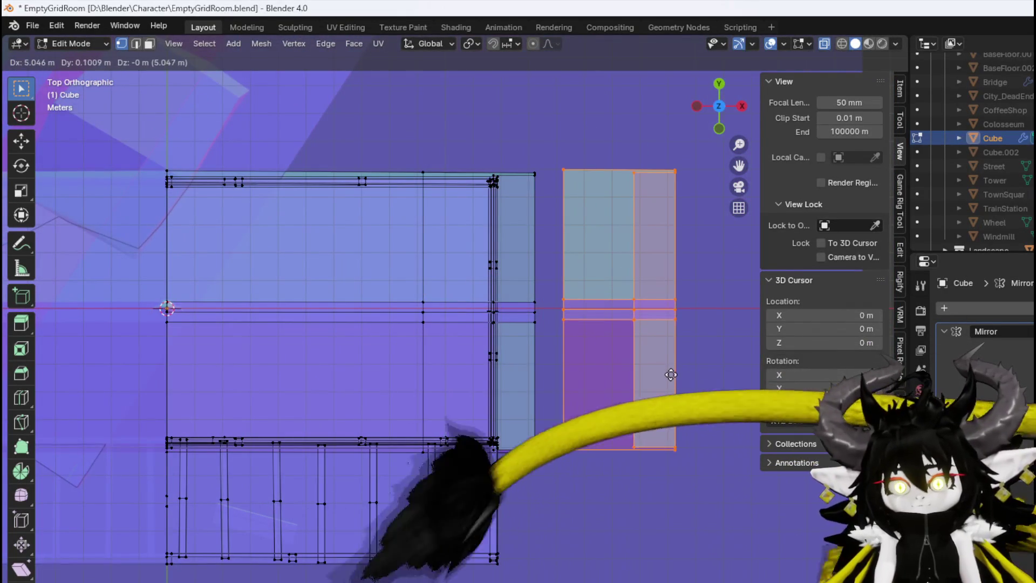
{"action": "left_click", "coordinate": [667, 379]}
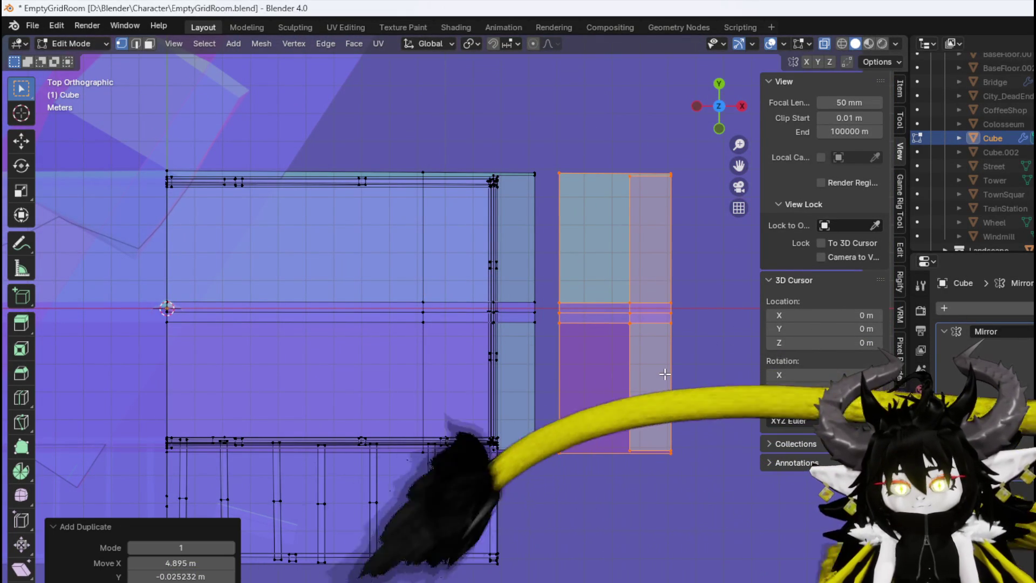
{"action": "mouse_move", "coordinate": [508, 317]}
{"action": "left_mouse_down"}
{"action": "mouse_move", "coordinate": [557, 342]}
{"action": "mouse_move", "coordinate": [534, 342]}
{"action": "mouse_move", "coordinate": [513, 257]}
{"action": "left_mouse_up"}
{"action": "key", "text": "KP_7"}
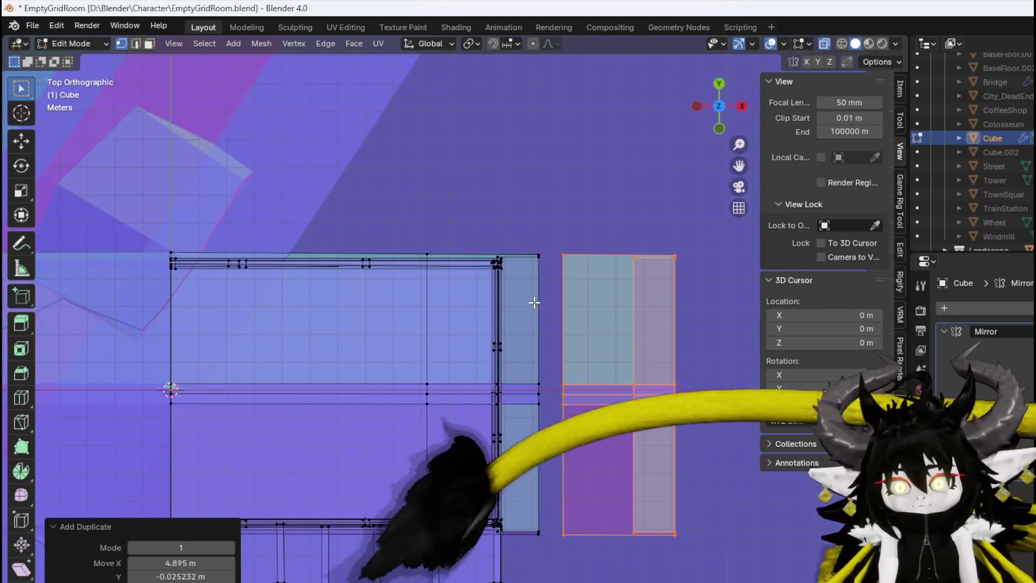
{"action": "key", "text": "r"}
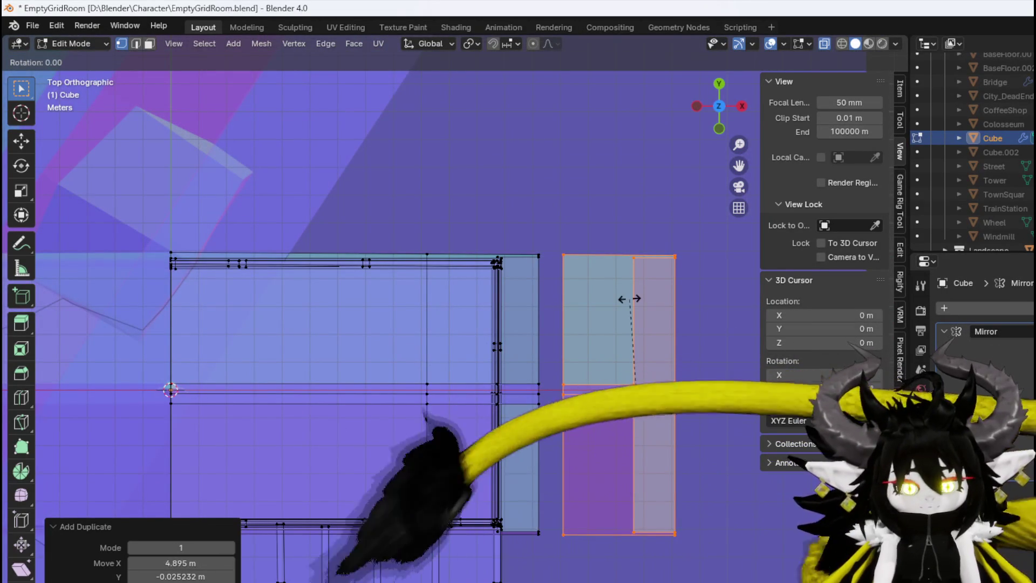
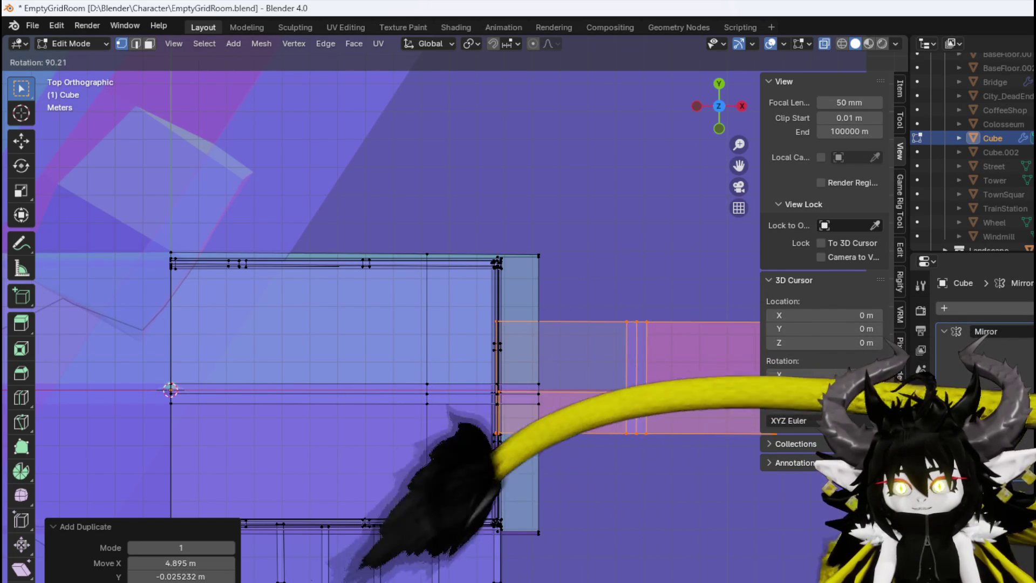
Confirm the duplicated roof piece's 90° rotation and move it beside the house
{"action": "left_click", "coordinate": [710, 388]}
{"action": "key", "text": "g"}
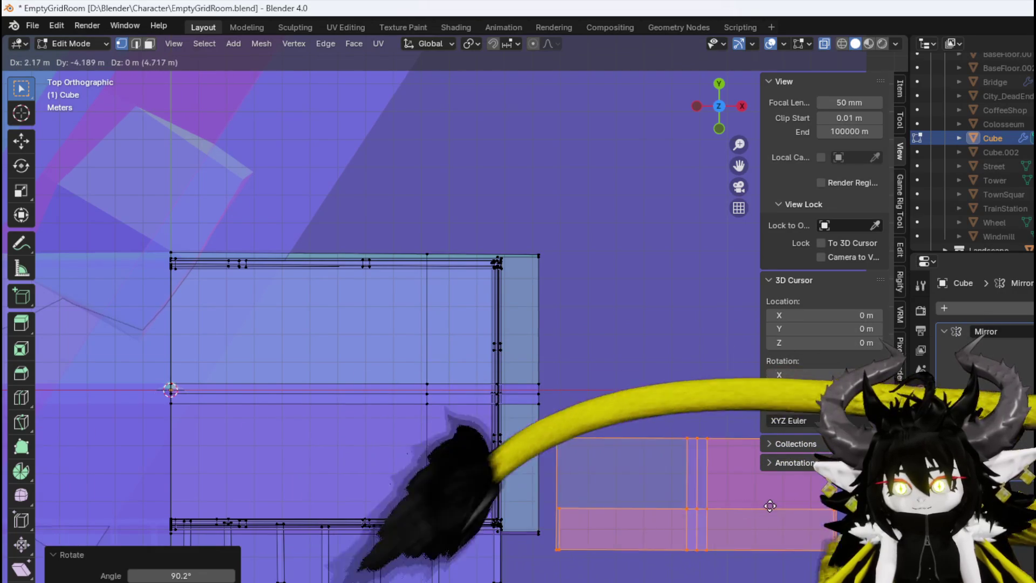
{"action": "left_click", "coordinate": [770, 505]}
{"action": "scroll", "coordinate": [604, 414], "scroll_direction": "down", "scroll_amount": 5}
{"action": "scroll", "coordinate": [603, 413], "scroll_direction": "right", "scroll_amount": 5}
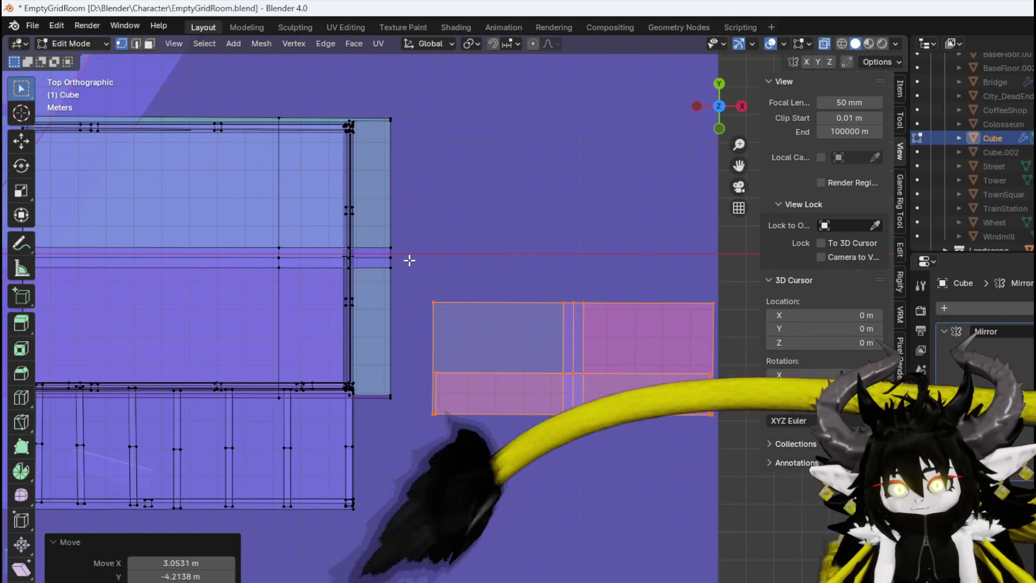
Delete the duplicate's left faces, leaving a triangular half, and view it from the front
{"action": "left_click_drag", "start_coordinate": [572, 462], "coordinate": [571, 463]}
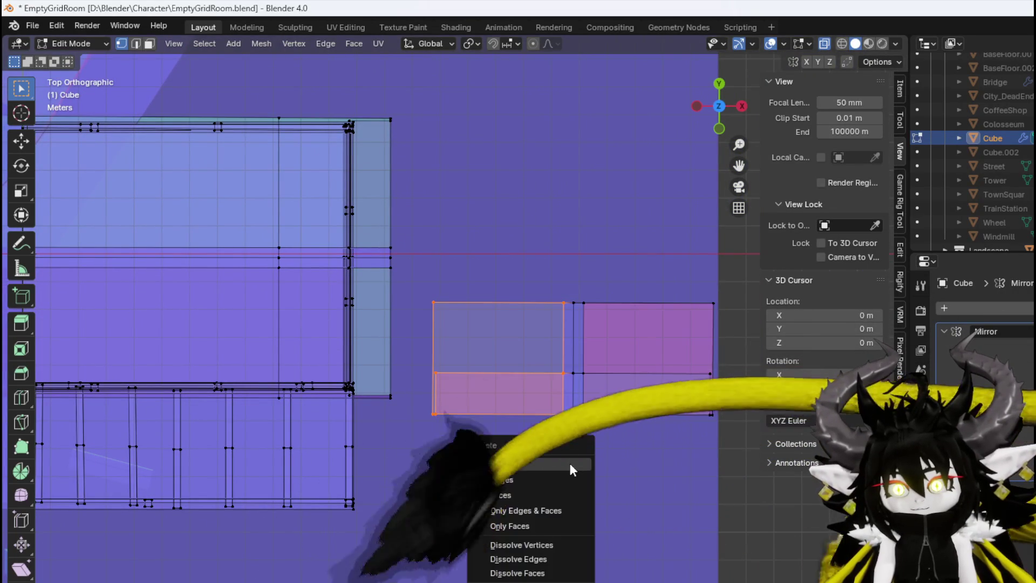
{"action": "left_click", "coordinate": [571, 464]}
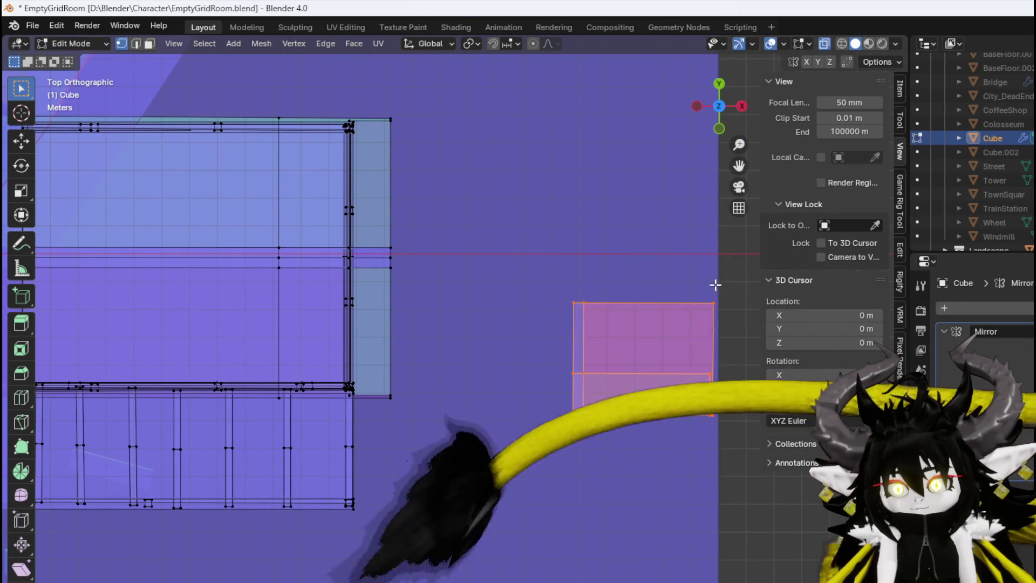
{"action": "key", "text": "KP_1"}
{"action": "key", "text": "g"}
{"action": "scroll", "coordinate": [669, 365], "scroll_direction": "down", "scroll_amount": 3}
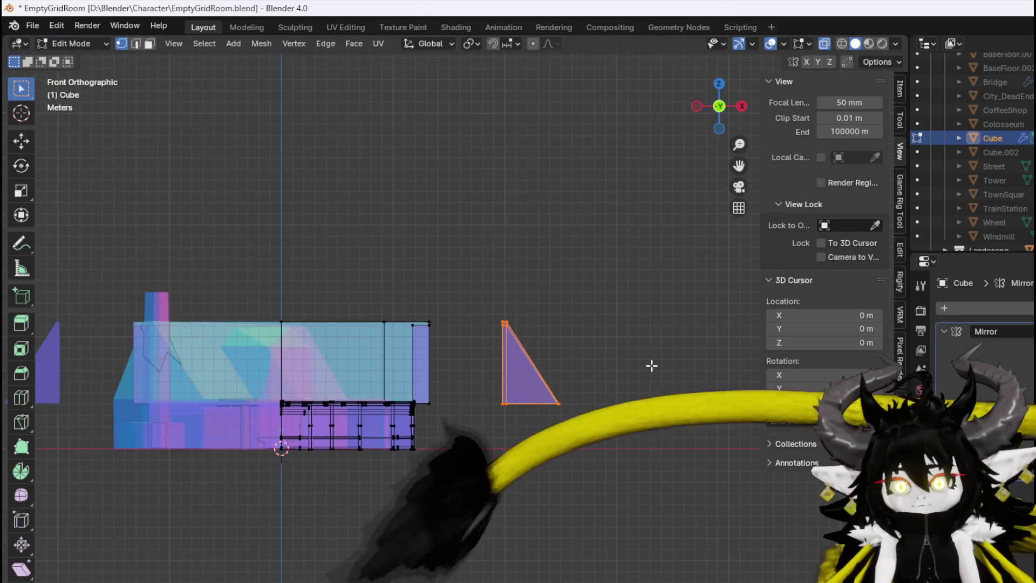
Drop the triangular piece onto the house roof
{"action": "scroll", "coordinate": [670, 389], "scroll_direction": "up", "scroll_amount": 3}
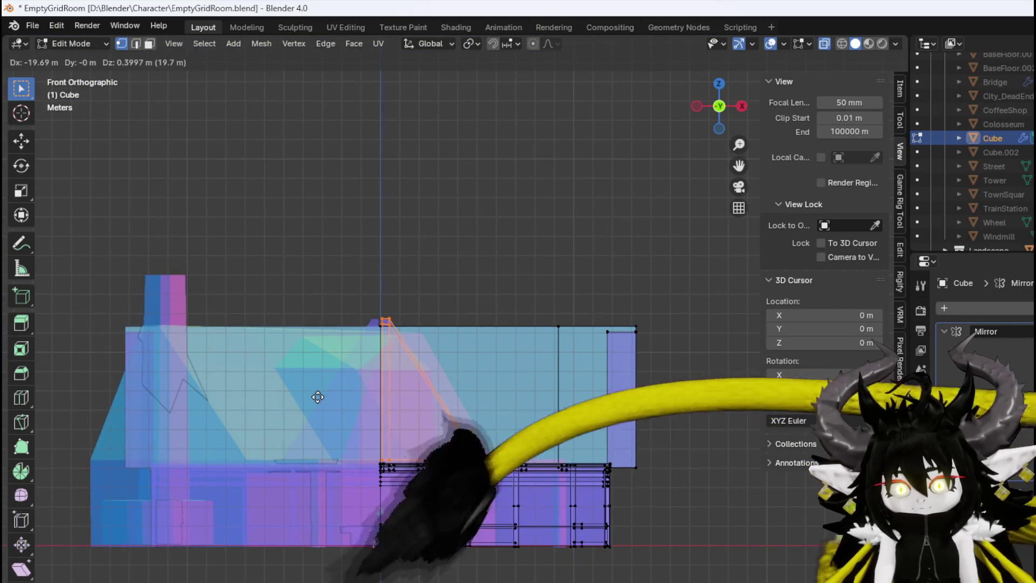
{"action": "left_click", "coordinate": [317, 397]}
{"action": "scroll", "coordinate": [316, 397], "scroll_direction": "up", "scroll_amount": 6}
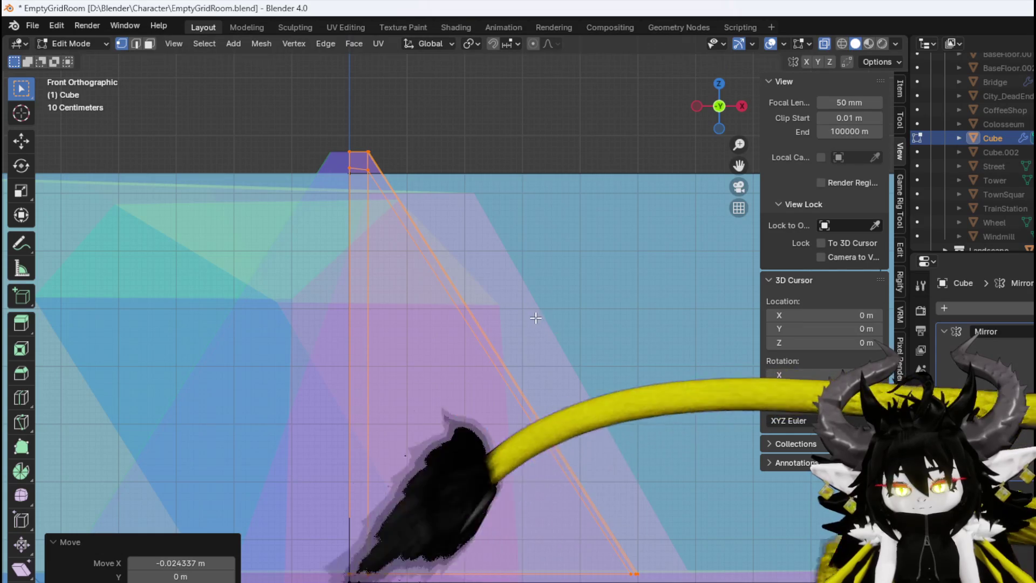
{"action": "key", "text": "KP_3"}
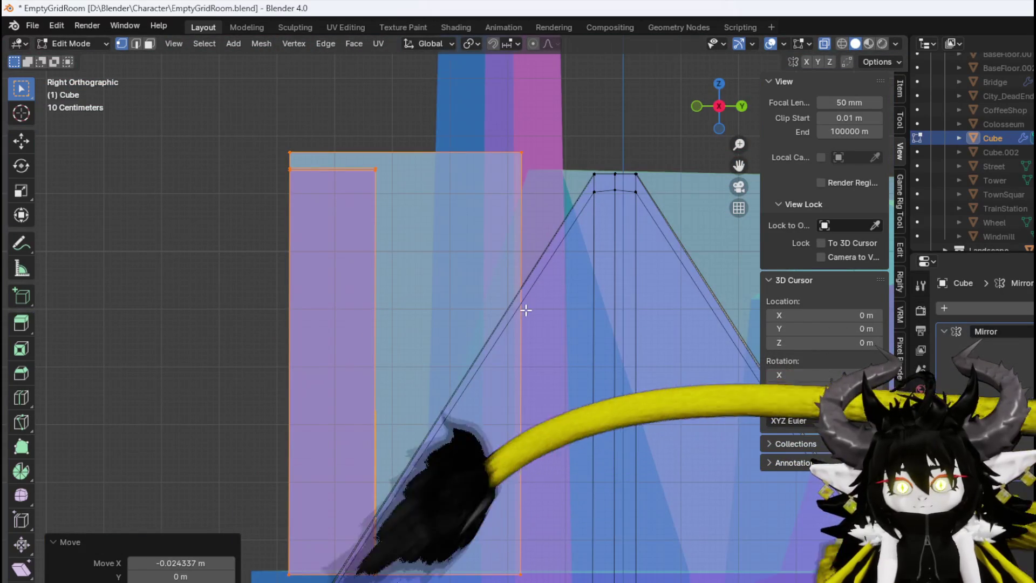
Select the whole rectangular piece, reposition it and scale it to 0.89
{"action": "key", "text": "l"}
{"action": "key", "text": "ctrl+z"}
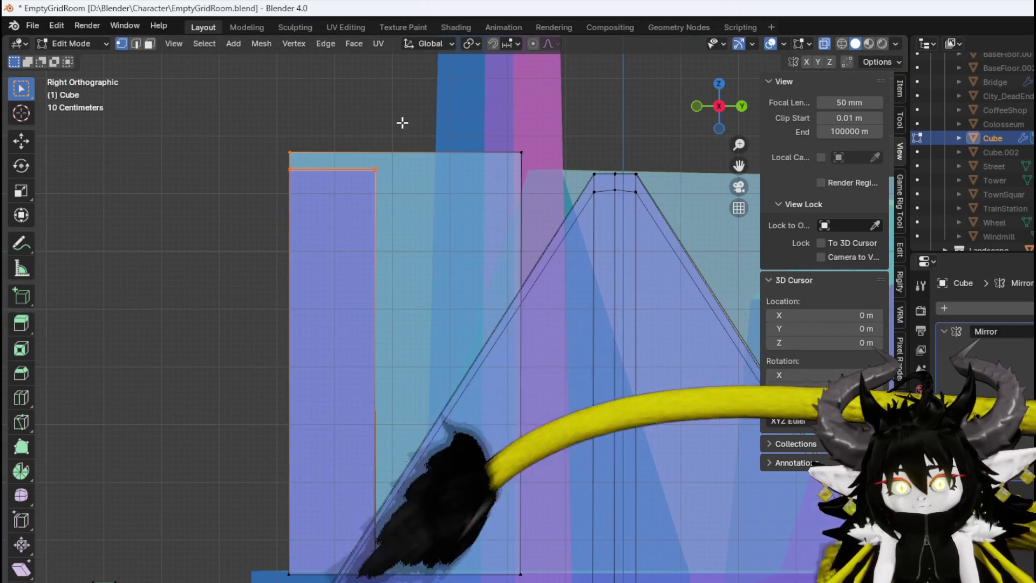
{"action": "key", "text": "ctrl+l"}
{"action": "key", "text": "g"}
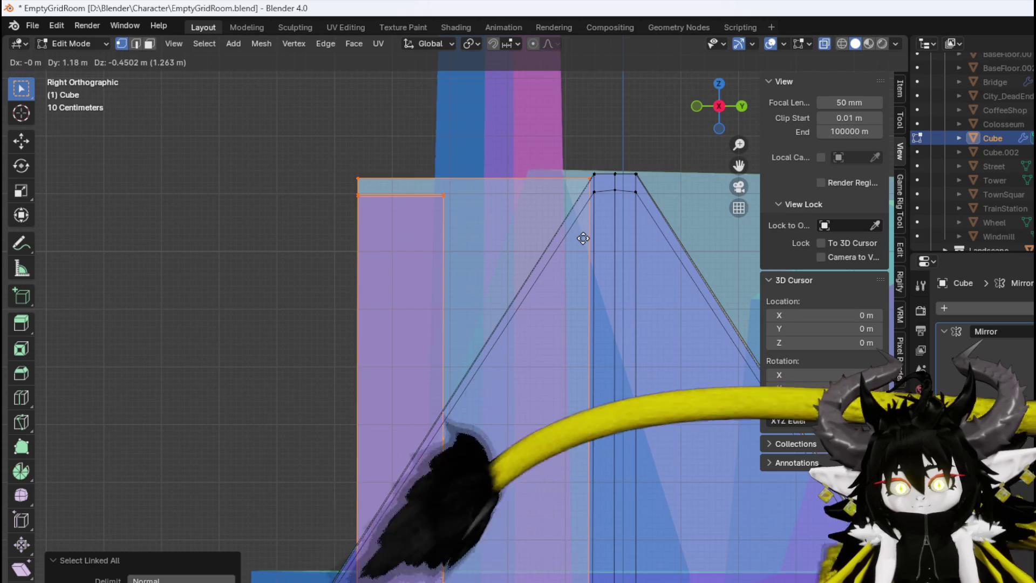
{"action": "left_click", "coordinate": [588, 238]}
{"action": "left_click", "coordinate": [588, 247]}
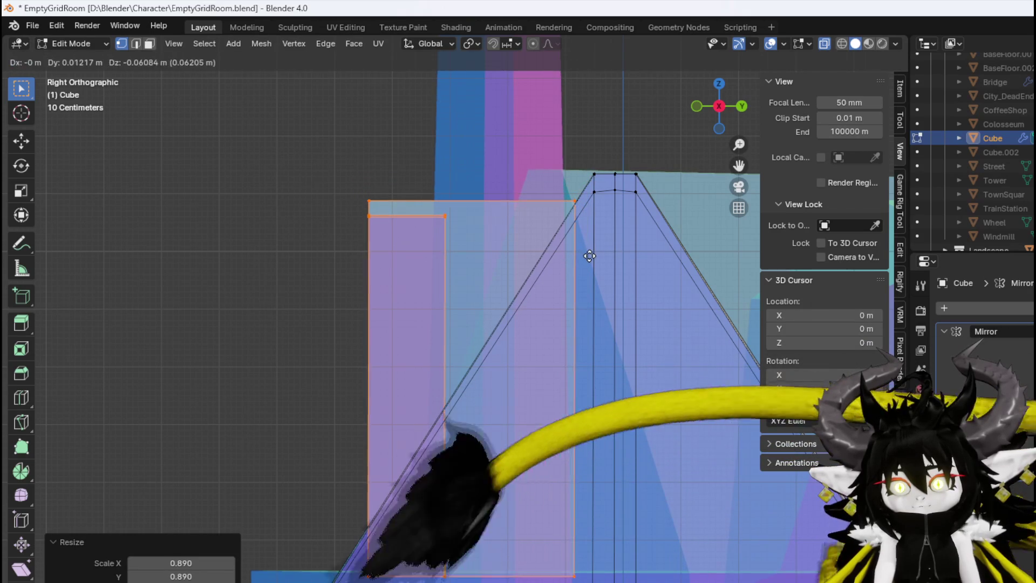
Extend the piece's outer vertices along Y so it juts from the roof, then turn X-ray off
{"action": "mouse_move", "coordinate": [300, 246]}
{"action": "left_mouse_down"}
{"action": "mouse_move", "coordinate": [342, 265]}
{"action": "mouse_move", "coordinate": [319, 266]}
{"action": "mouse_move", "coordinate": [320, 241]}
{"action": "left_mouse_up"}
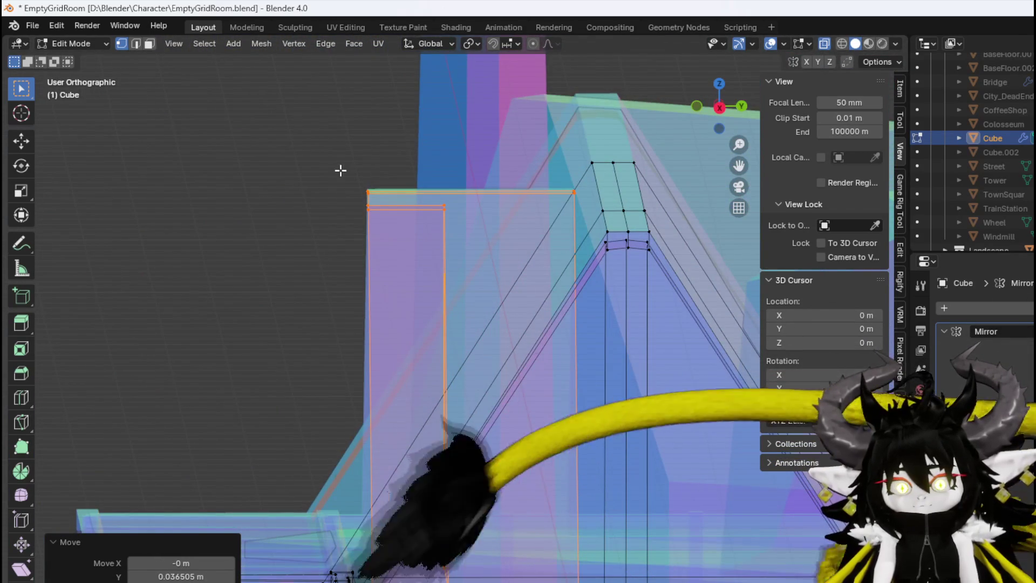
{"action": "left_click", "coordinate": [357, 187]}
{"action": "key", "text": "KP_3"}
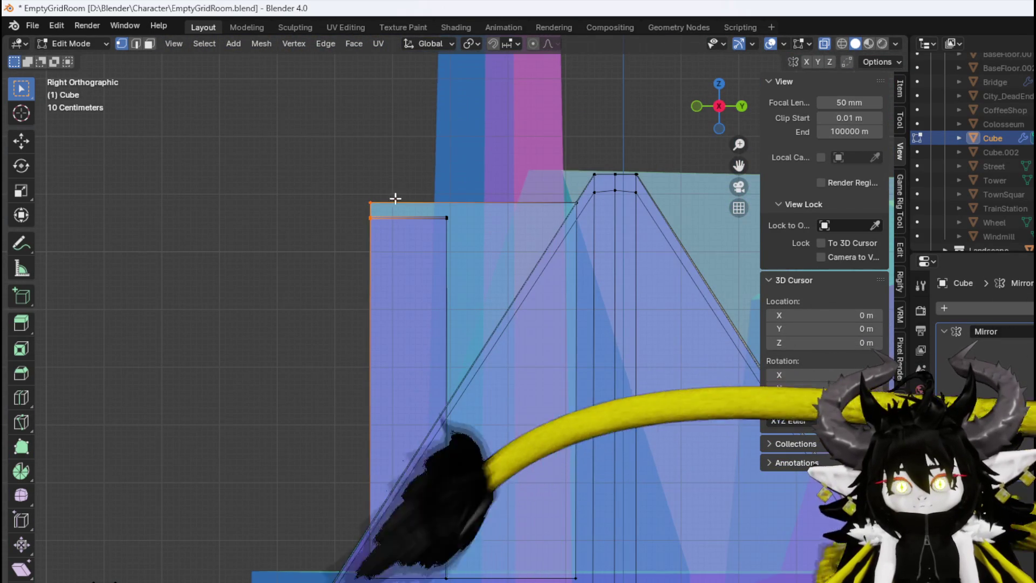
{"action": "scroll", "coordinate": [464, 210], "scroll_direction": "down", "scroll_amount": 3}
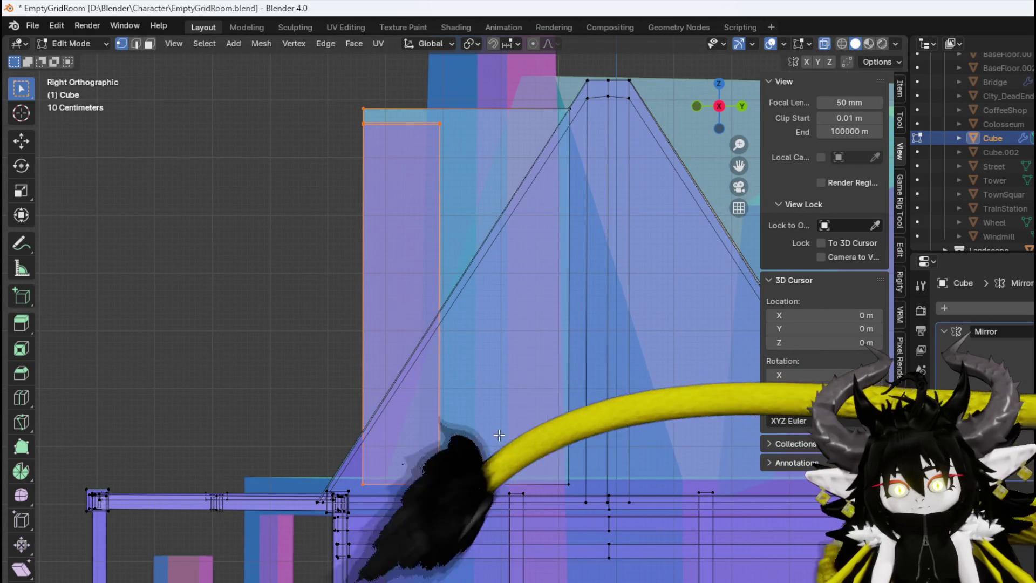
{"action": "key", "text": "y"}
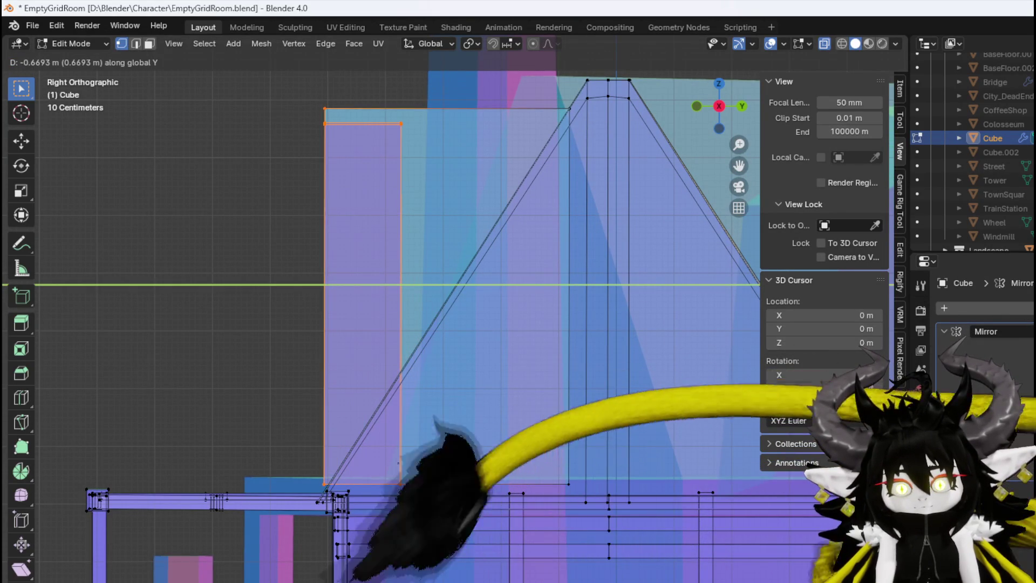
{"action": "left_click", "coordinate": [389, 442]}
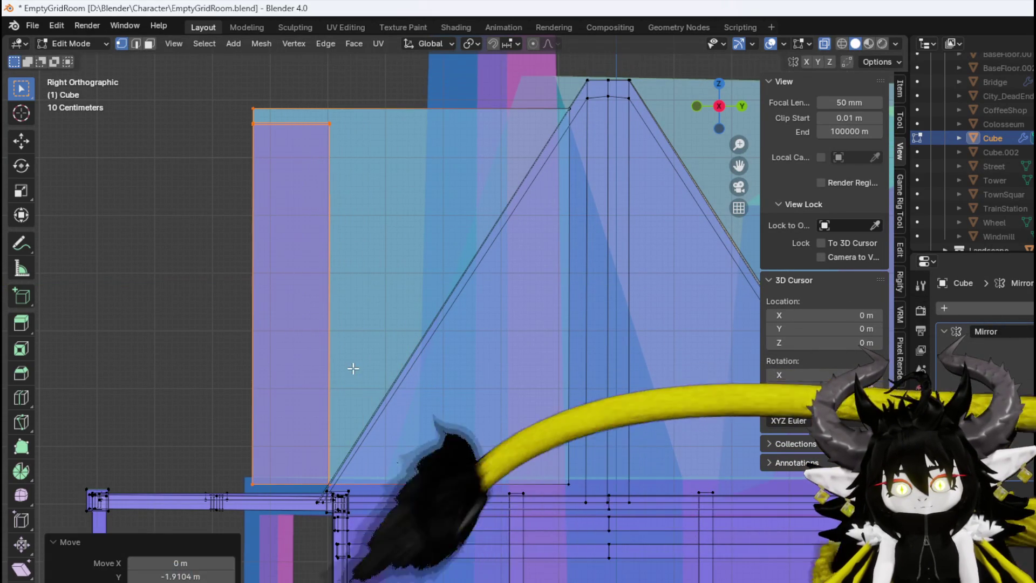
{"action": "key", "text": "KP_1"}
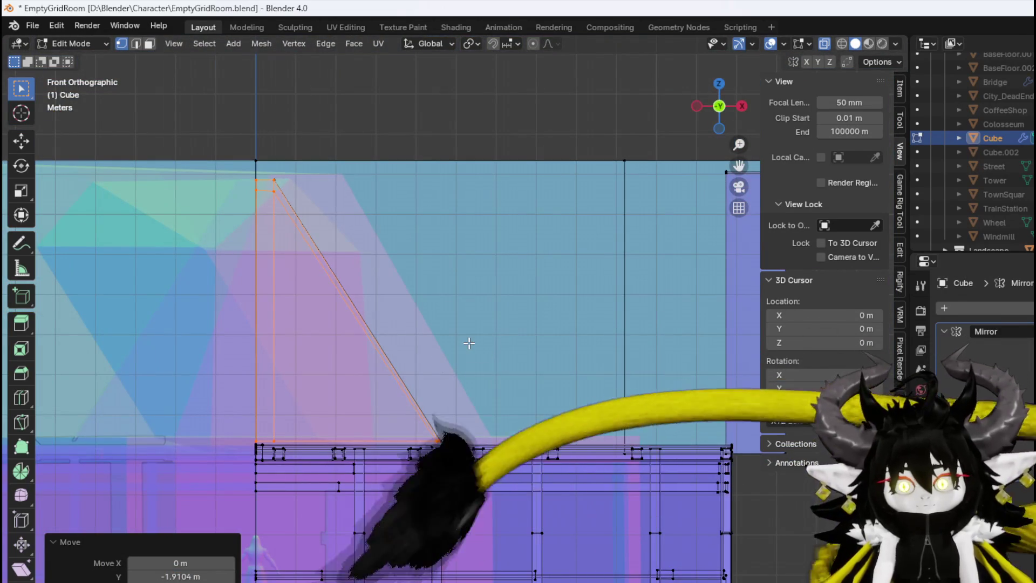
{"action": "key", "text": "ctrl+l"}
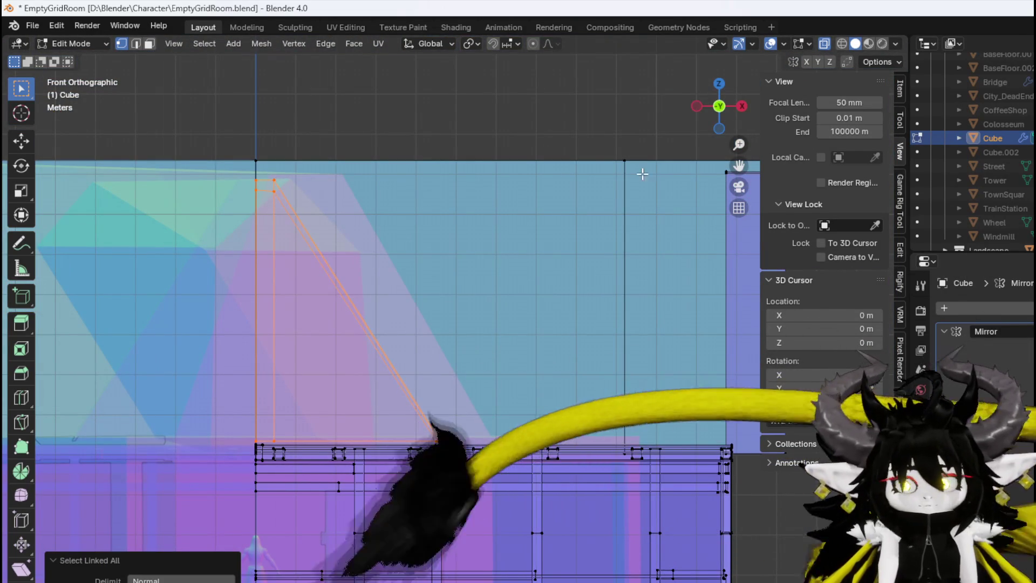
{"action": "left_click", "coordinate": [824, 46]}
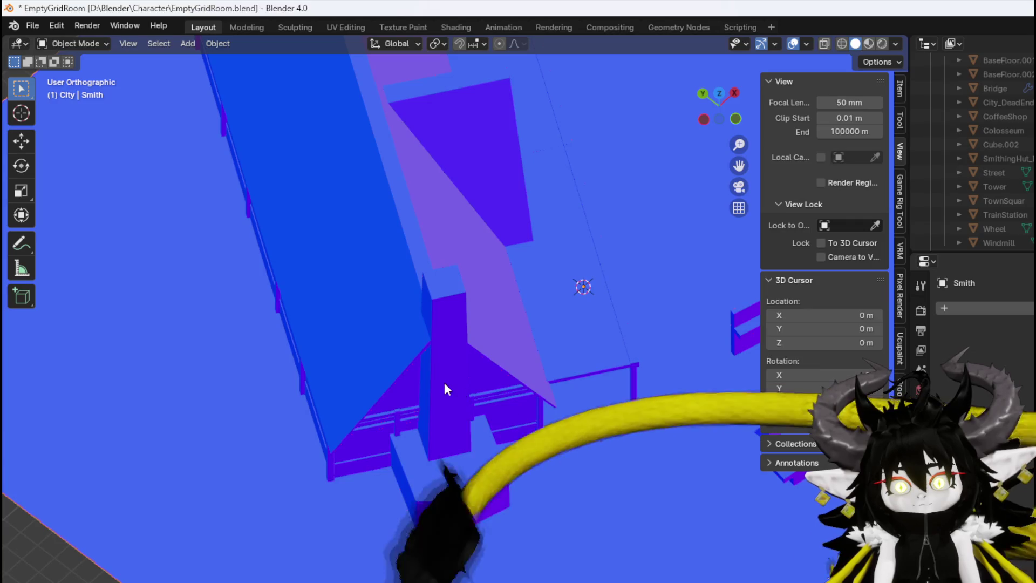
From the top view, add a cube mesh at the scene origin
{"action": "key", "text": "KP_7"}
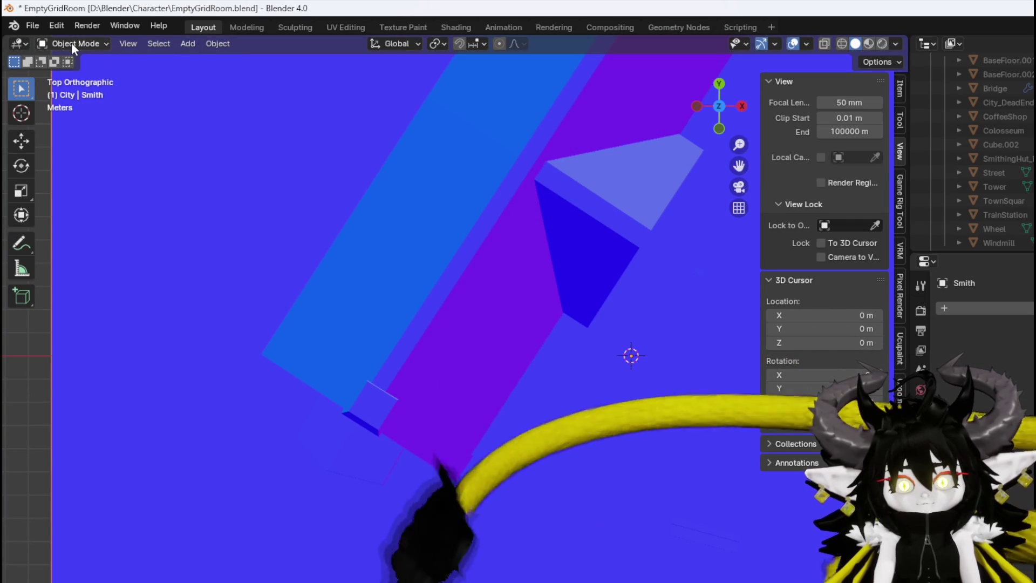
{"action": "left_click", "coordinate": [188, 44]}
{"action": "mouse_move", "coordinate": [207, 62]}
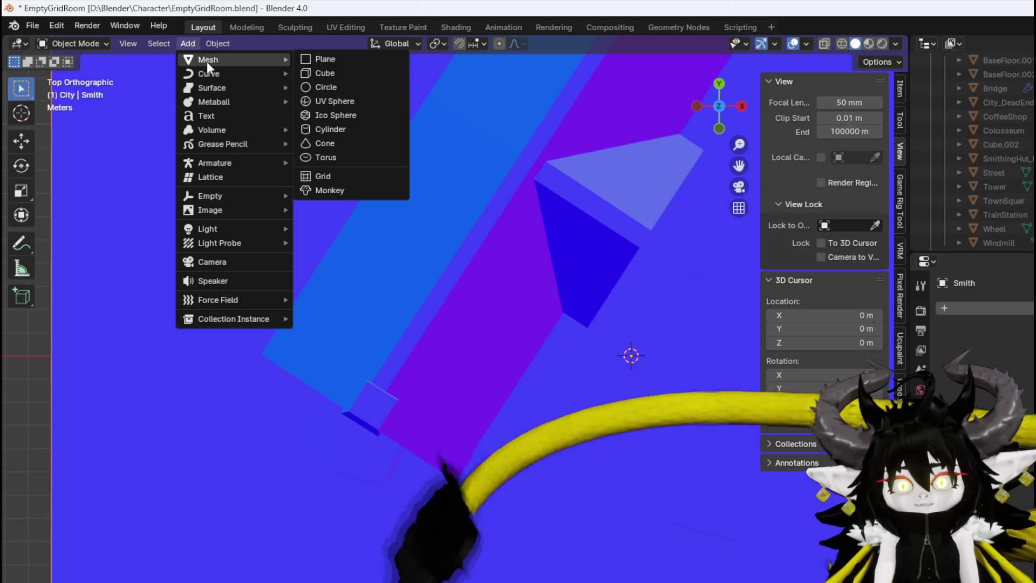
{"action": "left_click", "coordinate": [325, 73]}
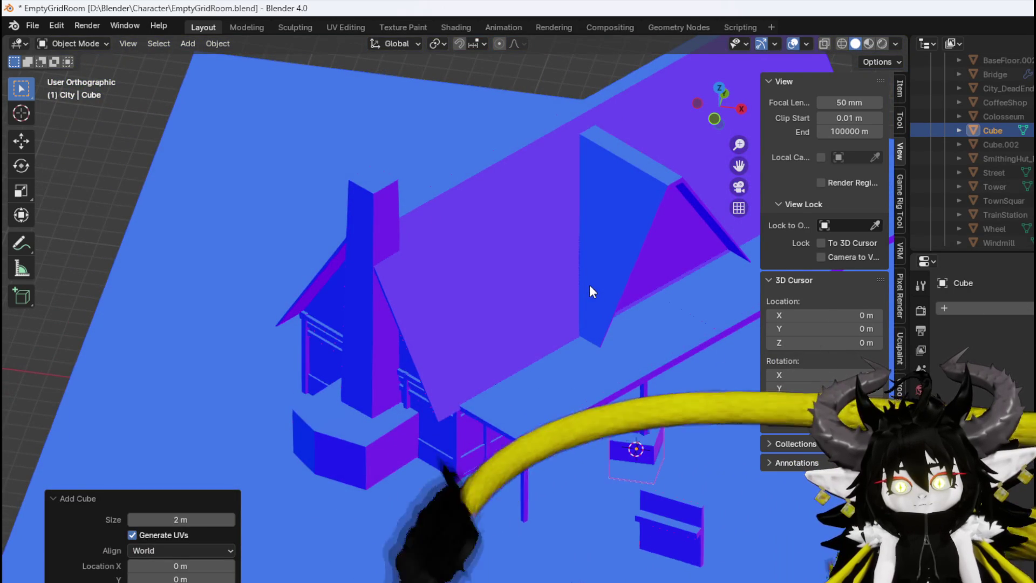
Frame the new cube in front of the house and switch it to Edit Mode
{"action": "mouse_move", "coordinate": [589, 284]}
{"action": "left_mouse_down"}
{"action": "mouse_move", "coordinate": [477, 278]}
{"action": "mouse_move", "coordinate": [421, 250]}
{"action": "left_mouse_up"}
{"action": "key", "text": "KP_3"}
{"action": "scroll", "coordinate": [623, 429], "scroll_direction": "up", "scroll_amount": 3}
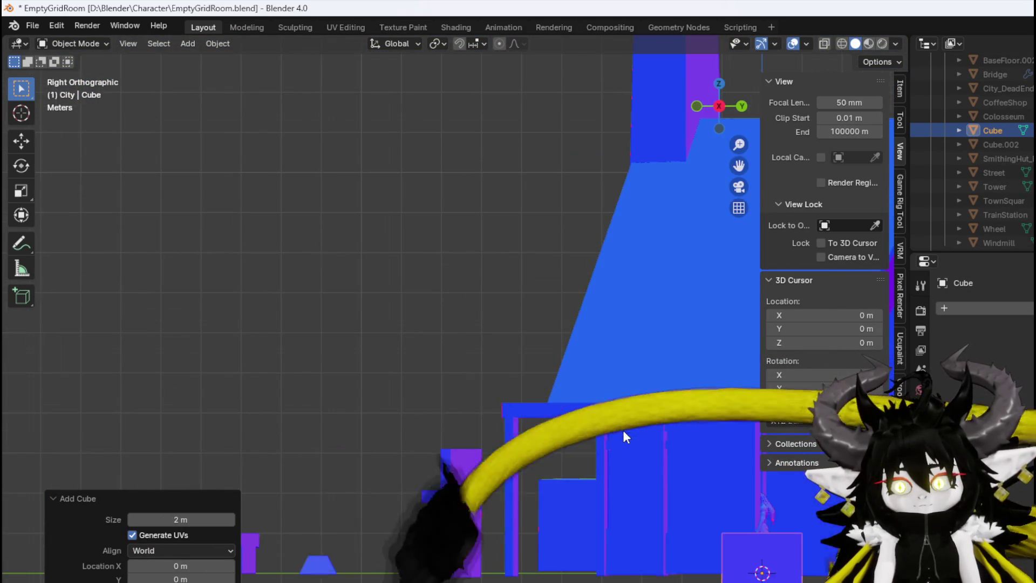
{"action": "mouse_move", "coordinate": [551, 415]}
{"action": "left_mouse_down"}
{"action": "mouse_move", "coordinate": [704, 464]}
{"action": "mouse_move", "coordinate": [714, 445]}
{"action": "left_mouse_up"}
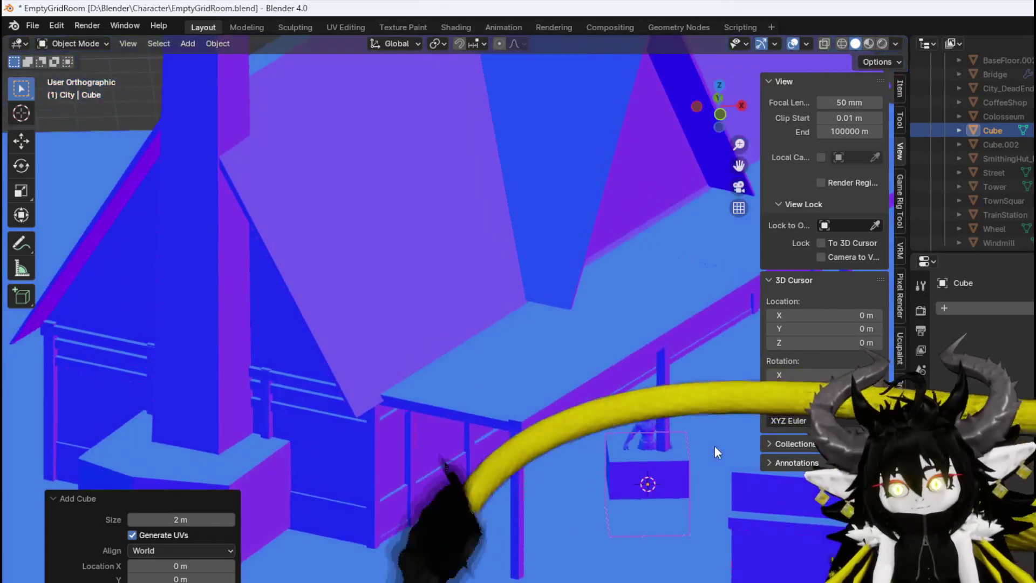
{"action": "key", "text": "KP_1"}
{"action": "left_click_drag", "start_coordinate": [490, 393], "coordinate": [347, 273]}
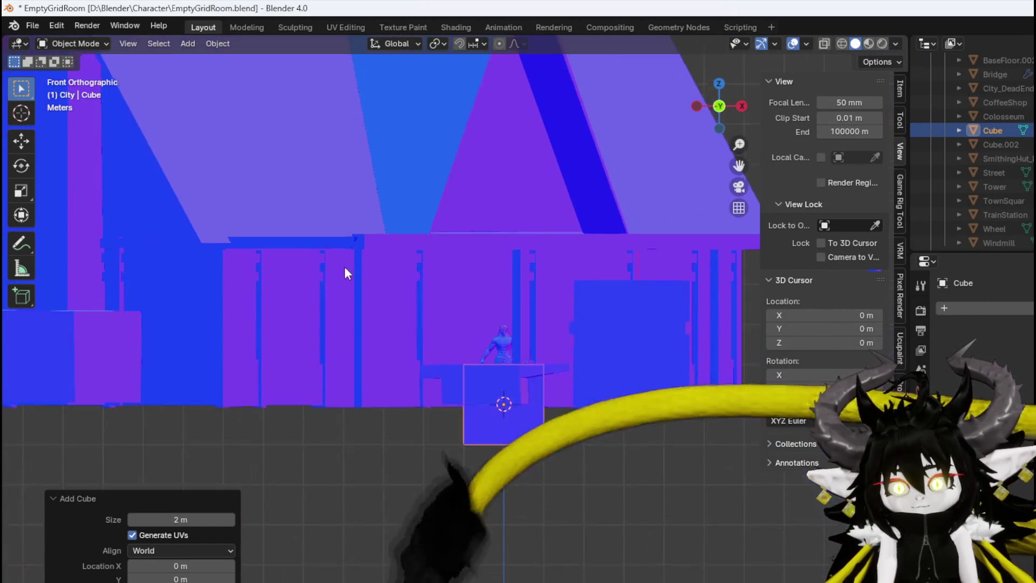
{"action": "left_click", "coordinate": [62, 43]}
{"action": "left_click", "coordinate": [69, 71]}
{"action": "scroll", "coordinate": [532, 397], "scroll_direction": "up", "scroll_amount": 3}
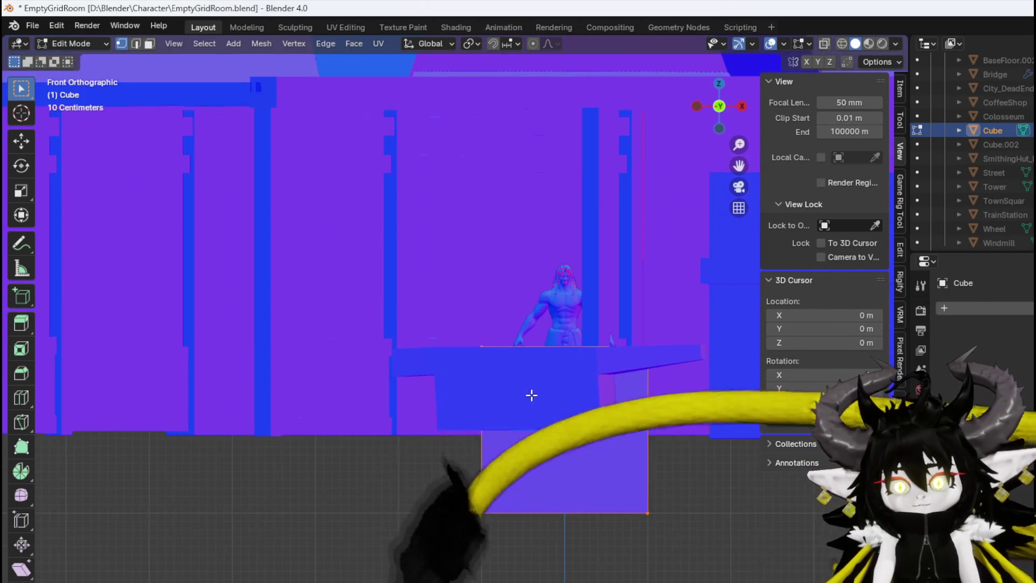
Loop-cut the cube down the centre and delete its left half's vertices
{"action": "key", "text": "ctrl+r"}
{"action": "left_click", "coordinate": [548, 355]}
{"action": "right_click", "coordinate": [548, 355]}
{"action": "left_click_drag", "start_coordinate": [381, 485], "coordinate": [490, 324]}
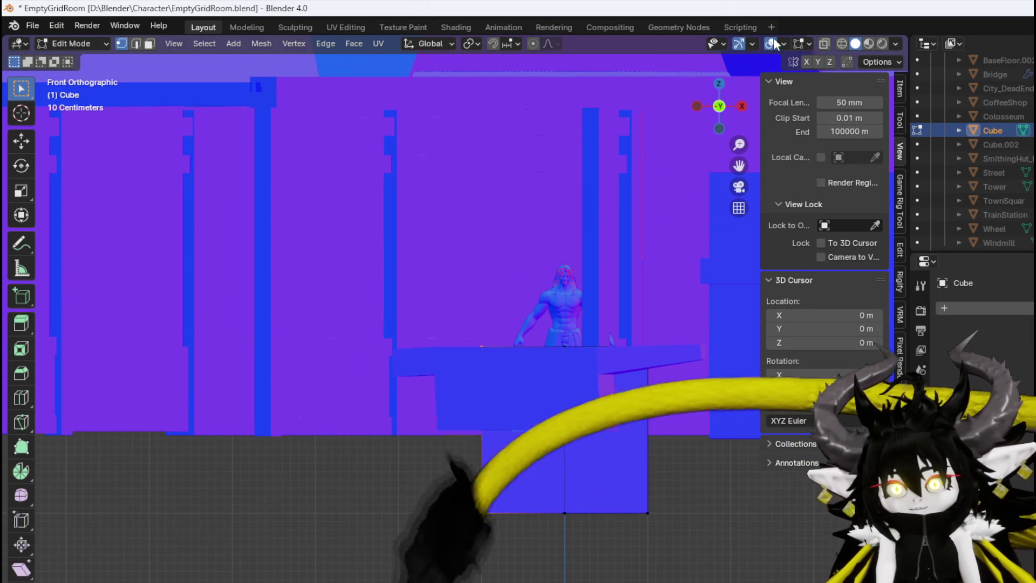
{"action": "key", "text": "alt+z"}
{"action": "left_click_drag", "start_coordinate": [403, 580], "coordinate": [527, 287]}
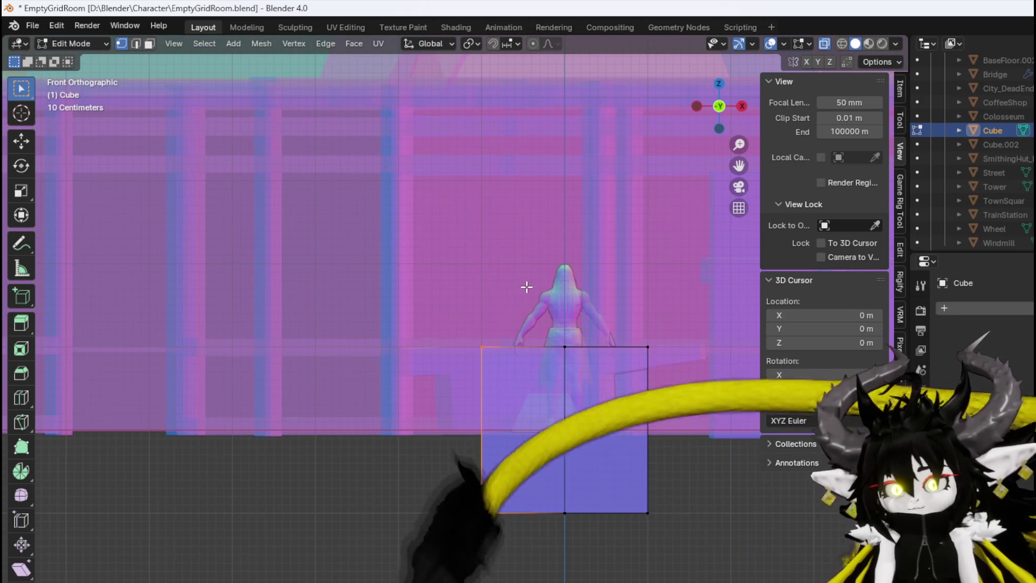
{"action": "key", "text": "x"}
{"action": "left_click", "coordinate": [527, 286]}
Add a Mirror modifier to the cube
{"action": "left_click", "coordinate": [999, 308]}
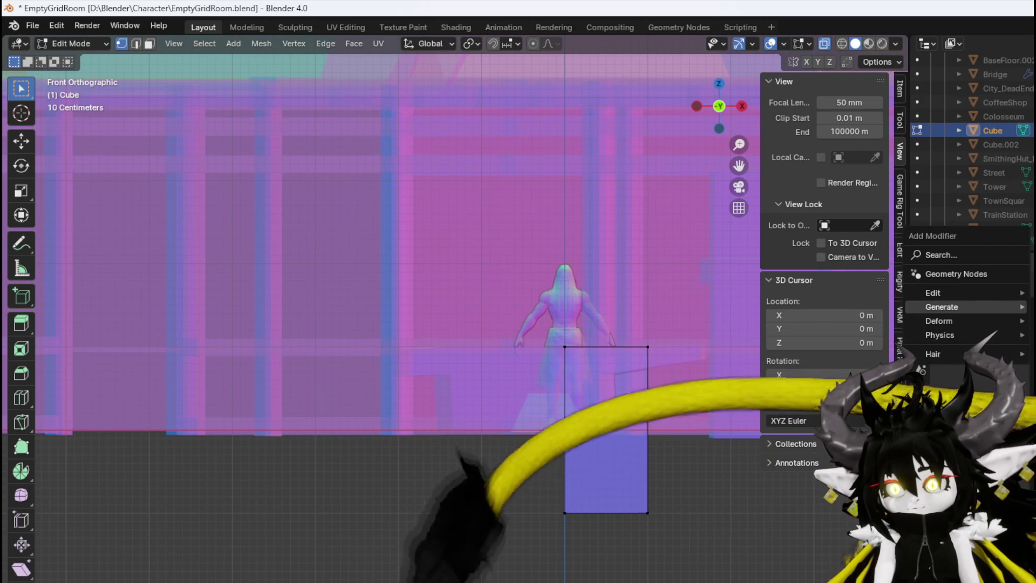
{"action": "type", "text": "mirror"}
{"action": "key", "text": "Return"}
{"action": "scroll", "coordinate": [518, 413], "scroll_direction": "down", "scroll_amount": 3}
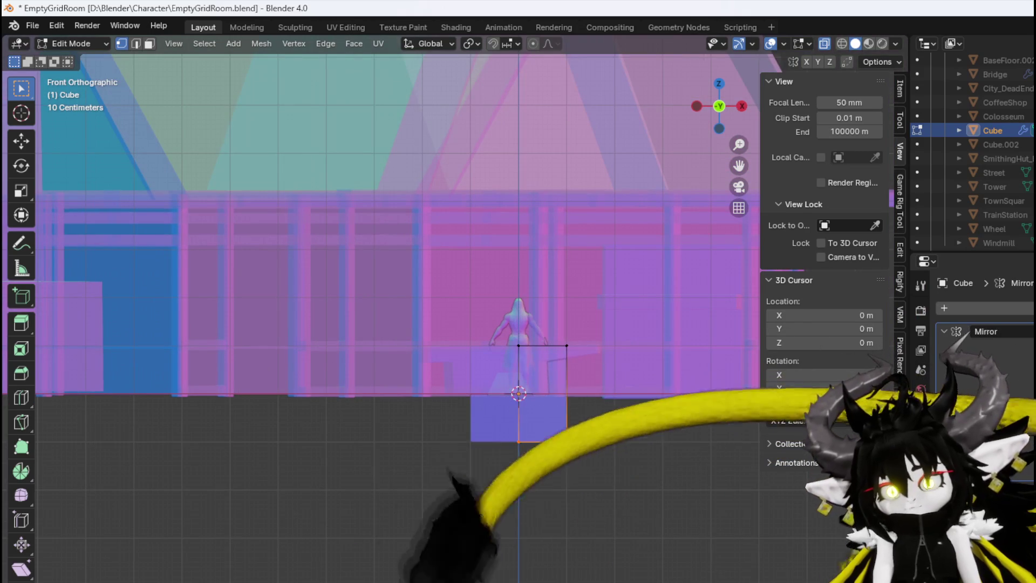
Raise the selected edge along Z and widen the cube to the right
{"action": "key", "text": "g"}
{"action": "key", "text": "z"}
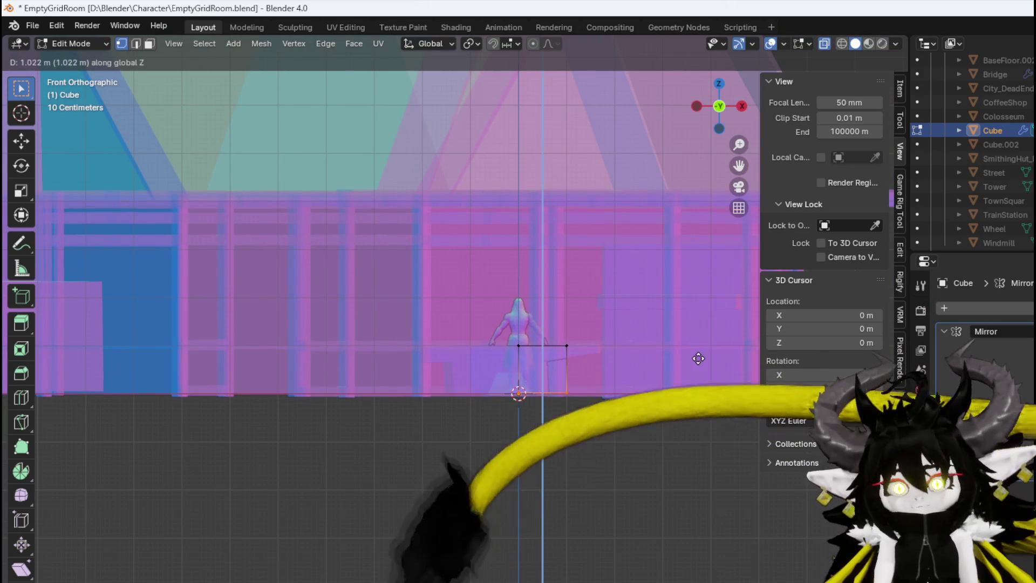
{"action": "left_click", "coordinate": [696, 364]}
{"action": "left_click_drag", "start_coordinate": [591, 311], "coordinate": [591, 312]}
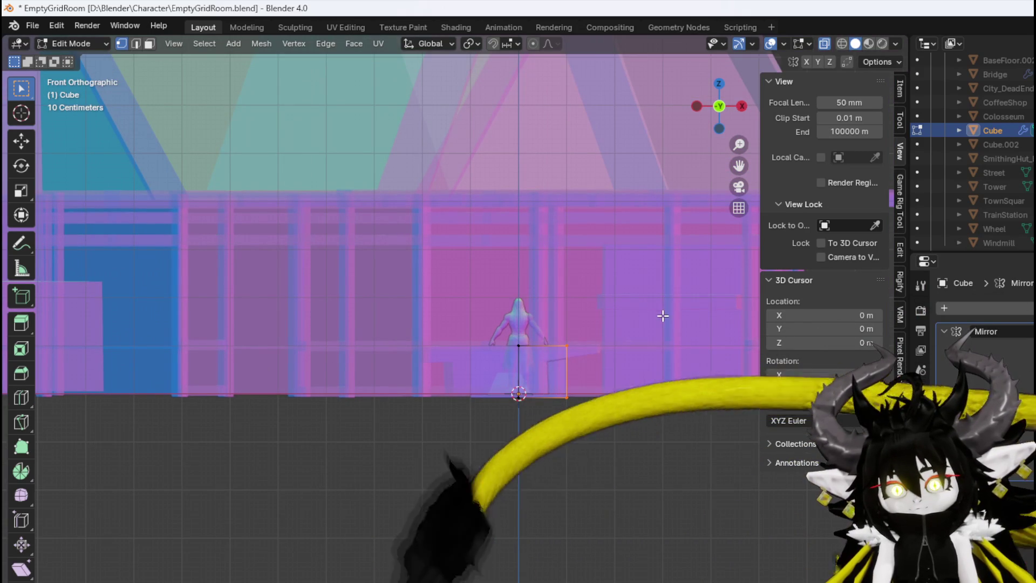
{"action": "key", "text": "g"}
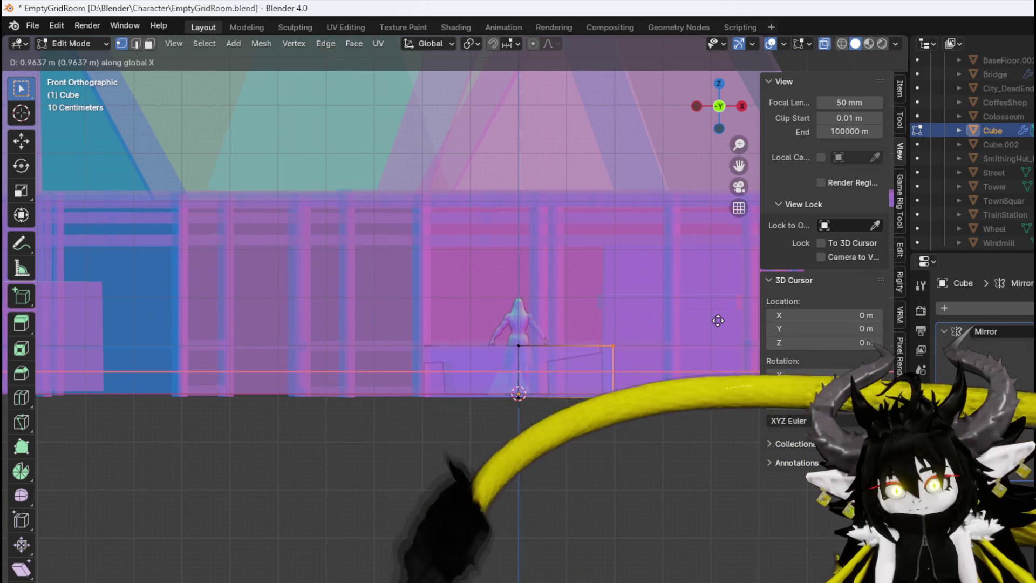
{"action": "left_click", "coordinate": [708, 322]}
Deepen the cube by moving its vertices along the Y axis
{"action": "left_click_drag", "start_coordinate": [707, 322], "coordinate": [554, 384]}
{"action": "key", "text": "KP_3"}
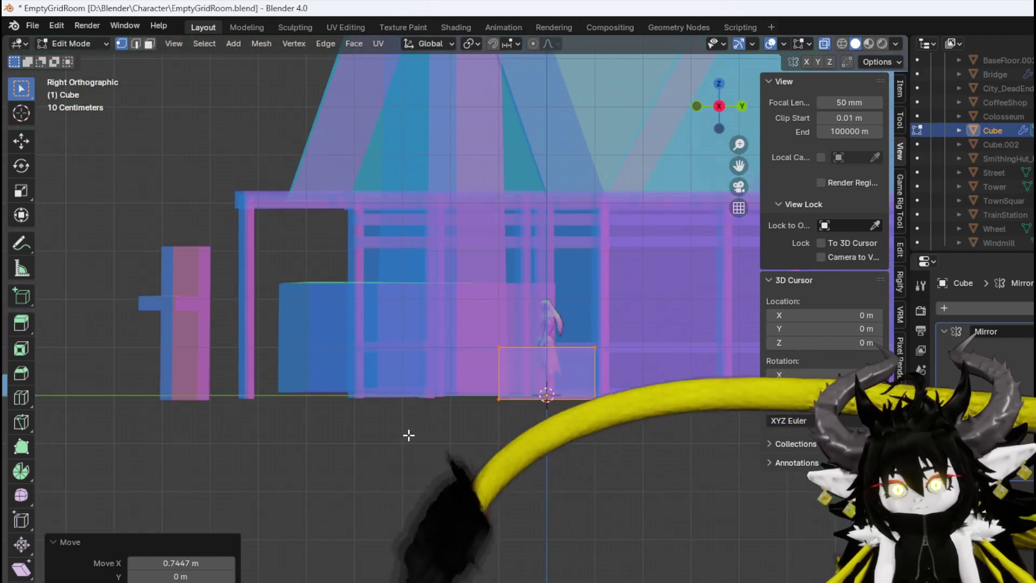
{"action": "key", "text": "g"}
{"action": "key", "text": "x"}
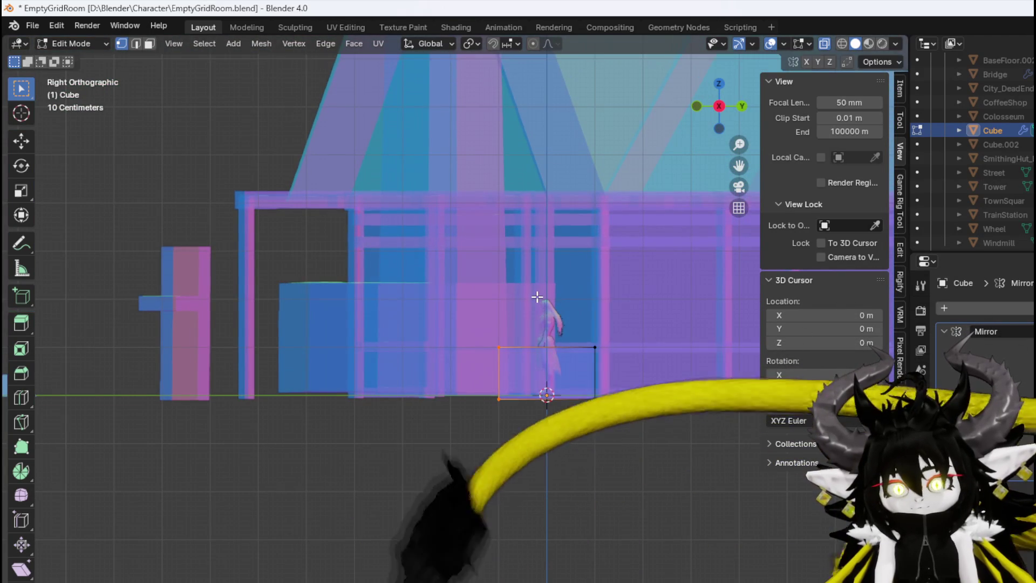
{"action": "key", "text": "y"}
{"action": "left_click", "coordinate": [473, 297]}
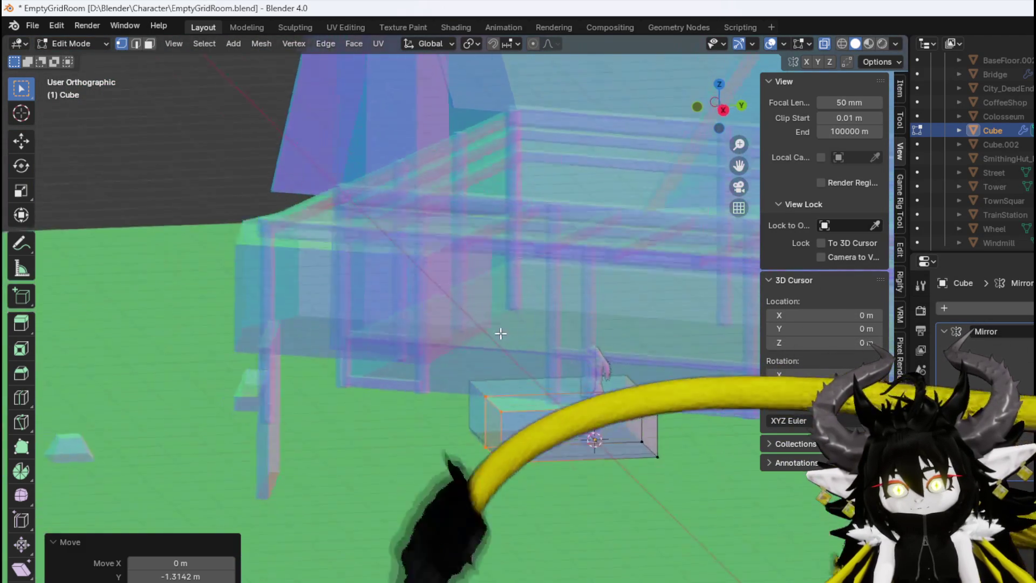
Raise the top vertices and extrude the top face straight up into a tall block
{"action": "left_click_drag", "start_coordinate": [425, 415], "coordinate": [681, 331]}
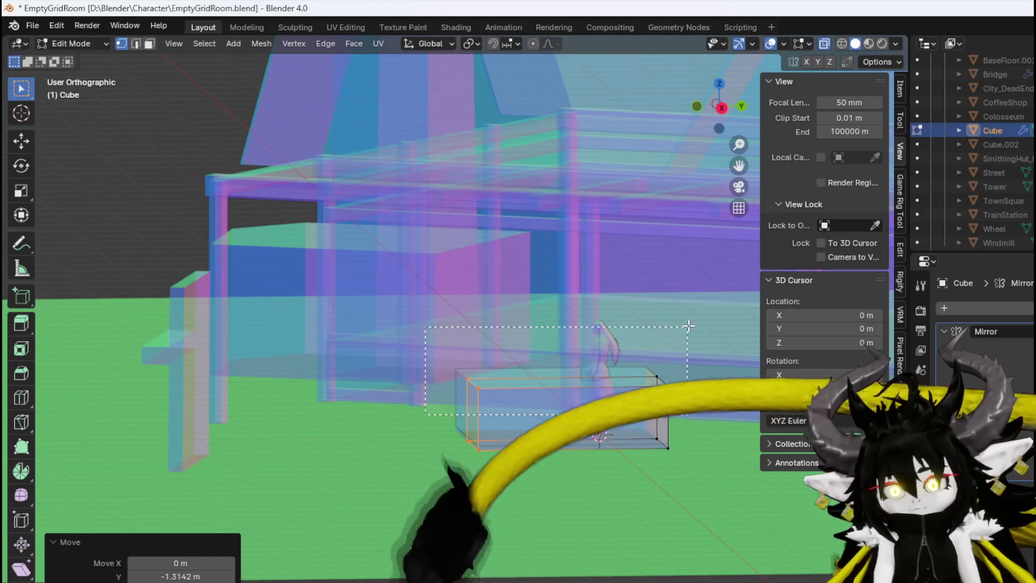
{"action": "key", "text": "KP_3"}
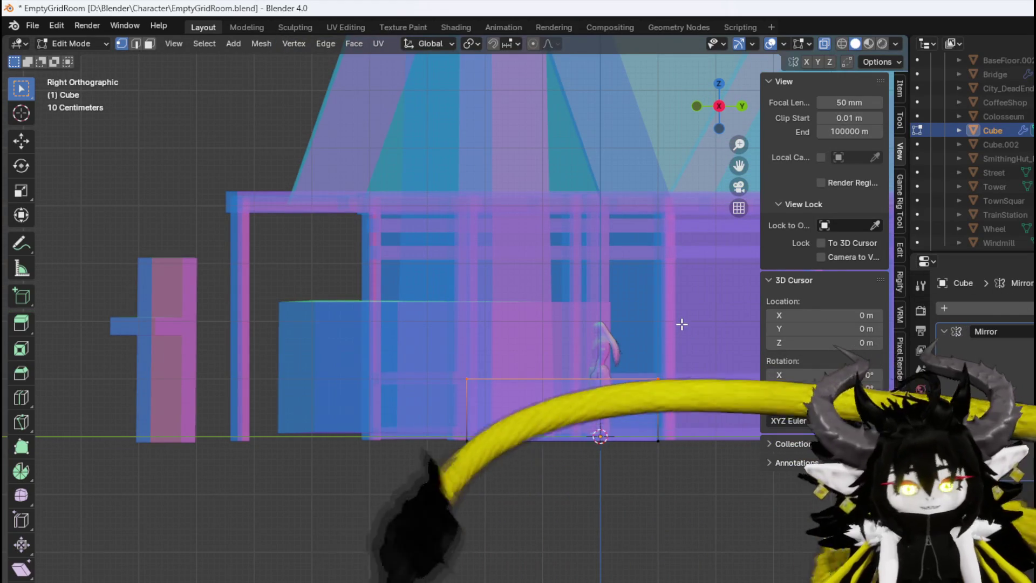
{"action": "key", "text": "g"}
{"action": "left_click", "coordinate": [679, 336]}
{"action": "left_click_drag", "start_coordinate": [677, 345], "coordinate": [355, 321]}
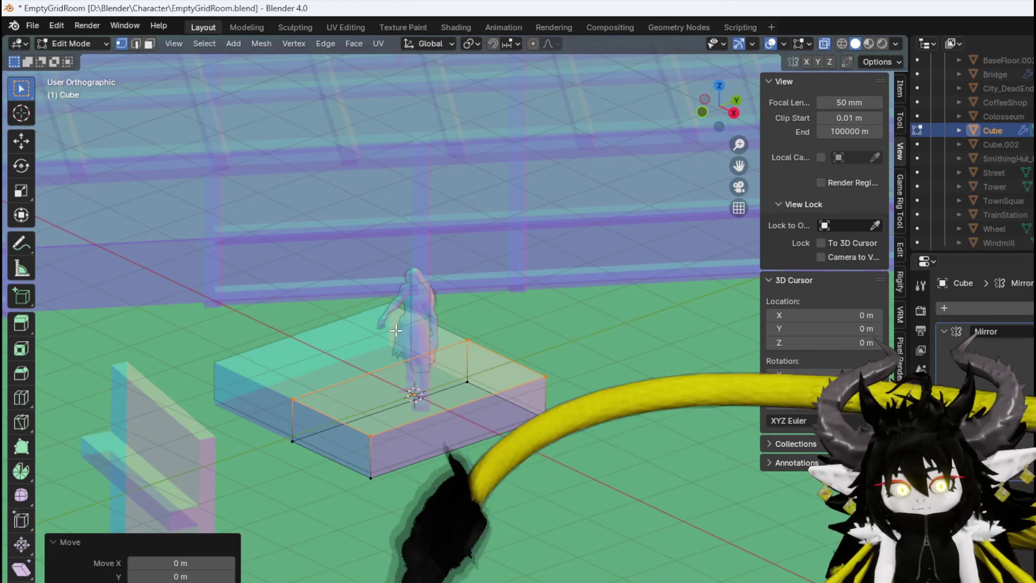
{"action": "key", "text": "g"}
{"action": "key", "text": "z"}
{"action": "key", "text": "z"}
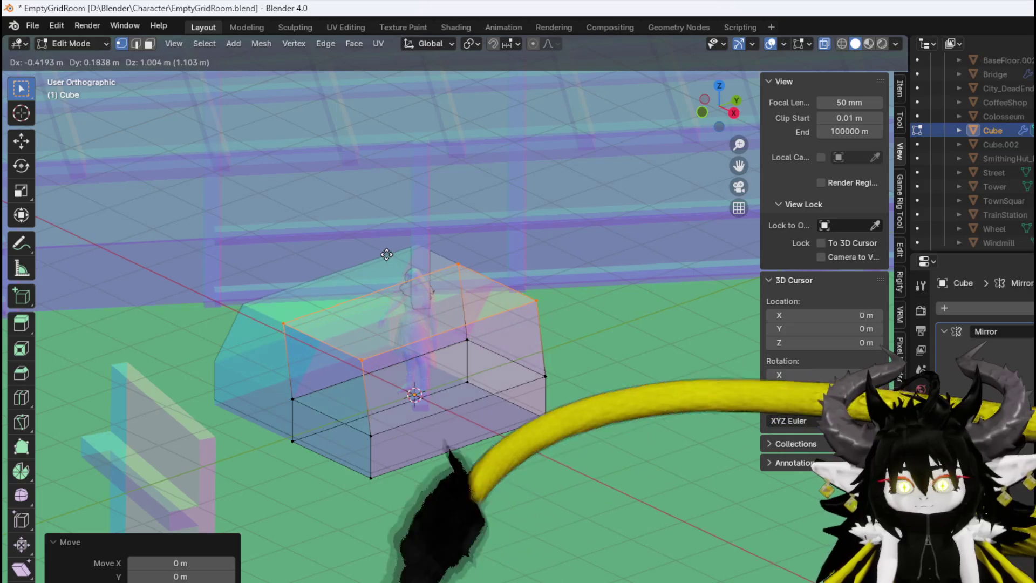
{"action": "key", "text": "z"}
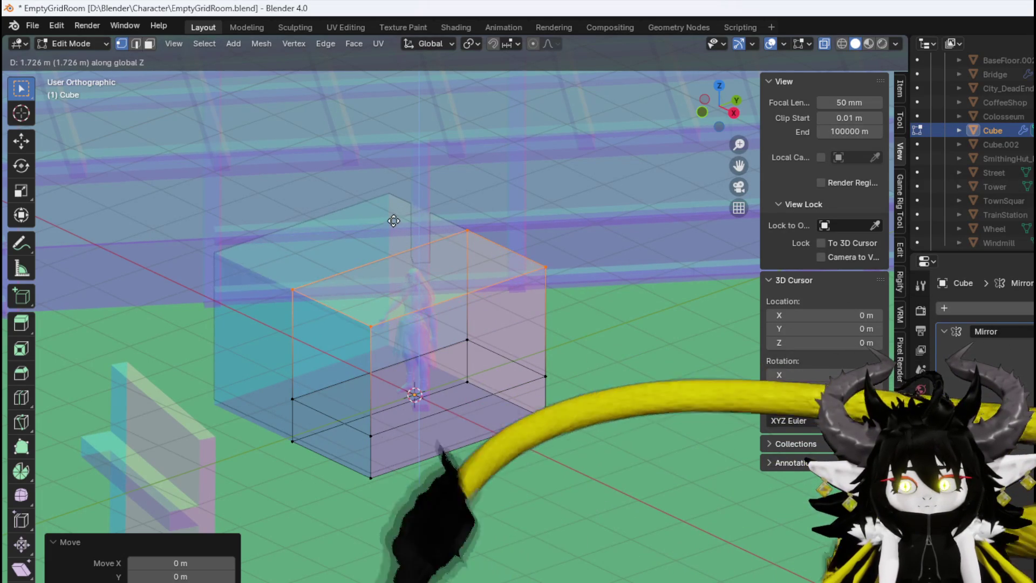
{"action": "left_click", "coordinate": [298, 296]}
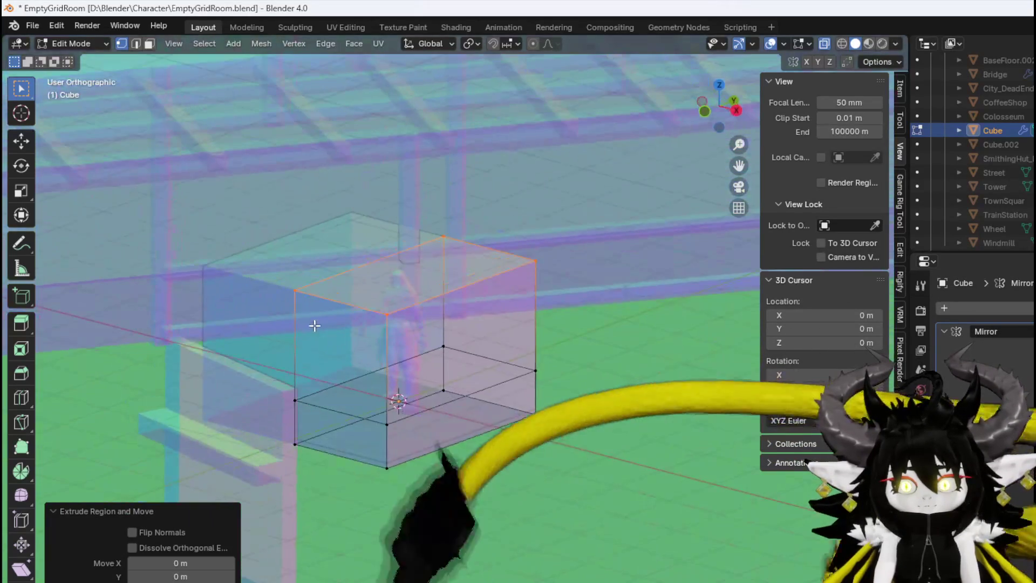
Delete the left edge of the block's front face
{"action": "key", "text": "3"}
{"action": "left_click", "coordinate": [371, 354]}
{"action": "left_click_drag", "start_coordinate": [371, 354], "coordinate": [382, 369]}
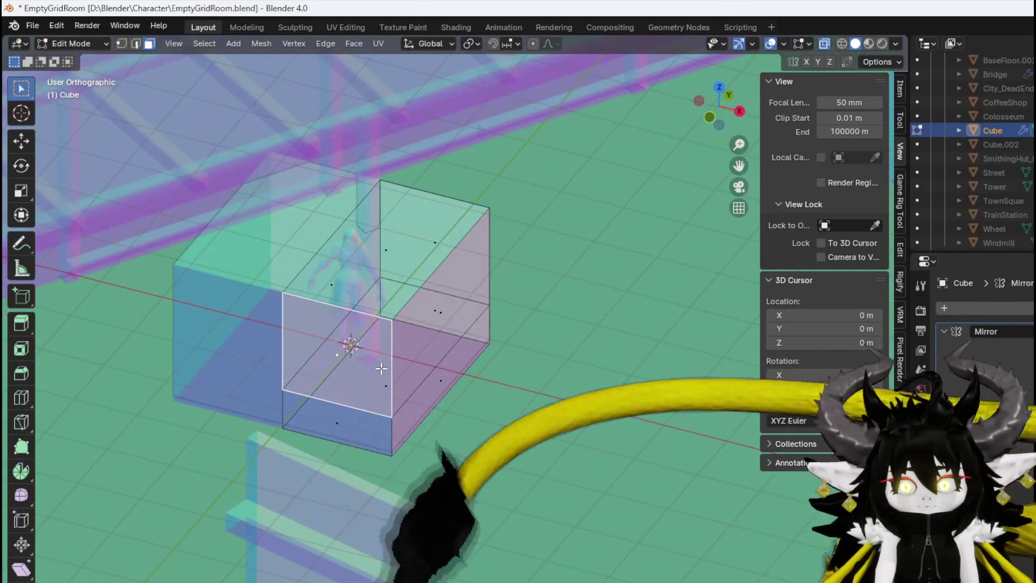
{"action": "key", "text": "2"}
{"action": "left_click", "coordinate": [282, 344]}
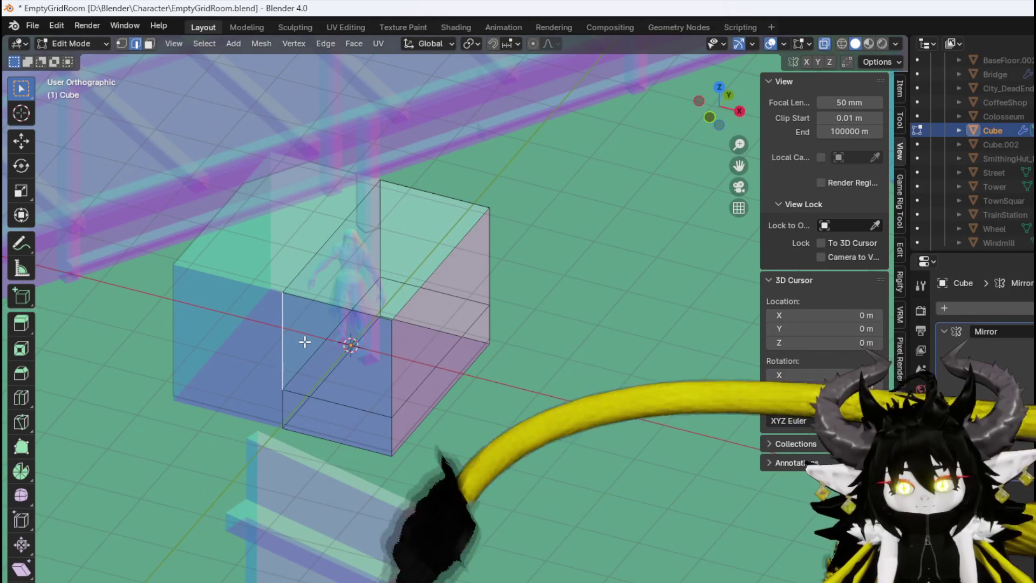
{"action": "key", "text": "x"}
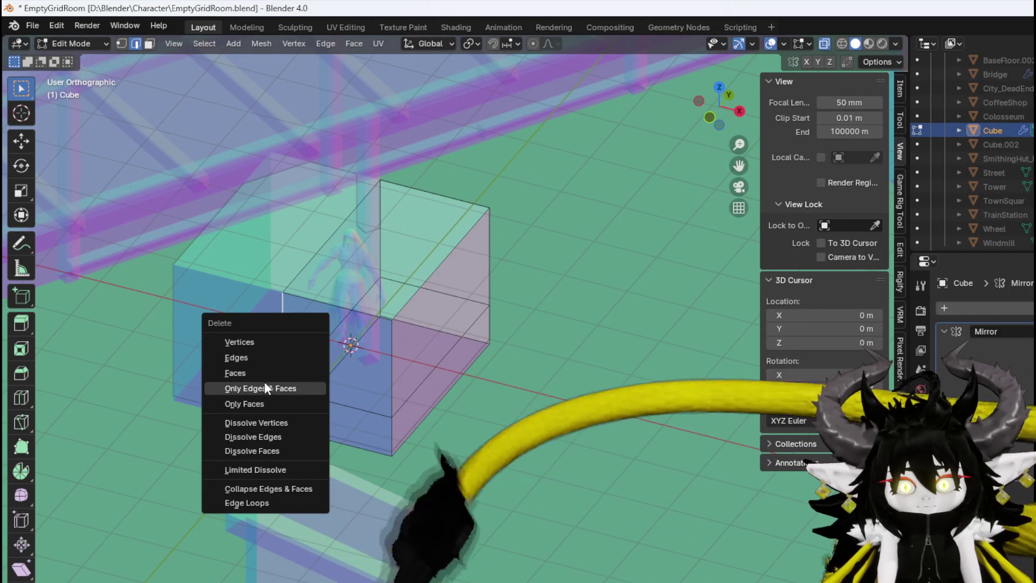
{"action": "left_click", "coordinate": [255, 360]}
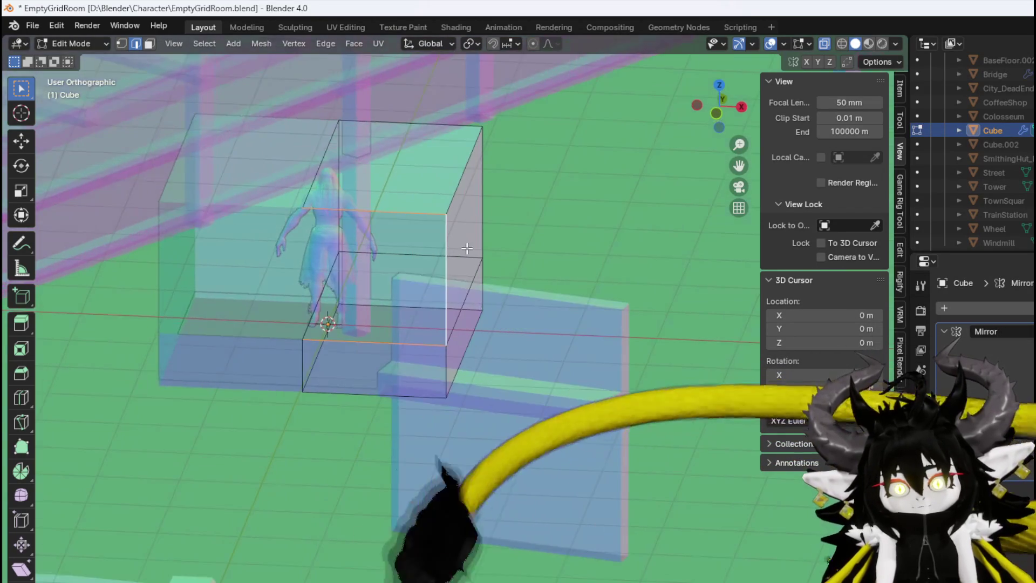
In front view, shrink the selected face and shift its vertices left
{"action": "key", "text": "KP_1"}
{"action": "key", "text": "s"}
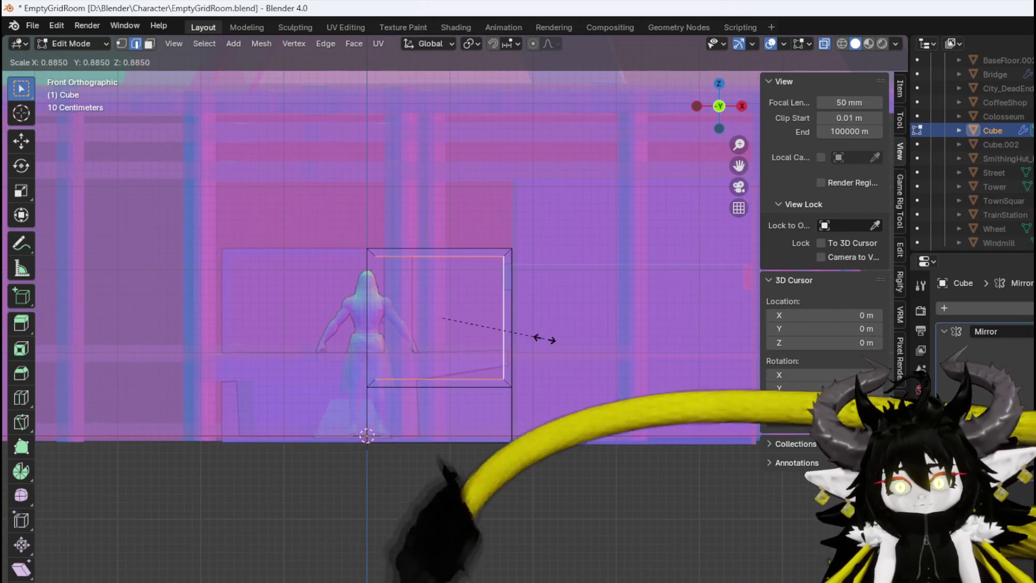
{"action": "left_click", "coordinate": [544, 338]}
{"action": "key", "text": "1"}
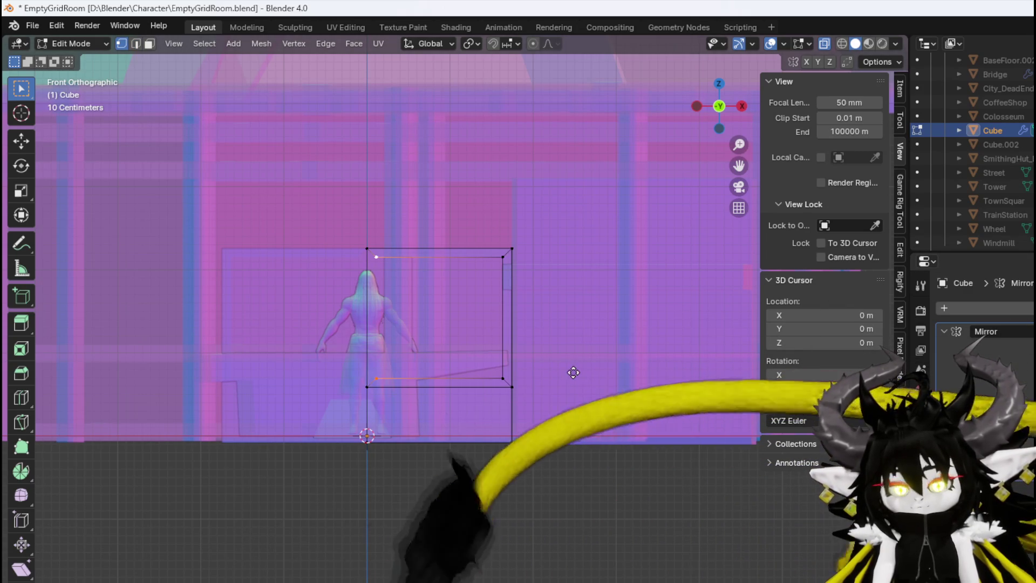
{"action": "key", "text": "Escape"}
{"action": "key", "text": "g"}
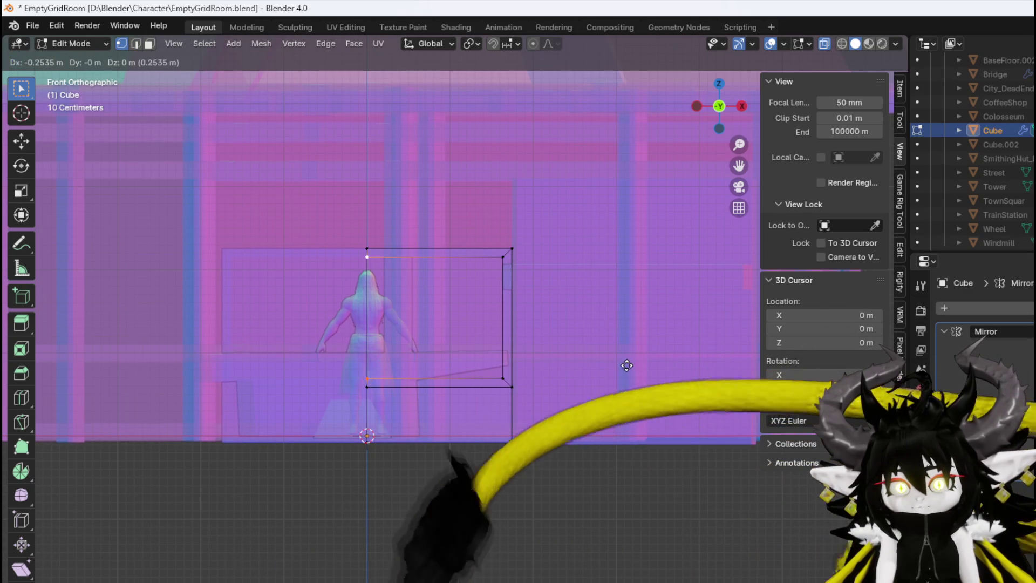
{"action": "left_click", "coordinate": [597, 367]}
Extrude the front edge loop along the Y axis
{"action": "mouse_move", "coordinate": [596, 366]}
{"action": "left_mouse_down"}
{"action": "mouse_move", "coordinate": [560, 374]}
{"action": "mouse_move", "coordinate": [539, 335]}
{"action": "mouse_move", "coordinate": [483, 419]}
{"action": "mouse_move", "coordinate": [526, 383]}
{"action": "mouse_move", "coordinate": [283, 479]}
{"action": "left_mouse_up"}
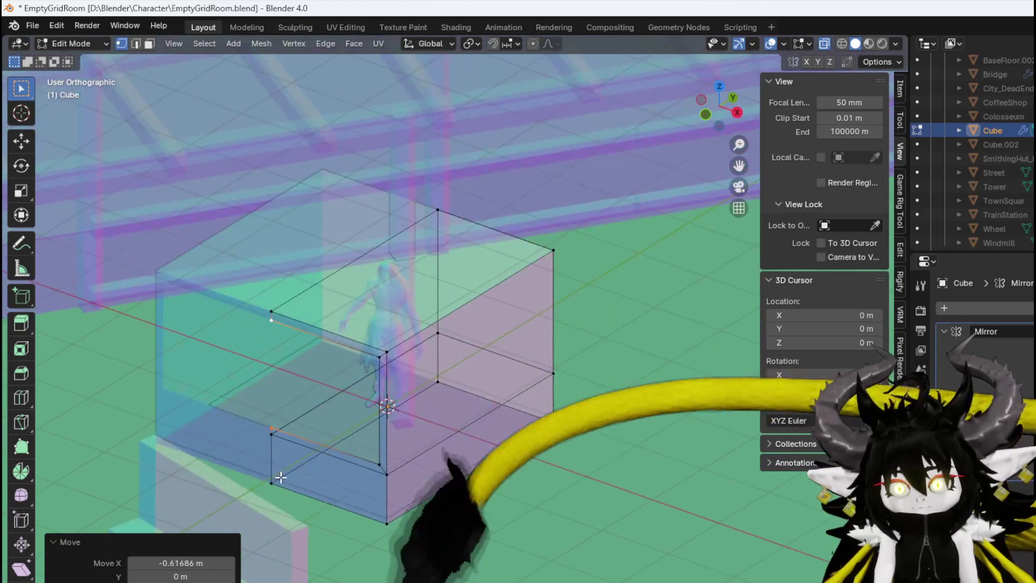
{"action": "left_click", "coordinate": [309, 438], "text": "alt"}
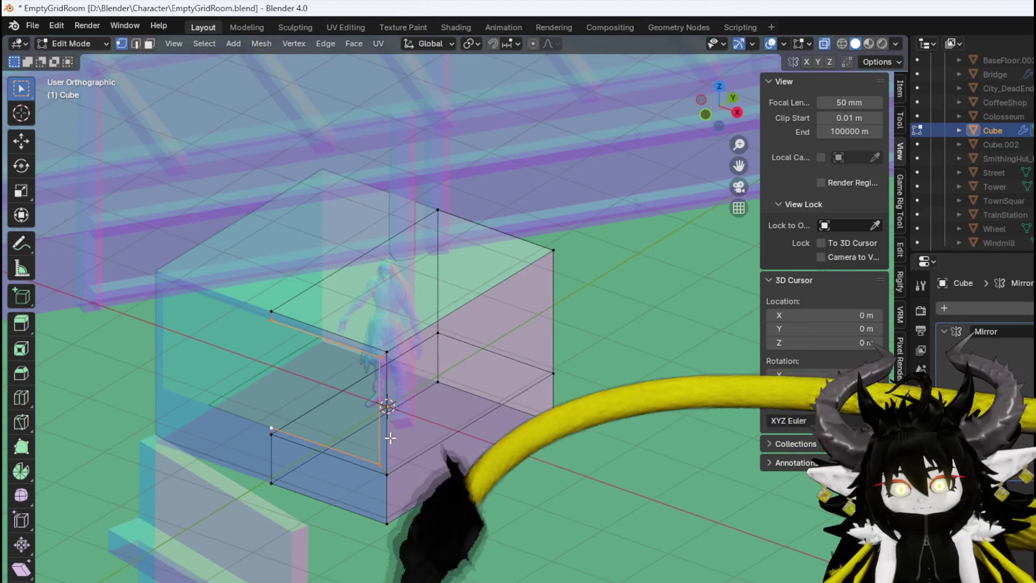
{"action": "key", "text": "g"}
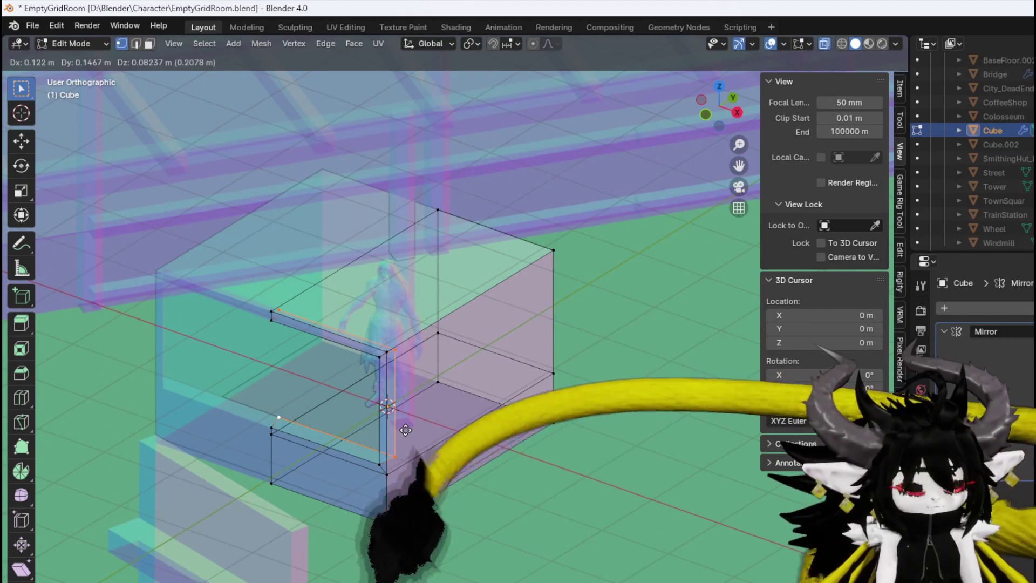
{"action": "key", "text": "y"}
{"action": "left_click", "coordinate": [435, 422]}
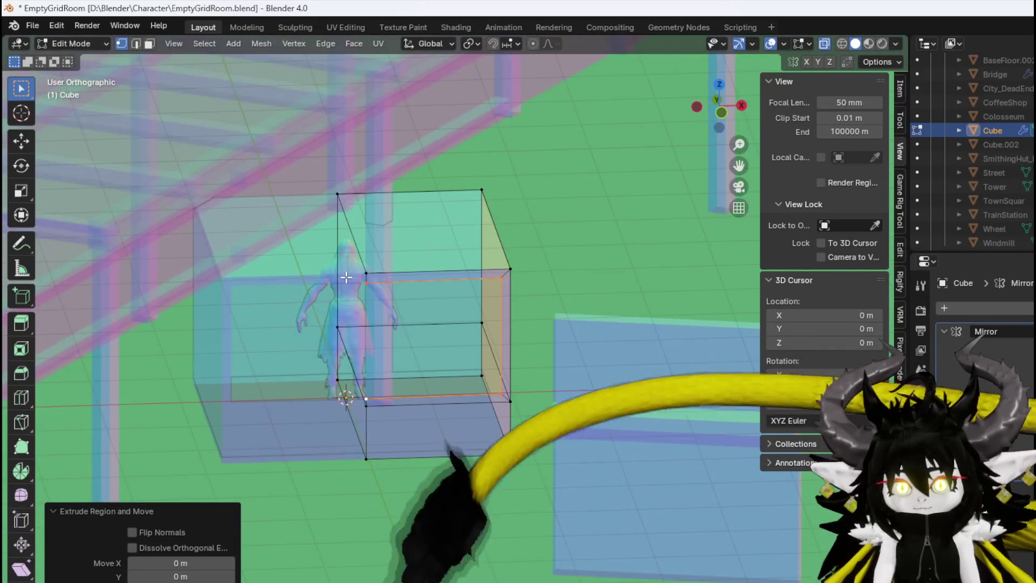
Raise the top vertex vertically into a roof peak
{"action": "key", "text": "KP_1"}
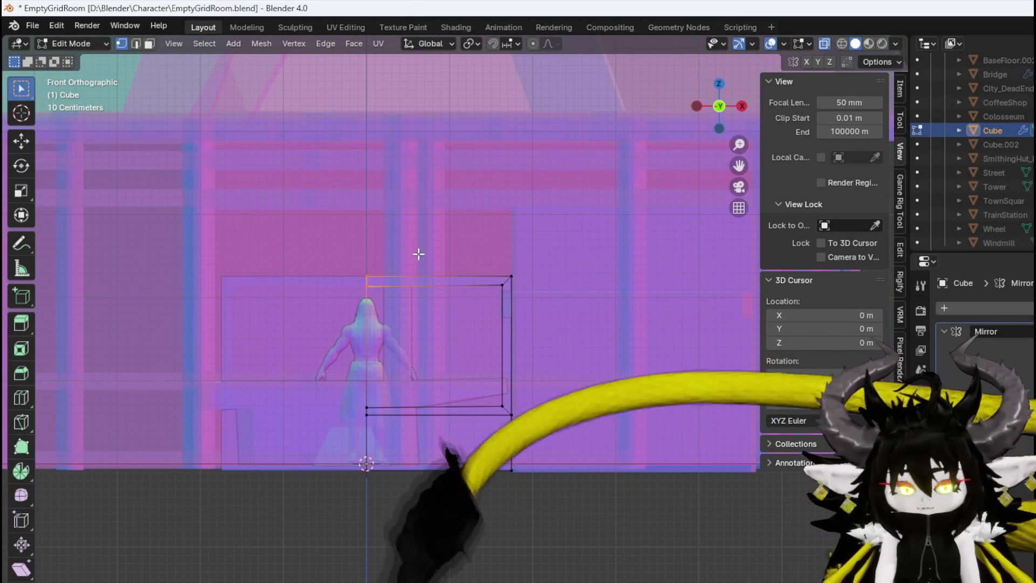
{"action": "key", "text": "g"}
{"action": "key", "text": "z"}
{"action": "left_click", "coordinate": [436, 237]}
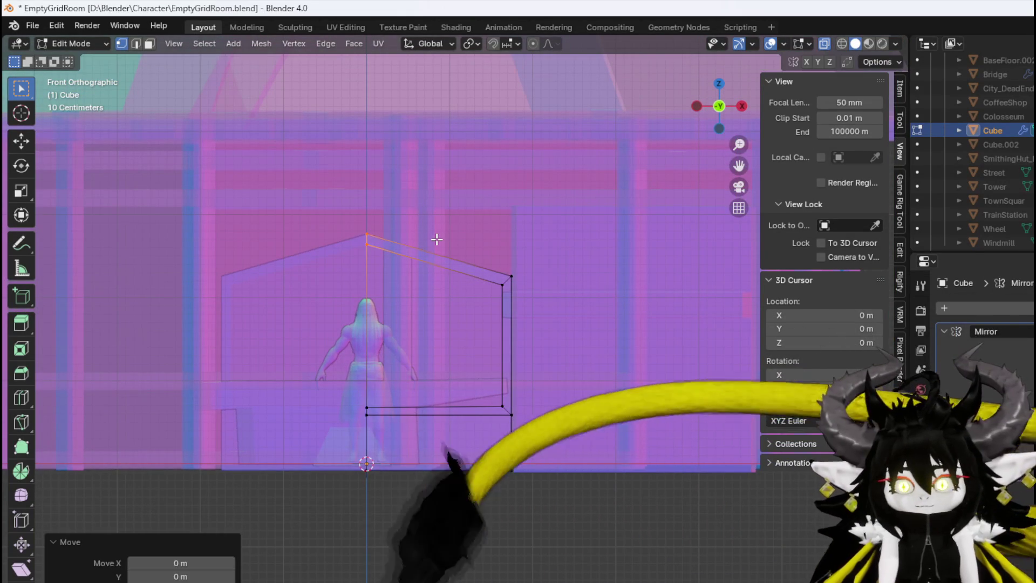
Add a vertical loop cut and raise the new roof edge along Z
{"action": "key", "text": "ctrl+r"}
{"action": "double_click", "coordinate": [429, 238]}
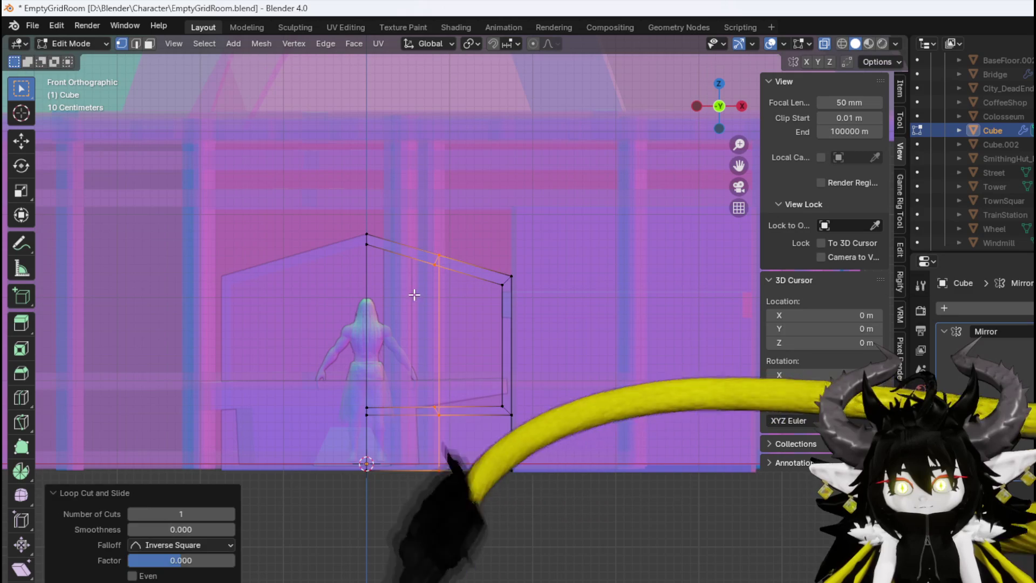
{"action": "key", "text": "g"}
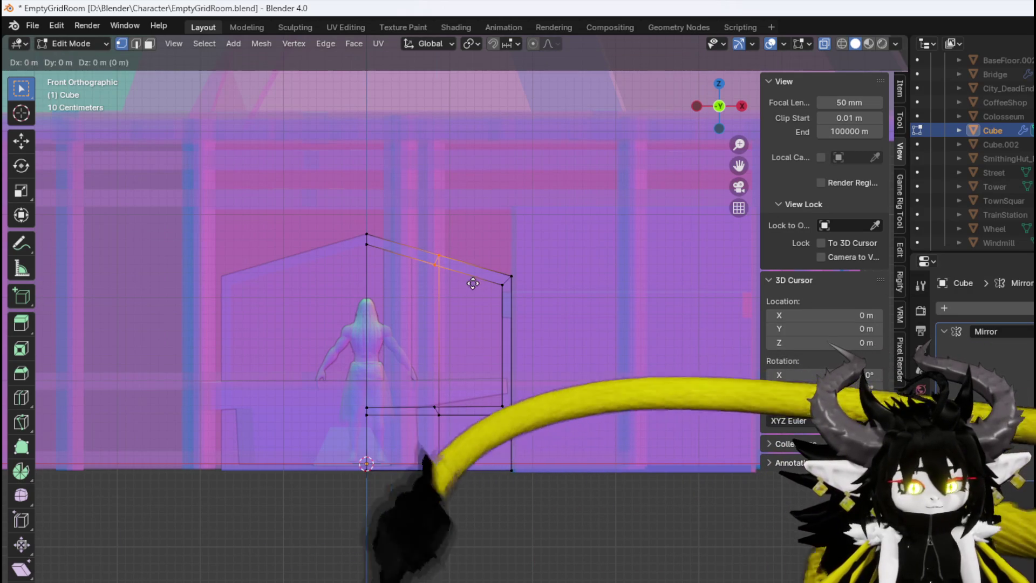
{"action": "key", "text": "z"}
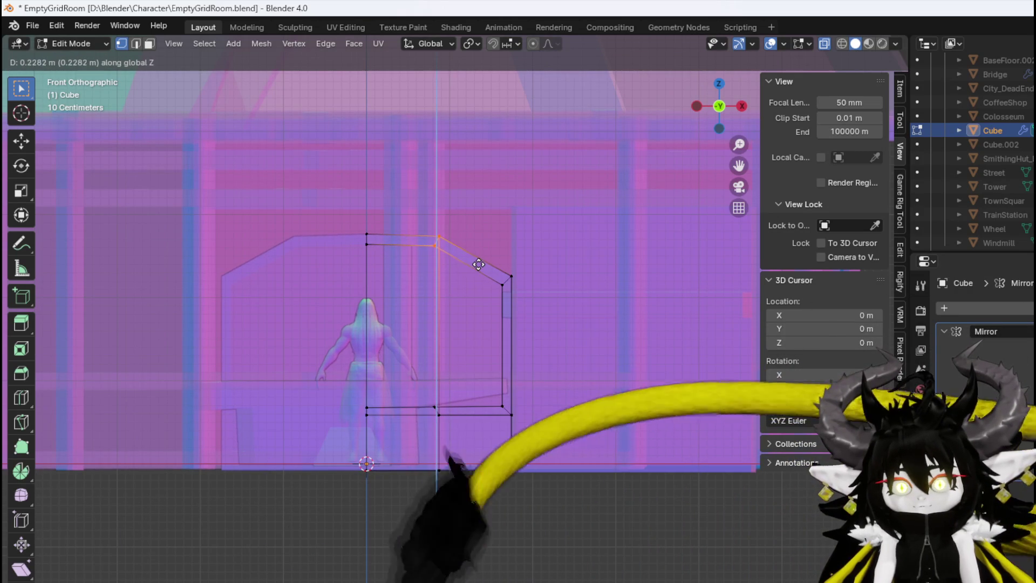
{"action": "left_click", "coordinate": [479, 270]}
{"action": "left_click", "coordinate": [511, 276]}
Reposition the right top vertex, then inspect the block's underside with X-ray off
{"action": "key", "text": "g"}
{"action": "left_click", "coordinate": [535, 275]}
{"action": "mouse_move", "coordinate": [602, 397]}
{"action": "left_mouse_down"}
{"action": "mouse_move", "coordinate": [453, 479]}
{"action": "mouse_move", "coordinate": [254, 439]}
{"action": "mouse_move", "coordinate": [247, 397]}
{"action": "left_mouse_up"}
{"action": "scroll", "coordinate": [453, 479], "scroll_direction": "up", "scroll_amount": 3}
{"action": "scroll", "coordinate": [371, 422], "scroll_direction": "up", "scroll_amount": 3}
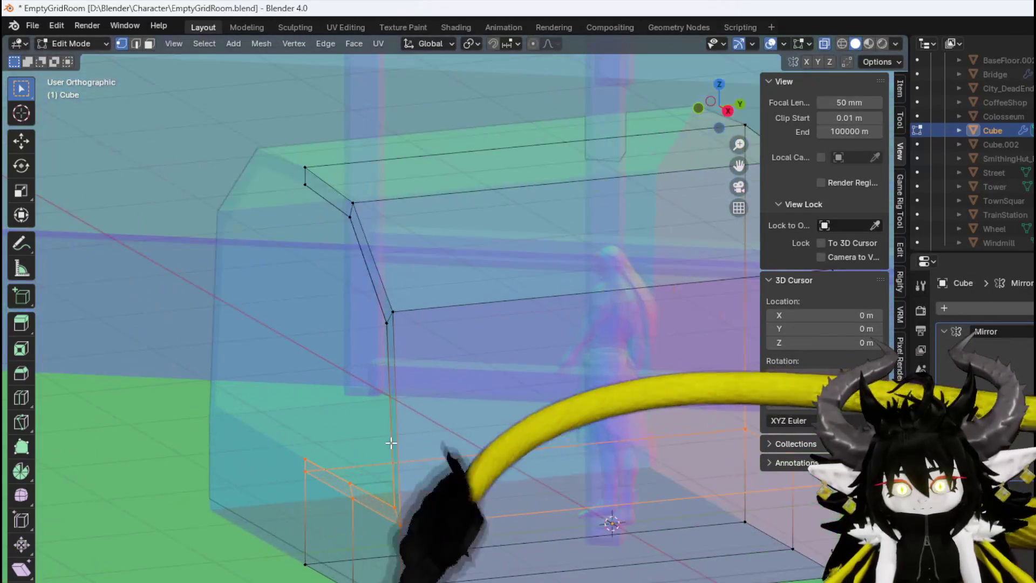
{"action": "mouse_move", "coordinate": [351, 456]}
{"action": "left_mouse_down"}
{"action": "mouse_move", "coordinate": [397, 504]}
{"action": "mouse_move", "coordinate": [407, 363]}
{"action": "mouse_move", "coordinate": [370, 358]}
{"action": "mouse_move", "coordinate": [409, 339]}
{"action": "mouse_move", "coordinate": [405, 383]}
{"action": "mouse_move", "coordinate": [259, 324]}
{"action": "mouse_move", "coordinate": [211, 338]}
{"action": "left_mouse_up"}
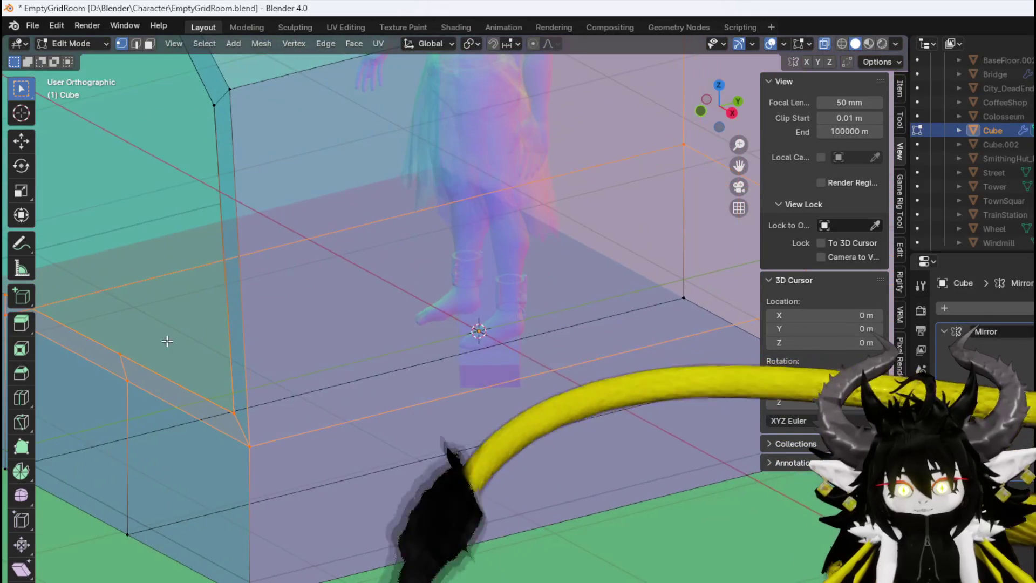
{"action": "left_click", "coordinate": [823, 44]}
{"action": "mouse_move", "coordinate": [354, 248]}
{"action": "left_mouse_down"}
{"action": "mouse_move", "coordinate": [284, 347]}
{"action": "mouse_move", "coordinate": [319, 365]}
{"action": "mouse_move", "coordinate": [225, 344]}
{"action": "mouse_move", "coordinate": [277, 345]}
{"action": "mouse_move", "coordinate": [298, 321]}
{"action": "mouse_move", "coordinate": [286, 359]}
{"action": "mouse_move", "coordinate": [238, 363]}
{"action": "mouse_move", "coordinate": [312, 380]}
{"action": "left_mouse_up"}
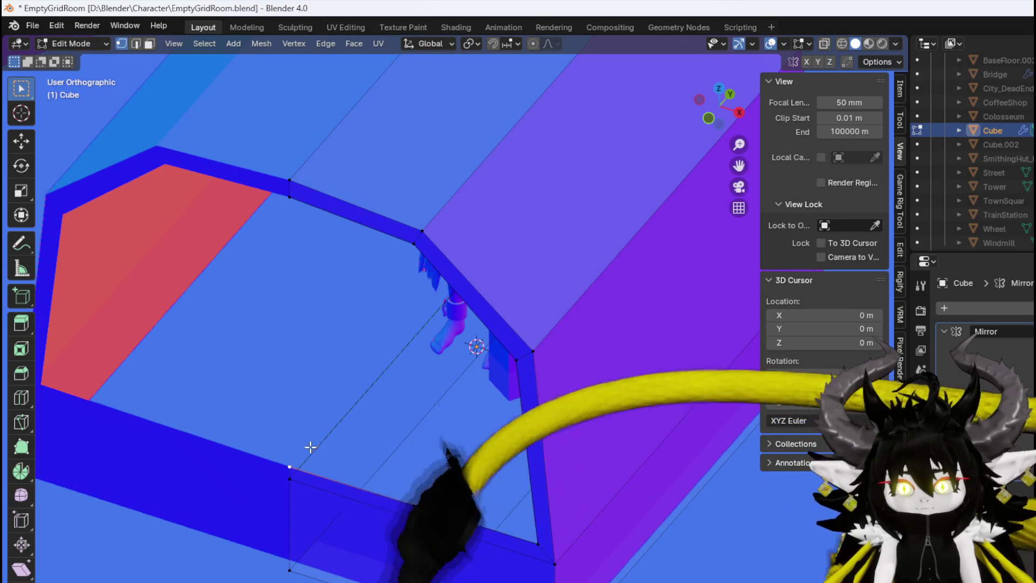
Delete the diagonal floor edge and orbit around to check the inner and outer walls
{"action": "key", "text": "2"}
{"action": "left_click", "coordinate": [353, 422]}
{"action": "key", "text": "x"}
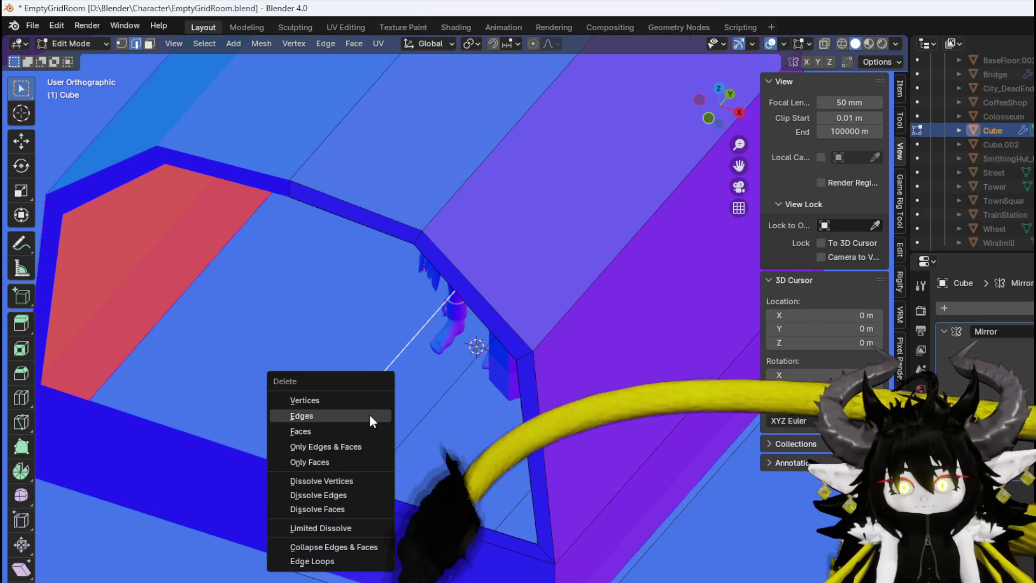
{"action": "left_click", "coordinate": [362, 414]}
{"action": "key", "text": "1"}
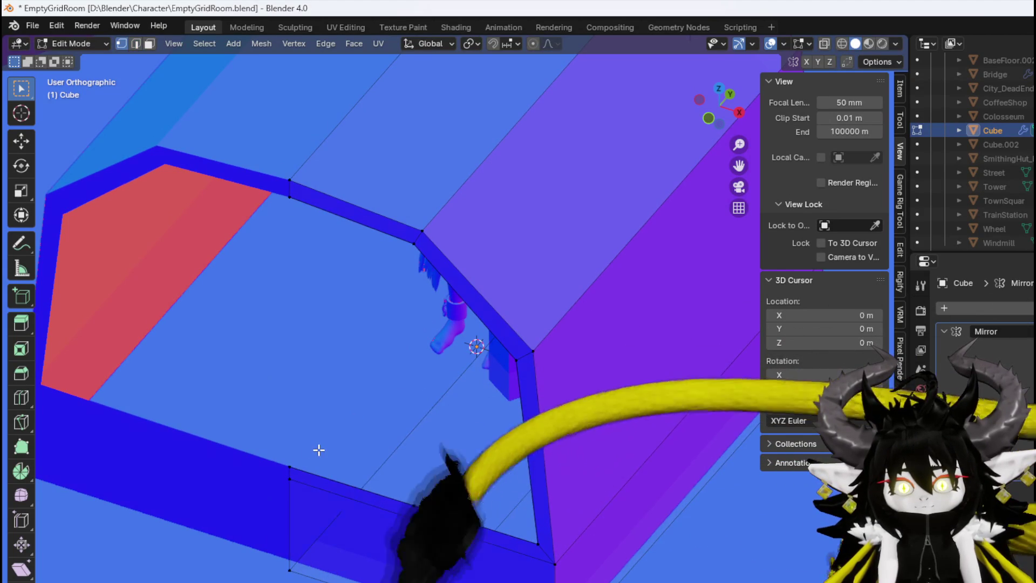
{"action": "mouse_move", "coordinate": [326, 441]}
{"action": "left_mouse_down"}
{"action": "mouse_move", "coordinate": [377, 393]}
{"action": "mouse_move", "coordinate": [190, 383]}
{"action": "mouse_move", "coordinate": [380, 347]}
{"action": "left_mouse_up"}
{"action": "mouse_move", "coordinate": [633, 105]}
{"action": "left_mouse_down"}
{"action": "mouse_move", "coordinate": [453, 279]}
{"action": "mouse_move", "coordinate": [471, 331]}
{"action": "mouse_move", "coordinate": [325, 374]}
{"action": "mouse_move", "coordinate": [280, 324]}
{"action": "mouse_move", "coordinate": [335, 326]}
{"action": "mouse_move", "coordinate": [437, 414]}
{"action": "left_mouse_up"}
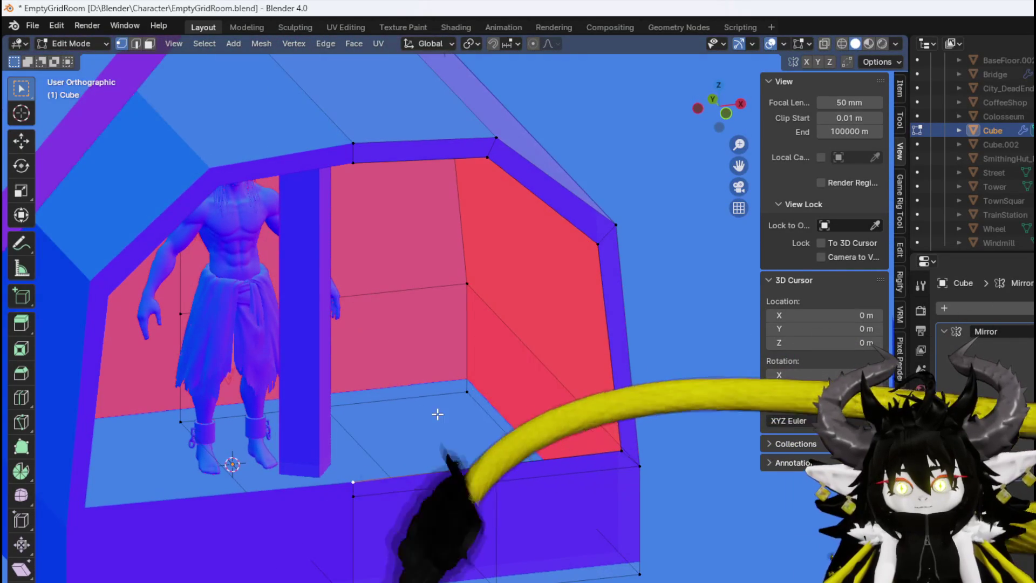
{"action": "mouse_move", "coordinate": [459, 473]}
{"action": "left_mouse_down"}
{"action": "mouse_move", "coordinate": [566, 451]}
{"action": "mouse_move", "coordinate": [372, 439]}
{"action": "mouse_move", "coordinate": [393, 423]}
{"action": "left_mouse_up"}
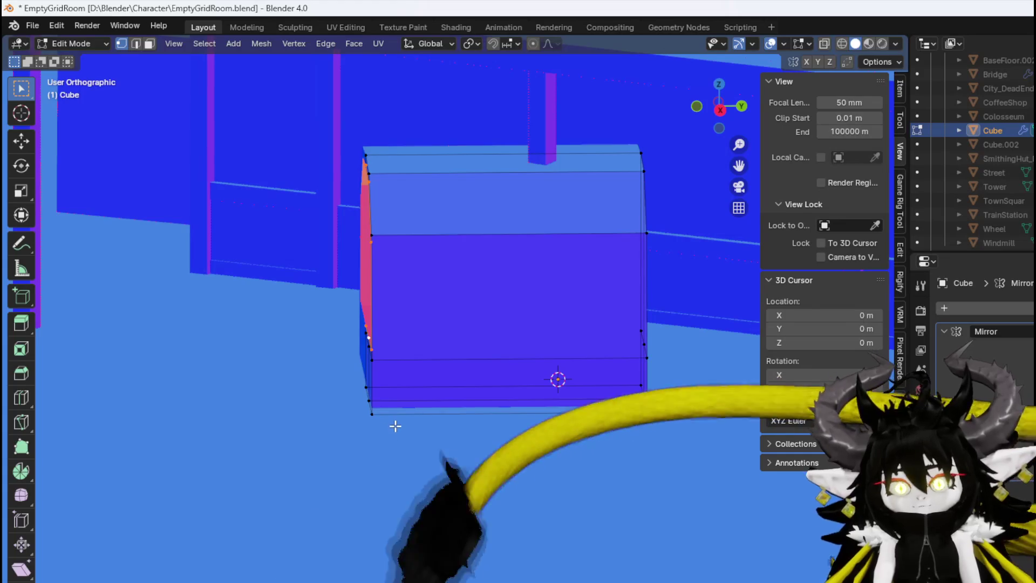
Extrude the selected side vertices of the furnace block sideways
{"action": "key", "text": "KP_3"}
{"action": "key", "text": "g"}
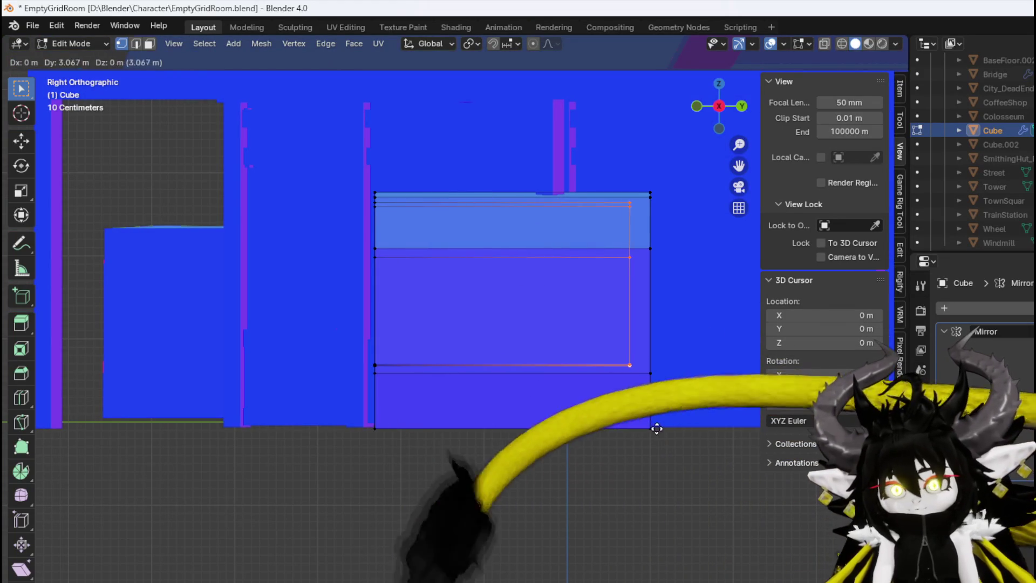
{"action": "left_click", "coordinate": [665, 426]}
{"action": "mouse_move", "coordinate": [665, 426]}
{"action": "left_mouse_down"}
{"action": "mouse_move", "coordinate": [523, 389]}
{"action": "mouse_move", "coordinate": [214, 347]}
{"action": "mouse_move", "coordinate": [235, 331]}
{"action": "mouse_move", "coordinate": [335, 452]}
{"action": "mouse_move", "coordinate": [337, 480]}
{"action": "mouse_move", "coordinate": [347, 203]}
{"action": "mouse_move", "coordinate": [329, 224]}
{"action": "mouse_move", "coordinate": [357, 306]}
{"action": "mouse_move", "coordinate": [393, 314]}
{"action": "mouse_move", "coordinate": [409, 333]}
{"action": "left_mouse_up"}
{"action": "scroll", "coordinate": [310, 452], "scroll_direction": "up", "scroll_amount": 3}
Cut a new edge loop into the block and box-select the side vertices
{"action": "key", "text": "2"}
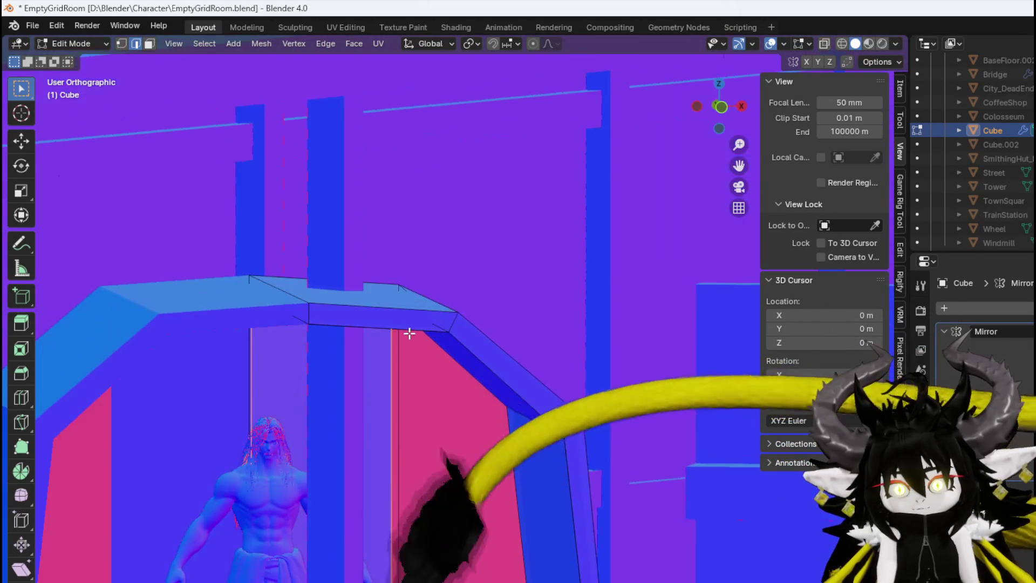
{"action": "mouse_move", "coordinate": [396, 375]}
{"action": "left_mouse_down"}
{"action": "mouse_move", "coordinate": [409, 374]}
{"action": "mouse_move", "coordinate": [398, 280]}
{"action": "mouse_move", "coordinate": [391, 379]}
{"action": "mouse_move", "coordinate": [382, 367]}
{"action": "left_mouse_up"}
{"action": "scroll", "coordinate": [388, 377], "scroll_direction": "down", "scroll_amount": 6}
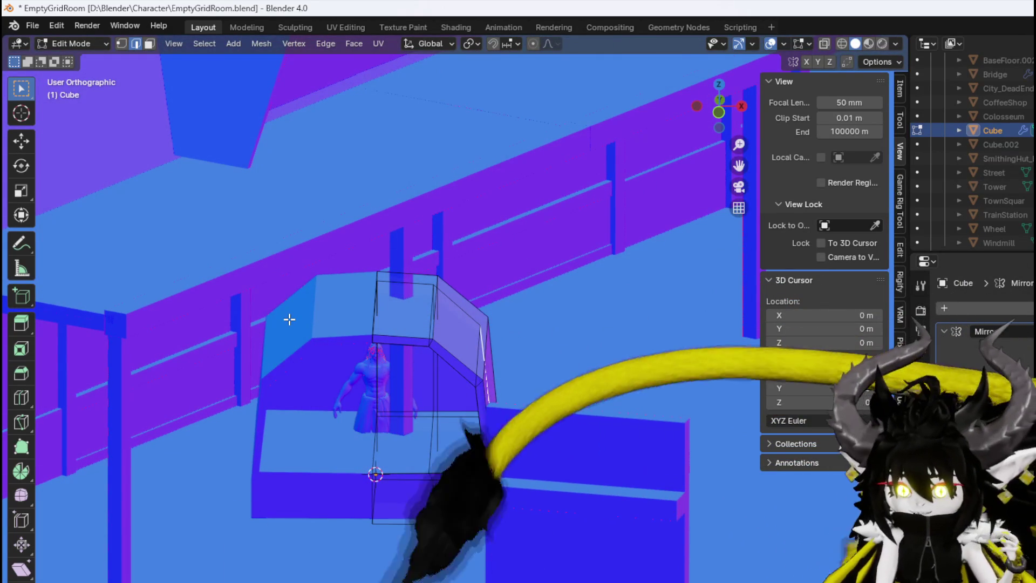
{"action": "mouse_move", "coordinate": [388, 329]}
{"action": "left_mouse_down"}
{"action": "mouse_move", "coordinate": [277, 365]}
{"action": "mouse_move", "coordinate": [381, 359]}
{"action": "mouse_move", "coordinate": [513, 374]}
{"action": "mouse_move", "coordinate": [467, 388]}
{"action": "mouse_move", "coordinate": [383, 381]}
{"action": "left_mouse_up"}
{"action": "left_click", "coordinate": [506, 336]}
{"action": "key", "text": "1"}
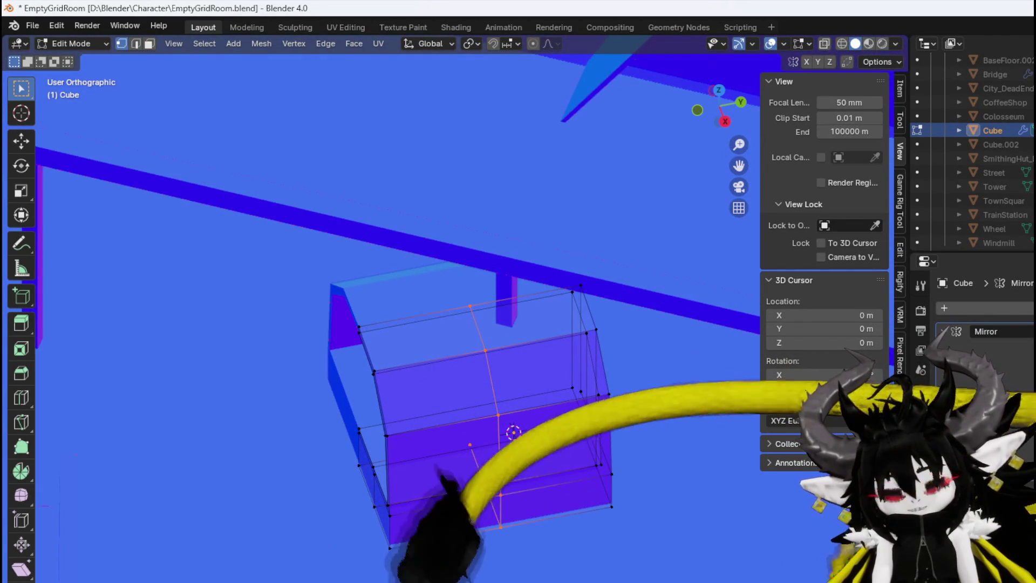
{"action": "left_click", "coordinate": [431, 436]}
{"action": "mouse_move", "coordinate": [362, 448]}
{"action": "left_mouse_down"}
{"action": "mouse_move", "coordinate": [324, 370]}
{"action": "mouse_move", "coordinate": [324, 308]}
{"action": "mouse_move", "coordinate": [370, 492]}
{"action": "mouse_move", "coordinate": [356, 580]}
{"action": "mouse_move", "coordinate": [393, 527]}
{"action": "mouse_move", "coordinate": [532, 483]}
{"action": "mouse_move", "coordinate": [530, 498]}
{"action": "mouse_move", "coordinate": [496, 485]}
{"action": "left_mouse_up"}
Shift the selected sloped front vertices −0.44617 m along X
{"action": "key", "text": "KP_1"}
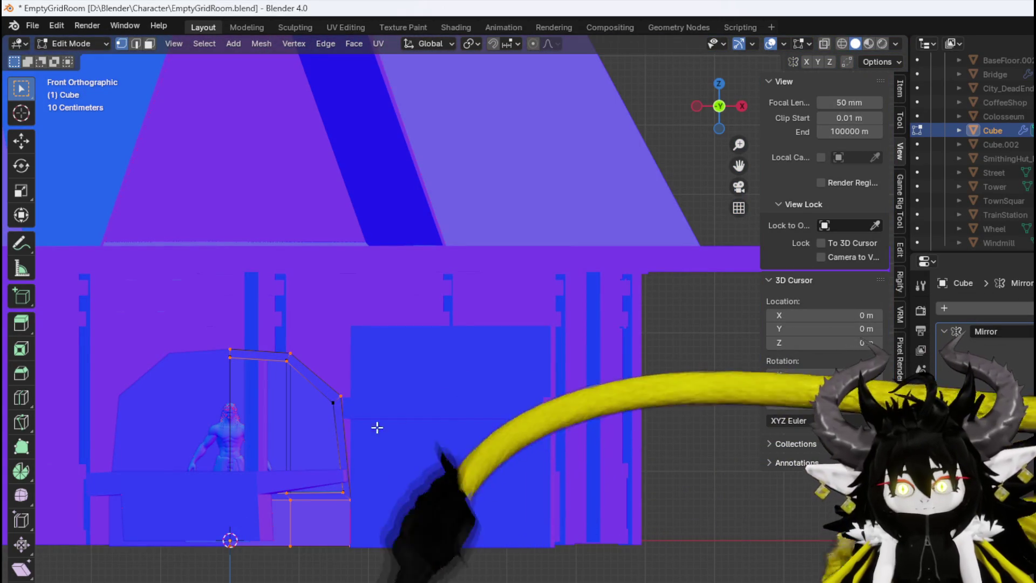
{"action": "left_click_drag", "start_coordinate": [341, 410], "coordinate": [436, 436]}
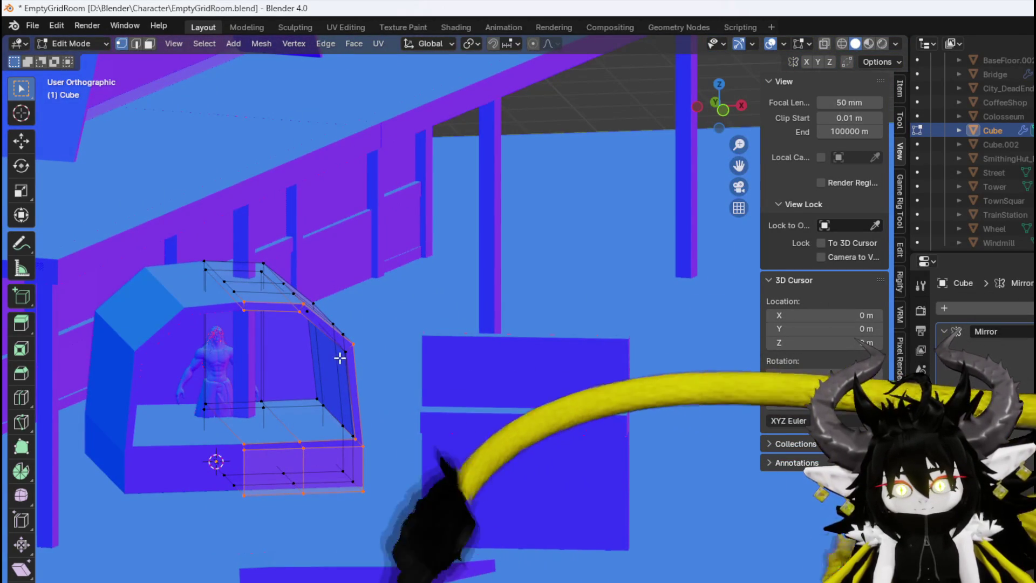
{"action": "left_click_drag", "start_coordinate": [392, 380], "coordinate": [374, 414]}
{"action": "key", "text": "KP_1"}
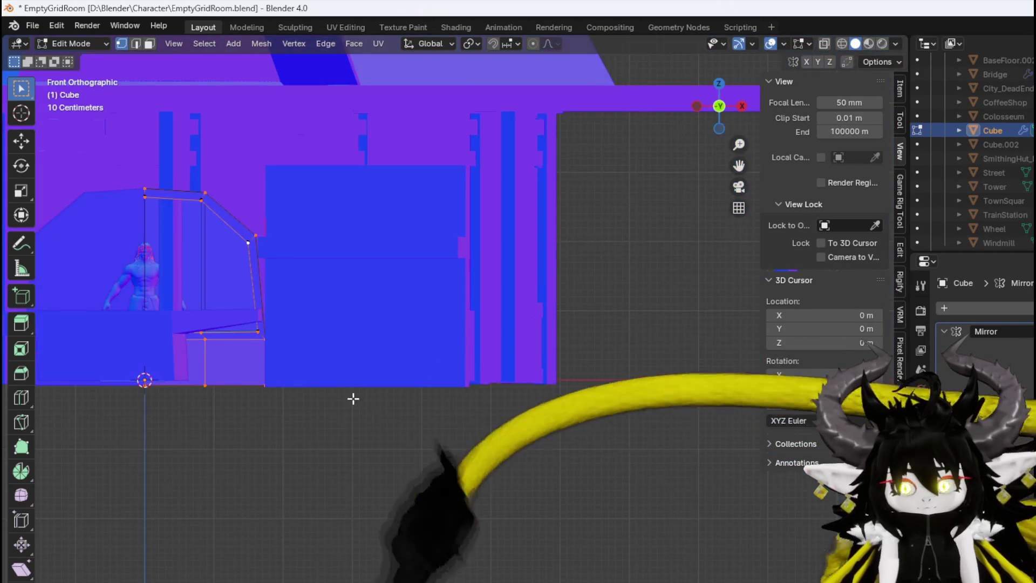
{"action": "scroll", "coordinate": [485, 441], "scroll_direction": "up", "scroll_amount": 3}
{"action": "scroll", "coordinate": [484, 441], "scroll_direction": "up", "scroll_amount": 1}
{"action": "key", "text": "g"}
{"action": "key", "text": "x"}
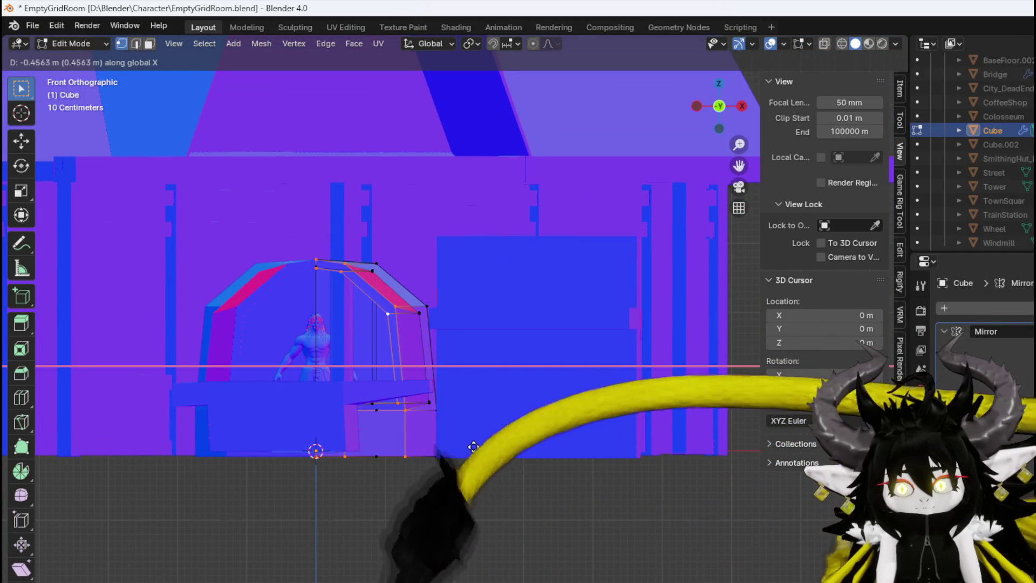
{"action": "left_click", "coordinate": [474, 447]}
{"action": "mouse_move", "coordinate": [474, 446]}
{"action": "left_mouse_down"}
{"action": "mouse_move", "coordinate": [418, 418]}
{"action": "mouse_move", "coordinate": [361, 491]}
{"action": "mouse_move", "coordinate": [393, 363]}
{"action": "mouse_move", "coordinate": [485, 332]}
{"action": "mouse_move", "coordinate": [648, 226]}
{"action": "left_mouse_up"}
Enable X-ray and preview another edge loop across the mesh
{"action": "left_click", "coordinate": [825, 42]}
{"action": "mouse_move", "coordinate": [629, 275]}
{"action": "left_mouse_down"}
{"action": "mouse_move", "coordinate": [384, 365]}
{"action": "mouse_move", "coordinate": [247, 364]}
{"action": "mouse_move", "coordinate": [199, 338]}
{"action": "mouse_move", "coordinate": [173, 346]}
{"action": "mouse_move", "coordinate": [433, 430]}
{"action": "mouse_move", "coordinate": [700, 389]}
{"action": "mouse_move", "coordinate": [482, 497]}
{"action": "left_mouse_up"}
{"action": "key", "text": "ctrl+r"}
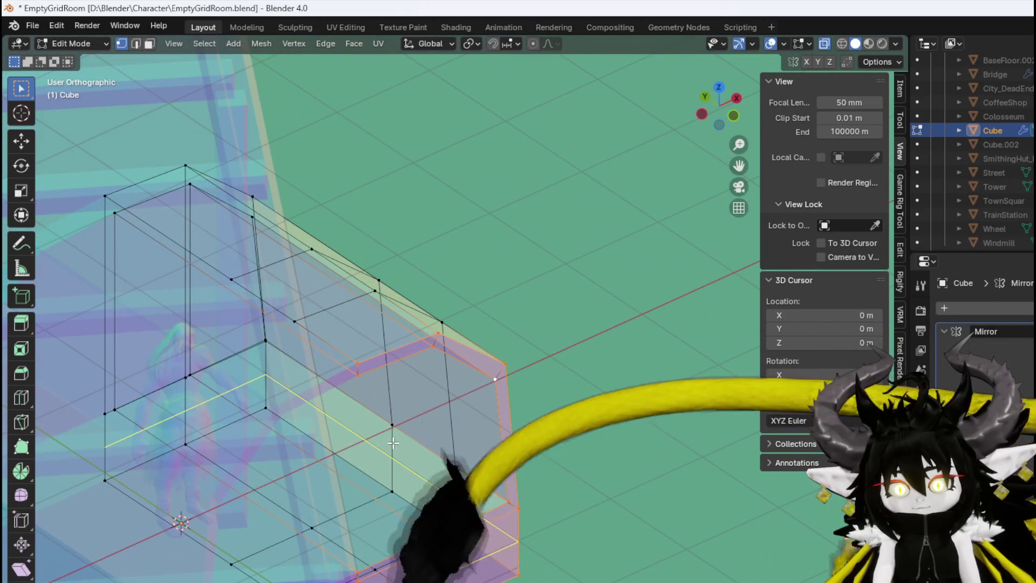
Add and keep a new edge loop across the furnace block
{"action": "left_click", "coordinate": [399, 433]}
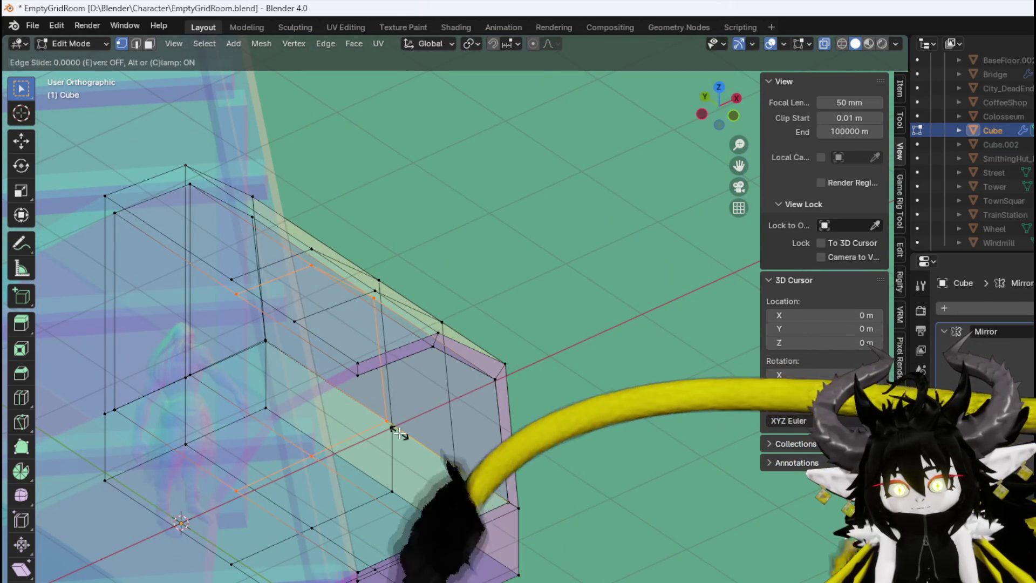
{"action": "right_click", "coordinate": [439, 457]}
{"action": "key", "text": "ctrl+r"}
{"action": "mouse_move", "coordinate": [442, 459]}
{"action": "left_mouse_down"}
{"action": "mouse_move", "coordinate": [347, 520]}
{"action": "mouse_move", "coordinate": [236, 545]}
{"action": "left_mouse_up"}
From top view, move the bottom vertices 0.27 m along X
{"action": "key", "text": "KP_7"}
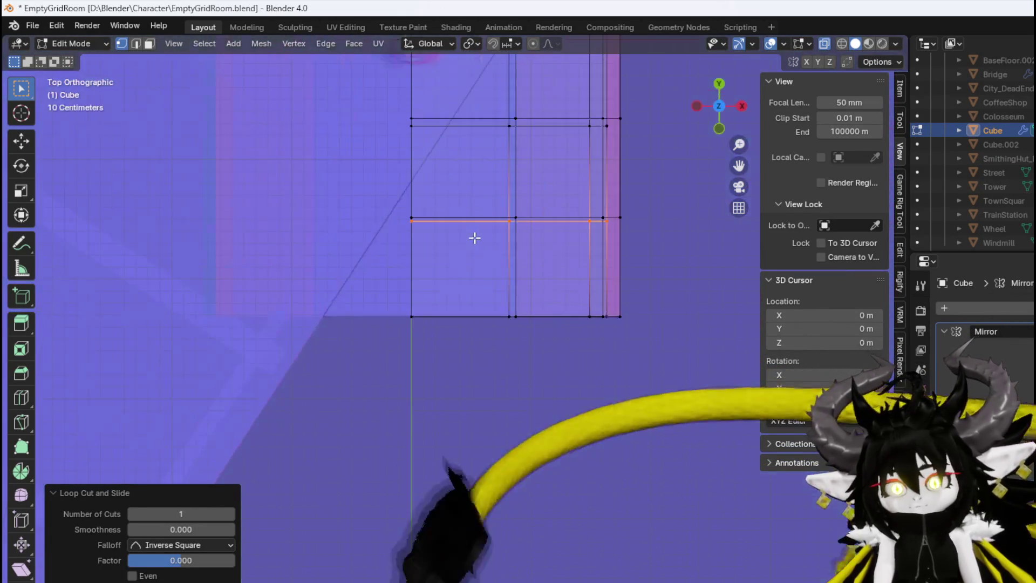
{"action": "left_click_drag", "start_coordinate": [644, 295], "coordinate": [644, 295]}
{"action": "key", "text": "g"}
{"action": "key", "text": "x"}
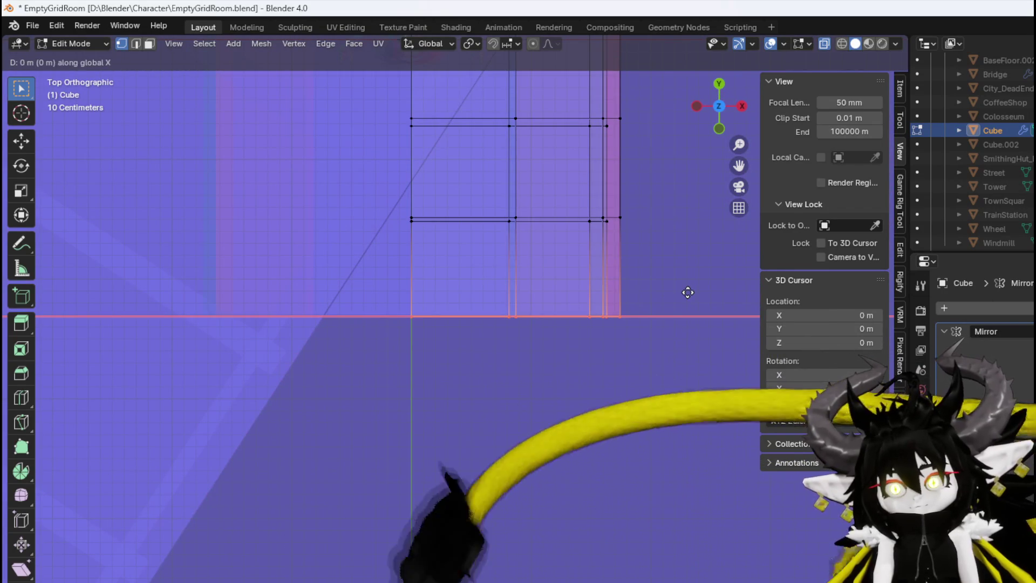
{"action": "left_click", "coordinate": [655, 291]}
{"action": "scroll", "coordinate": [432, 370], "scroll_direction": "up", "scroll_amount": 2}
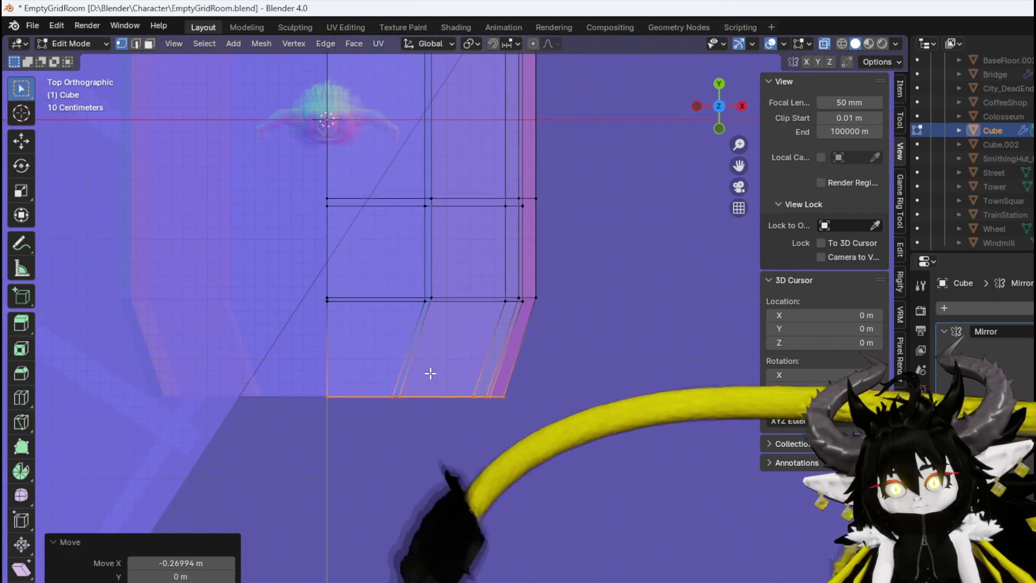
{"action": "scroll", "coordinate": [581, 344], "scroll_direction": "up", "scroll_amount": 3}
{"action": "scroll", "coordinate": [581, 344], "scroll_direction": "up", "scroll_amount": 1}
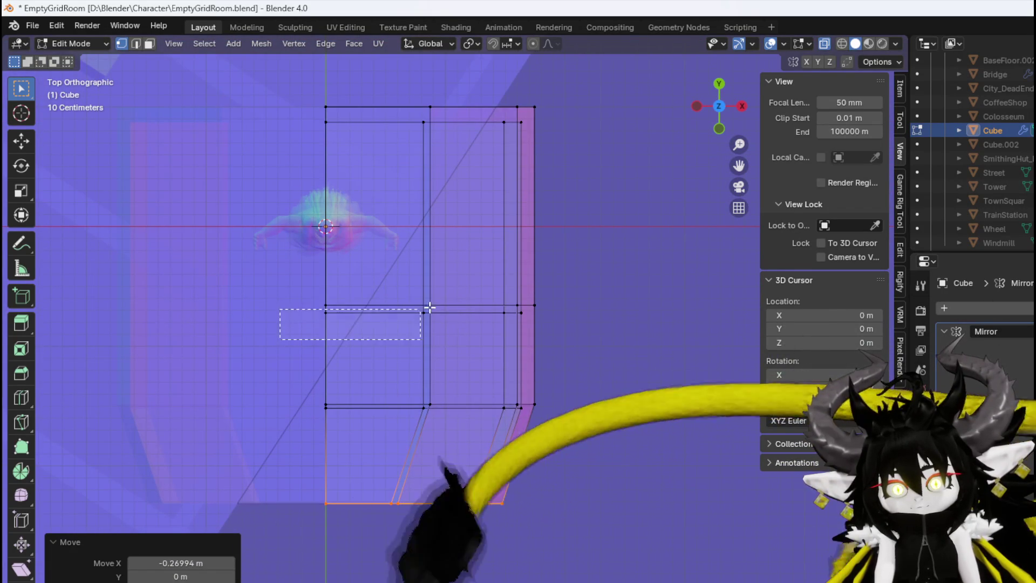
Move the next row of vertices −0.1467 m along Y
{"action": "left_click_drag", "start_coordinate": [343, 374], "coordinate": [343, 374]}
{"action": "left_click_drag", "start_coordinate": [271, 350], "coordinate": [504, 421]}
{"action": "key", "text": "g"}
{"action": "key", "text": "y"}
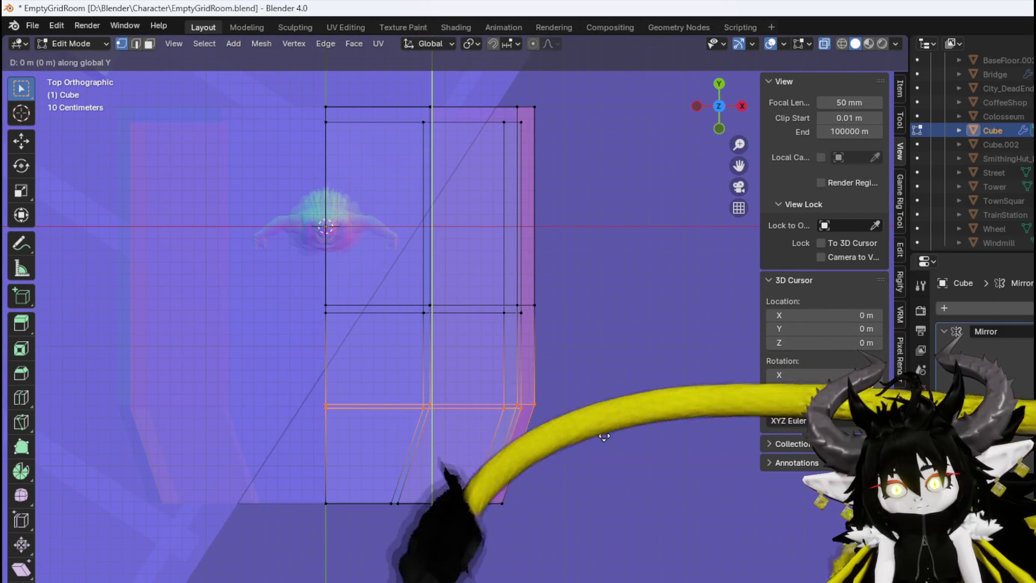
{"action": "key", "text": "Escape"}
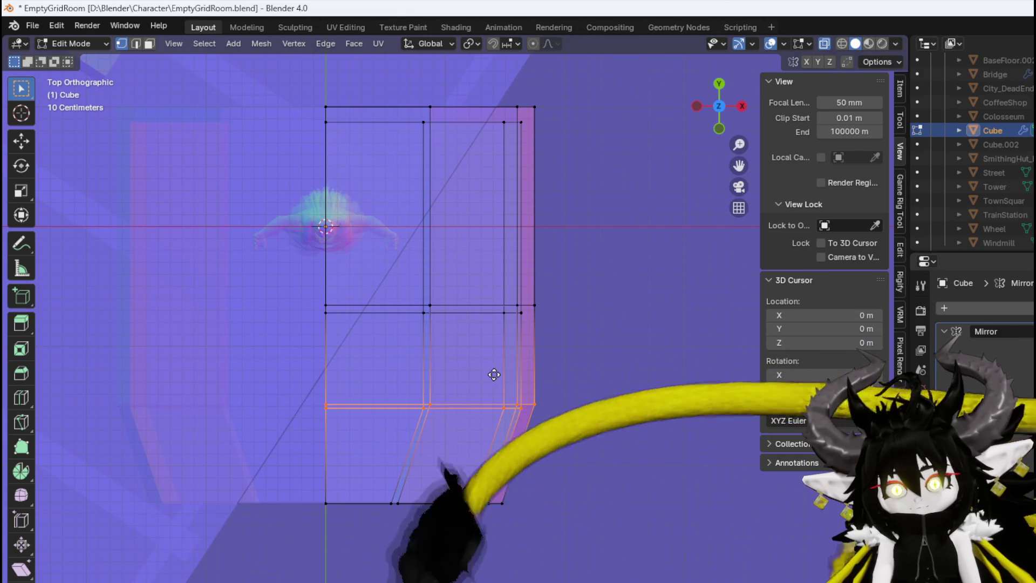
{"action": "key", "text": "g"}
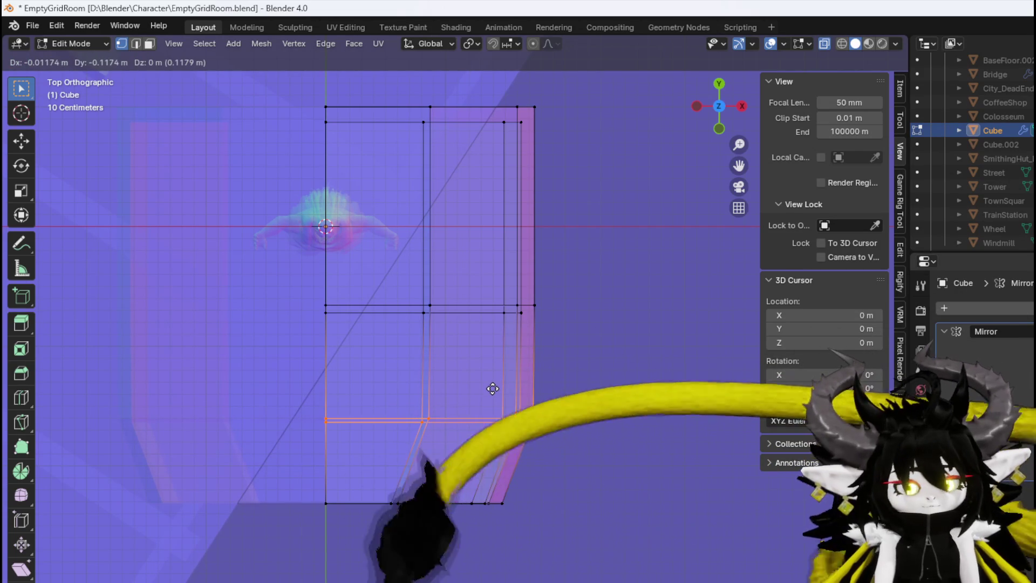
{"action": "key", "text": "y"}
{"action": "left_click", "coordinate": [495, 398]}
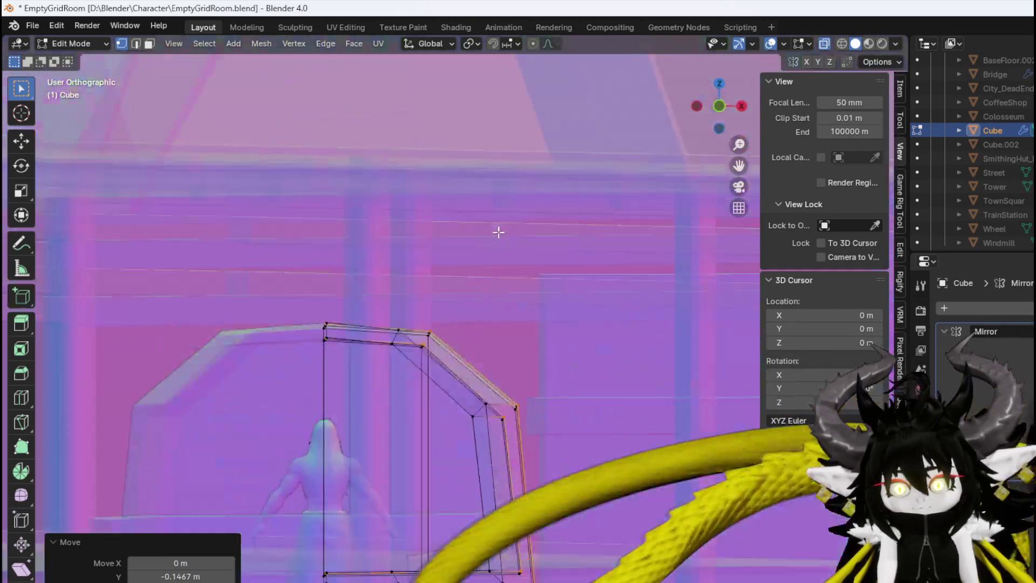
{"action": "mouse_move", "coordinate": [498, 232]}
{"action": "left_mouse_down"}
{"action": "mouse_move", "coordinate": [418, 270]}
{"action": "mouse_move", "coordinate": [307, 238]}
{"action": "mouse_move", "coordinate": [488, 235]}
{"action": "mouse_move", "coordinate": [412, 291]}
{"action": "mouse_move", "coordinate": [627, 275]}
{"action": "mouse_move", "coordinate": [302, 235]}
{"action": "left_mouse_up"}
Extrude the furnace's top face upward into a raised box section
{"action": "key", "text": "3"}
{"action": "mouse_move", "coordinate": [397, 255]}
{"action": "left_mouse_down"}
{"action": "mouse_move", "coordinate": [590, 287]}
{"action": "mouse_move", "coordinate": [482, 251]}
{"action": "left_mouse_up"}
{"action": "left_click", "coordinate": [483, 252]}
{"action": "mouse_move", "coordinate": [538, 270]}
{"action": "left_mouse_down"}
{"action": "mouse_move", "coordinate": [518, 294]}
{"action": "mouse_move", "coordinate": [567, 228]}
{"action": "left_mouse_up"}
{"action": "key", "text": "KP_1"}
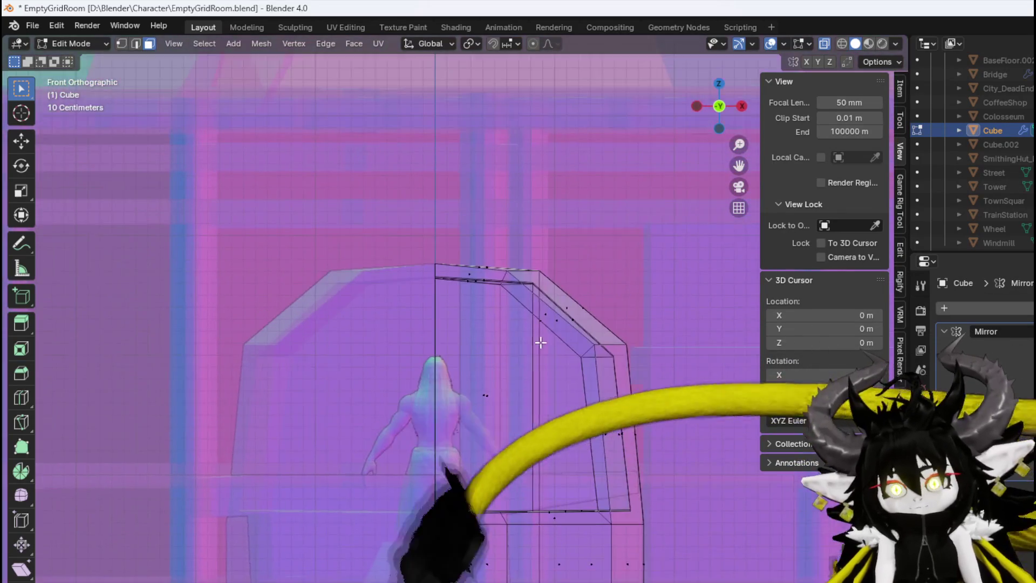
{"action": "key", "text": "e"}
{"action": "left_click", "coordinate": [545, 335]}
{"action": "mouse_move", "coordinate": [544, 334]}
{"action": "left_mouse_down"}
{"action": "mouse_move", "coordinate": [528, 305]}
{"action": "mouse_move", "coordinate": [614, 384]}
{"action": "left_mouse_up"}
Scale the extruded top face to 0.801 and shift its front edge along X
{"action": "key", "text": "s"}
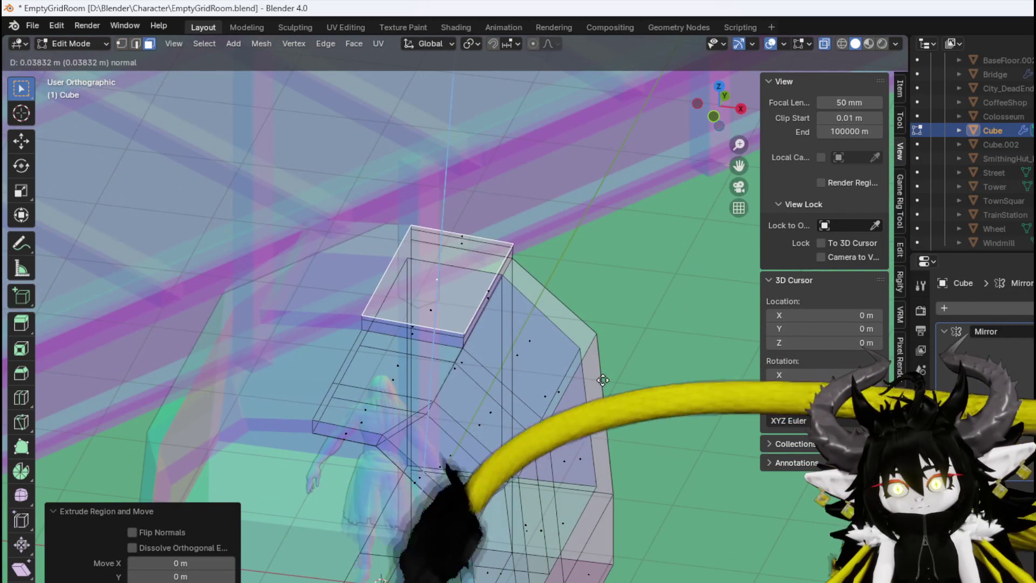
{"action": "left_click", "coordinate": [575, 370]}
{"action": "left_click_drag", "start_coordinate": [574, 370], "coordinate": [399, 296]}
{"action": "key", "text": "2"}
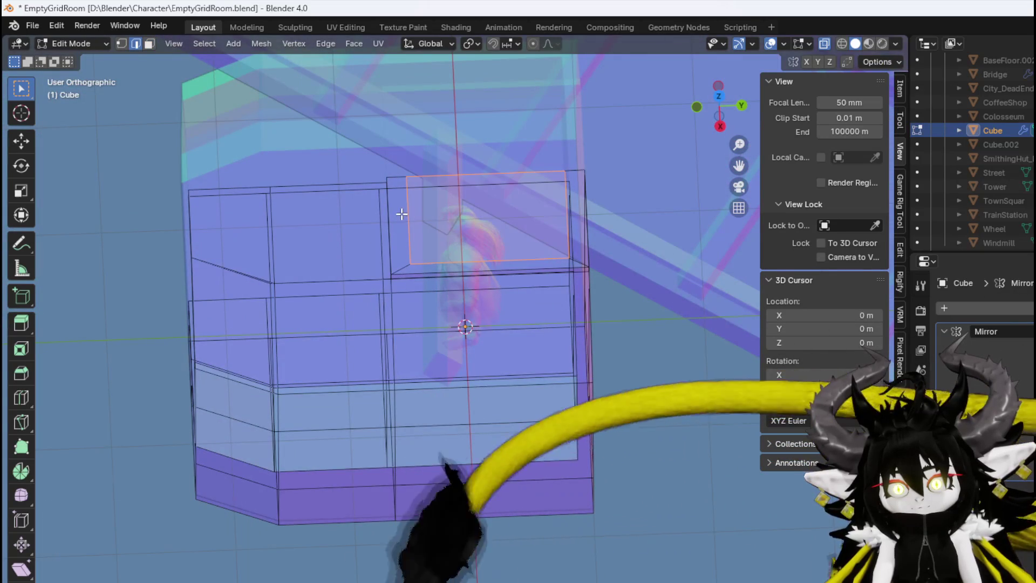
{"action": "left_click", "coordinate": [463, 263]}
{"action": "key", "text": "g"}
{"action": "left_click", "coordinate": [518, 254]}
{"action": "mouse_move", "coordinate": [518, 254]}
{"action": "left_mouse_down"}
{"action": "mouse_move", "coordinate": [597, 219]}
{"action": "mouse_move", "coordinate": [664, 157]}
{"action": "left_mouse_up"}
Extrude the top face into a tall chimney about 6.8 m high
{"action": "key", "text": "3"}
{"action": "left_click", "coordinate": [442, 371]}
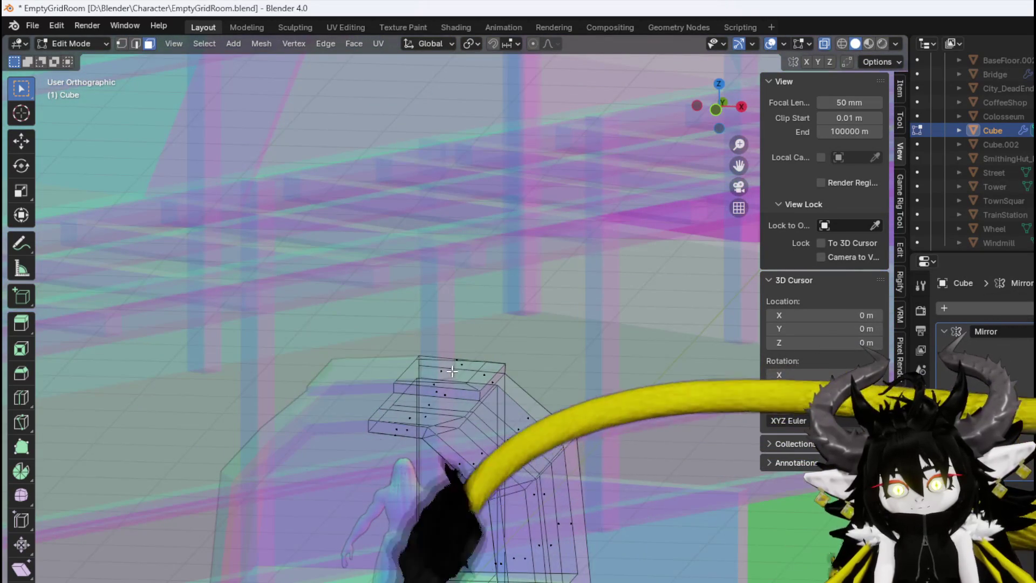
{"action": "scroll", "coordinate": [526, 355], "scroll_direction": "down", "scroll_amount": 4}
{"action": "key", "text": "e"}
{"action": "left_click", "coordinate": [524, 154]}
{"action": "scroll", "coordinate": [546, 241], "scroll_direction": "down", "scroll_amount": 4}
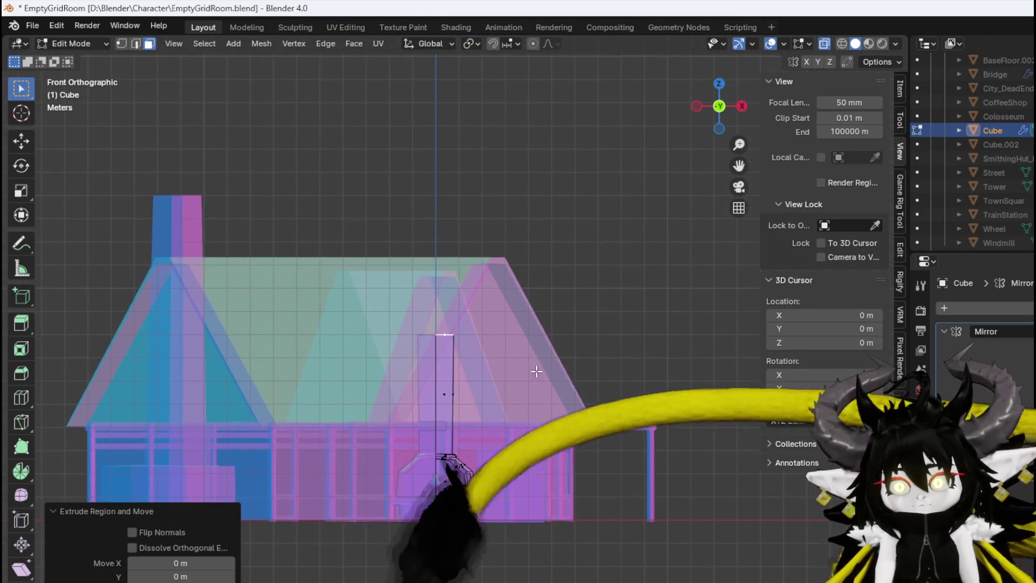
{"action": "key", "text": "g"}
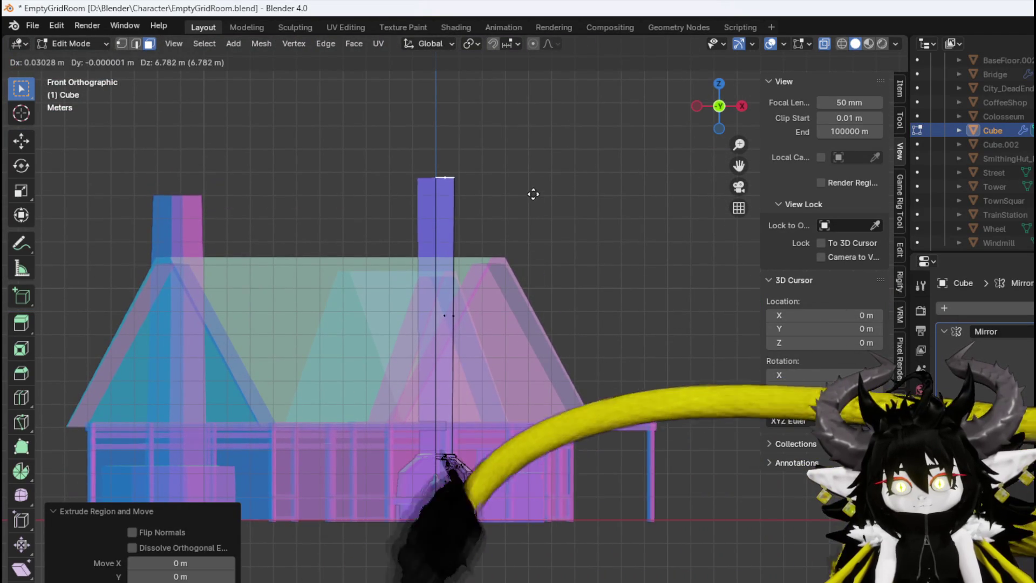
{"action": "left_click", "coordinate": [531, 203]}
Add two edge loops on the chimney and scale them inward, the upper one to 0.877
{"action": "key", "text": "ctrl+r"}
{"action": "left_click", "coordinate": [465, 219]}
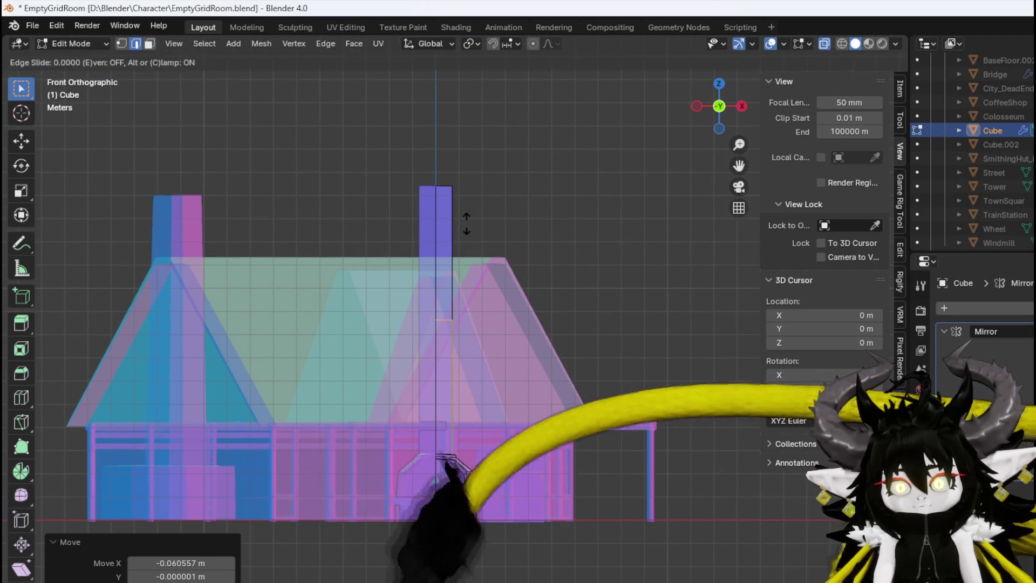
{"action": "right_click", "coordinate": [465, 219]}
{"action": "key", "text": "s"}
{"action": "left_click", "coordinate": [622, 291]}
{"action": "left_click", "coordinate": [470, 227]}
{"action": "right_click", "coordinate": [470, 227]}
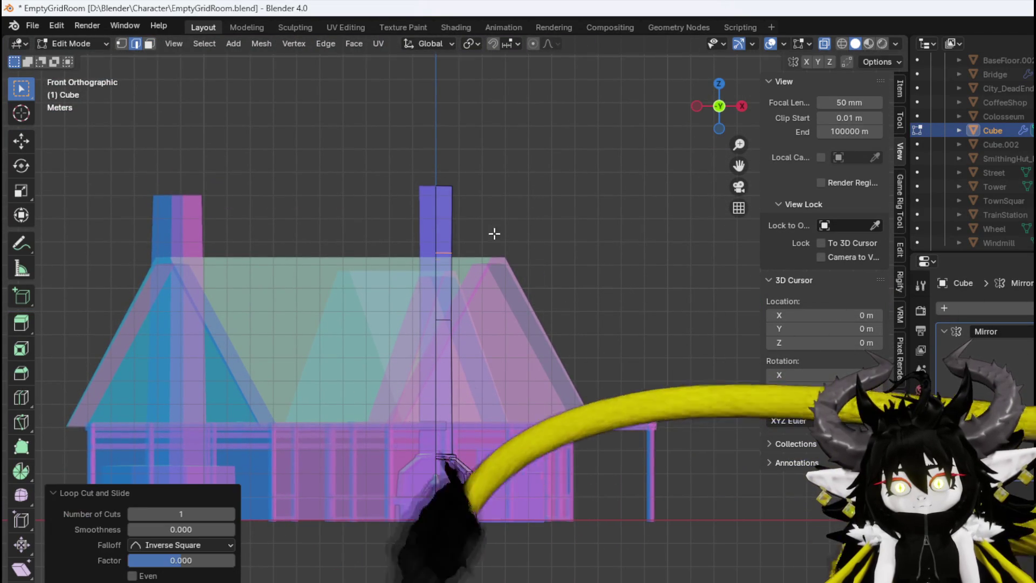
{"action": "key", "text": "s"}
{"action": "left_click", "coordinate": [603, 246]}
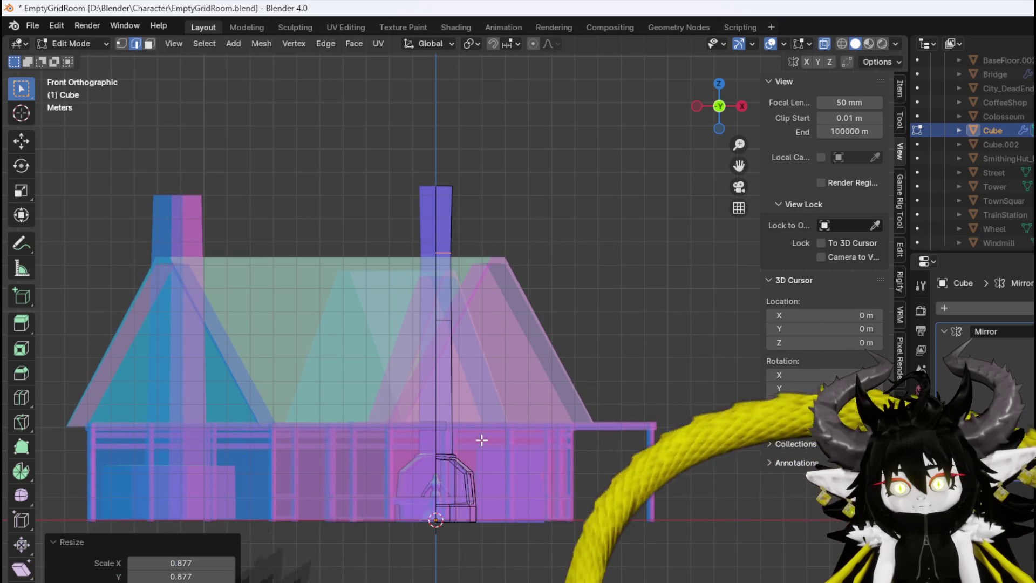
Add a lower ring on the chimney column and shrink it inward
{"action": "key", "text": "ctrl+r"}
{"action": "left_click", "coordinate": [453, 400]}
{"action": "right_click", "coordinate": [453, 400]}
{"action": "key", "text": "s"}
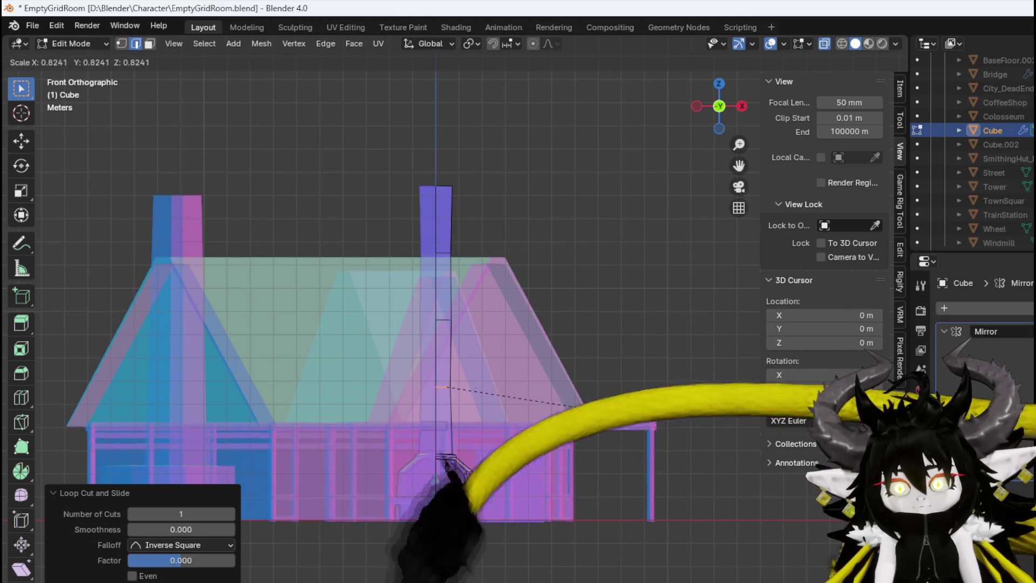
{"action": "left_click", "coordinate": [609, 413]}
{"action": "scroll", "coordinate": [539, 388], "scroll_direction": "up", "scroll_amount": 5}
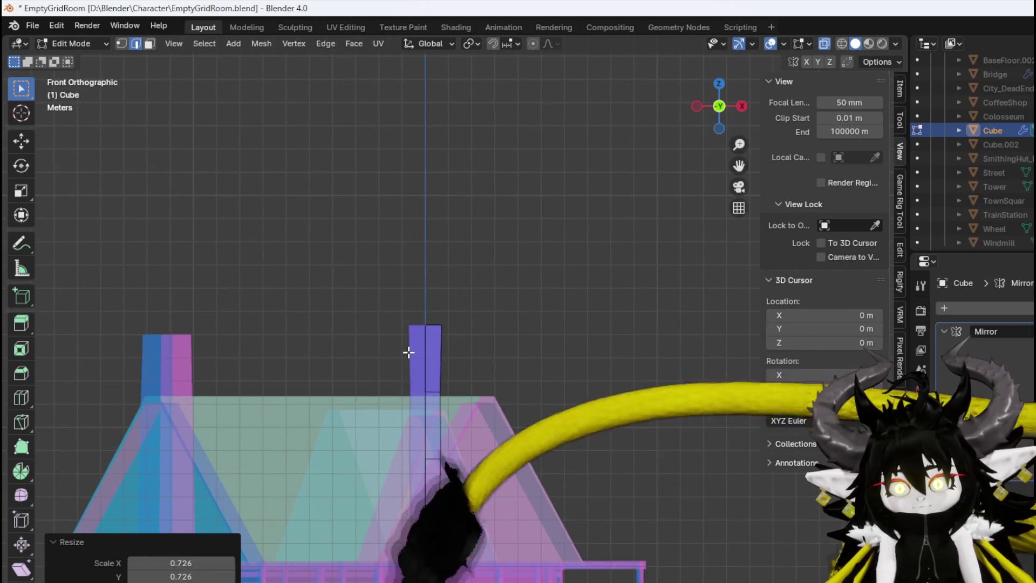
{"action": "left_click_drag", "start_coordinate": [408, 352], "coordinate": [441, 307]}
{"action": "key", "text": "3"}
{"action": "key", "text": "KP_1"}
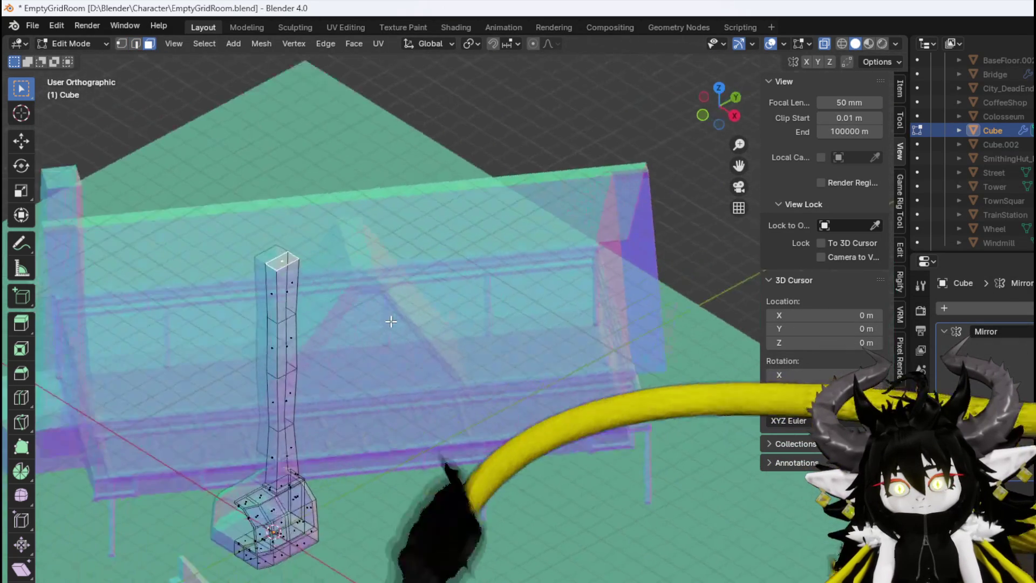
Extrude the chimney top upward and shrink the top face
{"action": "key", "text": "e"}
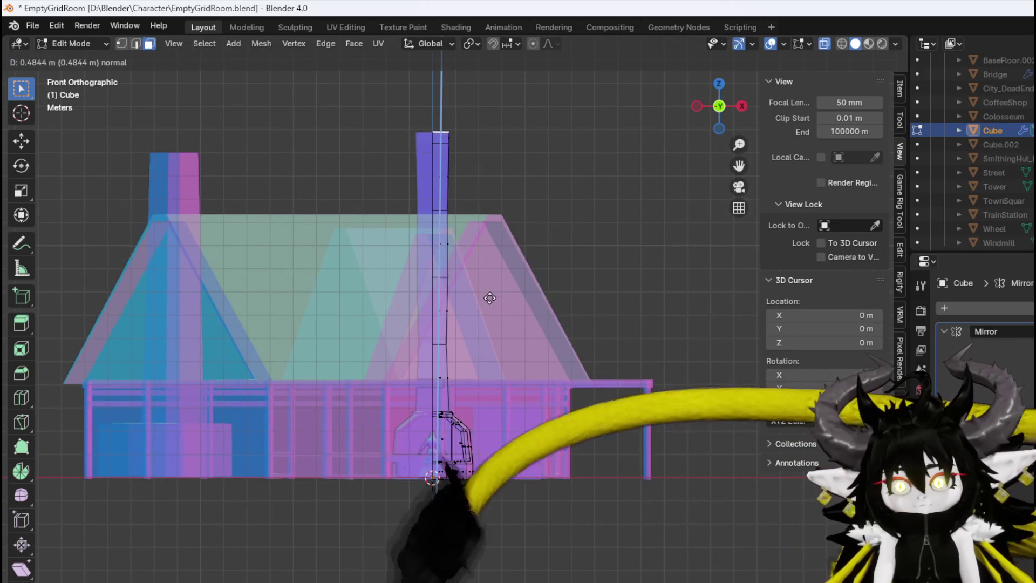
{"action": "left_click", "coordinate": [489, 291]}
{"action": "left_click_drag", "start_coordinate": [489, 291], "coordinate": [539, 259]}
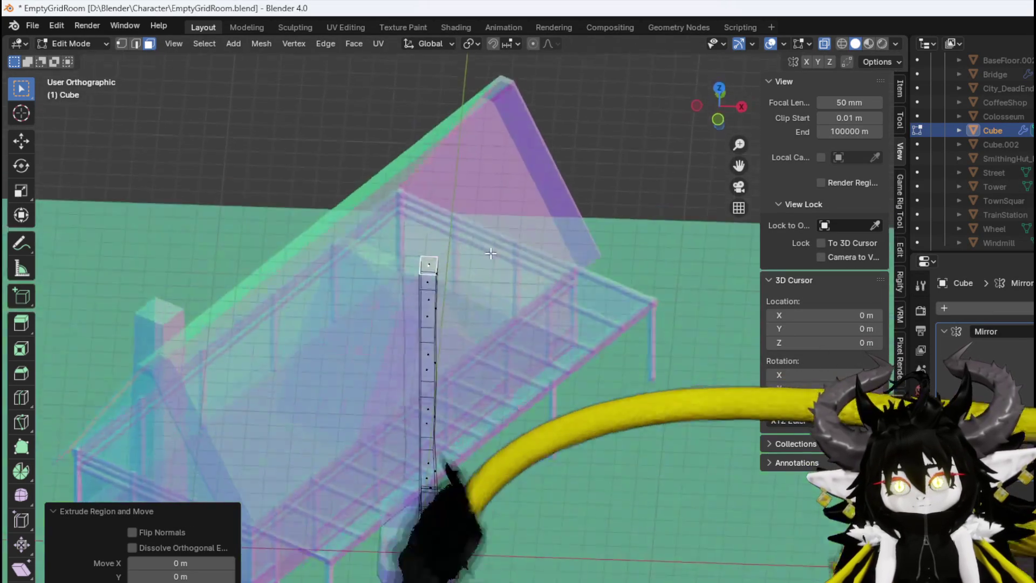
{"action": "scroll", "coordinate": [540, 259], "scroll_direction": "up", "scroll_amount": 4}
{"action": "key", "text": "s"}
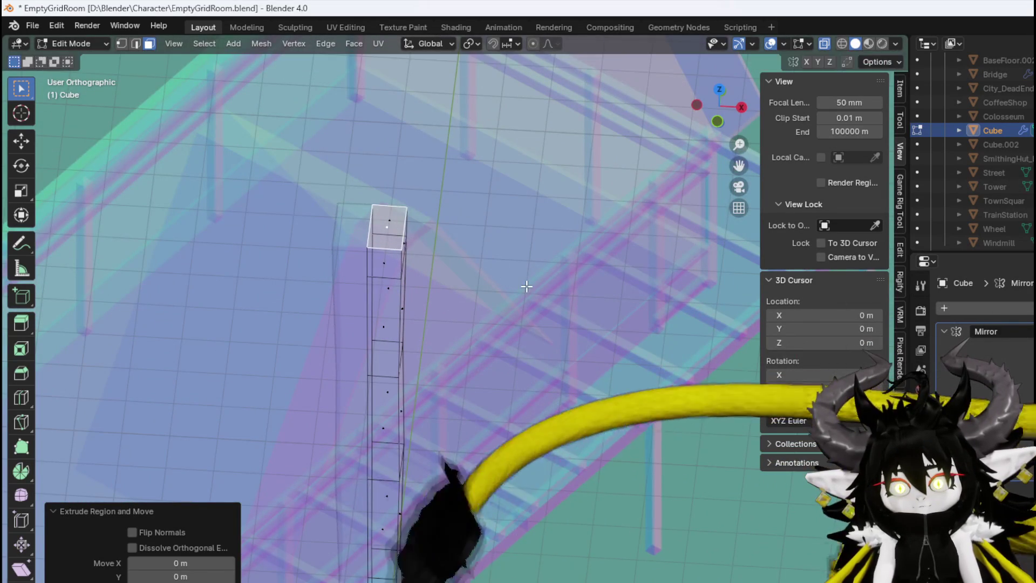
{"action": "left_click", "coordinate": [516, 282]}
{"action": "key", "text": "s"}
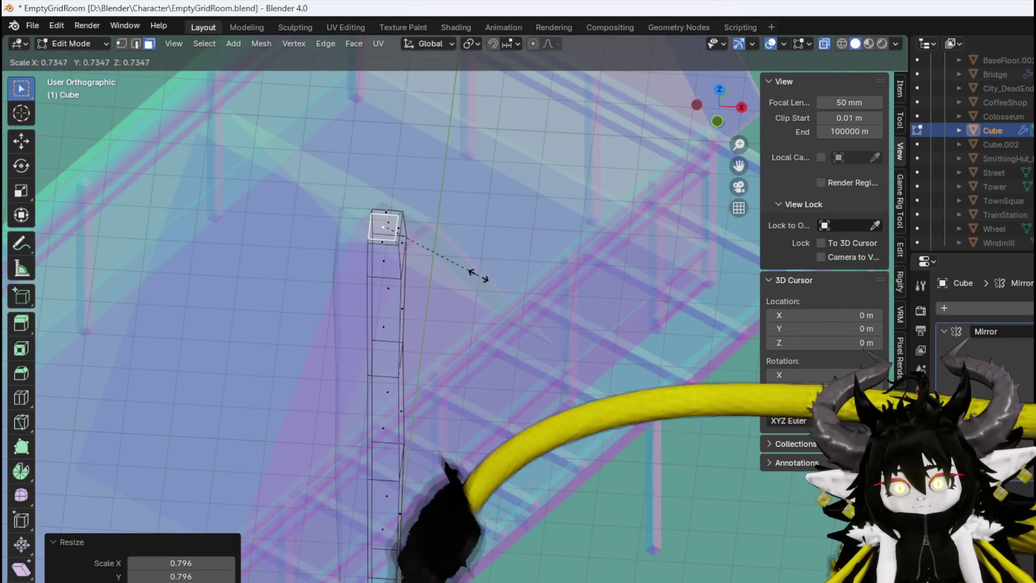
{"action": "left_click", "coordinate": [469, 273]}
Sink an inner face into the chimney top and shrink it to 0.407
{"action": "key", "text": "e"}
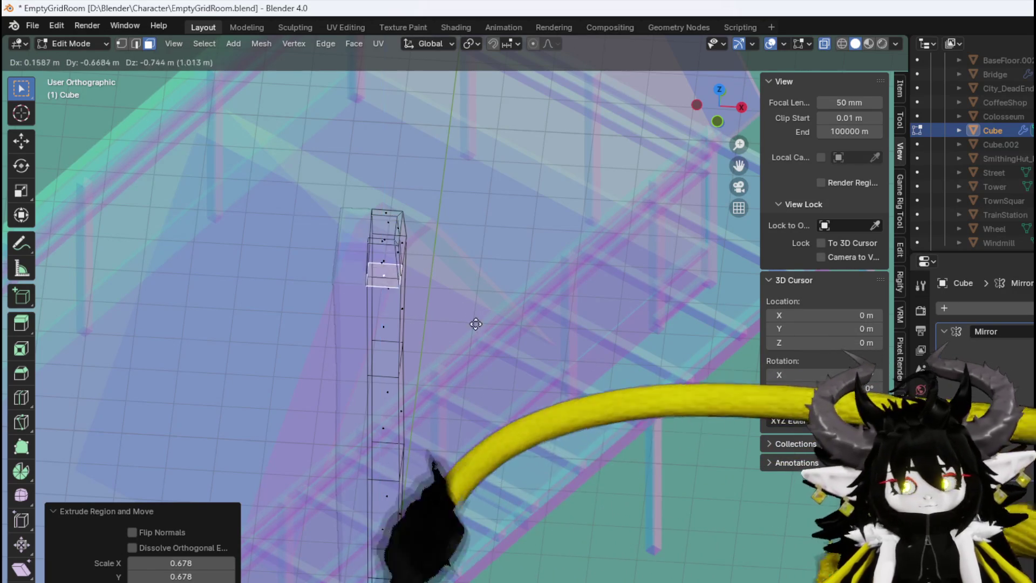
{"action": "left_click", "coordinate": [475, 361]}
{"action": "key", "text": "s"}
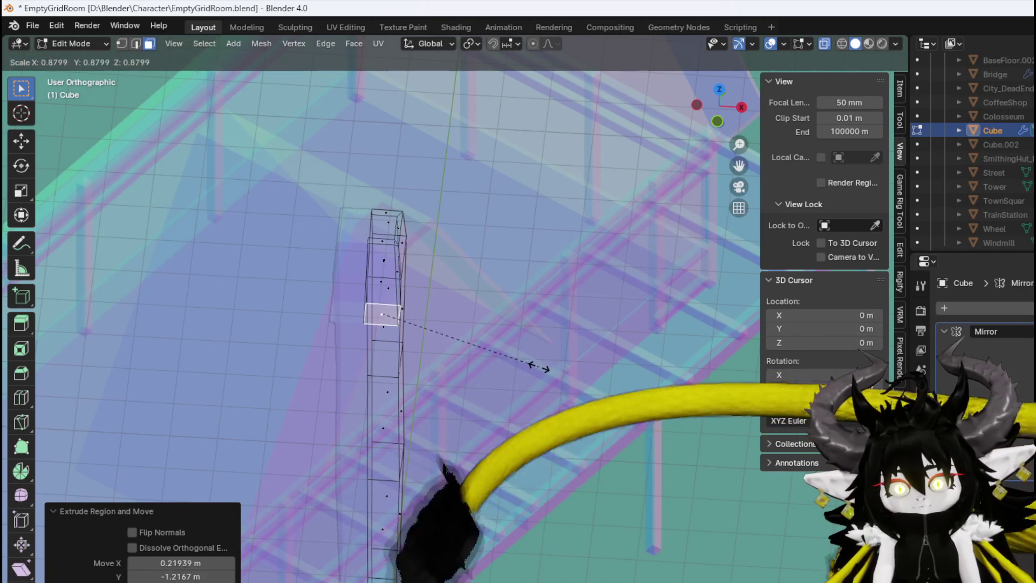
{"action": "left_click", "coordinate": [454, 342]}
{"action": "mouse_move", "coordinate": [470, 332]}
{"action": "left_mouse_down"}
{"action": "mouse_move", "coordinate": [446, 373]}
{"action": "mouse_move", "coordinate": [515, 282]}
{"action": "mouse_move", "coordinate": [439, 323]}
{"action": "mouse_move", "coordinate": [383, 325]}
{"action": "mouse_move", "coordinate": [245, 303]}
{"action": "left_mouse_up"}
From top view, shift the inner face about 1.16 m along Y and return to solid display
{"action": "key", "text": "KP_7"}
{"action": "scroll", "coordinate": [463, 377], "scroll_direction": "down", "scroll_amount": 5}
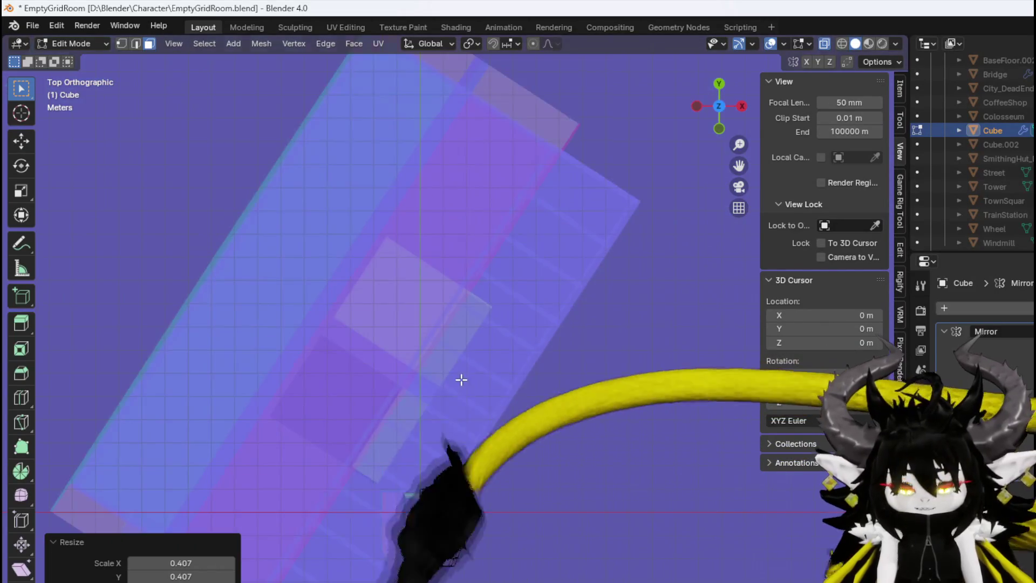
{"action": "scroll", "coordinate": [455, 307], "scroll_direction": "up", "scroll_amount": 3}
{"action": "left_click_drag", "start_coordinate": [464, 433], "coordinate": [516, 337]}
{"action": "key", "text": "g"}
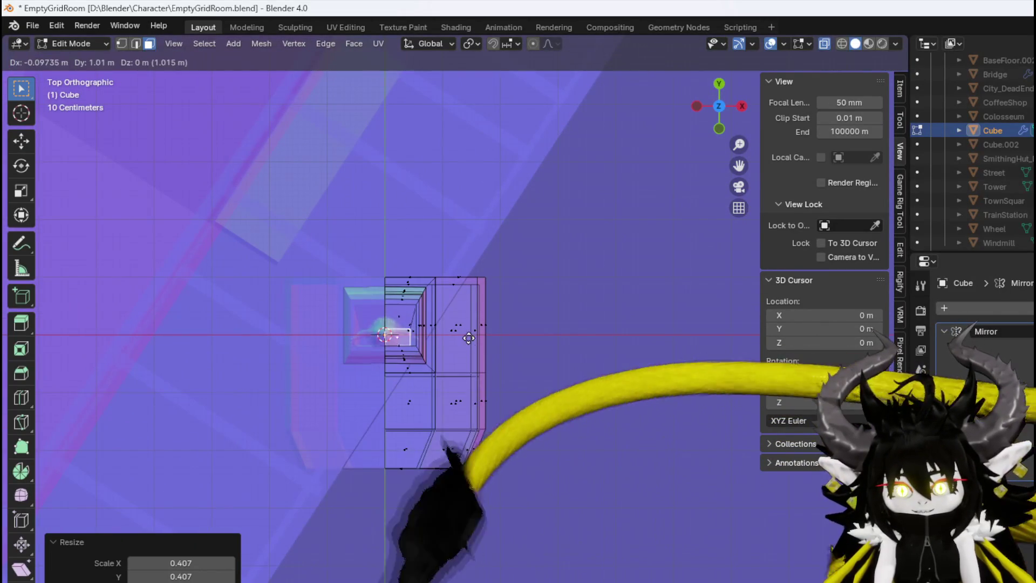
{"action": "left_click", "coordinate": [467, 331]}
{"action": "left_click", "coordinate": [823, 43]}
{"action": "mouse_move", "coordinate": [345, 437]}
{"action": "left_mouse_down"}
{"action": "mouse_move", "coordinate": [448, 296]}
{"action": "mouse_move", "coordinate": [460, 261]}
{"action": "mouse_move", "coordinate": [496, 322]}
{"action": "mouse_move", "coordinate": [479, 285]}
{"action": "mouse_move", "coordinate": [470, 346]}
{"action": "mouse_move", "coordinate": [529, 300]}
{"action": "mouse_move", "coordinate": [447, 364]}
{"action": "mouse_move", "coordinate": [378, 356]}
{"action": "left_mouse_up"}
{"action": "scroll", "coordinate": [363, 359], "scroll_direction": "up", "scroll_amount": 5}
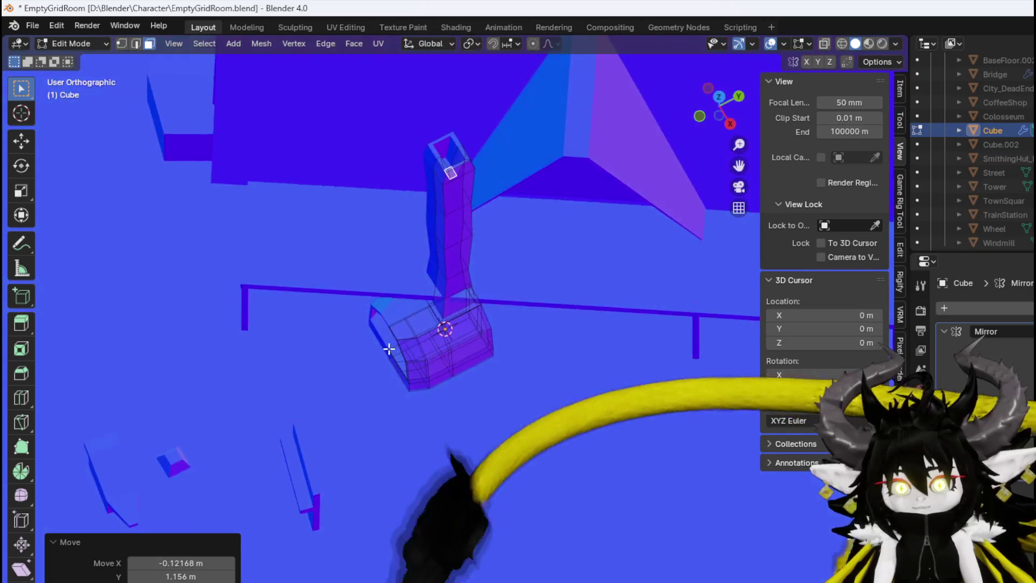
In top view, push two furnace edges outward at the chimney's foot
{"action": "key", "text": "2"}
{"action": "mouse_move", "coordinate": [453, 354]}
{"action": "left_mouse_down"}
{"action": "mouse_move", "coordinate": [562, 358]}
{"action": "mouse_move", "coordinate": [548, 301]}
{"action": "mouse_move", "coordinate": [546, 388]}
{"action": "mouse_move", "coordinate": [536, 383]}
{"action": "left_mouse_up"}
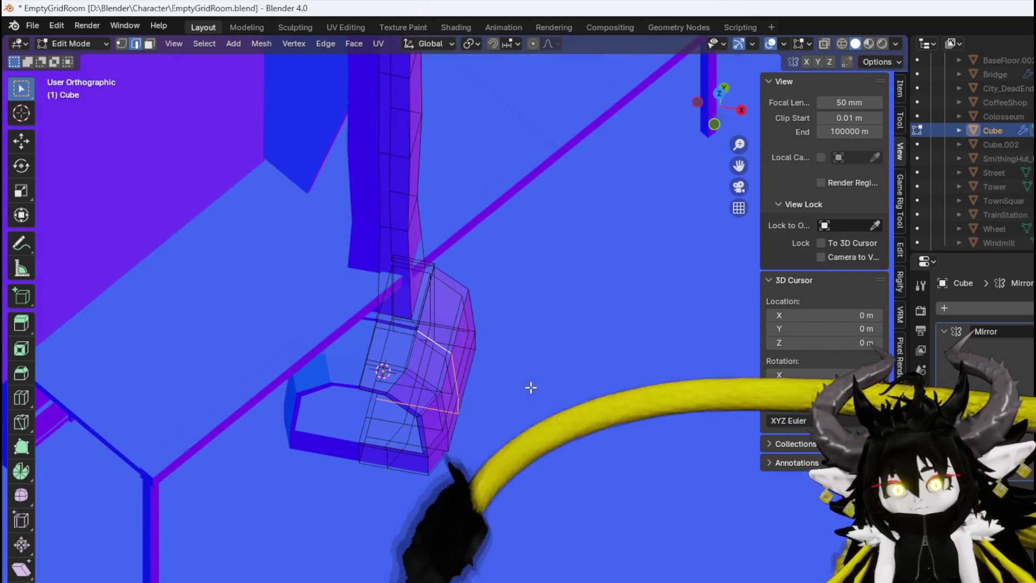
{"action": "key", "text": "KP_7"}
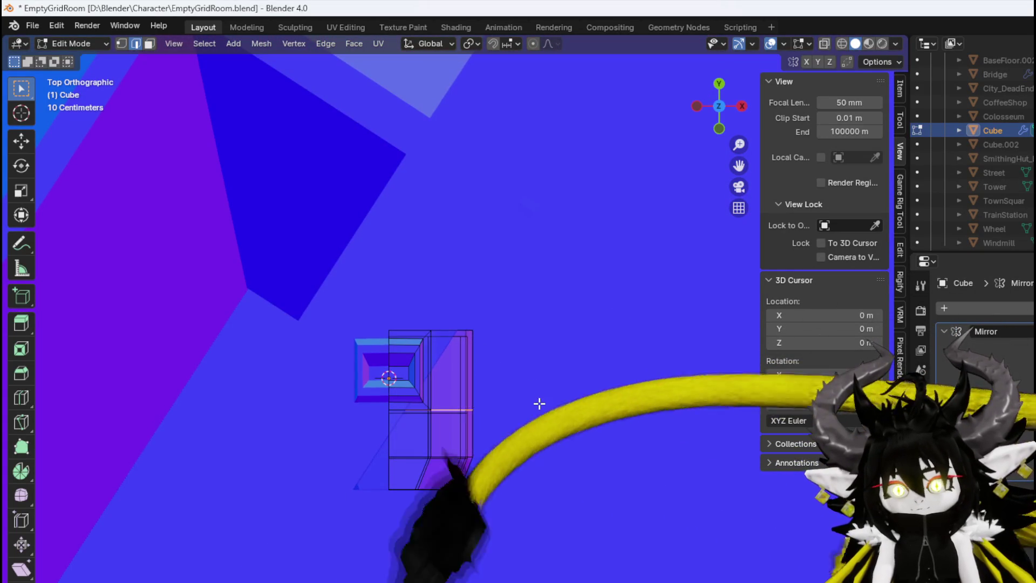
{"action": "key", "text": "g"}
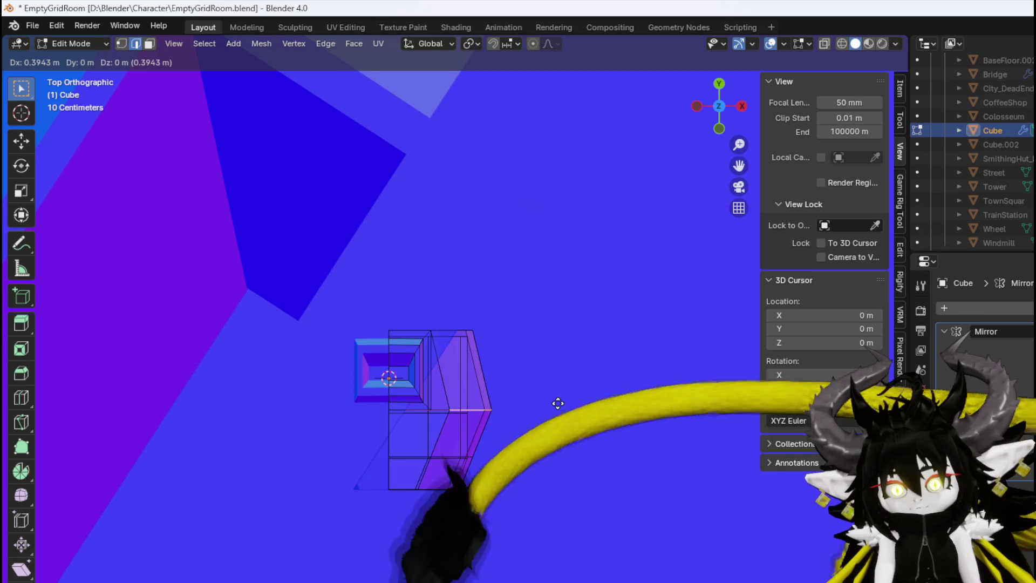
{"action": "left_click", "coordinate": [559, 403]}
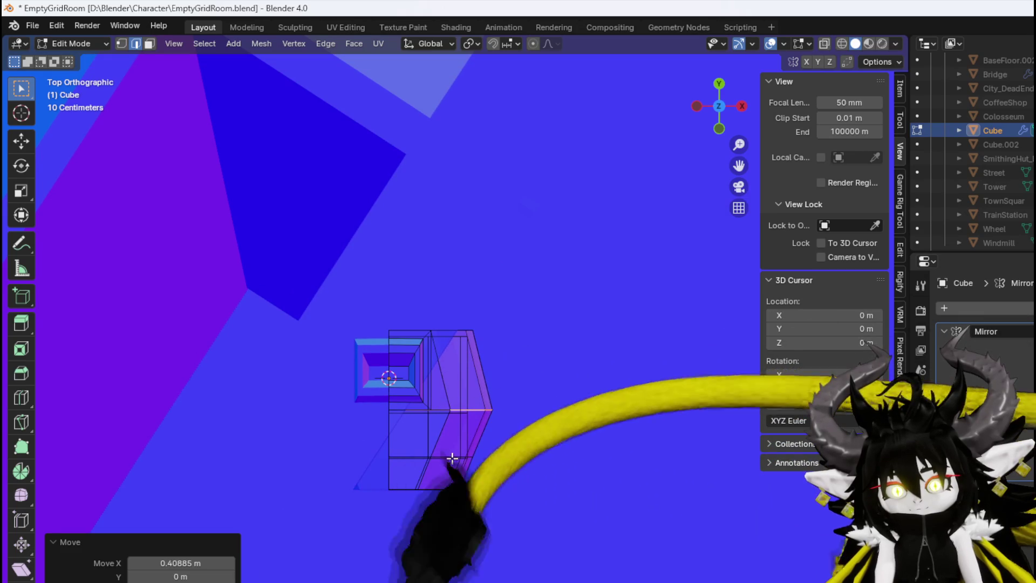
{"action": "left_click", "coordinate": [452, 458]}
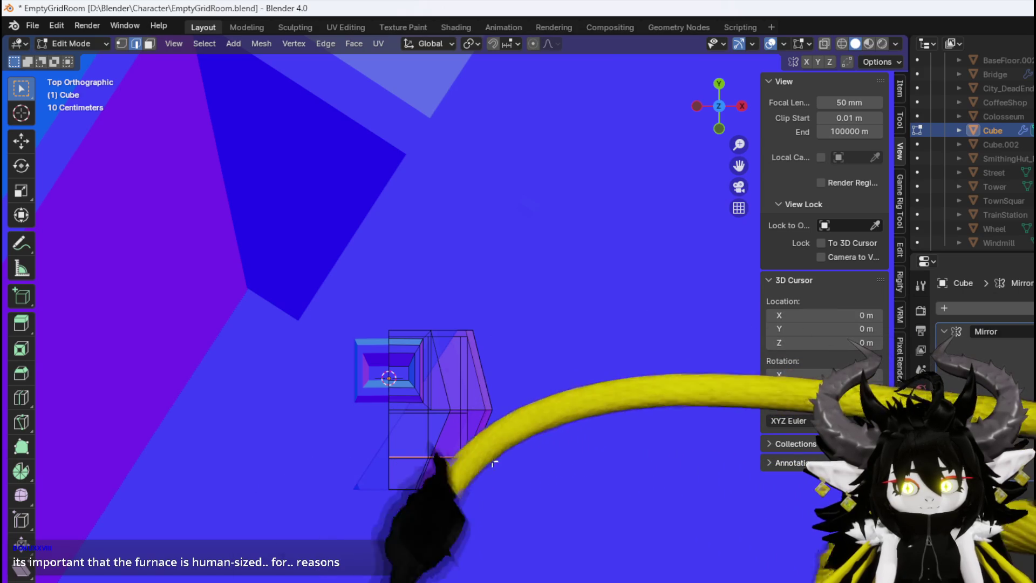
{"action": "key", "text": "g"}
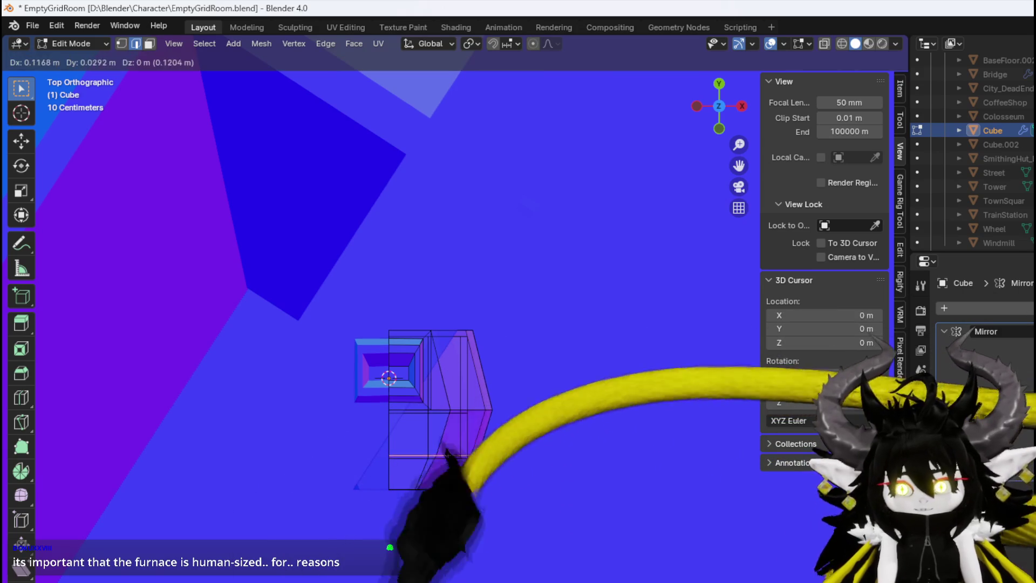
{"action": "left_click", "coordinate": [478, 461]}
{"action": "mouse_move", "coordinate": [479, 460]}
{"action": "left_mouse_down"}
{"action": "mouse_move", "coordinate": [492, 366]}
{"action": "mouse_move", "coordinate": [481, 342]}
{"action": "mouse_move", "coordinate": [487, 323]}
{"action": "mouse_move", "coordinate": [513, 326]}
{"action": "mouse_move", "coordinate": [404, 389]}
{"action": "mouse_move", "coordinate": [359, 446]}
{"action": "mouse_move", "coordinate": [342, 386]}
{"action": "left_mouse_up"}
Undo an unwanted vertical loop cut and select the furnace side edge loop
{"action": "key", "text": "ctrl+r"}
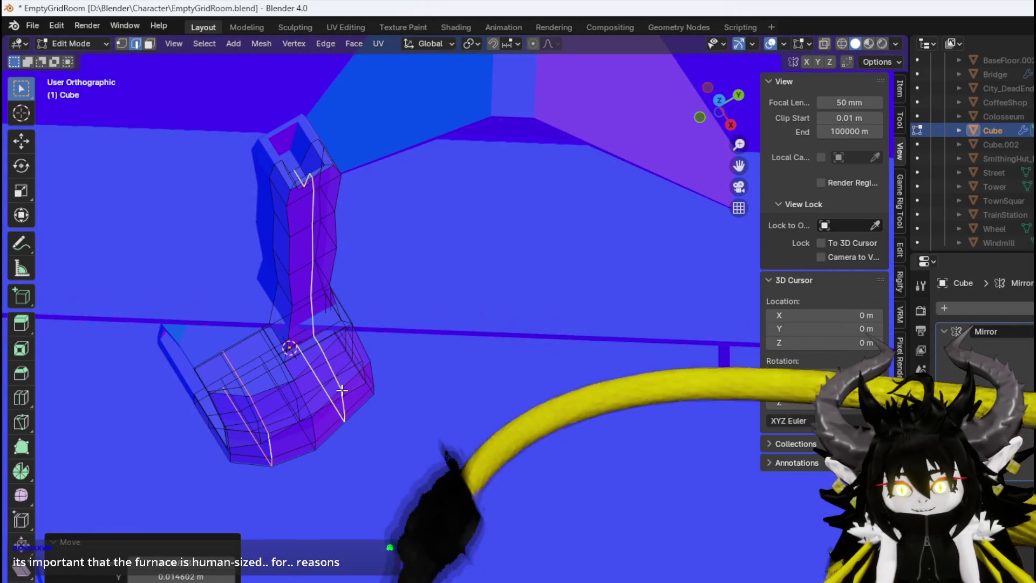
{"action": "left_click", "coordinate": [342, 386]}
{"action": "left_click", "coordinate": [340, 390]}
{"action": "key", "text": "ctrl+z"}
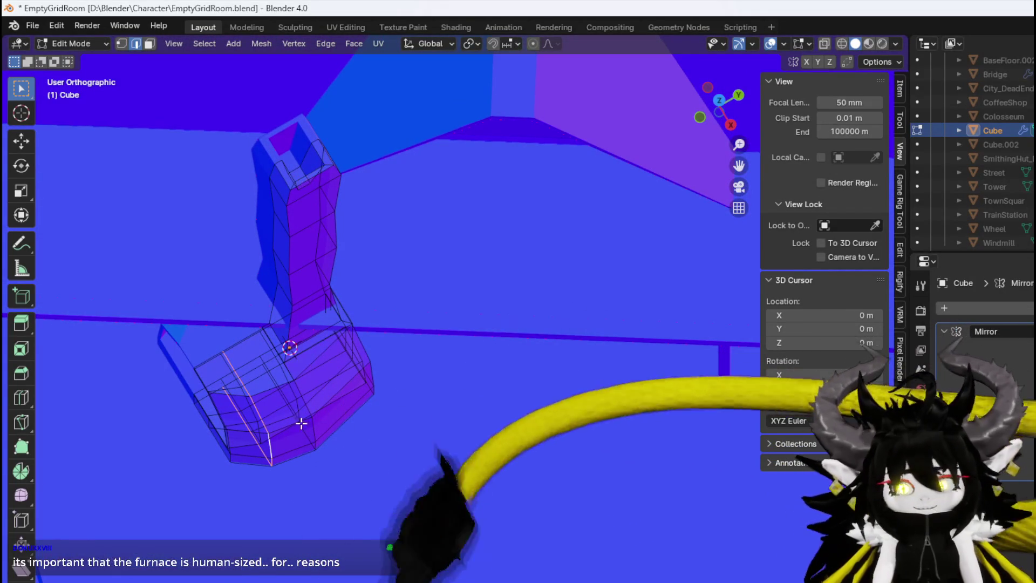
{"action": "mouse_move", "coordinate": [349, 411]}
{"action": "left_mouse_down"}
{"action": "mouse_move", "coordinate": [313, 428]}
{"action": "mouse_move", "coordinate": [414, 414]}
{"action": "mouse_move", "coordinate": [308, 430]}
{"action": "left_mouse_up"}
{"action": "left_click", "coordinate": [301, 424]}
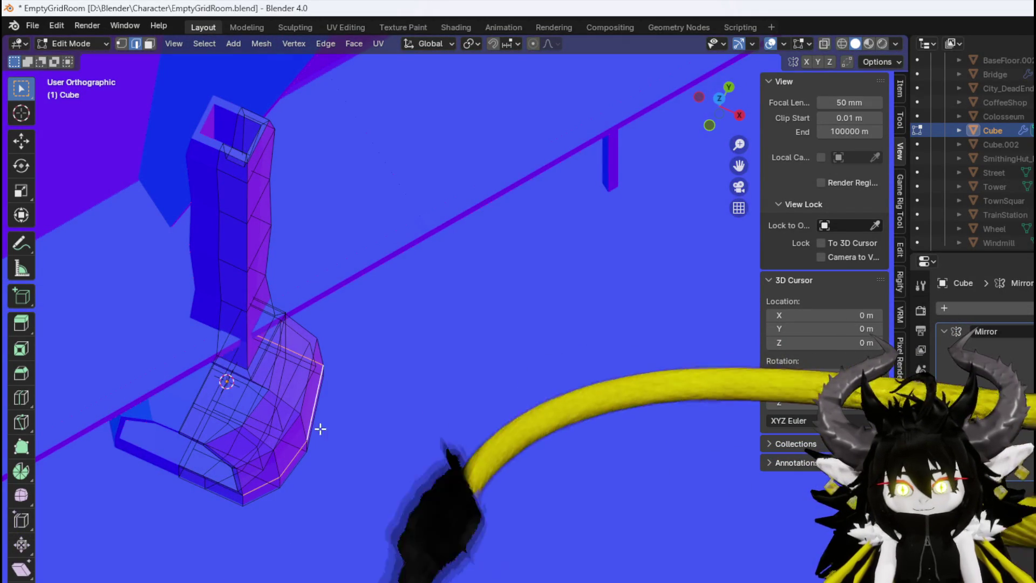
{"action": "left_click", "coordinate": [309, 430], "text": "alt"}
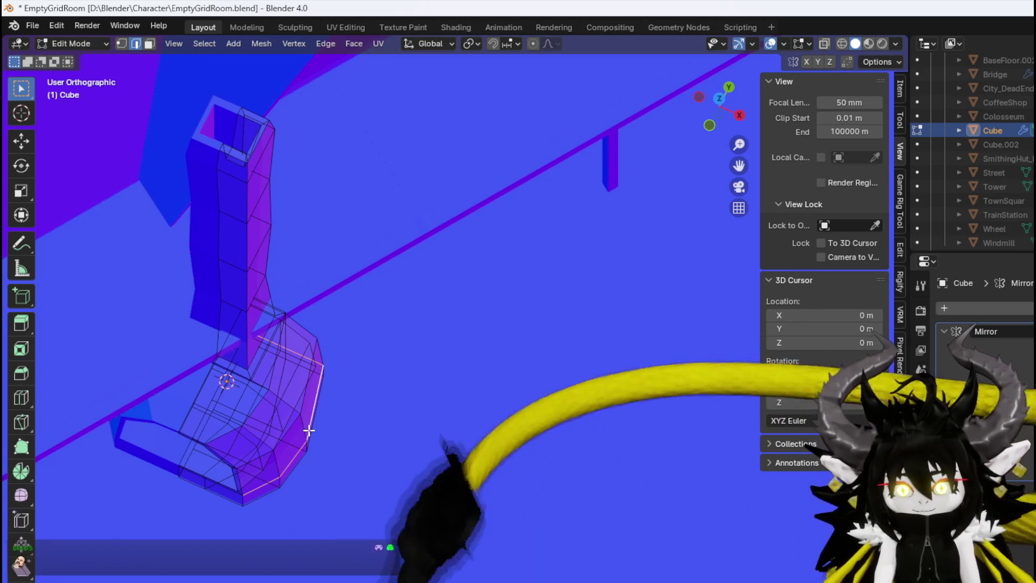
Move the side edge loop outward and tilt it −3.58°
{"action": "key", "text": "KP_7"}
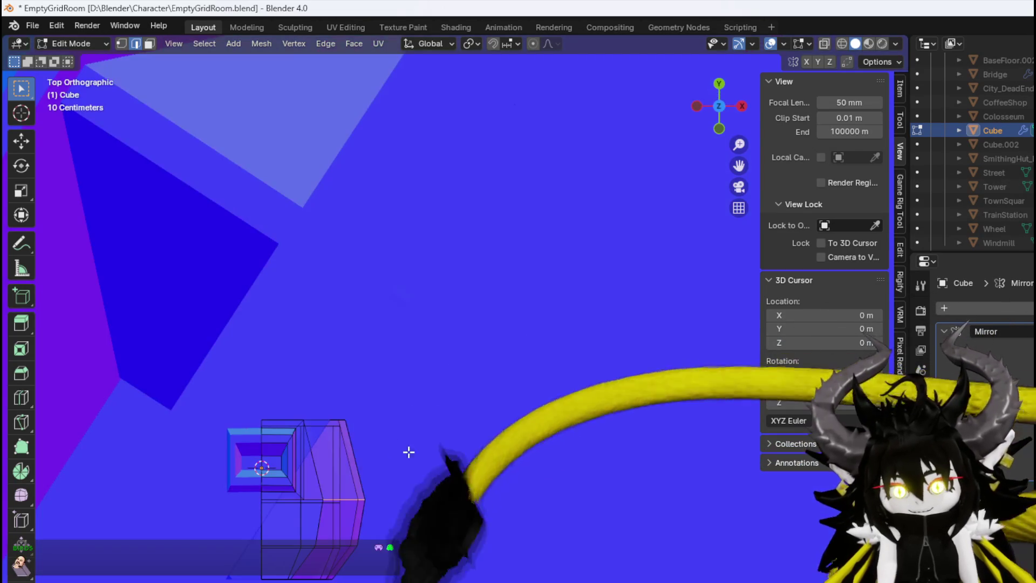
{"action": "key", "text": "g"}
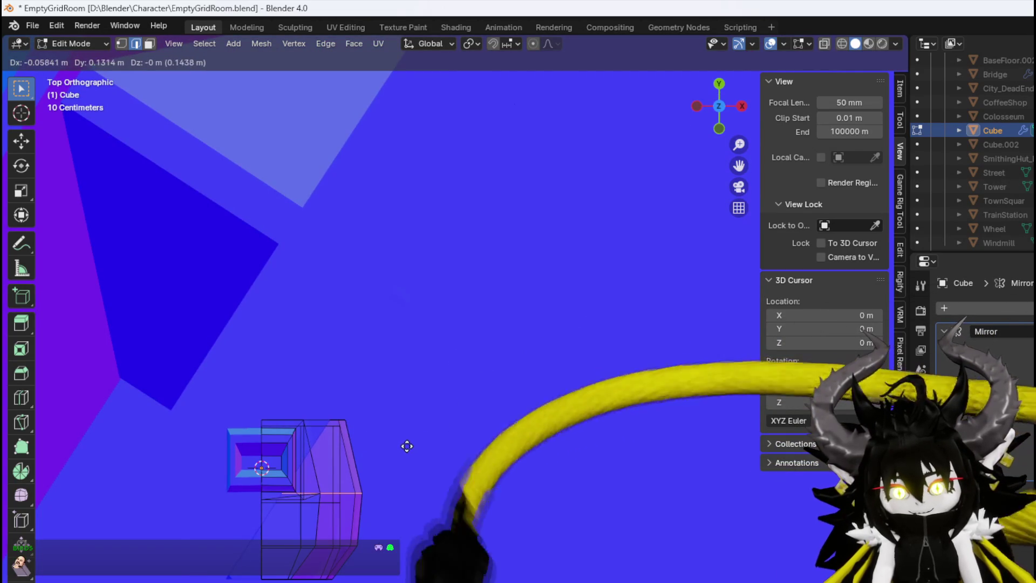
{"action": "left_click", "coordinate": [407, 445]}
{"action": "key", "text": "r"}
{"action": "left_click", "coordinate": [405, 447]}
{"action": "mouse_move", "coordinate": [405, 446]}
{"action": "left_mouse_down"}
{"action": "mouse_move", "coordinate": [414, 306]}
{"action": "mouse_move", "coordinate": [388, 323]}
{"action": "mouse_move", "coordinate": [325, 323]}
{"action": "mouse_move", "coordinate": [407, 296]}
{"action": "mouse_move", "coordinate": [358, 373]}
{"action": "left_mouse_up"}
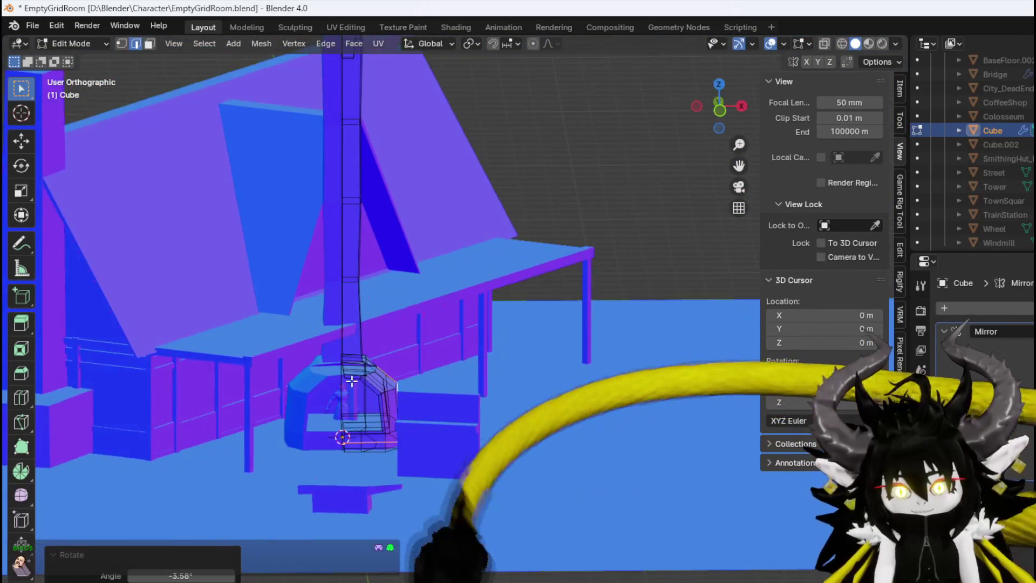
Move the selected furnace roof geometry vertically along Z in the front orthographic view
{"action": "scroll", "coordinate": [358, 373], "scroll_direction": "up", "scroll_amount": 4}
{"action": "mouse_move", "coordinate": [368, 414]}
{"action": "left_mouse_down"}
{"action": "mouse_move", "coordinate": [331, 441]}
{"action": "mouse_move", "coordinate": [344, 411]}
{"action": "mouse_move", "coordinate": [555, 386]}
{"action": "mouse_move", "coordinate": [334, 457]}
{"action": "mouse_move", "coordinate": [219, 453]}
{"action": "mouse_move", "coordinate": [363, 453]}
{"action": "mouse_move", "coordinate": [487, 406]}
{"action": "mouse_move", "coordinate": [465, 401]}
{"action": "mouse_move", "coordinate": [377, 478]}
{"action": "mouse_move", "coordinate": [393, 352]}
{"action": "mouse_move", "coordinate": [415, 348]}
{"action": "left_mouse_up"}
{"action": "mouse_move", "coordinate": [591, 336]}
{"action": "left_mouse_down"}
{"action": "mouse_move", "coordinate": [620, 282]}
{"action": "mouse_move", "coordinate": [558, 314]}
{"action": "mouse_move", "coordinate": [513, 307]}
{"action": "left_mouse_up"}
{"action": "mouse_move", "coordinate": [221, 359]}
{"action": "left_mouse_down"}
{"action": "mouse_move", "coordinate": [455, 412]}
{"action": "mouse_move", "coordinate": [168, 421]}
{"action": "mouse_move", "coordinate": [194, 398]}
{"action": "mouse_move", "coordinate": [358, 386]}
{"action": "mouse_move", "coordinate": [311, 334]}
{"action": "left_mouse_up"}
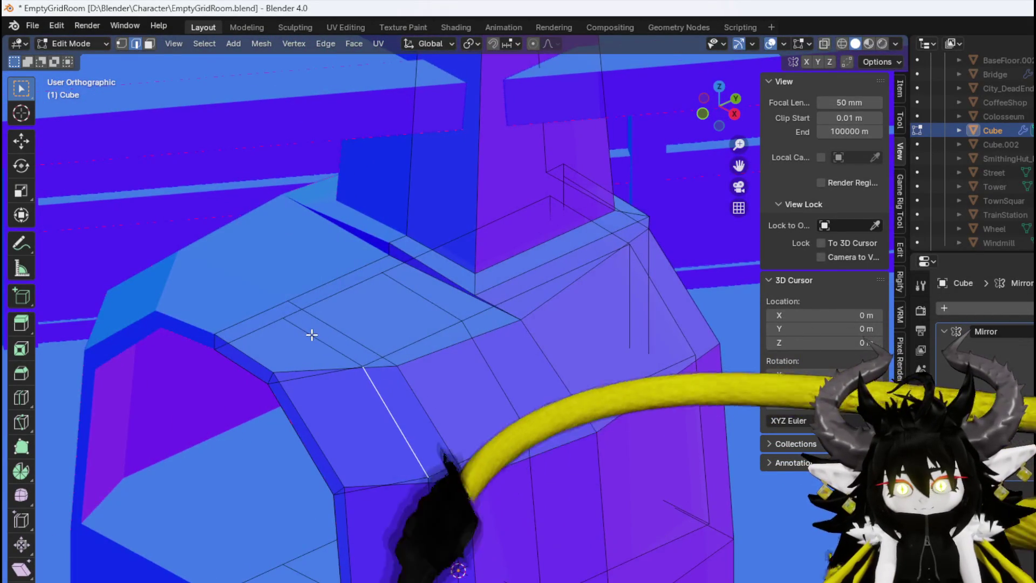
{"action": "key", "text": "KP_1"}
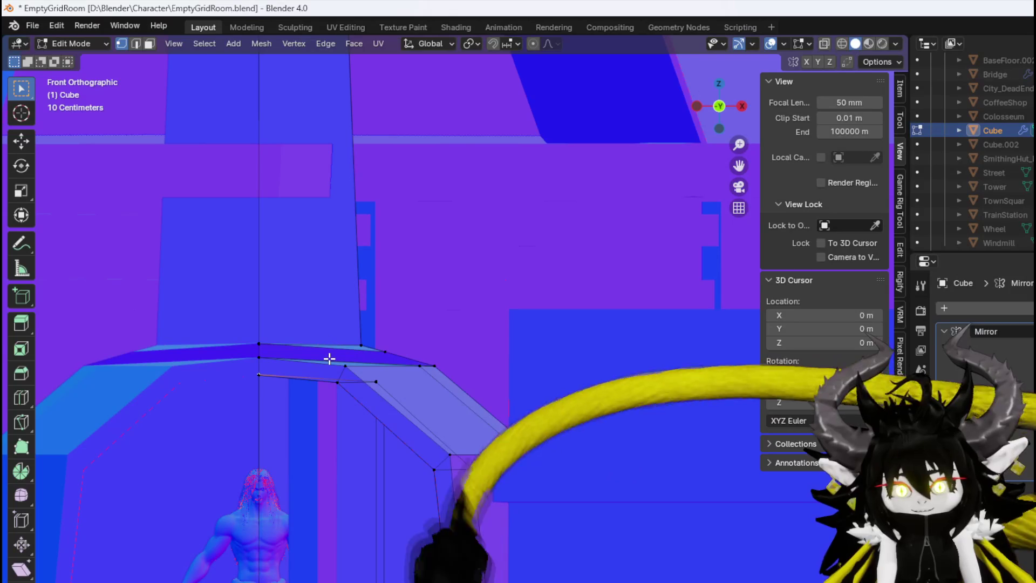
{"action": "key", "text": "g"}
{"action": "key", "text": "z"}
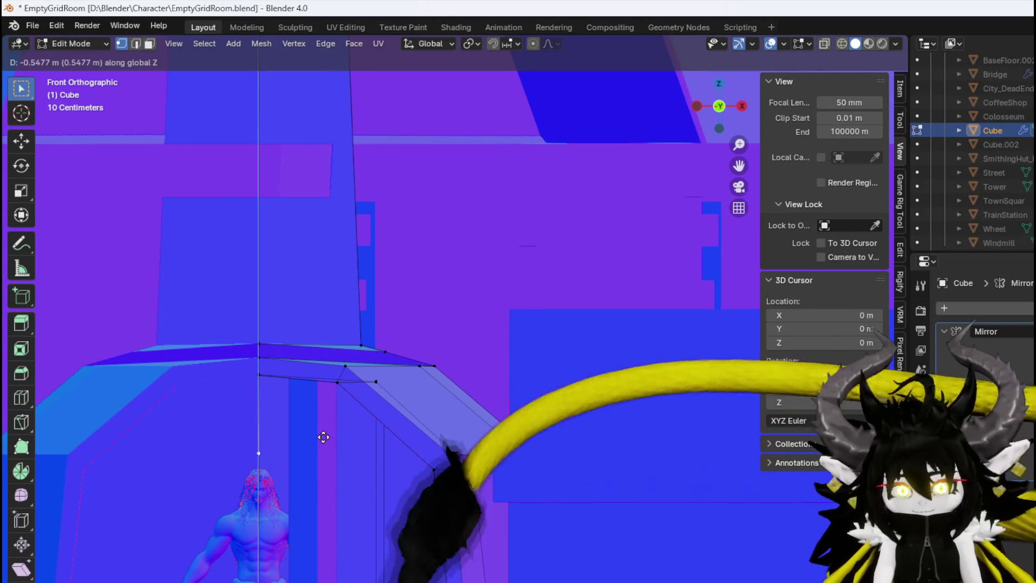
{"action": "left_click", "coordinate": [317, 462]}
Select the upper roof edge and another edge along the furnace top
{"action": "mouse_move", "coordinate": [317, 462]}
{"action": "left_mouse_down"}
{"action": "mouse_move", "coordinate": [316, 446]}
{"action": "mouse_move", "coordinate": [261, 442]}
{"action": "mouse_move", "coordinate": [357, 391]}
{"action": "left_mouse_up"}
{"action": "mouse_move", "coordinate": [469, 430]}
{"action": "left_mouse_down"}
{"action": "mouse_move", "coordinate": [548, 398]}
{"action": "mouse_move", "coordinate": [286, 407]}
{"action": "left_mouse_up"}
{"action": "key", "text": "2"}
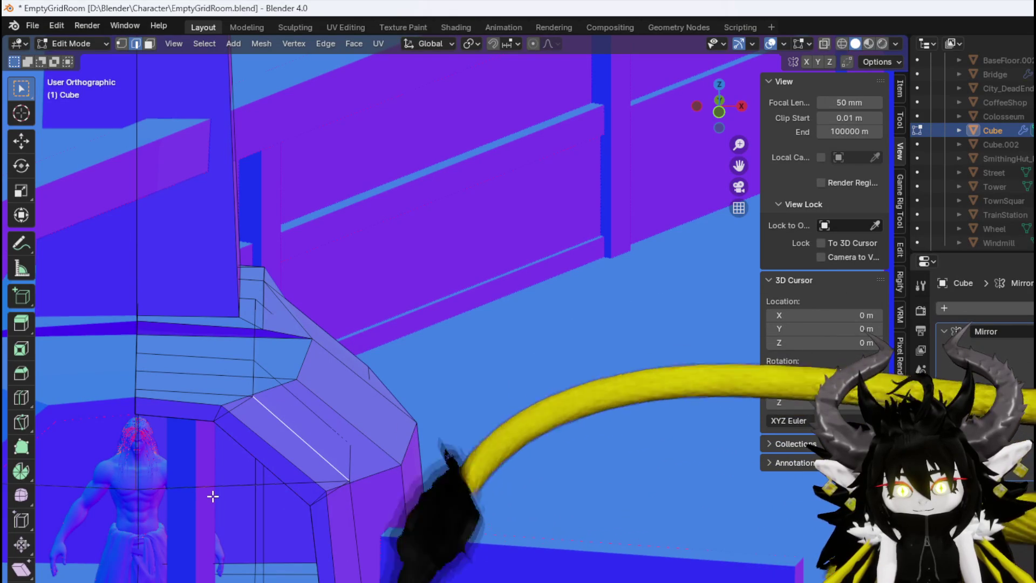
{"action": "left_click", "coordinate": [184, 393], "text": "shift"}
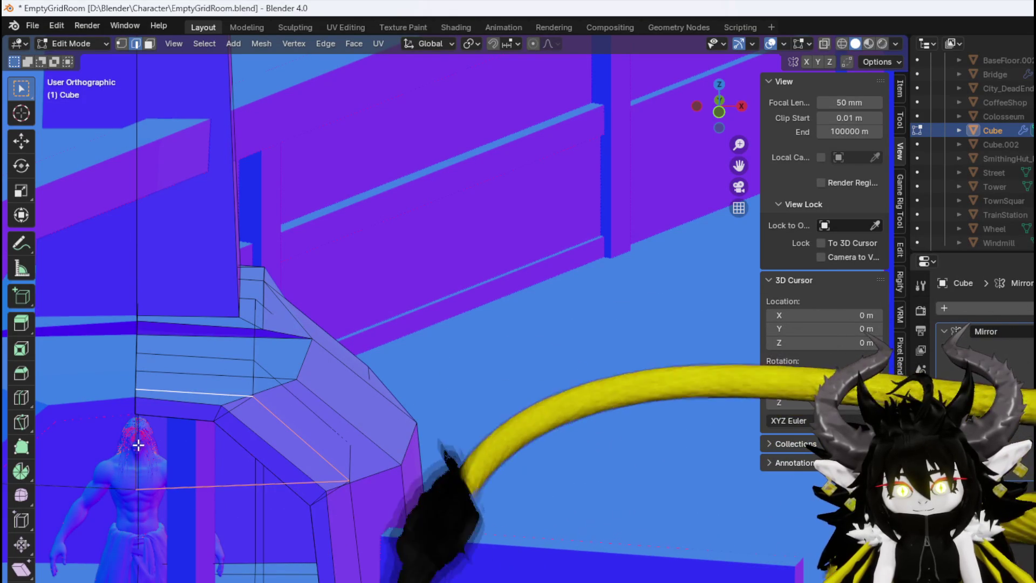
{"action": "scroll", "coordinate": [200, 434], "scroll_direction": "up", "scroll_amount": 4}
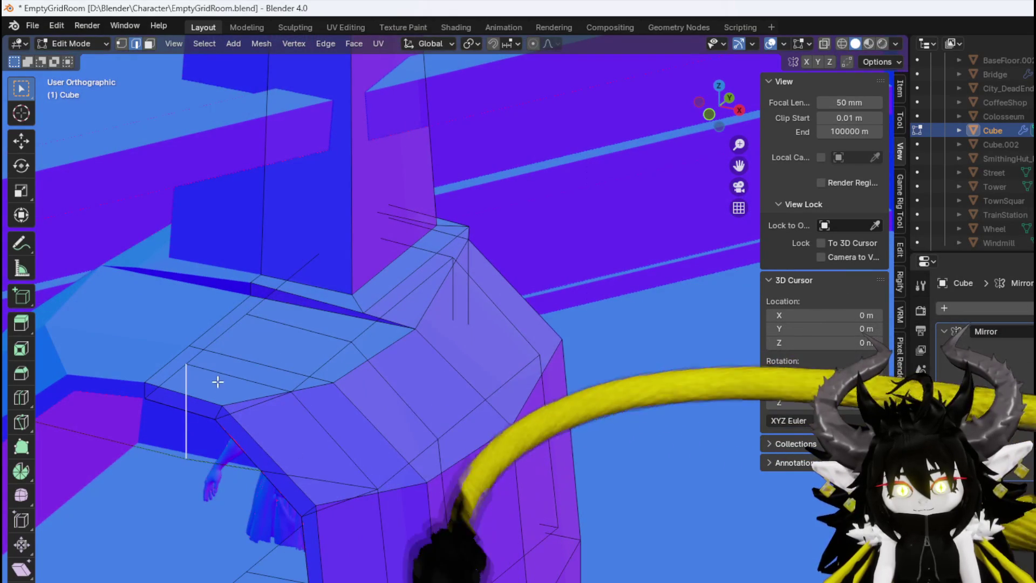
{"action": "left_click", "coordinate": [339, 442], "text": "shift"}
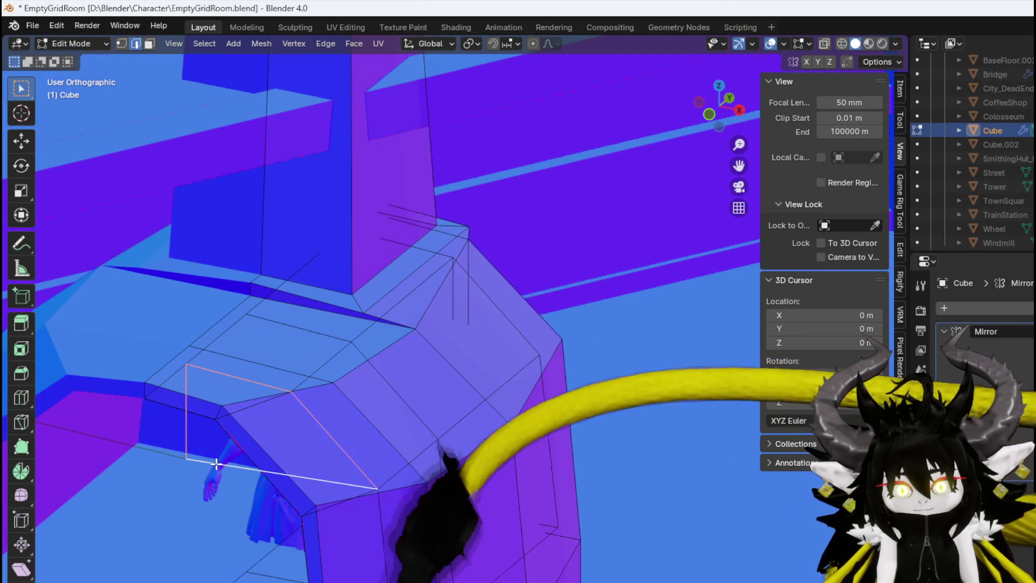
Nudge two furnace vertices in front view, shifting one −0.00489 m in X to square the firebox
{"action": "key", "text": "1"}
{"action": "mouse_move", "coordinate": [231, 451]}
{"action": "left_mouse_down"}
{"action": "mouse_move", "coordinate": [307, 405]}
{"action": "mouse_move", "coordinate": [312, 455]}
{"action": "left_mouse_up"}
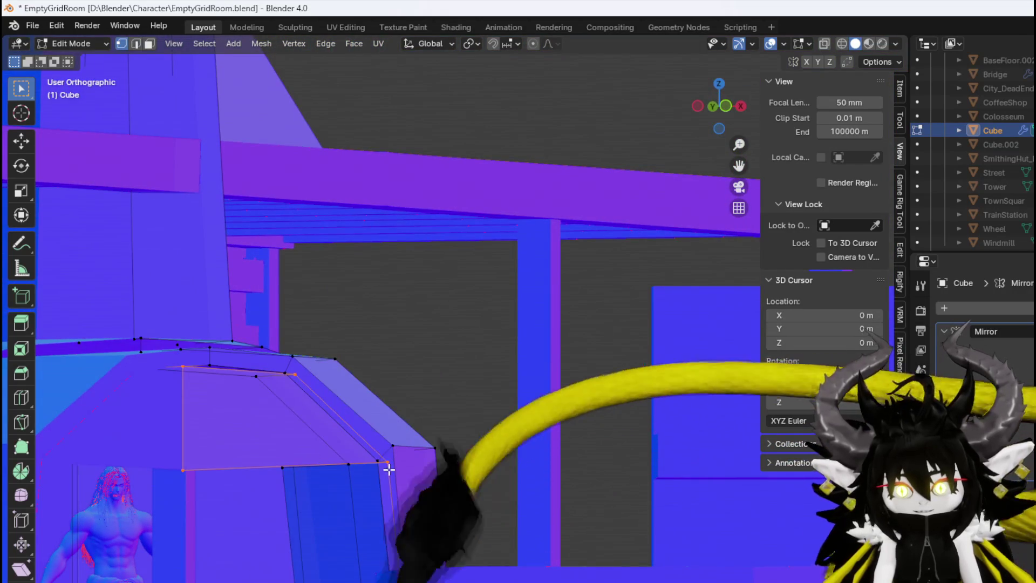
{"action": "key", "text": "KP_1"}
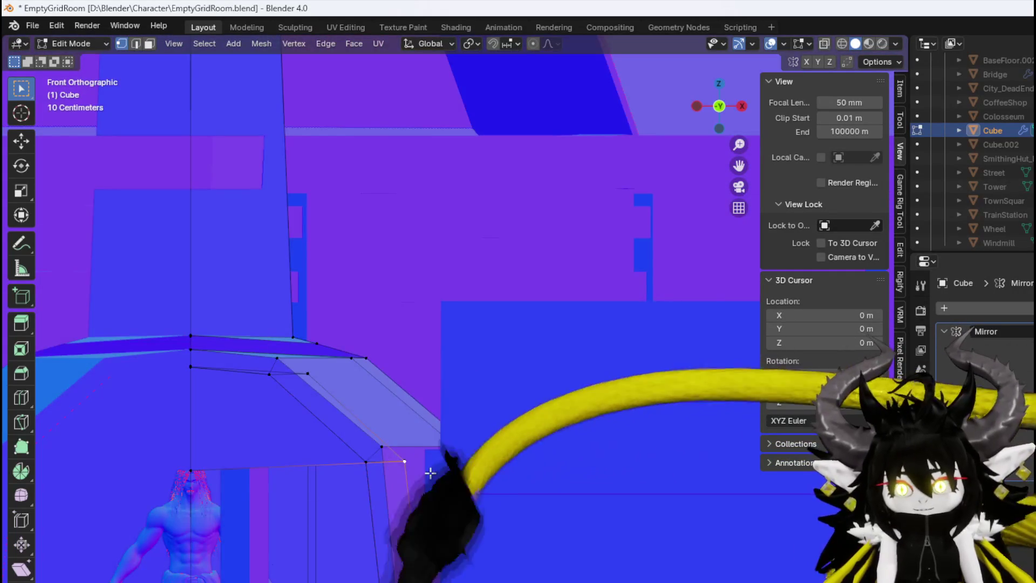
{"action": "key", "text": "g"}
{"action": "left_click", "coordinate": [405, 488]}
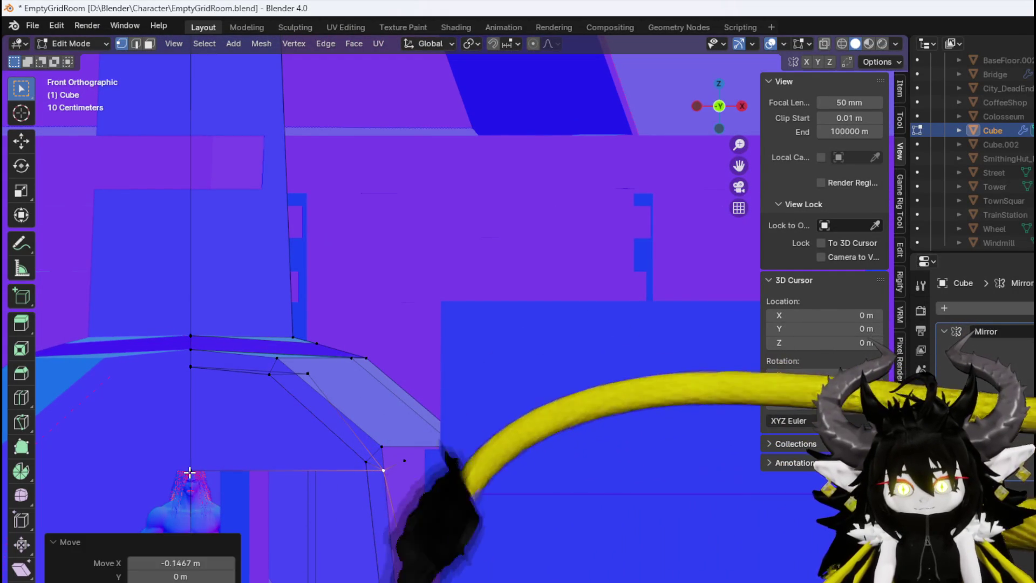
{"action": "left_click", "coordinate": [226, 460]}
{"action": "key", "text": "g"}
{"action": "left_click", "coordinate": [227, 462]}
{"action": "scroll", "coordinate": [383, 425], "scroll_direction": "down", "scroll_amount": 2}
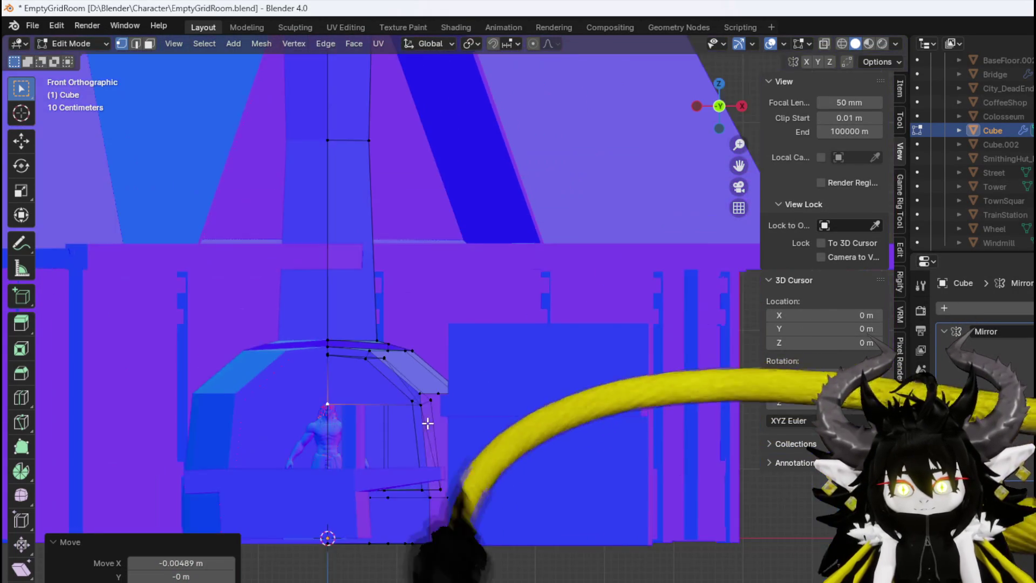
{"action": "left_click_drag", "start_coordinate": [383, 426], "coordinate": [289, 485]}
{"action": "scroll", "coordinate": [439, 495], "scroll_direction": "up", "scroll_amount": 3}
{"action": "scroll", "coordinate": [439, 496], "scroll_direction": "down", "scroll_amount": 3}
{"action": "mouse_move", "coordinate": [439, 495]}
{"action": "left_mouse_down"}
{"action": "mouse_move", "coordinate": [446, 451]}
{"action": "mouse_move", "coordinate": [411, 445]}
{"action": "left_mouse_up"}
{"action": "scroll", "coordinate": [446, 451], "scroll_direction": "down", "scroll_amount": 2}
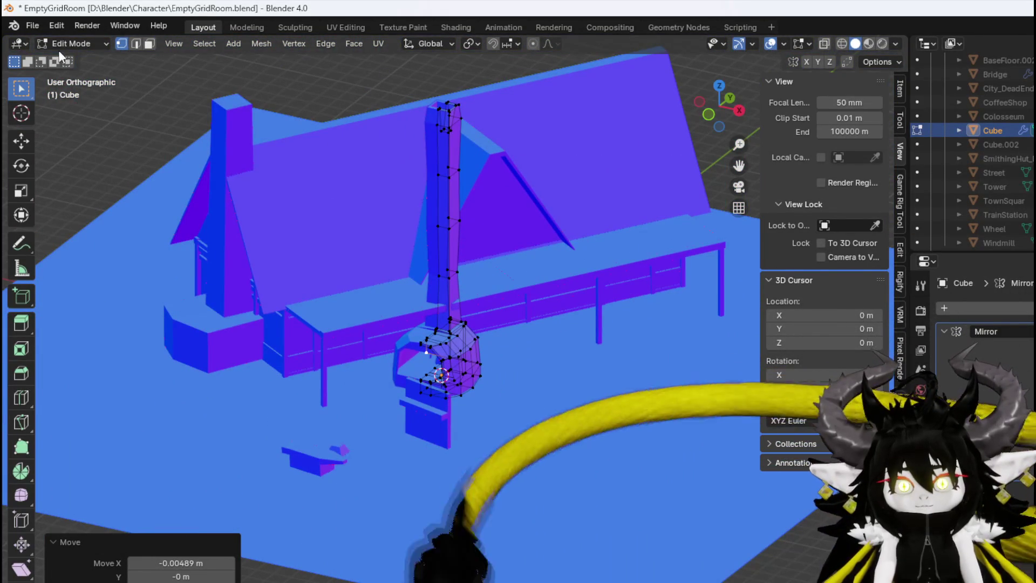
Save the blend file and switch back to Object Mode
{"action": "left_click", "coordinate": [35, 29]}
{"action": "left_click", "coordinate": [60, 117]}
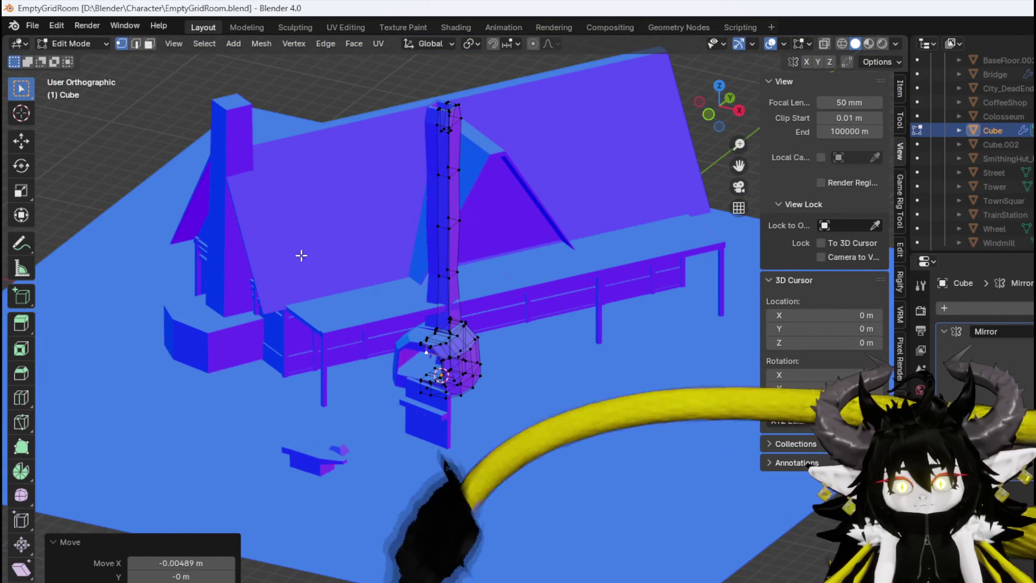
{"action": "left_click", "coordinate": [61, 47]}
{"action": "left_click", "coordinate": [67, 57]}
Apply Shade Smooth to the chimney-and-furnace object
{"action": "mouse_move", "coordinate": [441, 320]}
{"action": "left_mouse_down"}
{"action": "mouse_move", "coordinate": [476, 374]}
{"action": "mouse_move", "coordinate": [328, 345]}
{"action": "mouse_move", "coordinate": [441, 326]}
{"action": "mouse_move", "coordinate": [367, 331]}
{"action": "mouse_move", "coordinate": [430, 310]}
{"action": "mouse_move", "coordinate": [405, 286]}
{"action": "mouse_move", "coordinate": [448, 272]}
{"action": "mouse_move", "coordinate": [399, 352]}
{"action": "mouse_move", "coordinate": [453, 314]}
{"action": "mouse_move", "coordinate": [513, 330]}
{"action": "mouse_move", "coordinate": [465, 398]}
{"action": "mouse_move", "coordinate": [369, 371]}
{"action": "mouse_move", "coordinate": [444, 360]}
{"action": "left_mouse_up"}
{"action": "scroll", "coordinate": [369, 329], "scroll_direction": "up", "scroll_amount": 3}
{"action": "right_click", "coordinate": [389, 345]}
{"action": "left_click", "coordinate": [390, 345]}
{"action": "scroll", "coordinate": [453, 318], "scroll_direction": "down", "scroll_amount": 5}
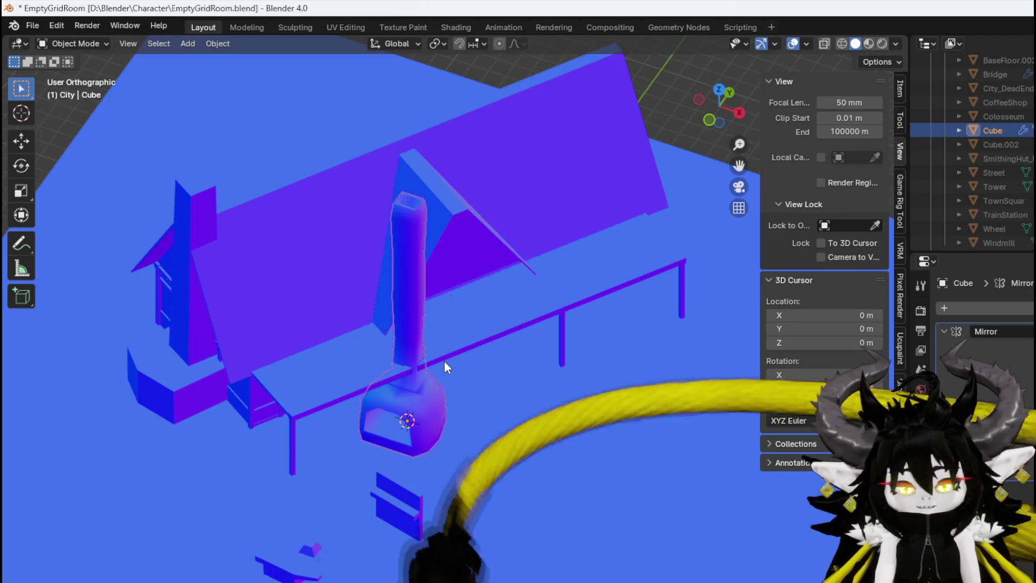
Apply the Mirror modifier and move the furnace flush beside the house's side wall
{"action": "key", "text": "KP_7"}
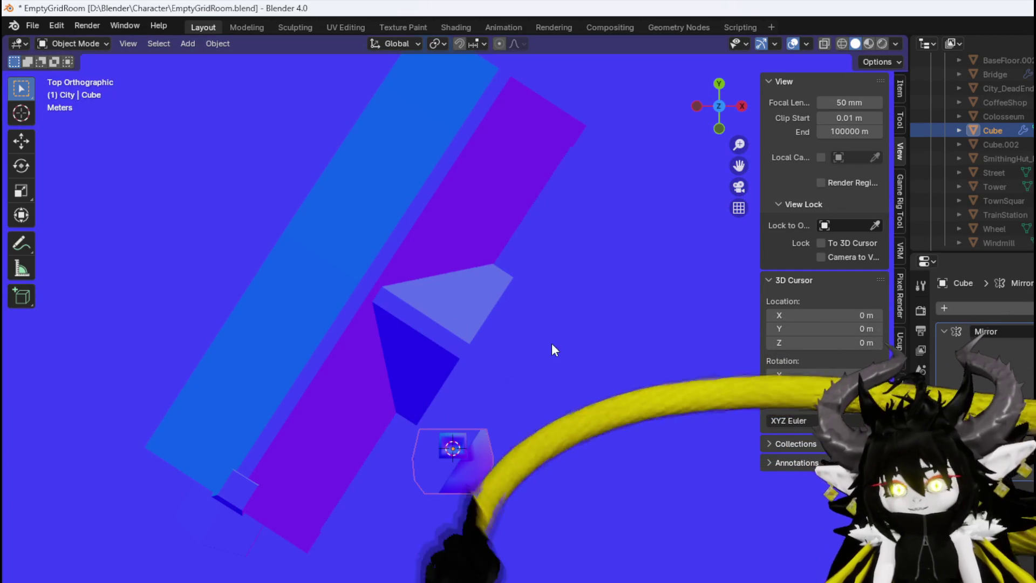
{"action": "key", "text": "ctrl+z"}
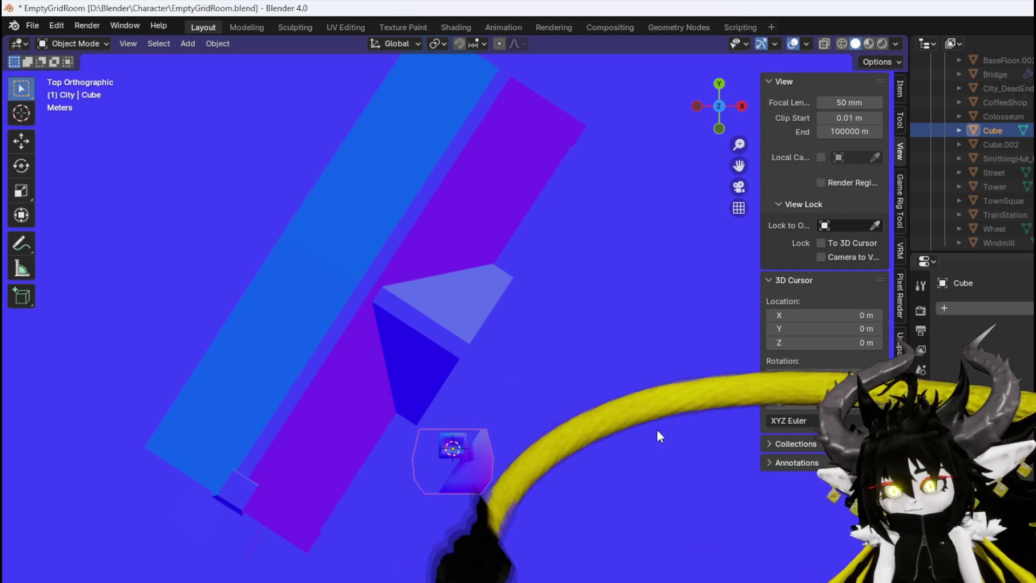
{"action": "key", "text": "g"}
{"action": "left_click", "coordinate": [286, 394]}
{"action": "key", "text": "r"}
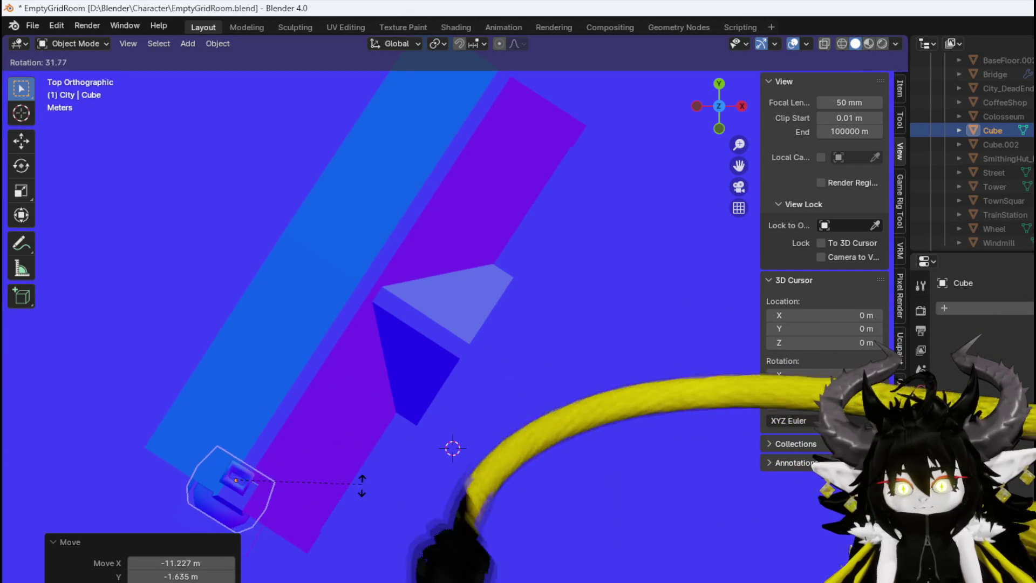
{"action": "left_click", "coordinate": [363, 471]}
{"action": "key", "text": "ctrl+z"}
{"action": "mouse_move", "coordinate": [361, 471]}
{"action": "left_mouse_down"}
{"action": "mouse_move", "coordinate": [348, 464]}
{"action": "mouse_move", "coordinate": [416, 384]}
{"action": "mouse_move", "coordinate": [379, 376]}
{"action": "mouse_move", "coordinate": [335, 464]}
{"action": "mouse_move", "coordinate": [311, 470]}
{"action": "mouse_move", "coordinate": [321, 486]}
{"action": "left_mouse_up"}
{"action": "left_click", "coordinate": [322, 487]}
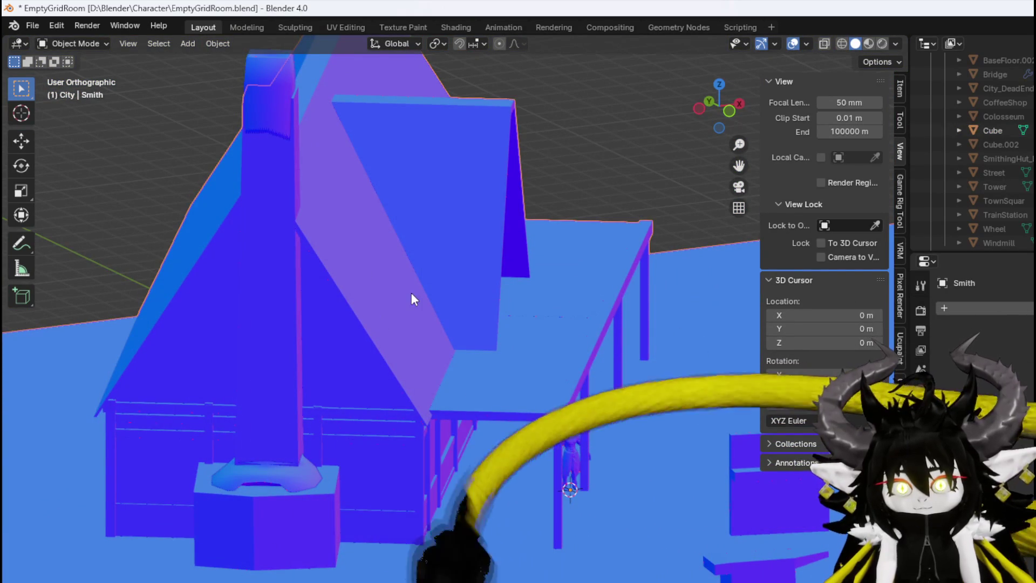
Delete the old chimney's linked vertices from the Smith mesh
{"action": "left_click", "coordinate": [70, 43]}
{"action": "left_click", "coordinate": [70, 71]}
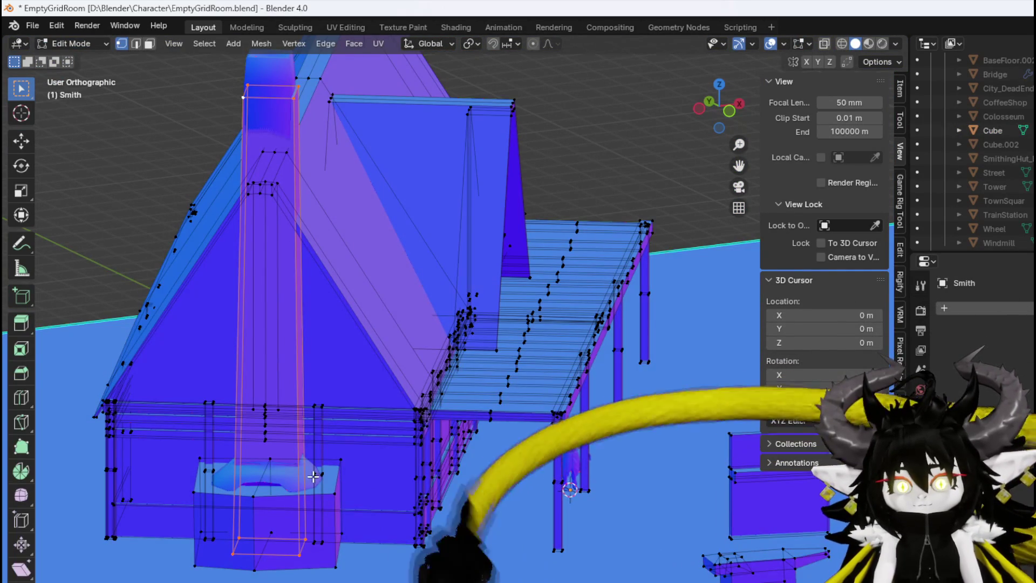
{"action": "left_click", "coordinate": [329, 496]}
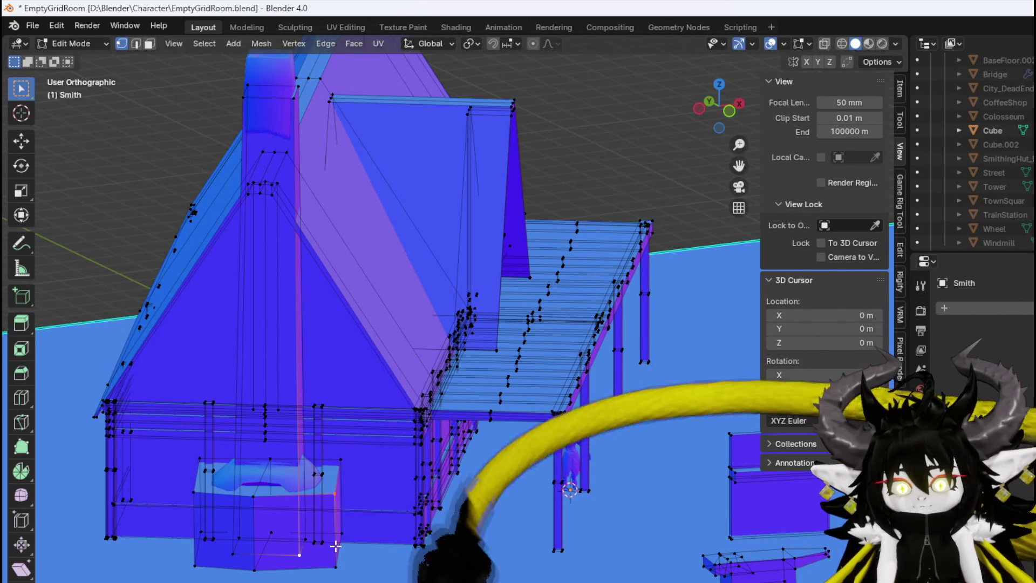
{"action": "key", "text": "ctrl+l"}
{"action": "key", "text": "x"}
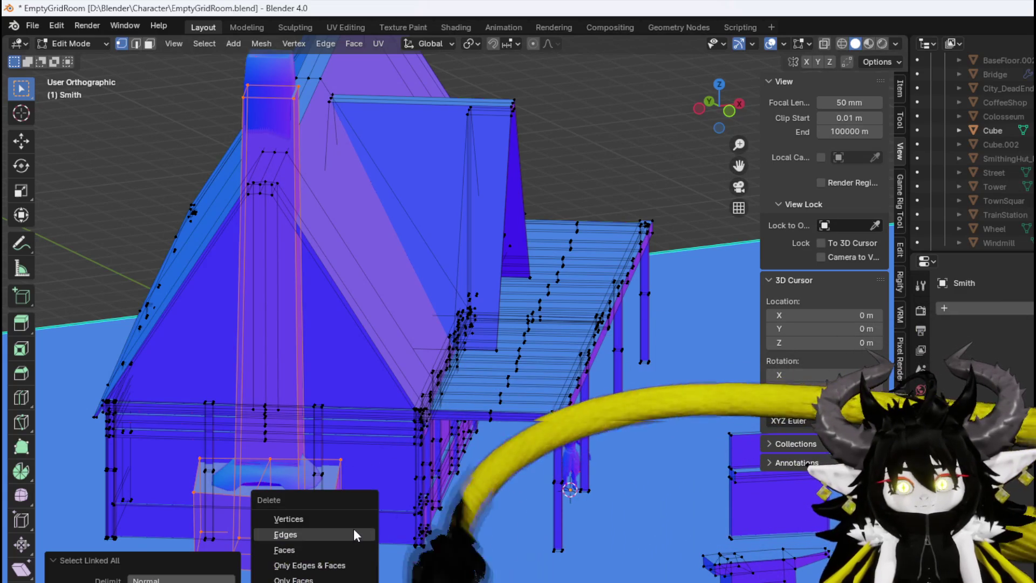
{"action": "left_click", "coordinate": [336, 518]}
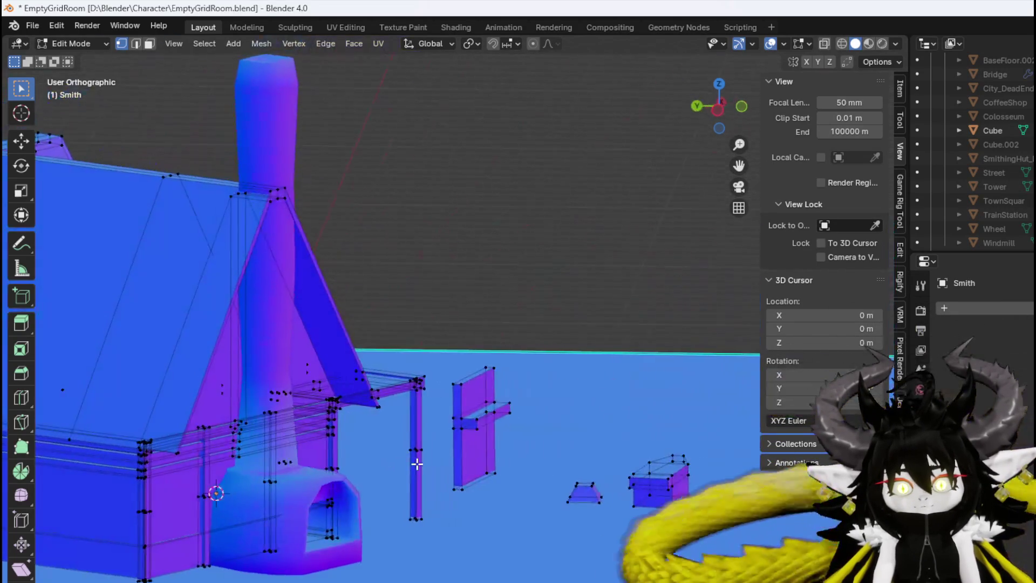
{"action": "mouse_move", "coordinate": [417, 464]}
{"action": "left_mouse_down"}
{"action": "mouse_move", "coordinate": [473, 472]}
{"action": "mouse_move", "coordinate": [315, 494]}
{"action": "left_mouse_up"}
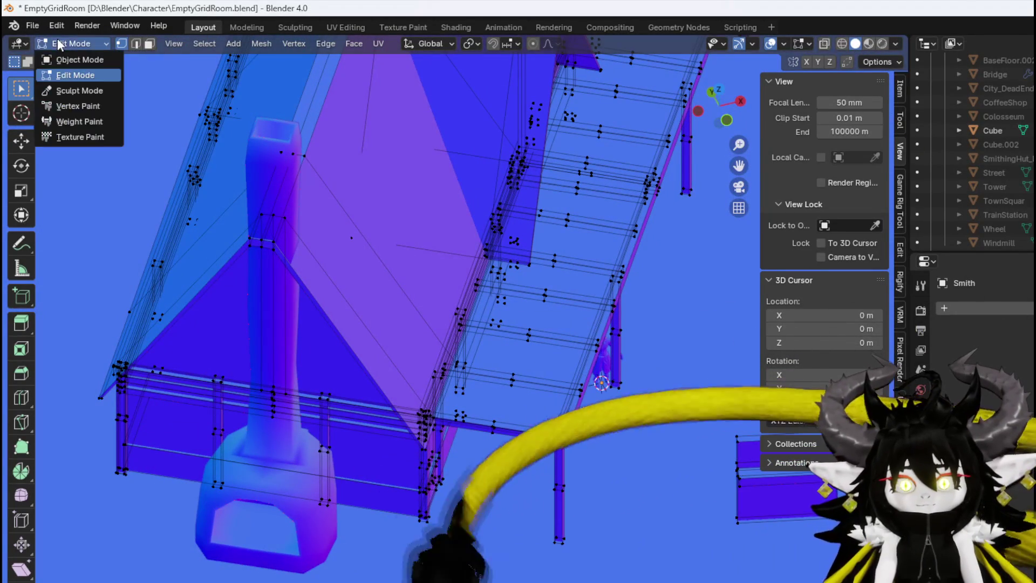
Back in Object Mode, shift the new chimney-and-furnace snug against the wall
{"action": "left_click", "coordinate": [73, 43]}
{"action": "left_click", "coordinate": [64, 59]}
{"action": "left_click", "coordinate": [326, 506]}
{"action": "key", "text": "KP_1"}
{"action": "key", "text": "KP_7"}
{"action": "key", "text": "g"}
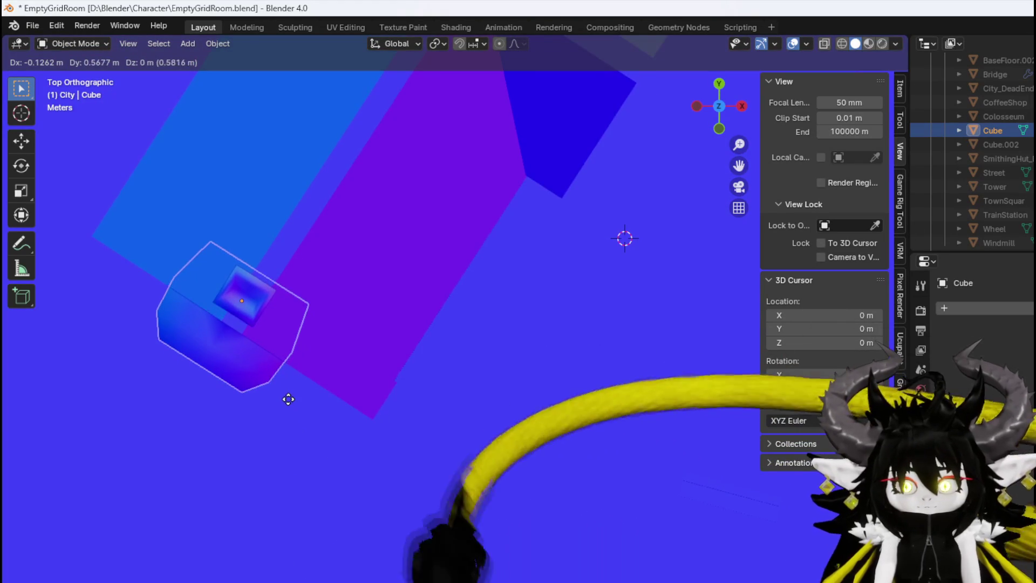
{"action": "left_click", "coordinate": [284, 406]}
{"action": "mouse_move", "coordinate": [282, 402]}
{"action": "left_mouse_down"}
{"action": "mouse_move", "coordinate": [270, 342]}
{"action": "mouse_move", "coordinate": [245, 303]}
{"action": "mouse_move", "coordinate": [281, 265]}
{"action": "mouse_move", "coordinate": [353, 255]}
{"action": "mouse_move", "coordinate": [398, 266]}
{"action": "mouse_move", "coordinate": [441, 302]}
{"action": "mouse_move", "coordinate": [301, 300]}
{"action": "mouse_move", "coordinate": [452, 314]}
{"action": "left_mouse_up"}
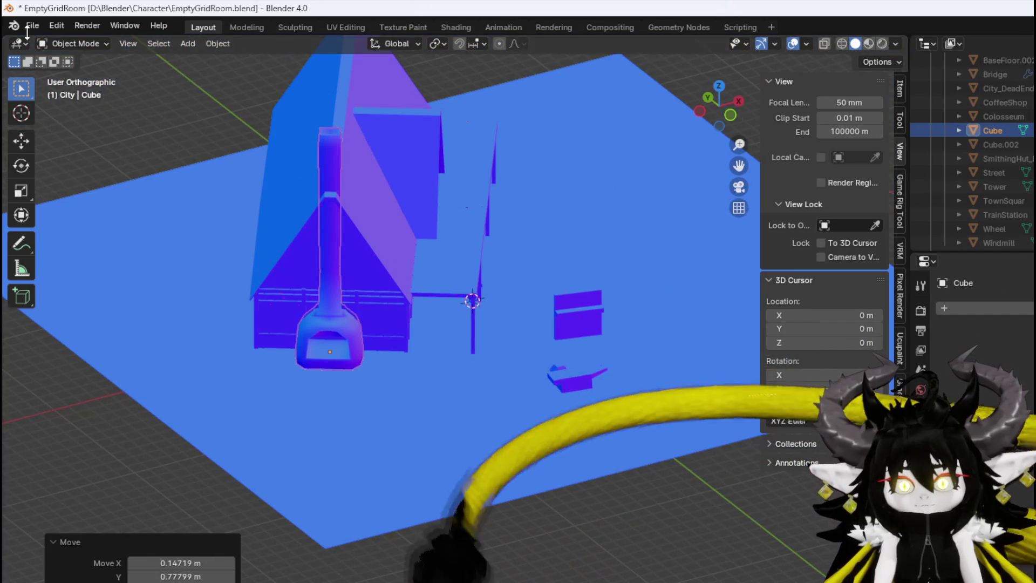
Save the file and join the chimney-and-furnace into the Smith house object
{"action": "left_click", "coordinate": [32, 26]}
{"action": "left_click", "coordinate": [53, 117]}
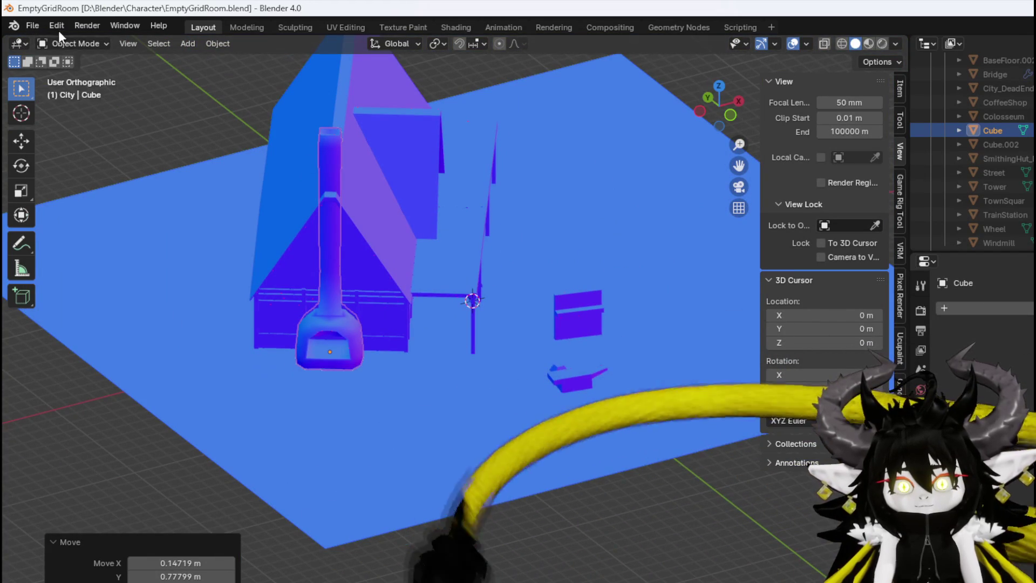
{"action": "left_click", "coordinate": [70, 43]}
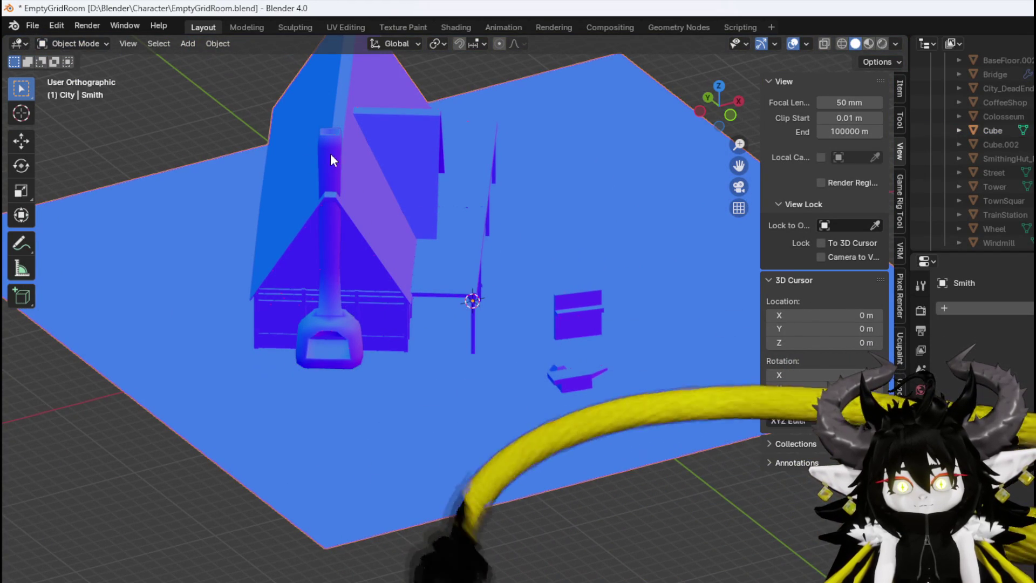
{"action": "left_click", "coordinate": [384, 160]}
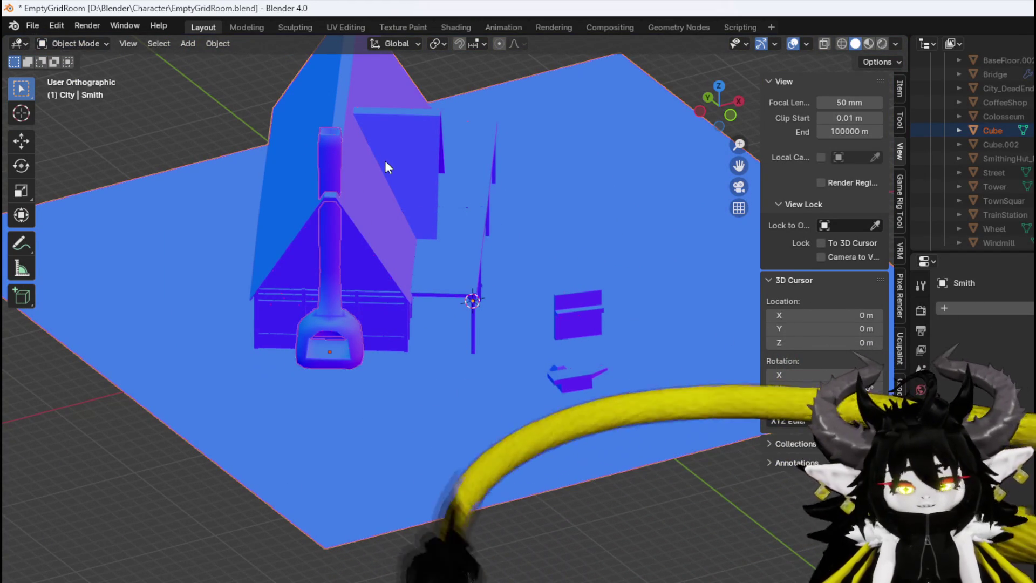
{"action": "key", "text": "Delete"}
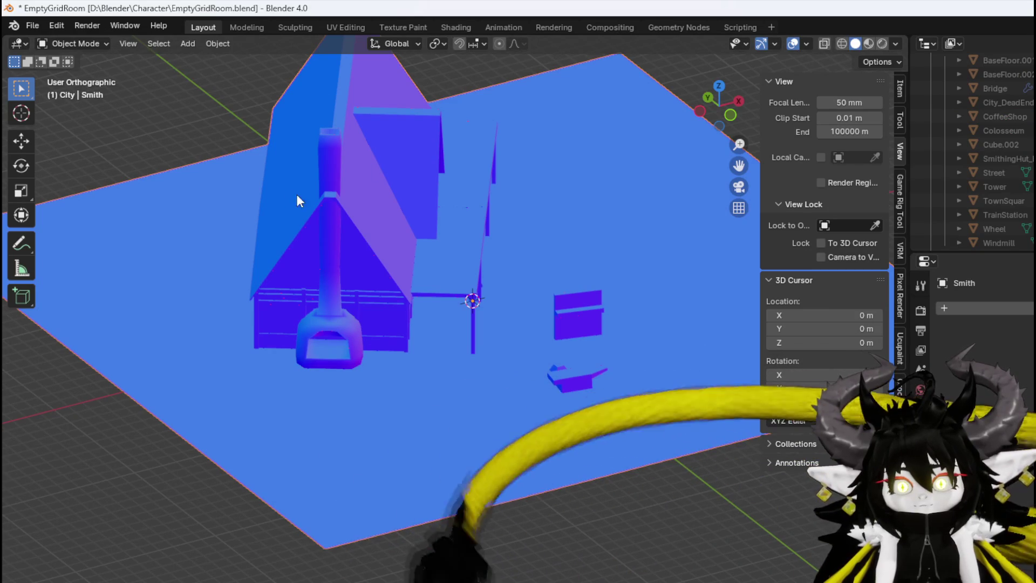
Open the combined Smith mesh in Edit Mode
{"action": "mouse_move", "coordinate": [319, 225]}
{"action": "left_mouse_down"}
{"action": "mouse_move", "coordinate": [130, 224]}
{"action": "mouse_move", "coordinate": [250, 222]}
{"action": "left_mouse_up"}
{"action": "mouse_move", "coordinate": [344, 193]}
{"action": "left_mouse_down"}
{"action": "mouse_move", "coordinate": [433, 232]}
{"action": "mouse_move", "coordinate": [323, 193]}
{"action": "left_mouse_up"}
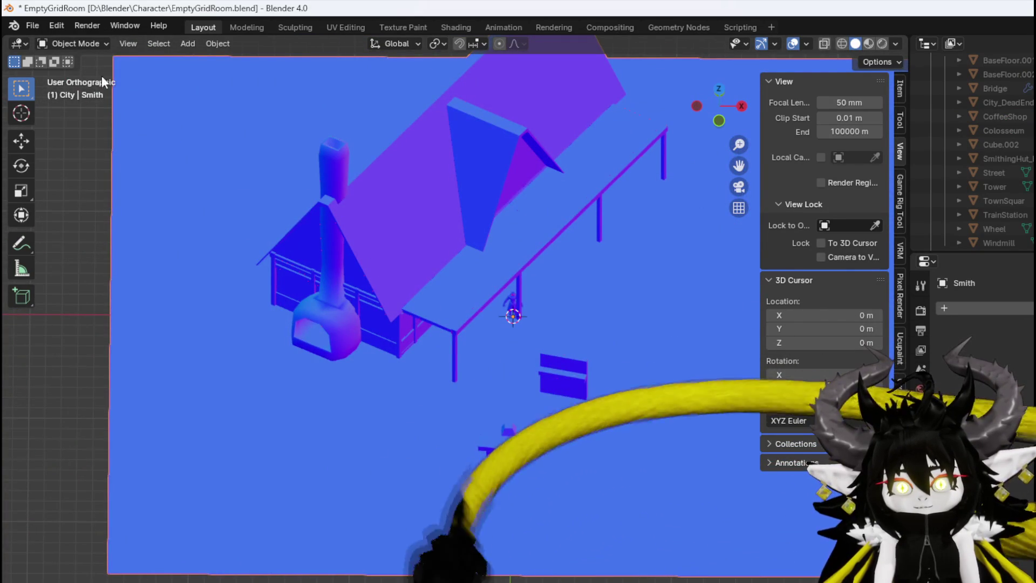
{"action": "left_click", "coordinate": [76, 47]}
{"action": "left_click", "coordinate": [75, 70]}
{"action": "scroll", "coordinate": [325, 167], "scroll_direction": "up", "scroll_amount": 4}
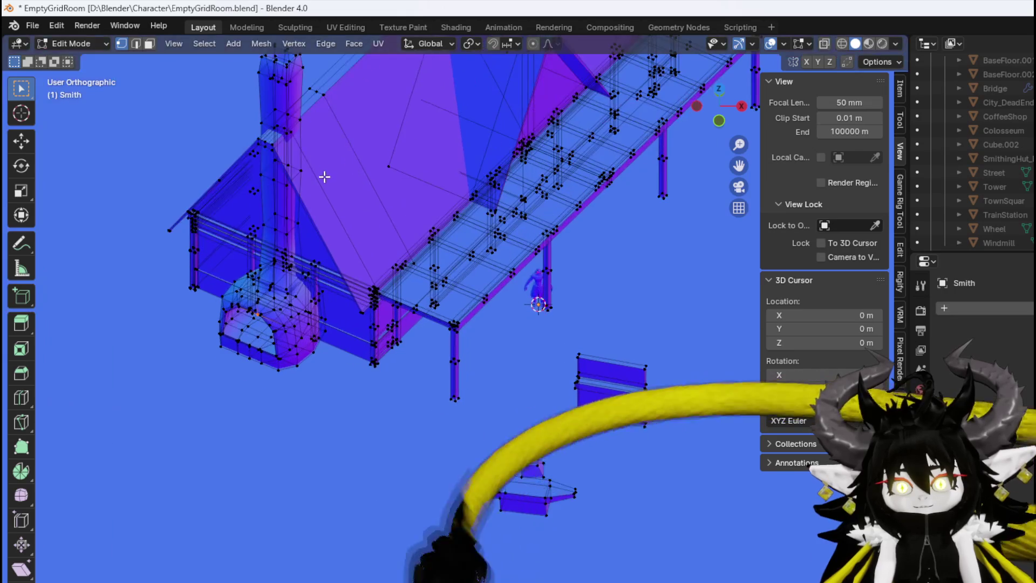
Switch to a top-down, see-through X-ray view of the Smith mesh
{"action": "scroll", "coordinate": [219, 370], "scroll_direction": "up", "scroll_amount": 4}
{"action": "key", "text": "KP_7"}
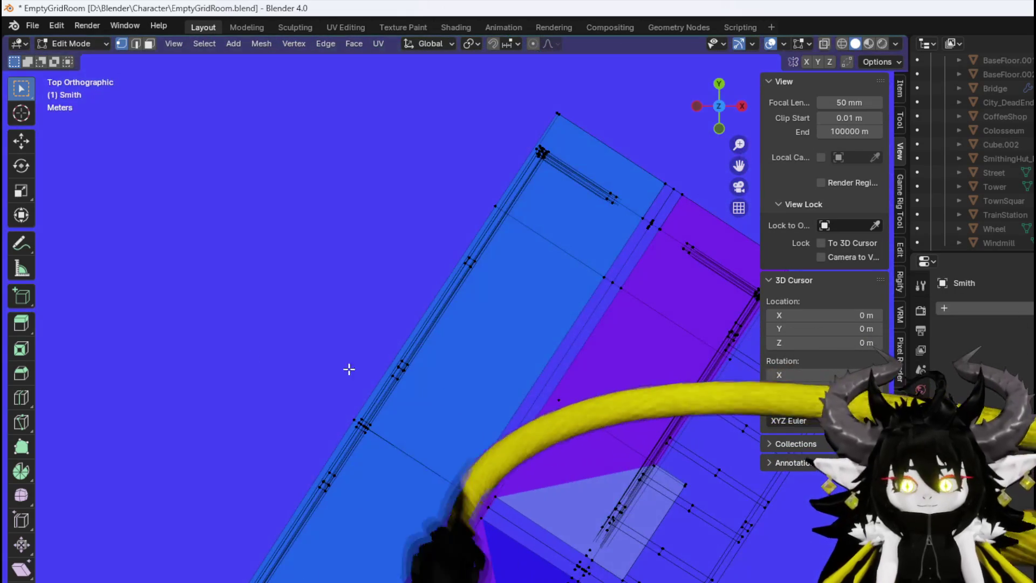
{"action": "scroll", "coordinate": [685, 363], "scroll_direction": "down", "scroll_amount": 3}
{"action": "scroll", "coordinate": [318, 486], "scroll_direction": "up", "scroll_amount": 5}
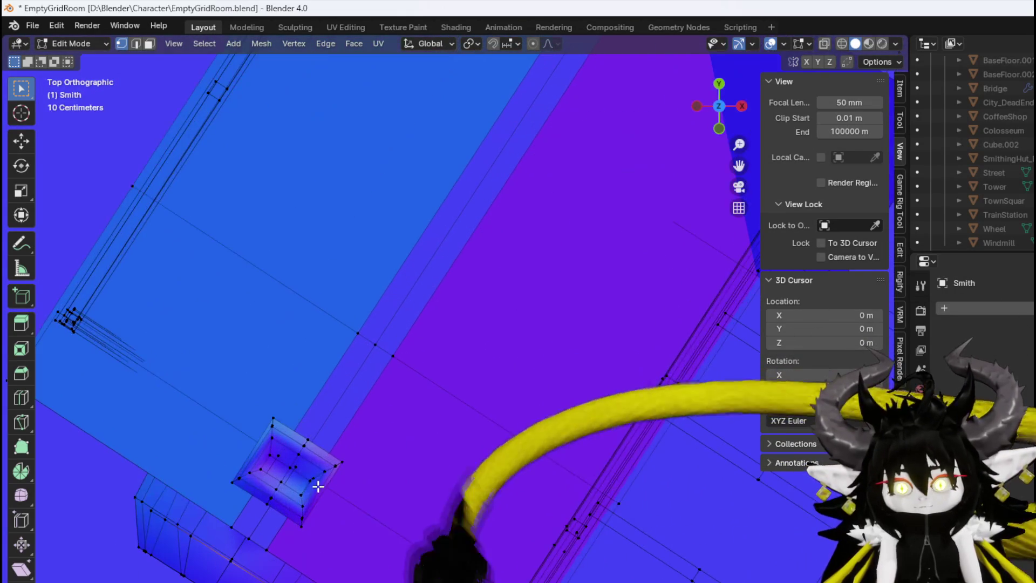
{"action": "left_click", "coordinate": [824, 44]}
{"action": "scroll", "coordinate": [619, 301], "scroll_direction": "down", "scroll_amount": 3}
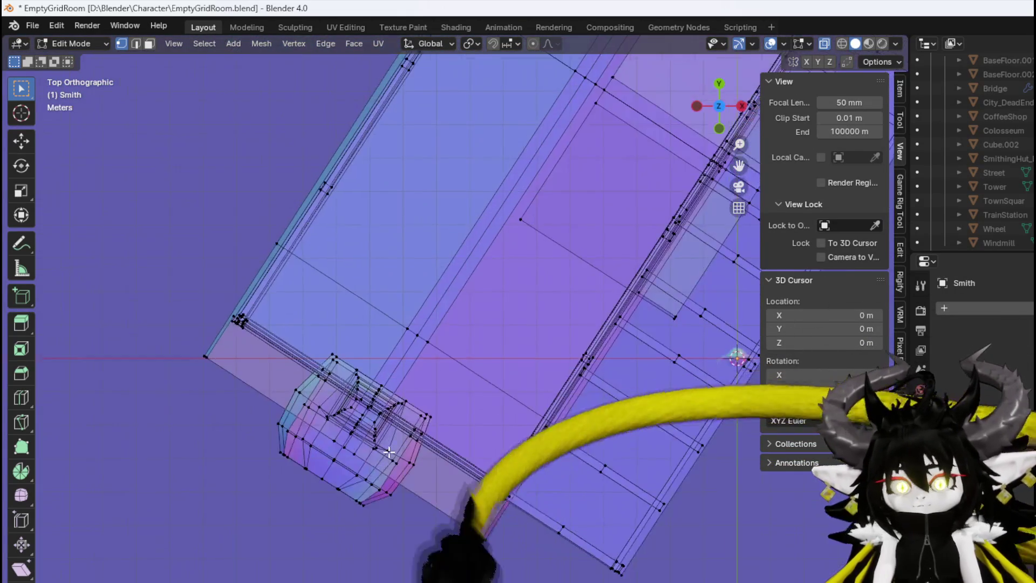
{"action": "scroll", "coordinate": [414, 458], "scroll_direction": "up", "scroll_amount": 4}
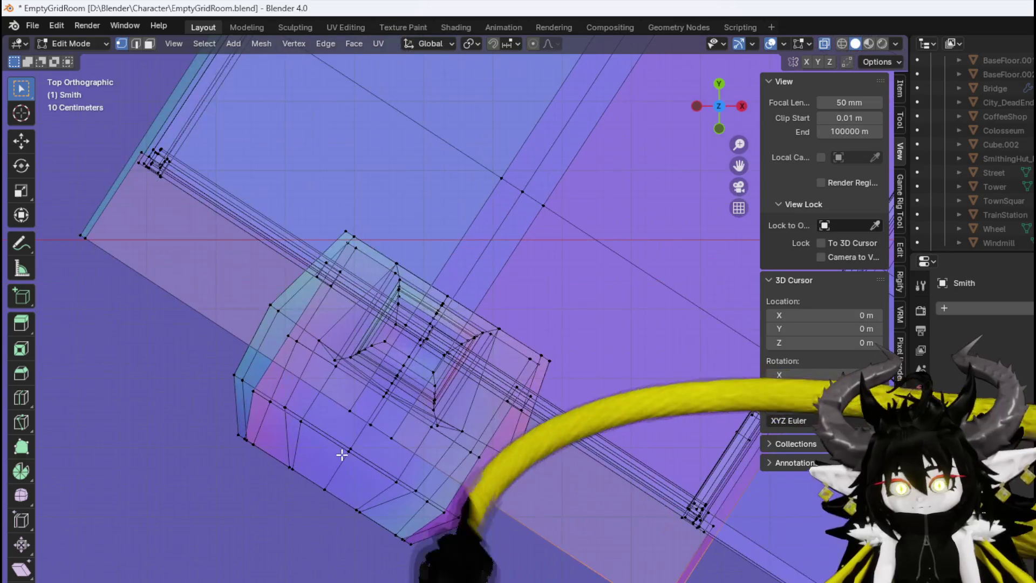
Move the furnace-and-chimney geometry 0.63884 m along X and 1.0242 m along Y
{"action": "left_click", "coordinate": [370, 424], "text": "shift"}
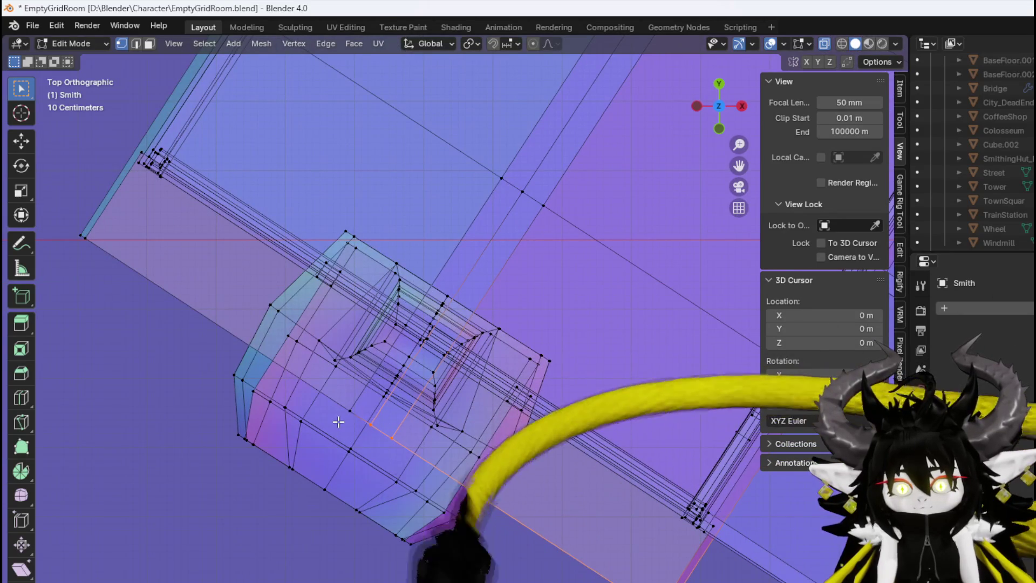
{"action": "left_click", "coordinate": [348, 412], "text": "shift"}
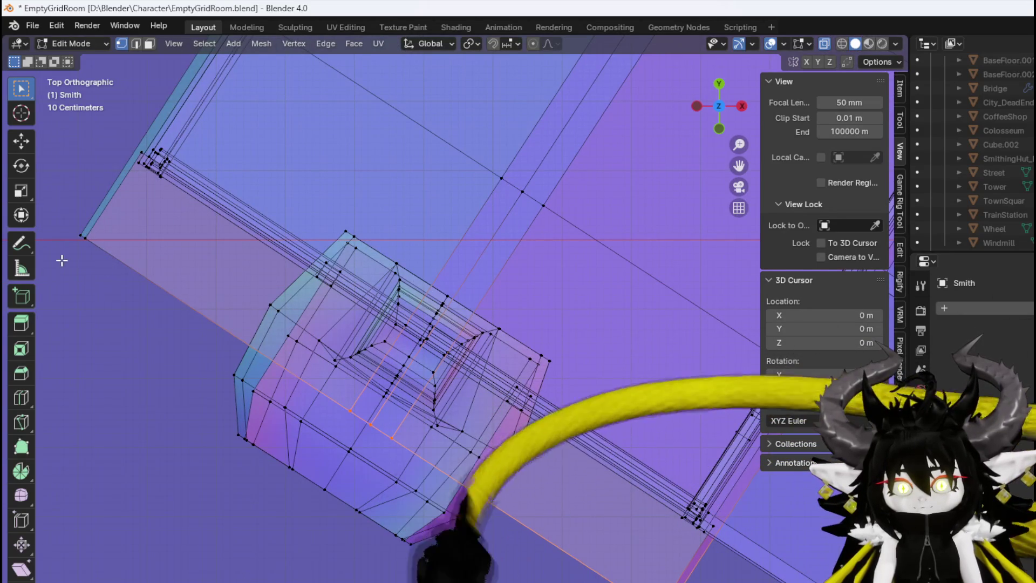
{"action": "key", "text": "g"}
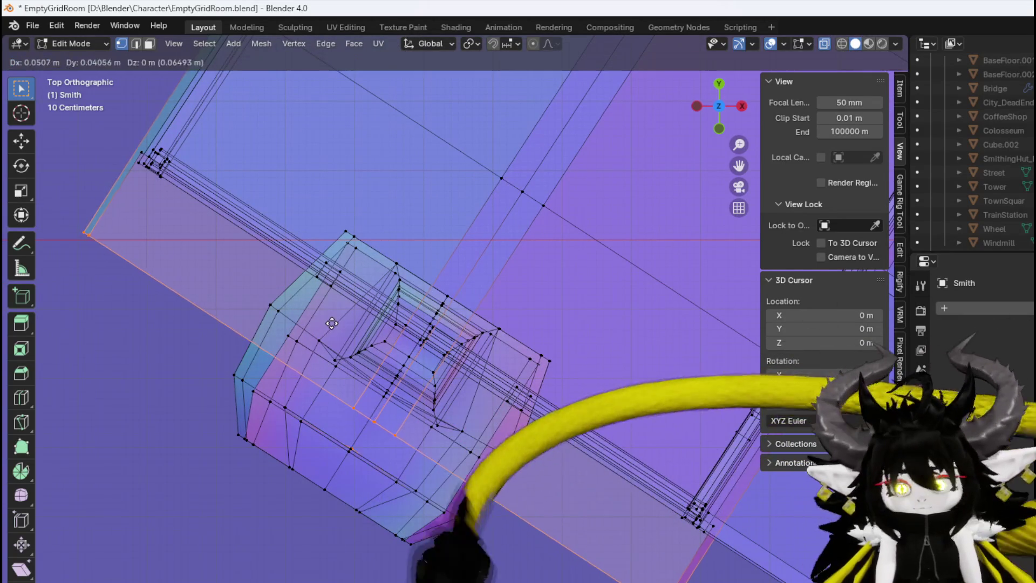
{"action": "left_click", "coordinate": [349, 300]}
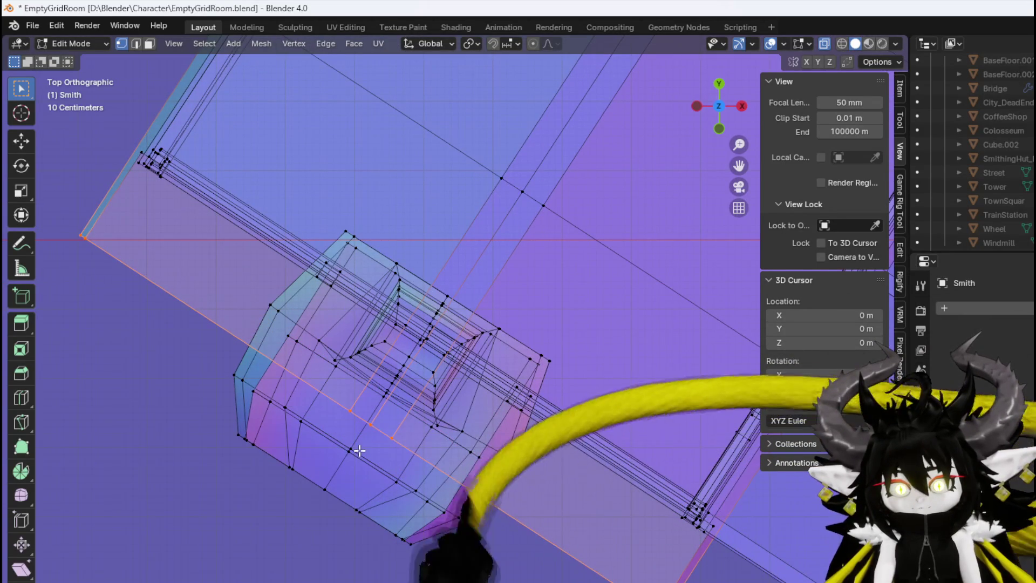
{"action": "key", "text": "KP_8"}
{"action": "key", "text": "KP_8"}
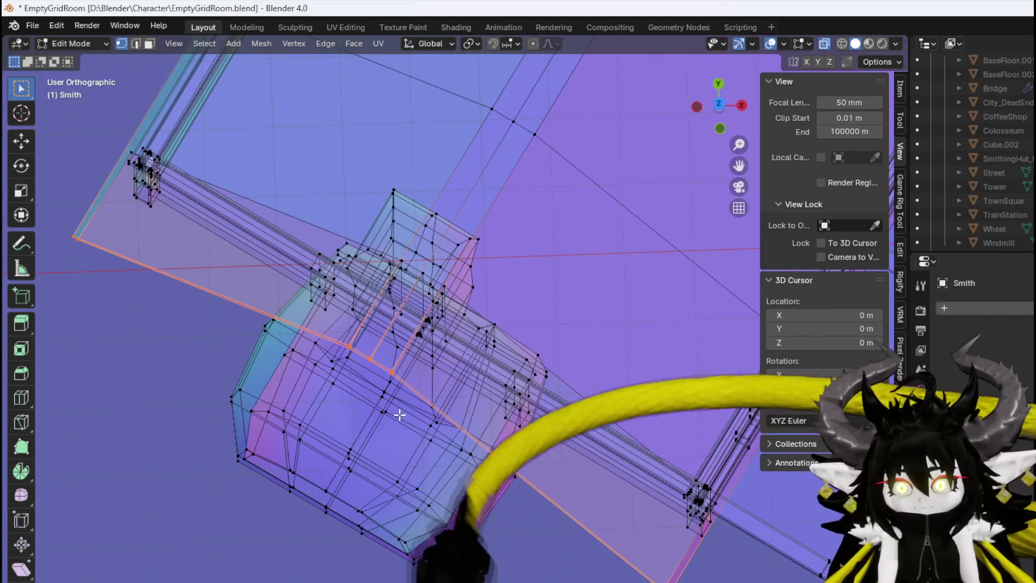
{"action": "key", "text": "KP_7"}
{"action": "key", "text": "g"}
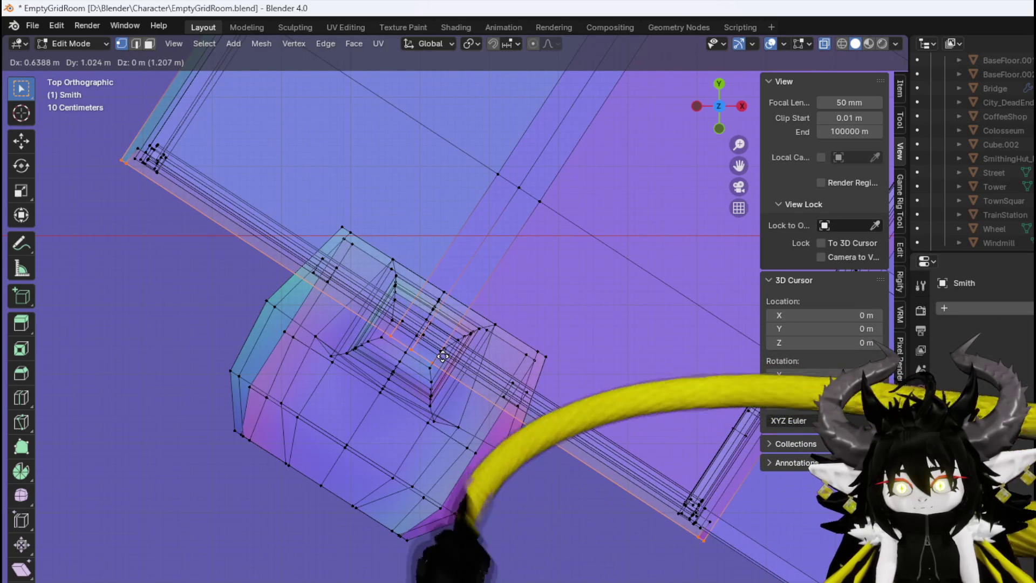
{"action": "left_click", "coordinate": [445, 357]}
{"action": "mouse_move", "coordinate": [410, 372]}
{"action": "left_mouse_down"}
{"action": "mouse_move", "coordinate": [441, 376]}
{"action": "mouse_move", "coordinate": [370, 342]}
{"action": "mouse_move", "coordinate": [302, 370]}
{"action": "mouse_move", "coordinate": [363, 374]}
{"action": "mouse_move", "coordinate": [473, 346]}
{"action": "mouse_move", "coordinate": [410, 281]}
{"action": "left_mouse_up"}
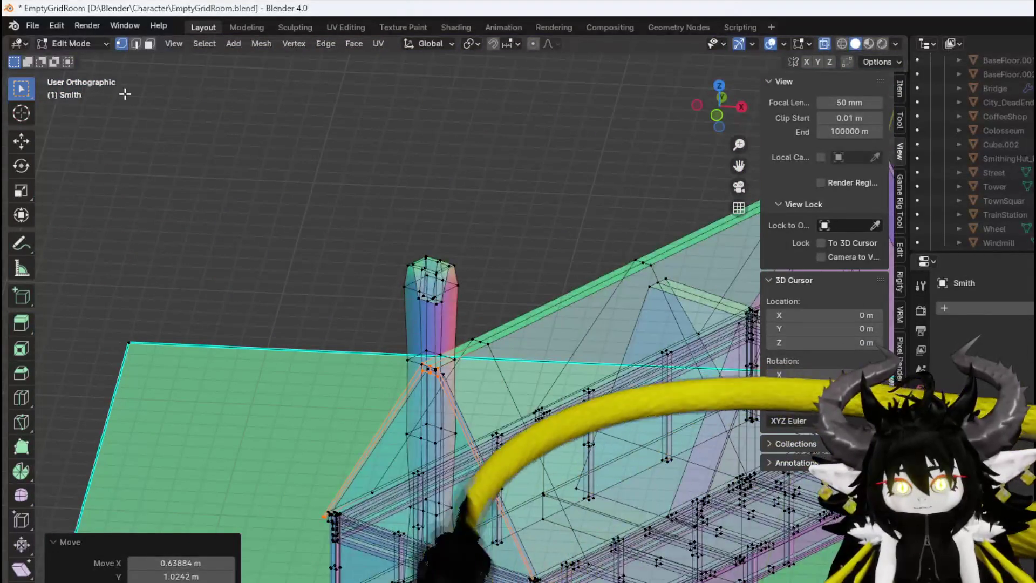
Return to Object Mode and save the blend file
{"action": "left_click", "coordinate": [75, 43]}
{"action": "left_click", "coordinate": [75, 57]}
{"action": "scroll", "coordinate": [395, 344], "scroll_direction": "down", "scroll_amount": 5}
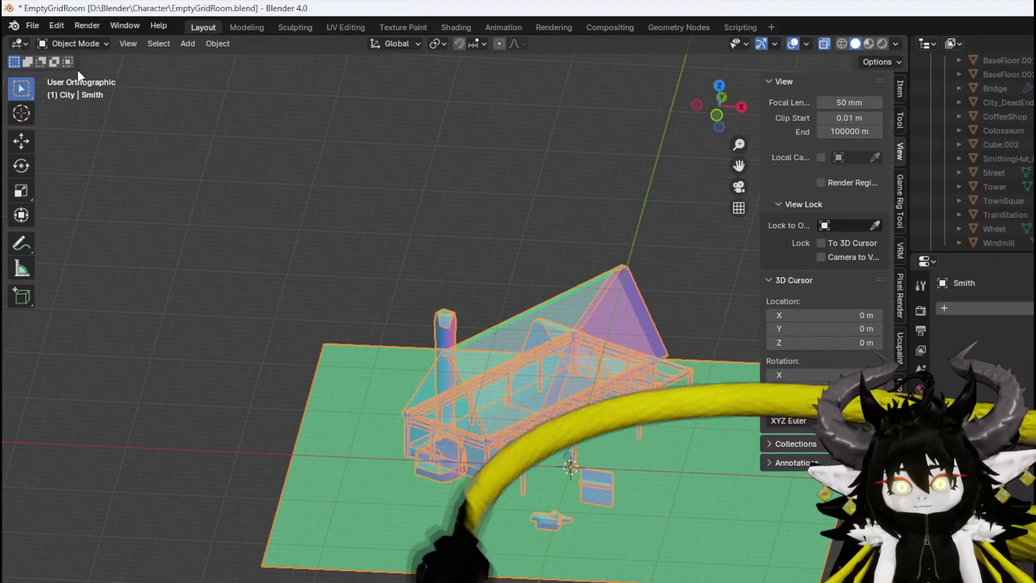
{"action": "left_click", "coordinate": [33, 26]}
{"action": "left_click", "coordinate": [53, 117]}
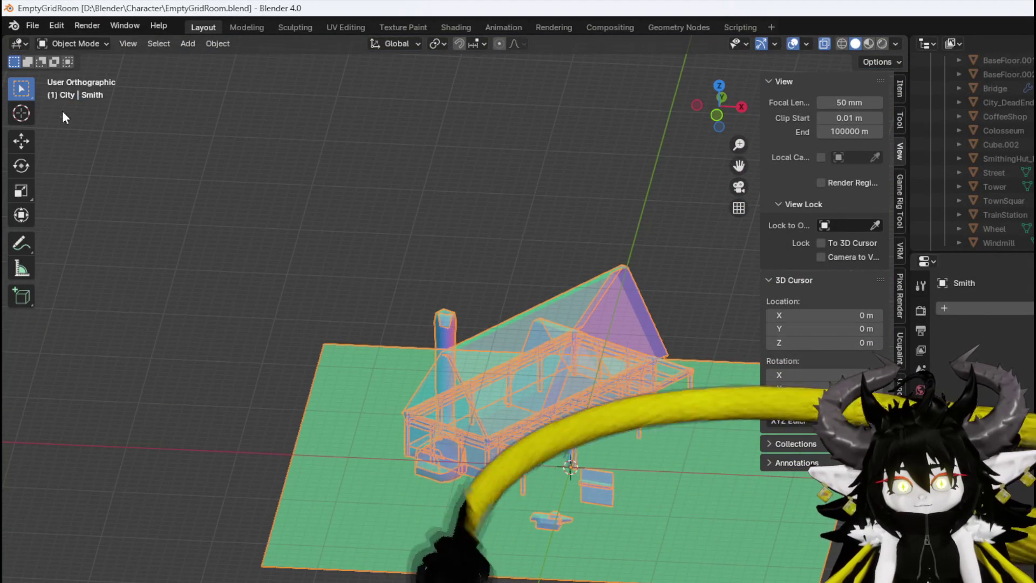
Turn off X-ray and display face orientation, showing all smithy faces blue
{"action": "left_click", "coordinate": [805, 44]}
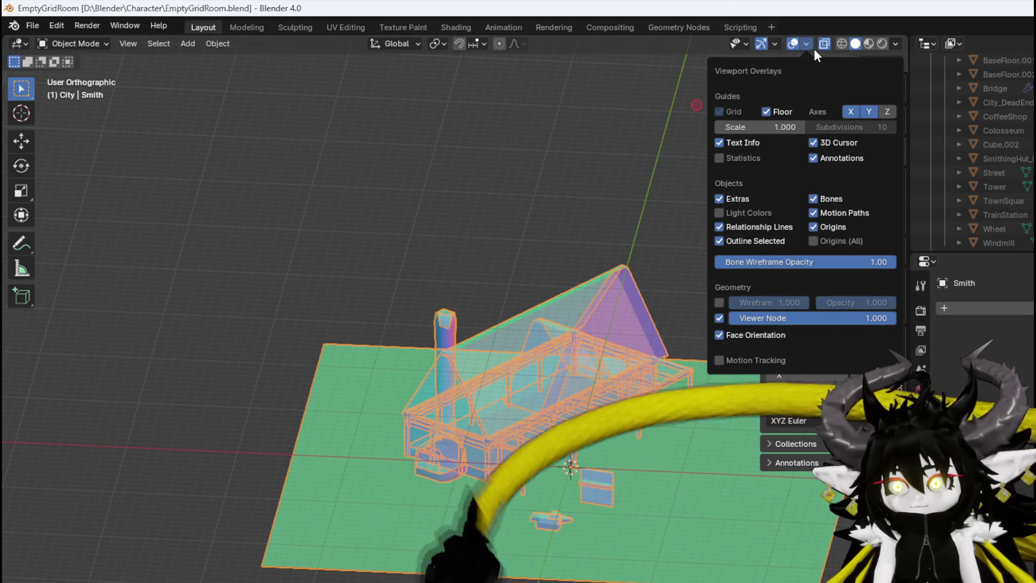
{"action": "left_click", "coordinate": [823, 43]}
{"action": "mouse_move", "coordinate": [490, 220]}
{"action": "left_mouse_down"}
{"action": "mouse_move", "coordinate": [323, 190]}
{"action": "mouse_move", "coordinate": [155, 261]}
{"action": "mouse_move", "coordinate": [460, 213]}
{"action": "mouse_move", "coordinate": [495, 262]}
{"action": "mouse_move", "coordinate": [460, 320]}
{"action": "mouse_move", "coordinate": [435, 317]}
{"action": "mouse_move", "coordinate": [446, 319]}
{"action": "mouse_move", "coordinate": [474, 266]}
{"action": "mouse_move", "coordinate": [517, 264]}
{"action": "mouse_move", "coordinate": [495, 259]}
{"action": "mouse_move", "coordinate": [491, 268]}
{"action": "mouse_move", "coordinate": [443, 235]}
{"action": "mouse_move", "coordinate": [442, 275]}
{"action": "mouse_move", "coordinate": [457, 301]}
{"action": "mouse_move", "coordinate": [356, 296]}
{"action": "mouse_move", "coordinate": [433, 298]}
{"action": "left_mouse_up"}
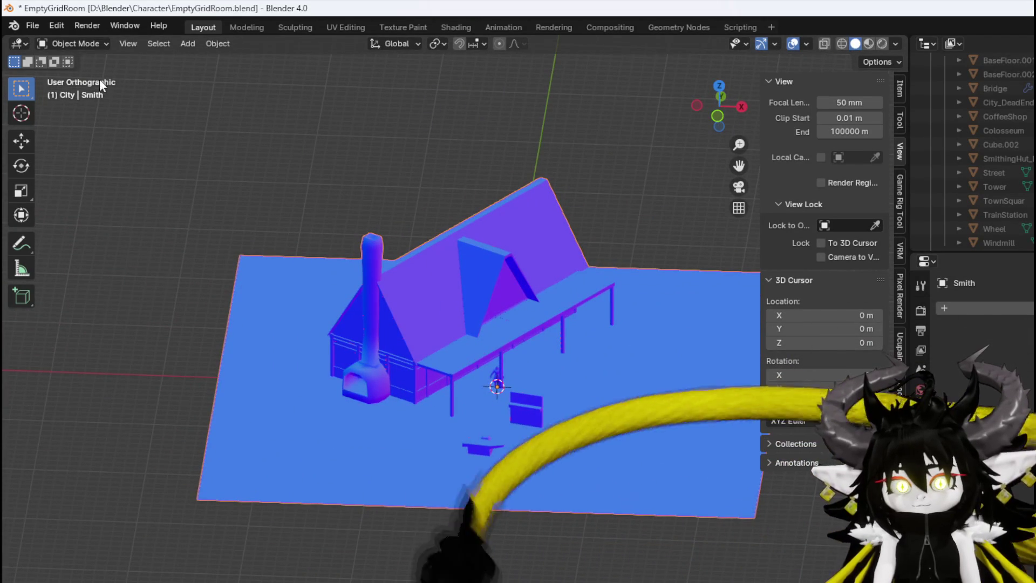
{"action": "left_click", "coordinate": [33, 22]}
Export the smithy as FBX, overwriting Smithy.fbx in D:\Blender\Character
{"action": "mouse_move", "coordinate": [64, 234]}
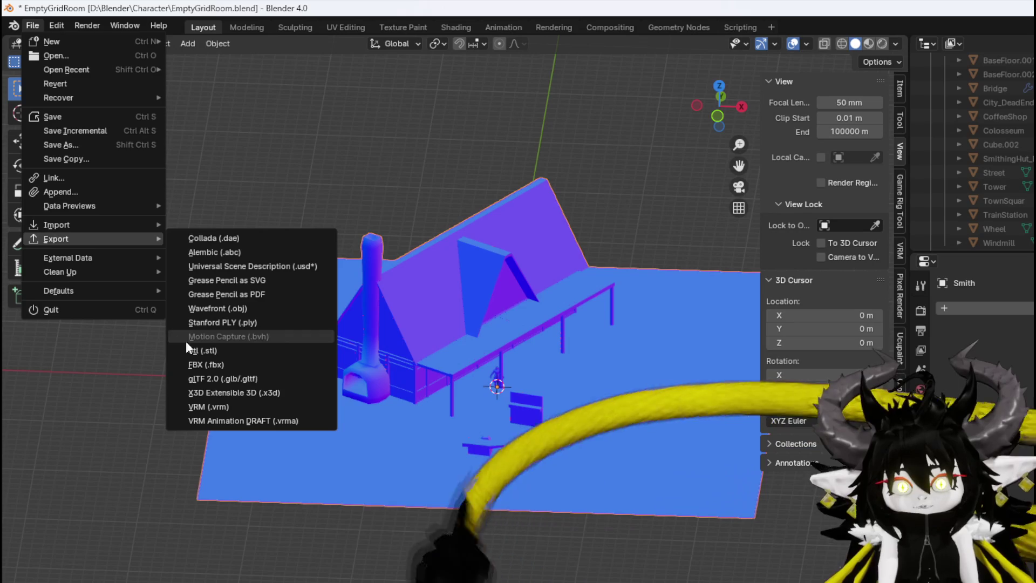
{"action": "left_click", "coordinate": [204, 362]}
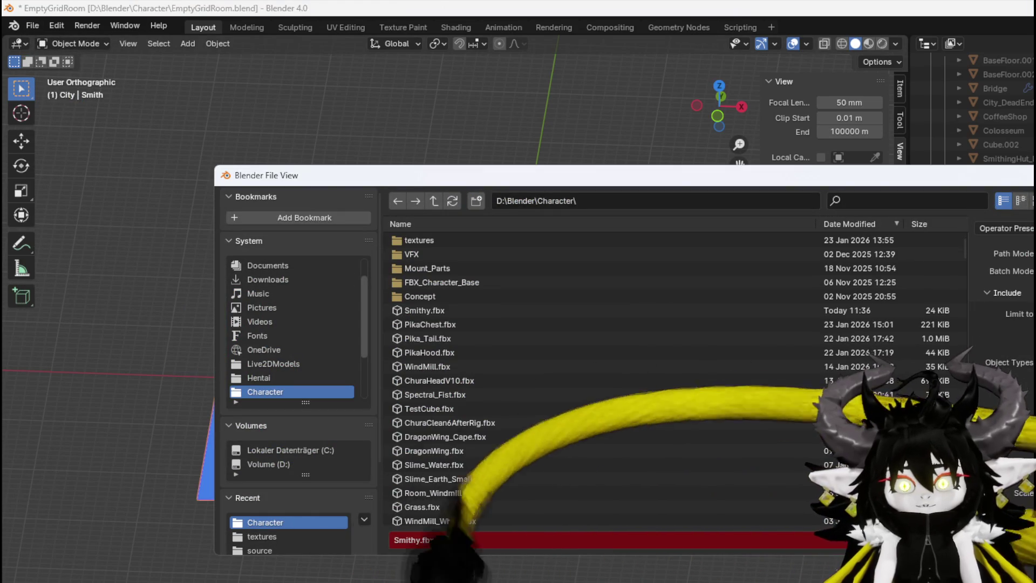
{"action": "key", "text": "Return"}
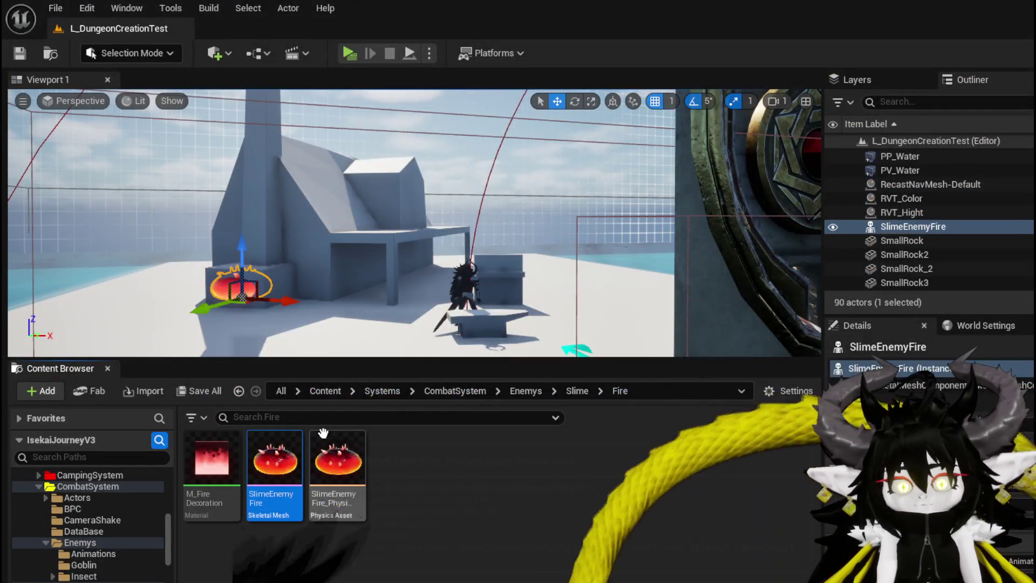
Reimport the updated Smithy mesh from the DungeonCreationSystem/StaticMesh folder
{"action": "scroll", "coordinate": [119, 542], "scroll_direction": "down", "scroll_amount": 10}
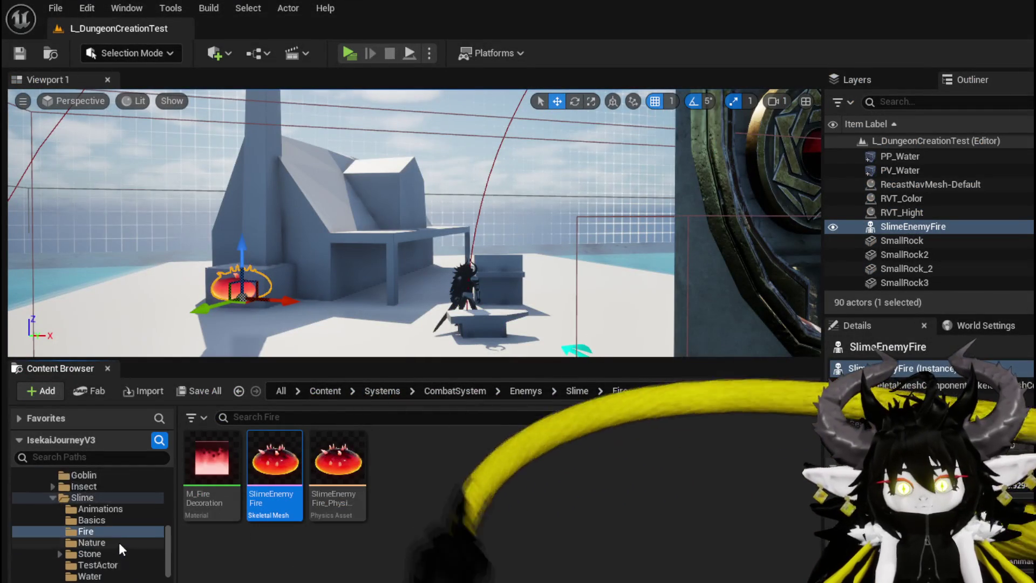
{"action": "scroll", "coordinate": [118, 537], "scroll_direction": "down", "scroll_amount": 10}
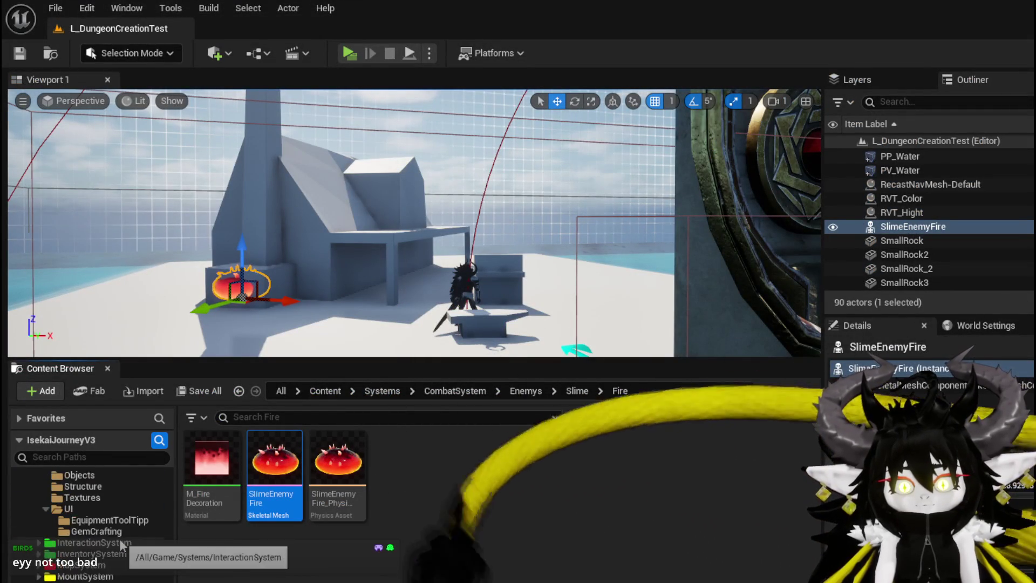
{"action": "scroll", "coordinate": [119, 538], "scroll_direction": "up", "scroll_amount": 10}
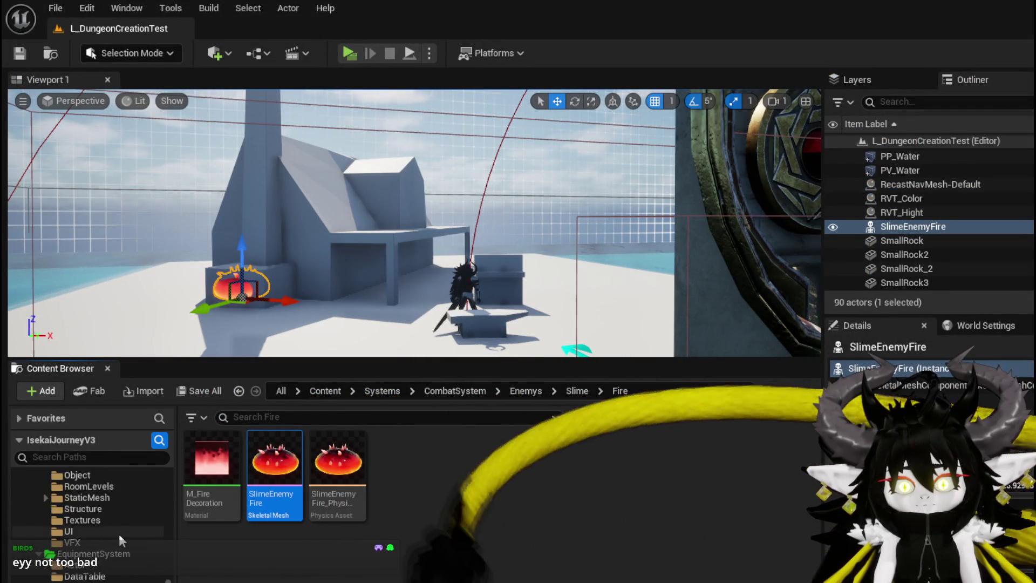
{"action": "scroll", "coordinate": [119, 533], "scroll_direction": "down", "scroll_amount": 5}
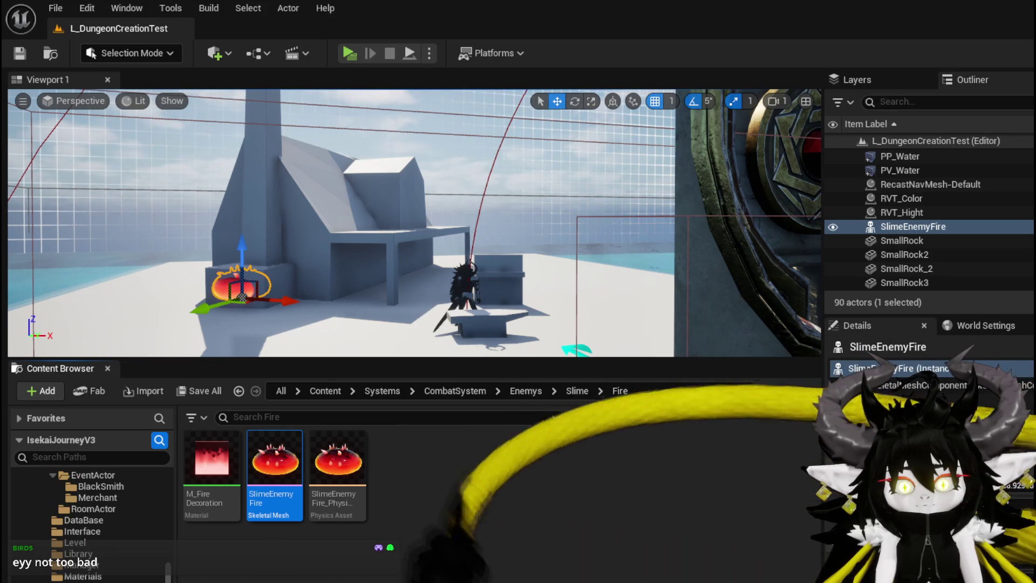
{"action": "key", "text": "alt+Left"}
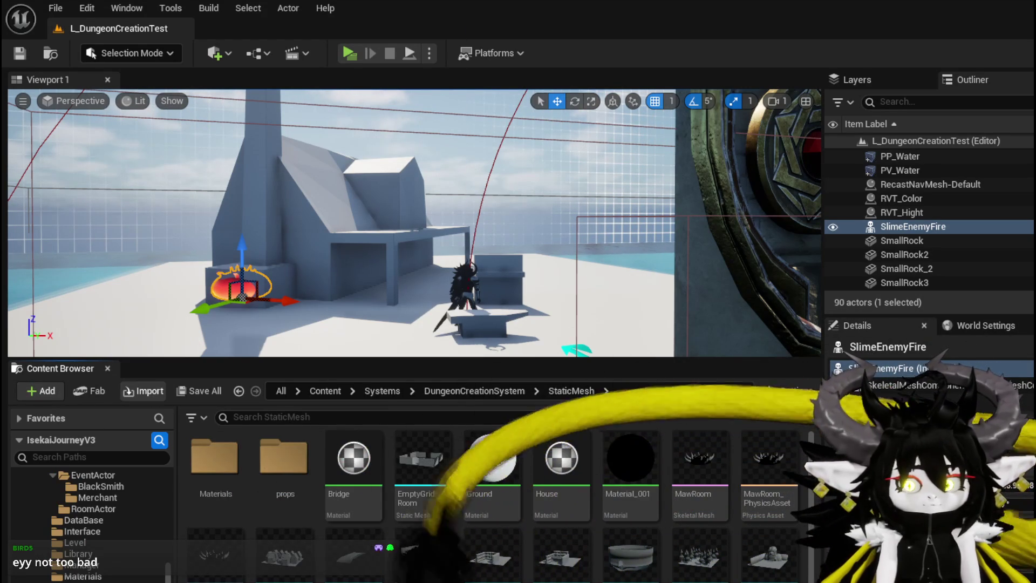
{"action": "left_click", "coordinate": [725, 396]}
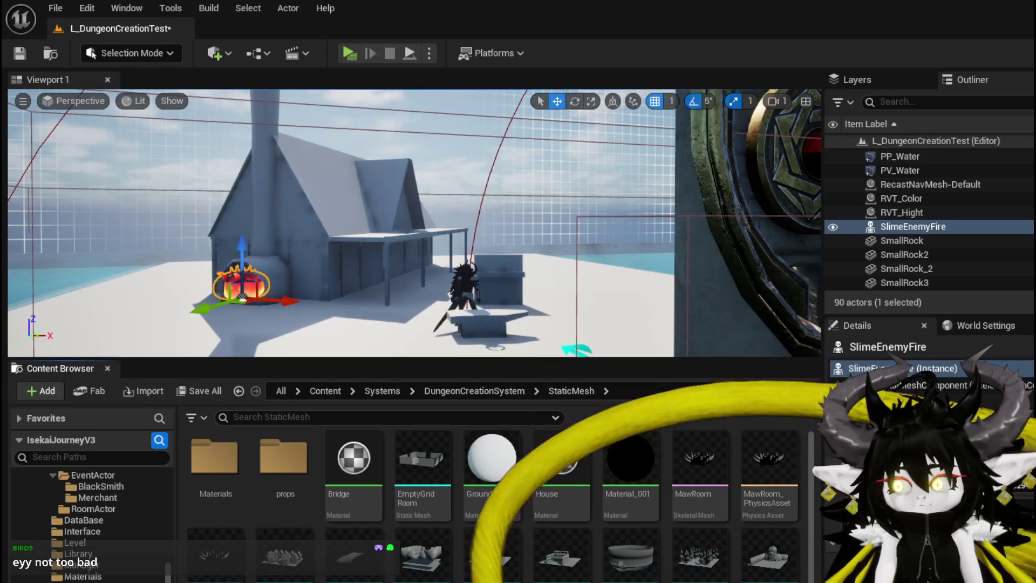
Save all modified content, including the level and Smithy mesh
{"action": "key", "text": "ctrl+shift+s"}
{"action": "key", "text": "Return"}
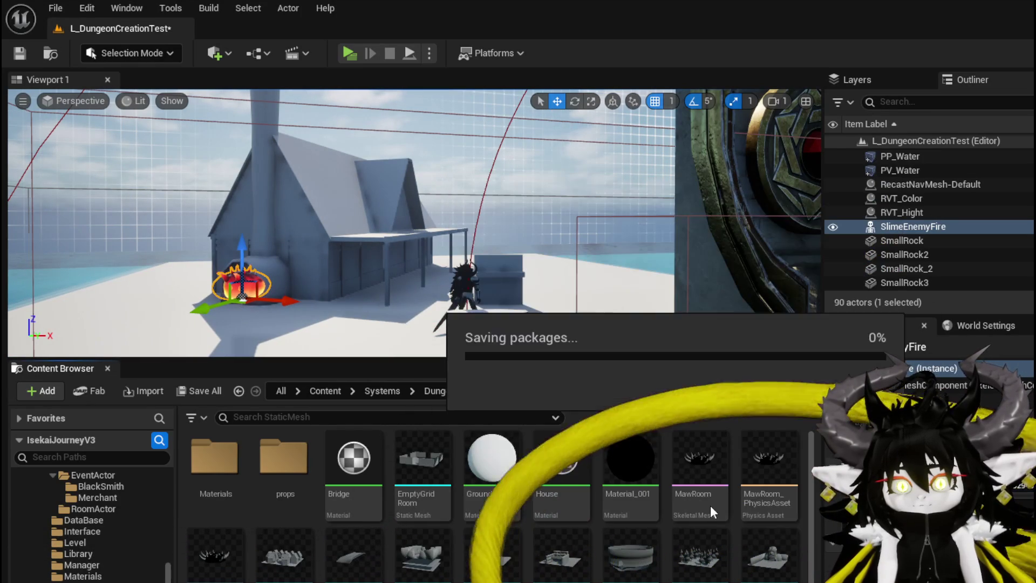
{"action": "key", "text": "f"}
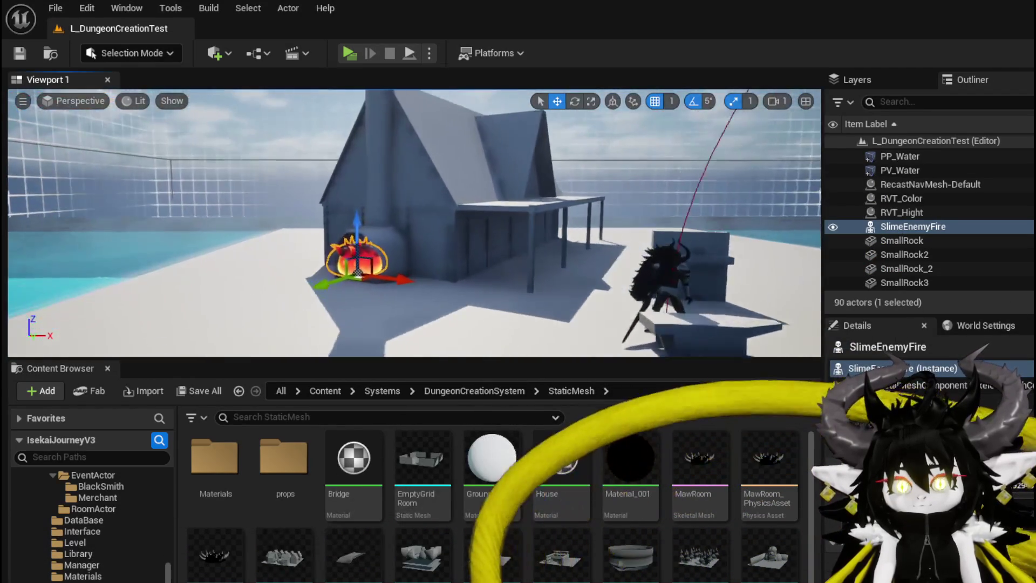
{"action": "mouse_move", "coordinate": [332, 252]}
{"action": "left_mouse_down"}
{"action": "mouse_move", "coordinate": [399, 254]}
{"action": "mouse_move", "coordinate": [331, 252]}
{"action": "left_mouse_up"}
{"action": "left_click_drag", "start_coordinate": [401, 239], "coordinate": [340, 239]}
{"action": "mouse_move", "coordinate": [486, 254]}
{"action": "left_mouse_down"}
{"action": "mouse_move", "coordinate": [508, 240]}
{"action": "mouse_move", "coordinate": [508, 221]}
{"action": "mouse_move", "coordinate": [442, 221]}
{"action": "left_mouse_up"}
{"action": "left_click_drag", "start_coordinate": [407, 290], "coordinate": [407, 290]}
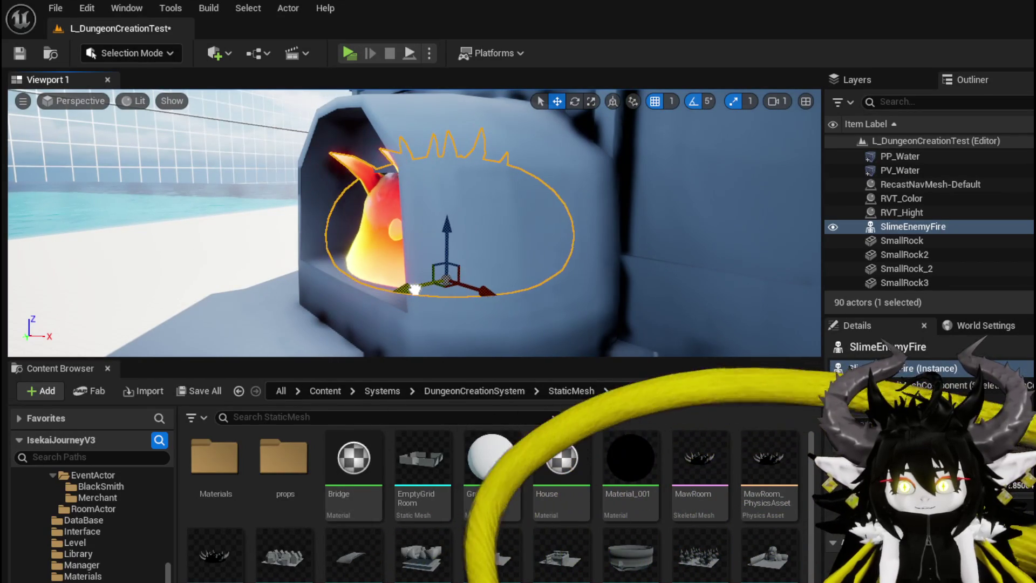
{"action": "left_click_drag", "start_coordinate": [304, 298], "coordinate": [245, 297]}
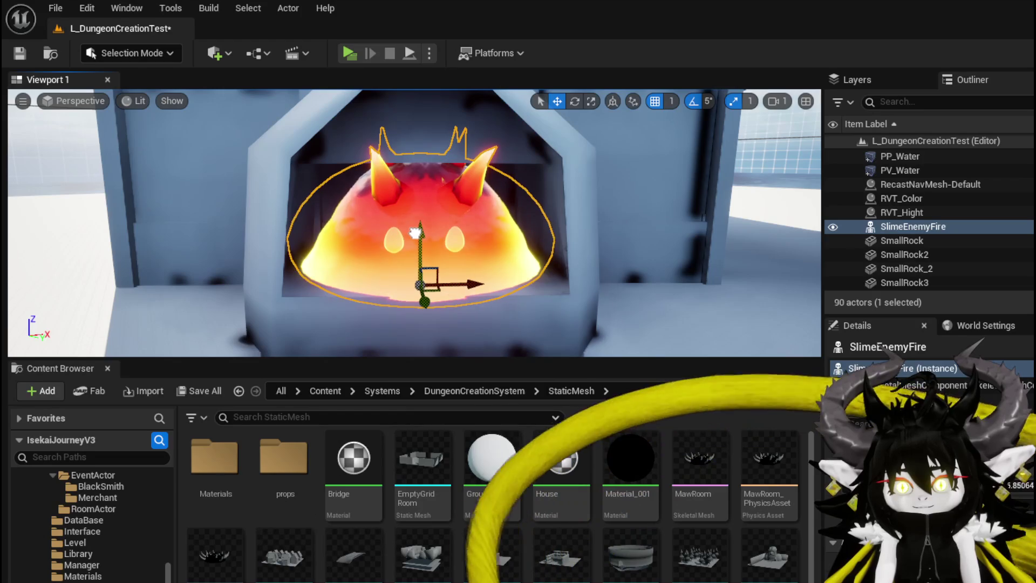
{"action": "left_click_drag", "start_coordinate": [414, 242], "coordinate": [442, 210]}
{"action": "key", "text": "f"}
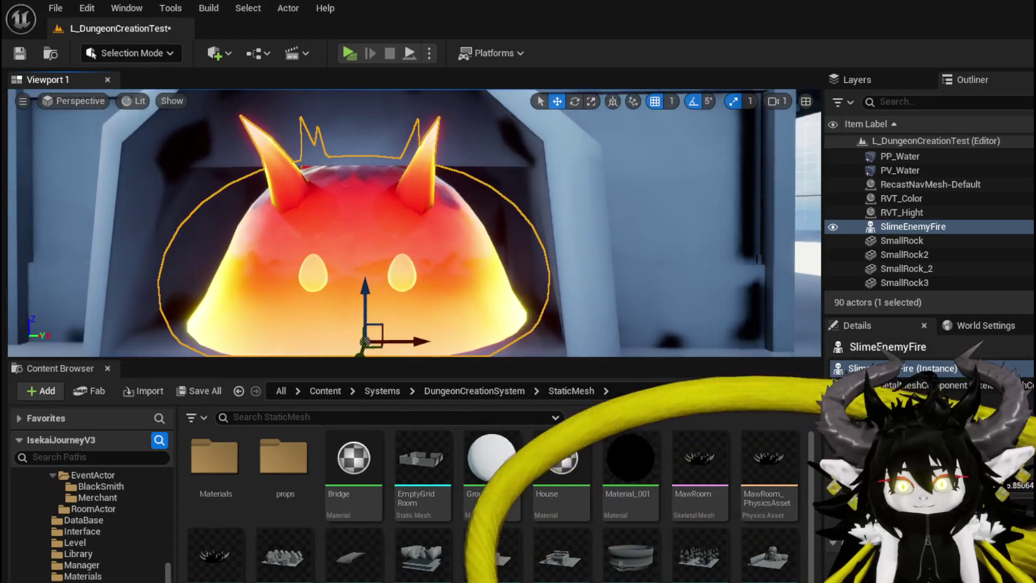
{"action": "scroll", "coordinate": [414, 223], "scroll_direction": "down", "scroll_amount": 10}
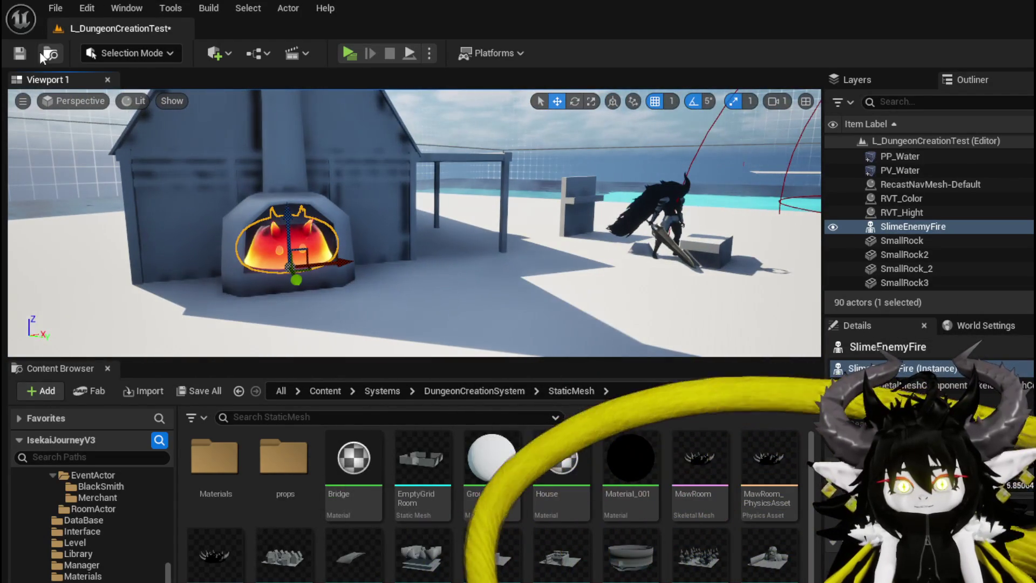
{"action": "left_click", "coordinate": [350, 53]}
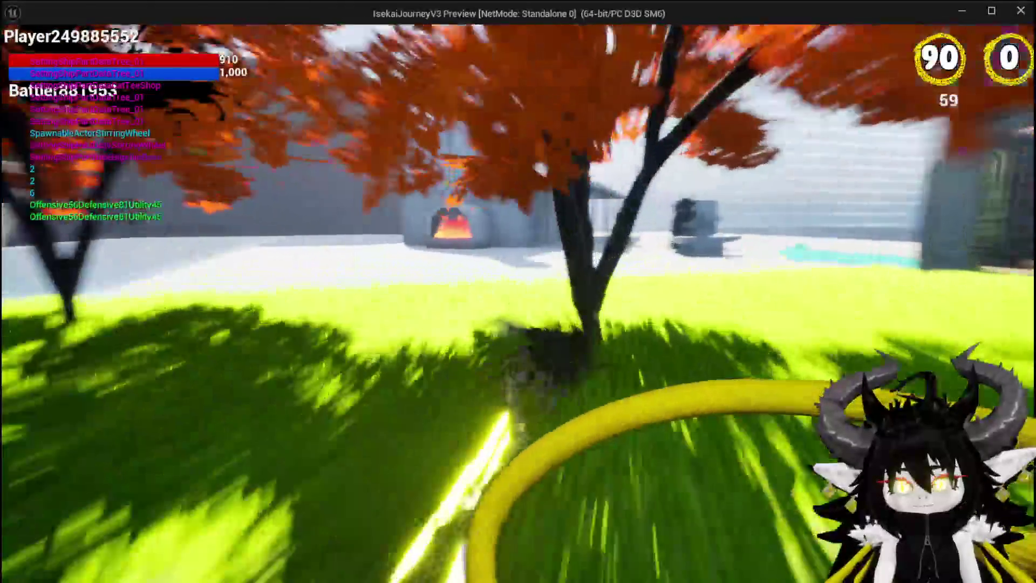
Run the character up to the furnace and jump onto the fire slime inside
{"action": "key", "text": "space"}
{"action": "key", "text": "w"}
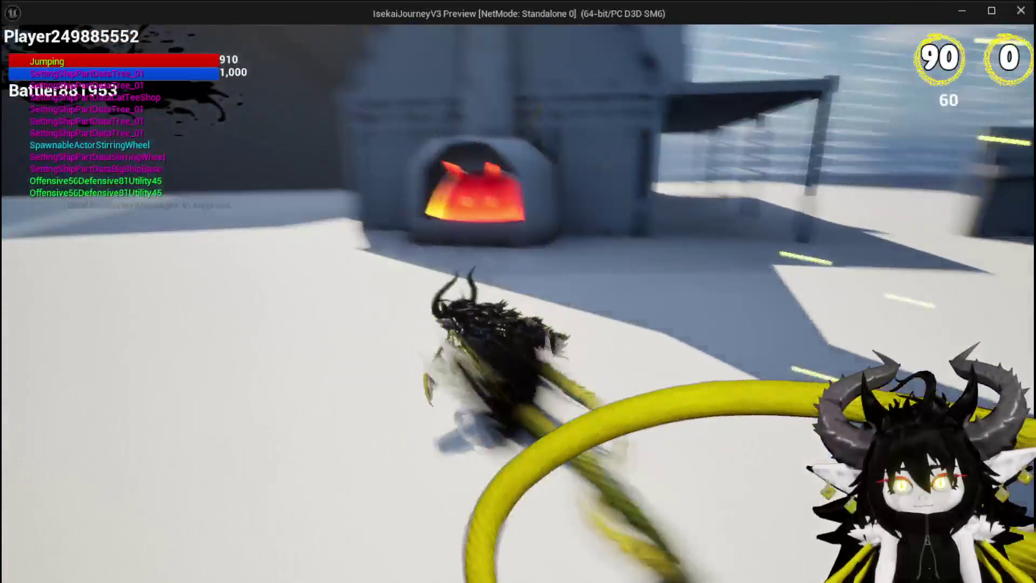
{"action": "key", "text": "space"}
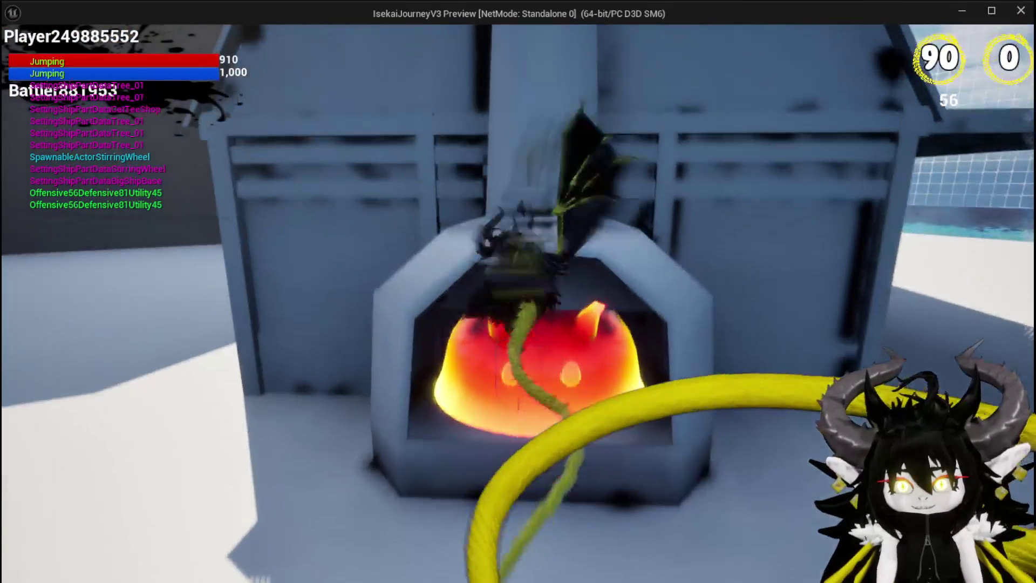
{"action": "key", "text": "w"}
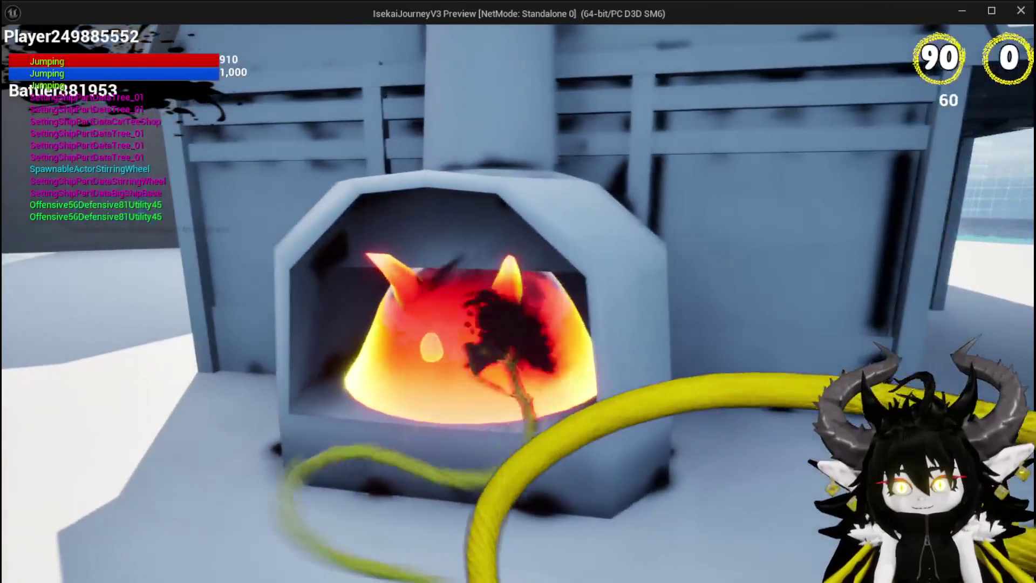
{"action": "key", "text": "space"}
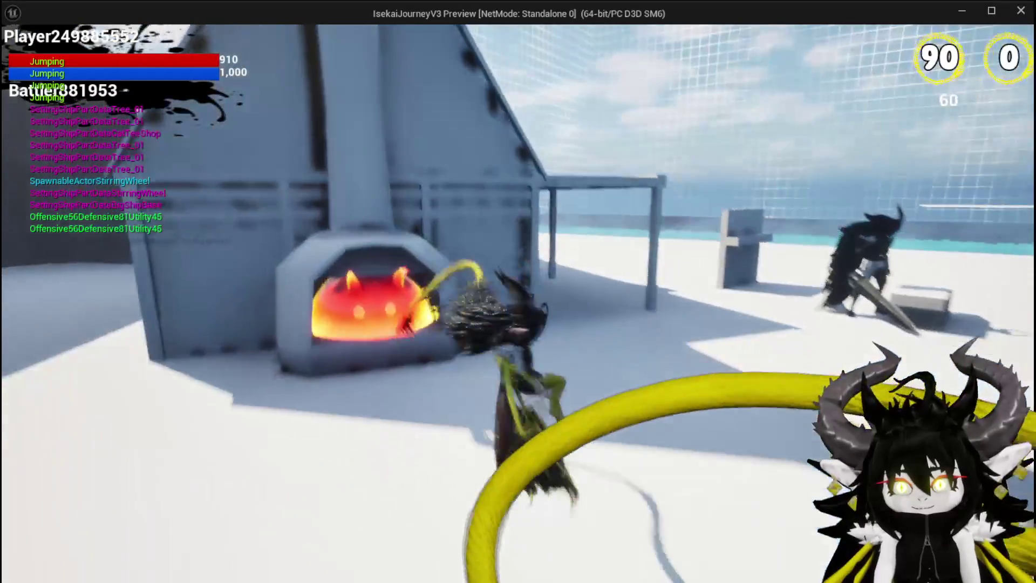
{"action": "key", "text": "w"}
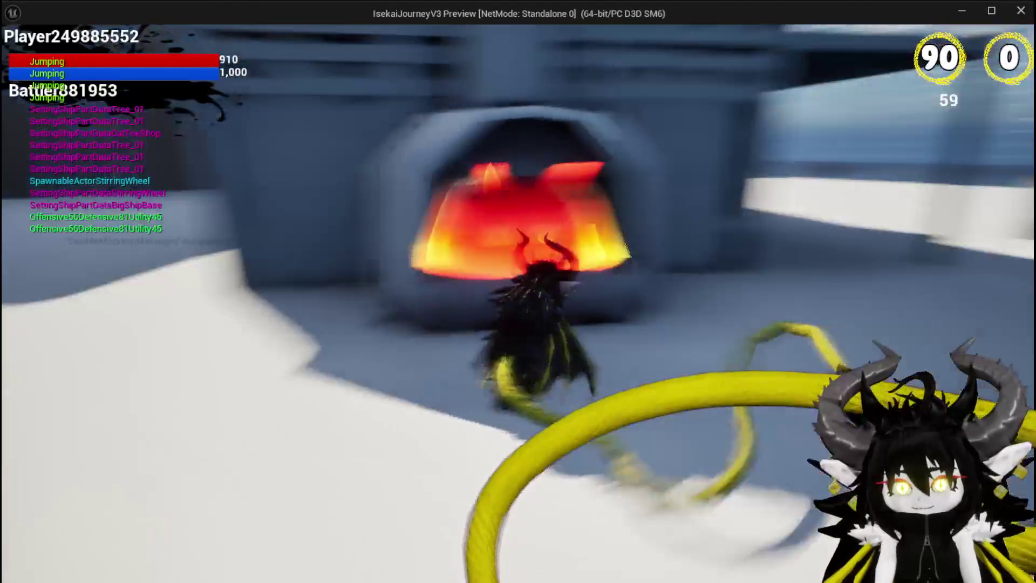
{"action": "key", "text": "w"}
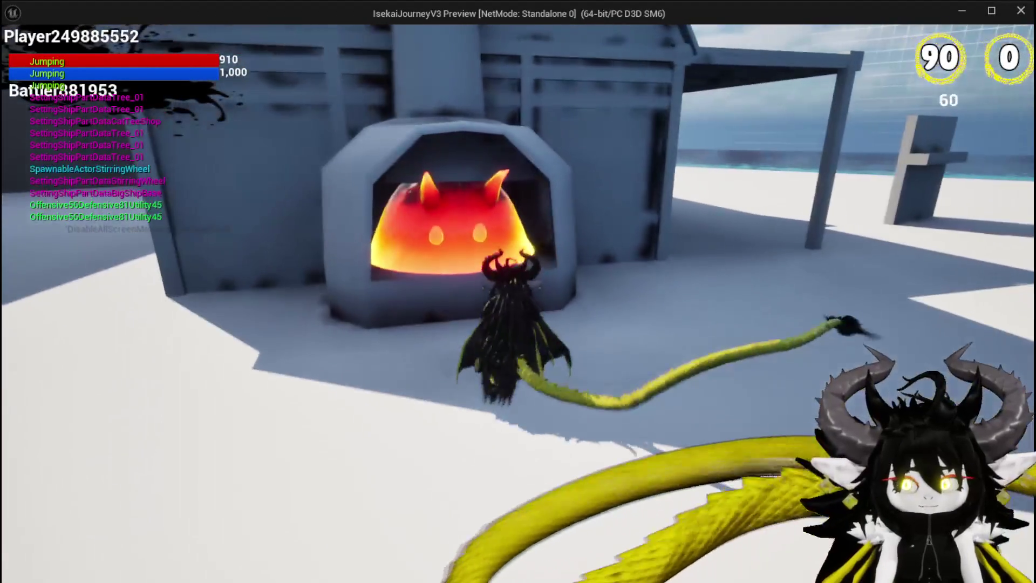
{"action": "key", "text": "d"}
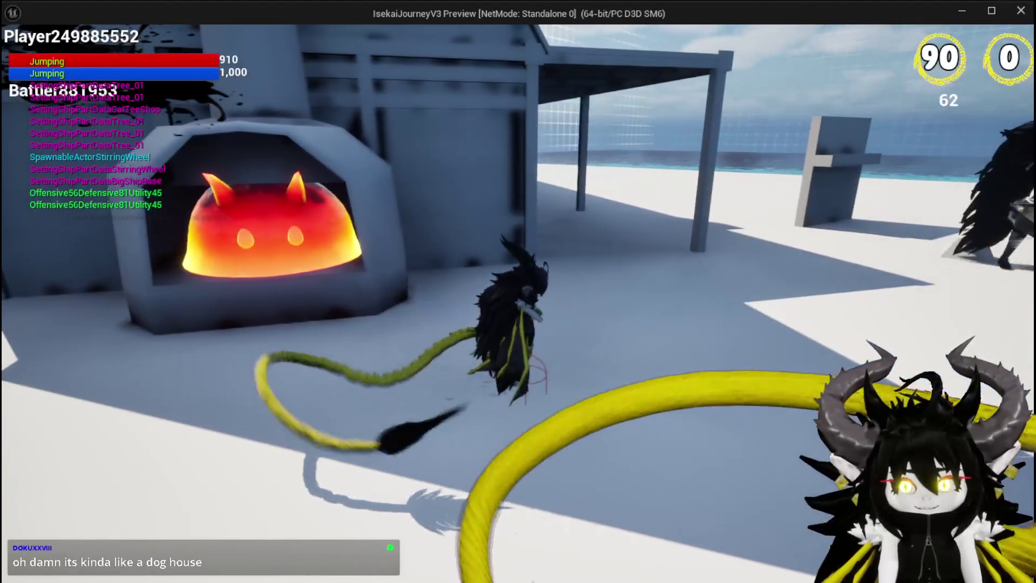
{"action": "key", "text": "w"}
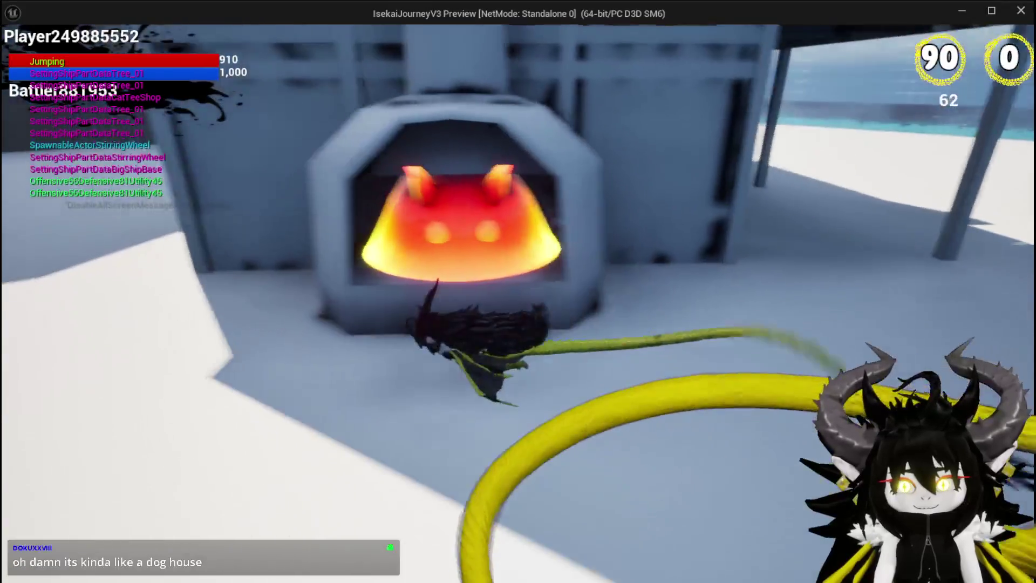
Jump and double-jump repeatedly up along the white blockout walls
{"action": "key", "text": "space"}
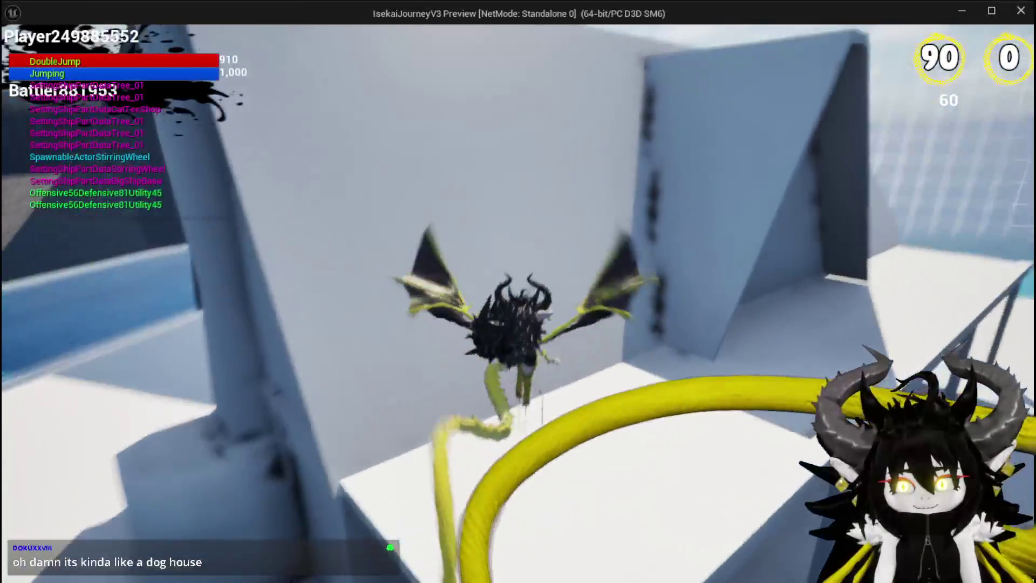
{"action": "key", "text": "space"}
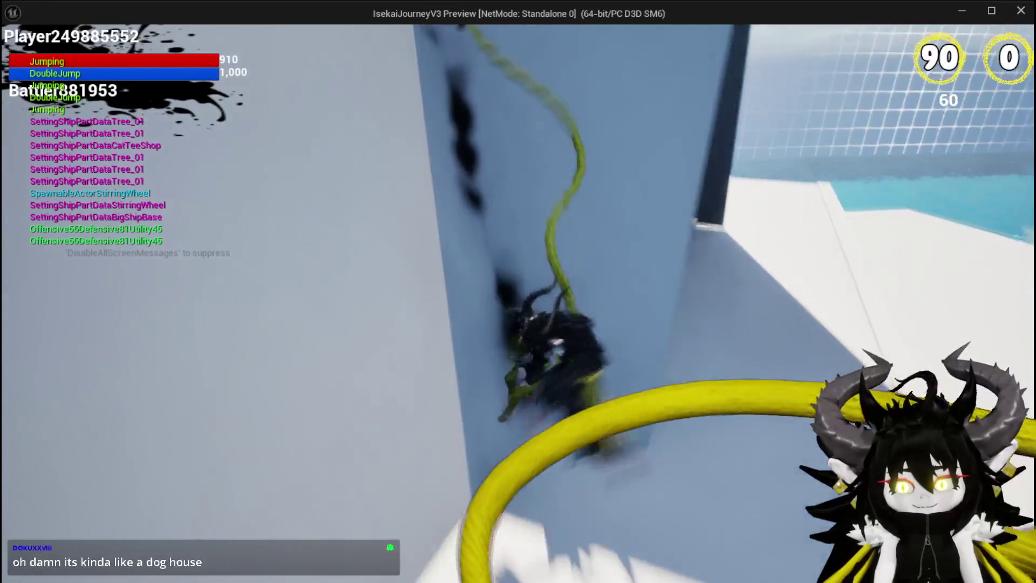
{"action": "key", "text": "space"}
{"action": "key", "text": "space"}
{"action": "key", "text": "space"}
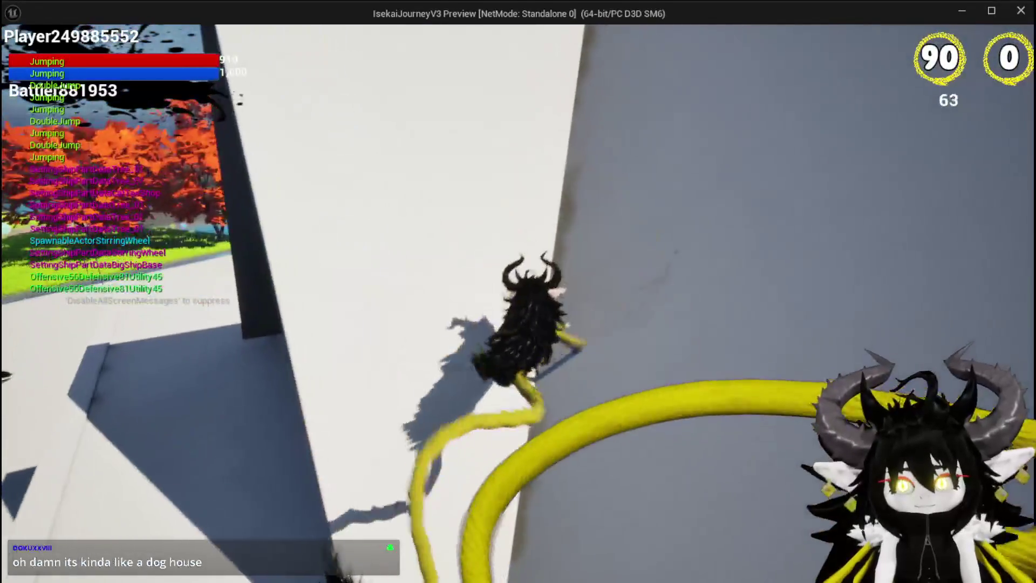
{"action": "key", "text": "space"}
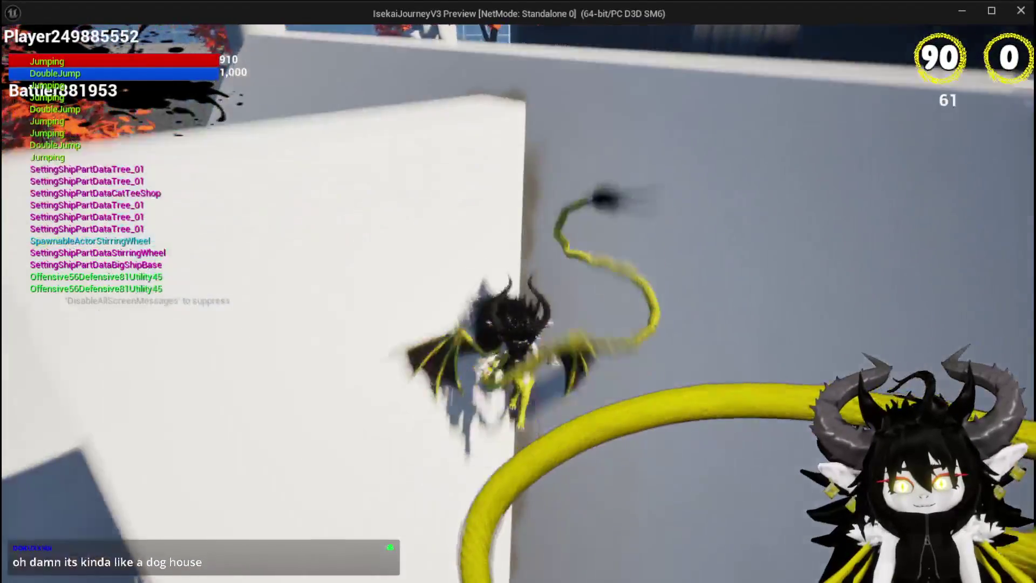
{"action": "key", "text": "space"}
{"action": "key", "text": "space"}
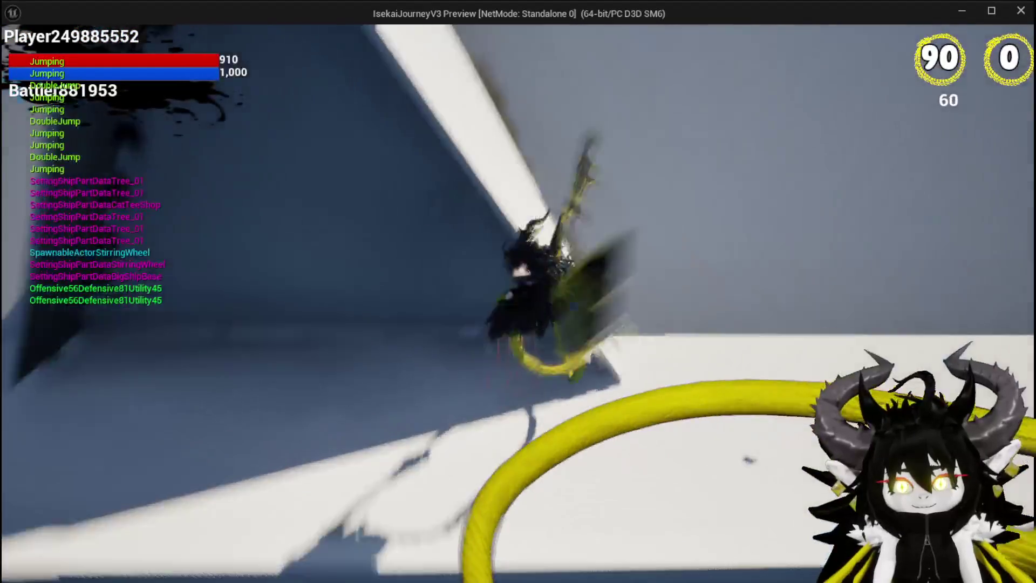
{"action": "key", "text": "space"}
{"action": "key", "text": "space"}
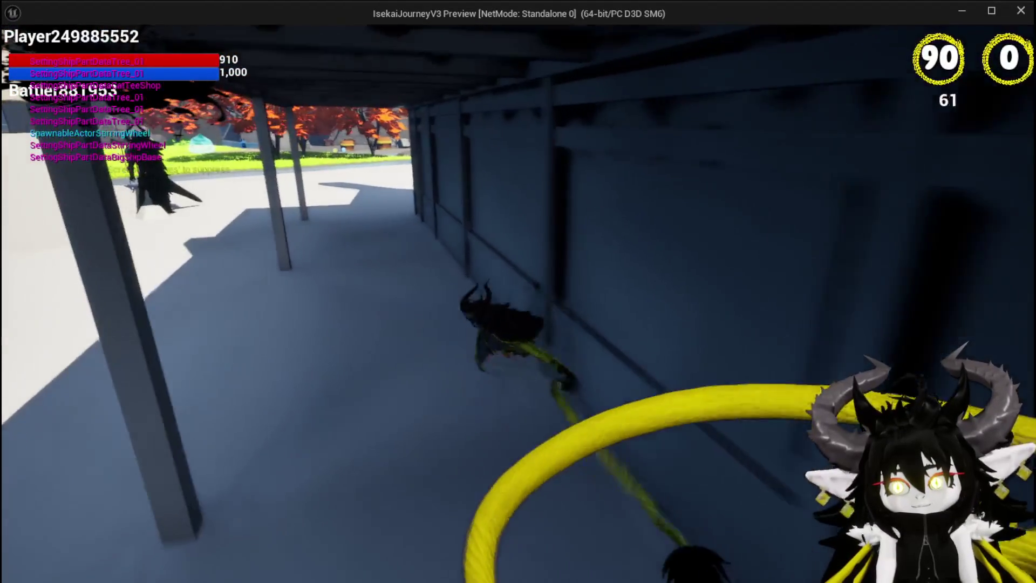
Jump toward the smithy, run to the anvil, and talk to the blacksmith
{"action": "key", "text": "space"}
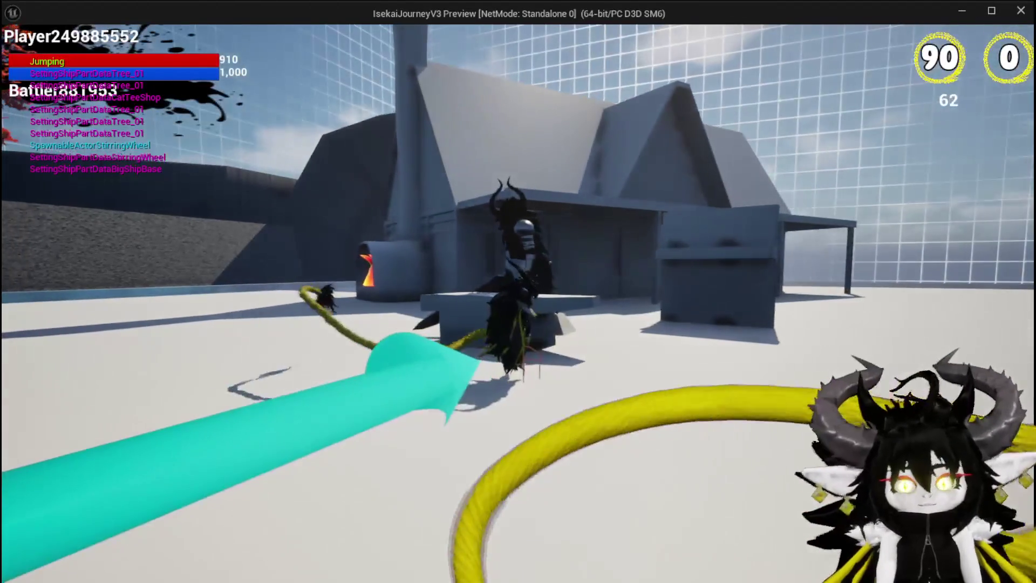
{"action": "key", "text": "space"}
{"action": "key", "text": "space"}
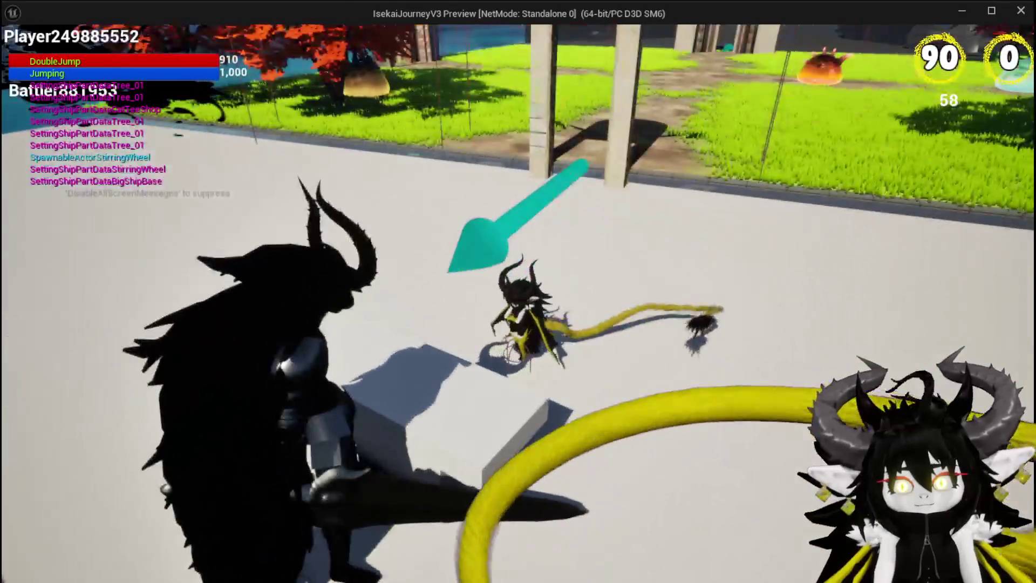
{"action": "key", "text": "w"}
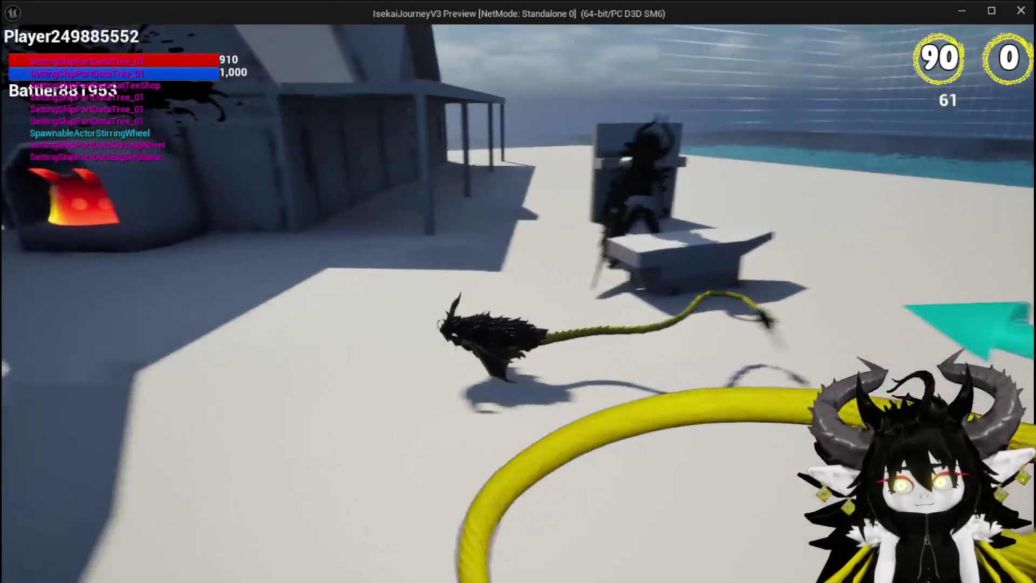
{"action": "key", "text": "e"}
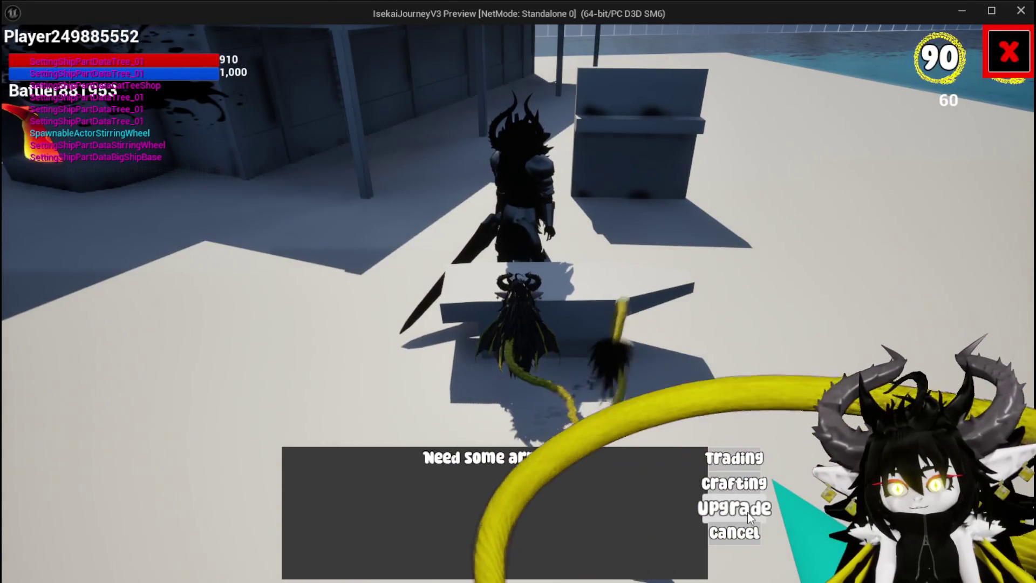
Open and close the blacksmith's item grid three times, talking to him again between tries
{"action": "left_click", "coordinate": [746, 510]}
{"action": "left_click", "coordinate": [1011, 52]}
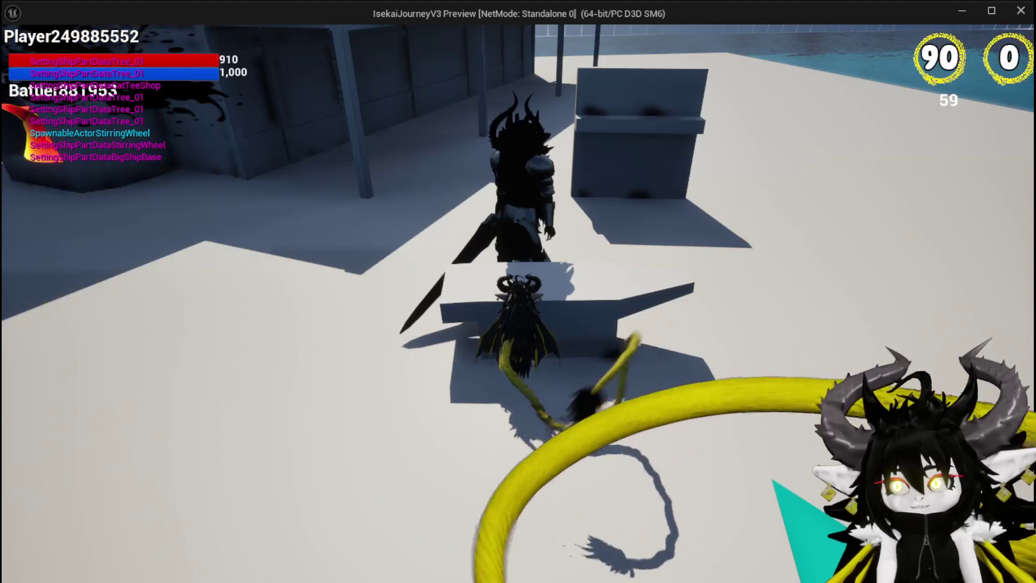
{"action": "key", "text": "e"}
{"action": "left_click", "coordinate": [746, 510]}
{"action": "left_click", "coordinate": [1009, 52]}
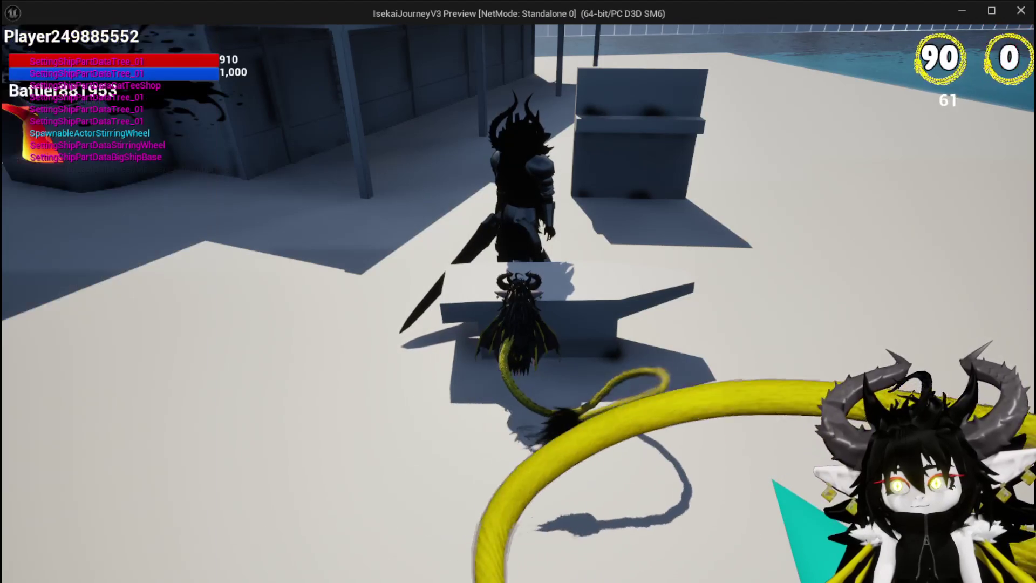
{"action": "key", "text": "e"}
{"action": "left_click", "coordinate": [746, 509]}
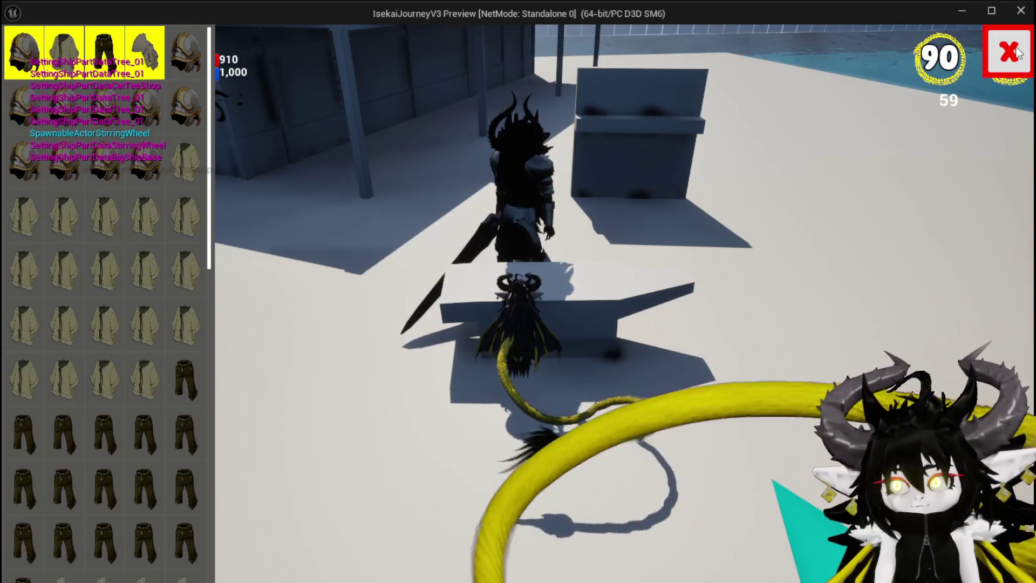
{"action": "left_click", "coordinate": [1009, 52]}
Open and close the blacksmith's Offensive/Defensive/Utility upgrade panel and his trading buy-and-sell panel
{"action": "key", "text": "e"}
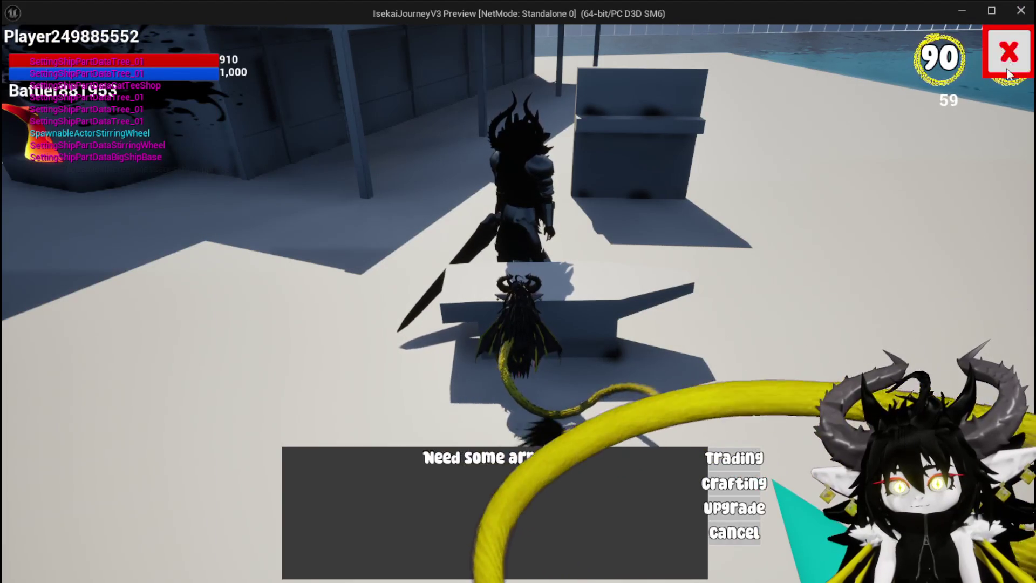
{"action": "left_click", "coordinate": [744, 504]}
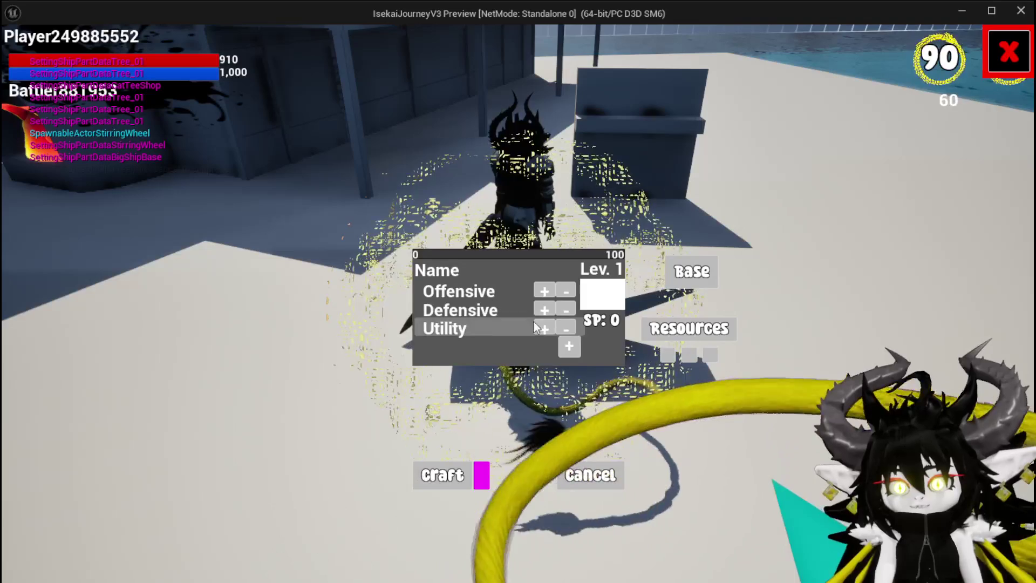
{"action": "left_click", "coordinate": [590, 474]}
{"action": "key", "text": "e"}
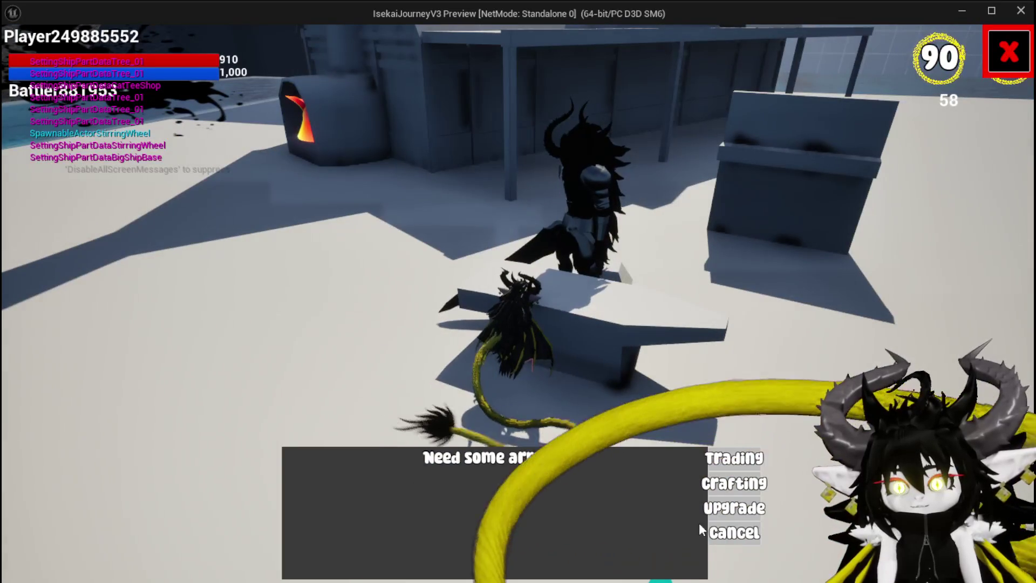
{"action": "left_click", "coordinate": [735, 456]}
{"action": "left_click", "coordinate": [1009, 52]}
Leave the blacksmith's dialog and run onto the grass under the tree
{"action": "key", "text": "e"}
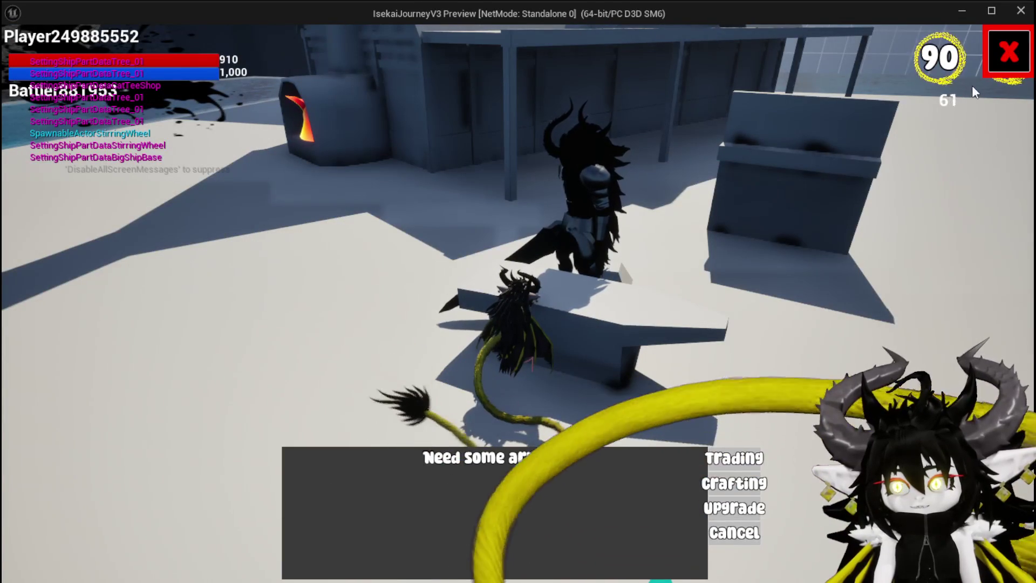
{"action": "left_click", "coordinate": [734, 534]}
{"action": "key", "text": "space"}
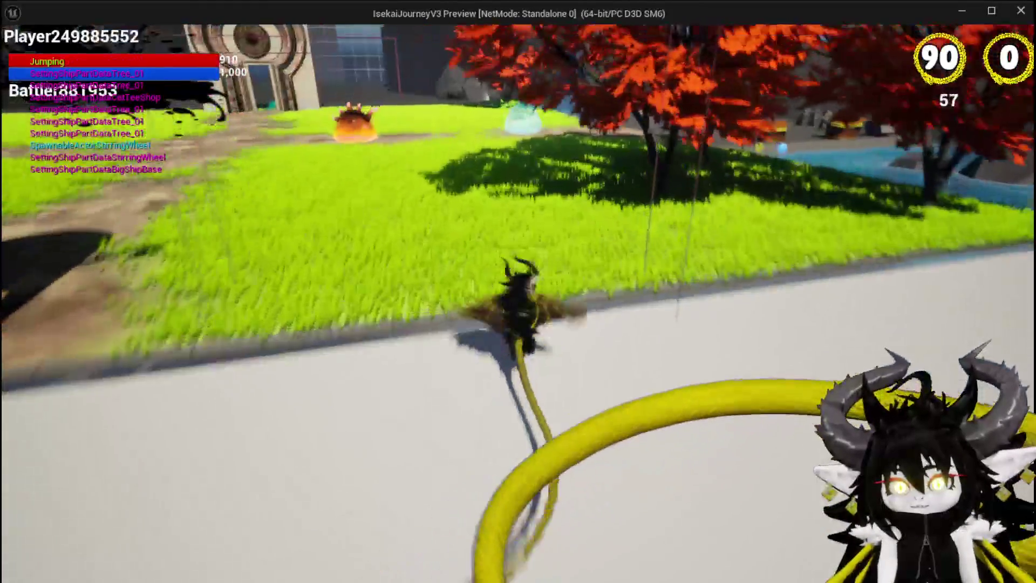
Run to the equipment workbench, browse its Build/Upgrade/Craft Gem menu and inventory, then glide back
{"action": "key", "text": "w"}
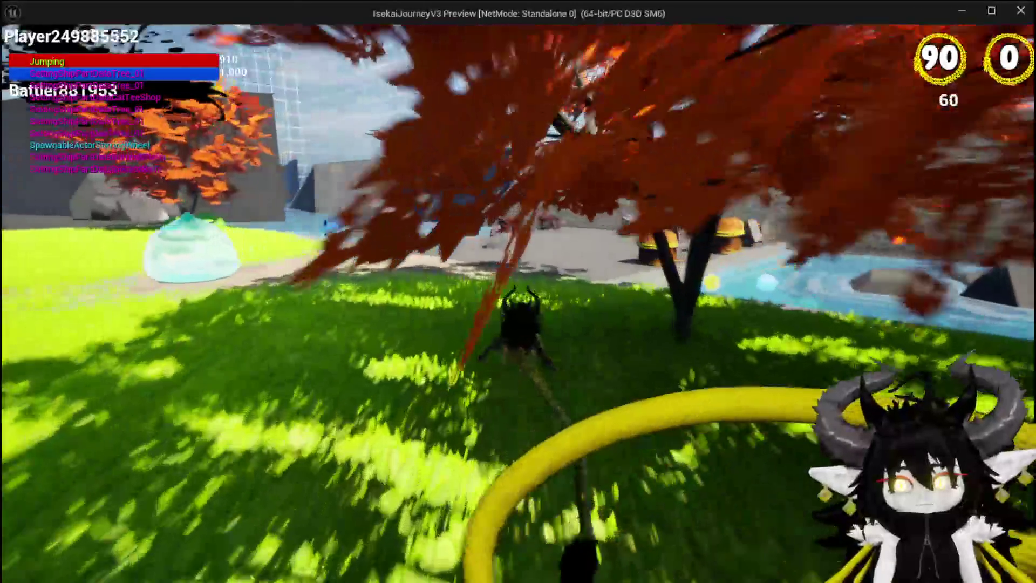
{"action": "key", "text": "w"}
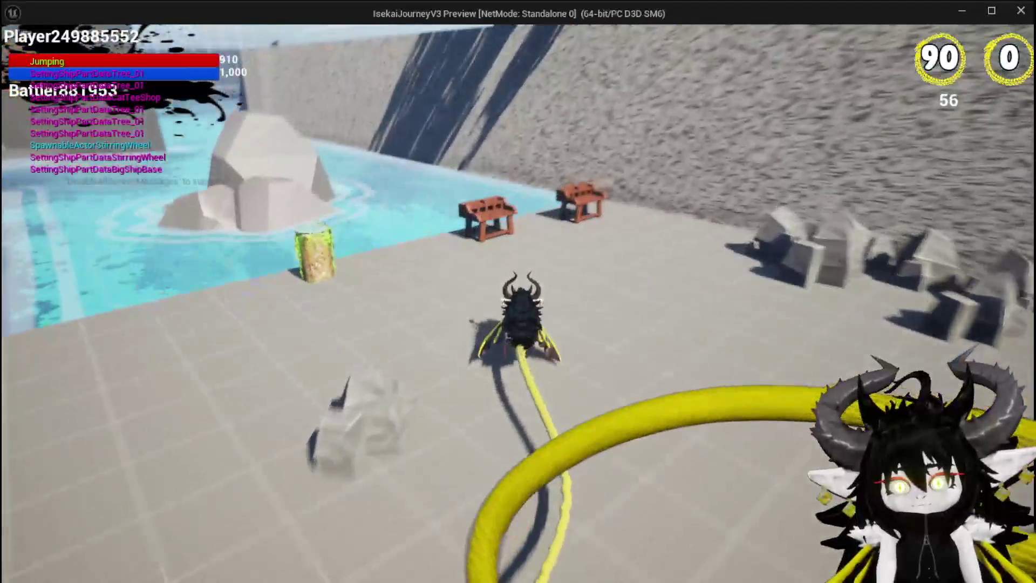
{"action": "key", "text": "e"}
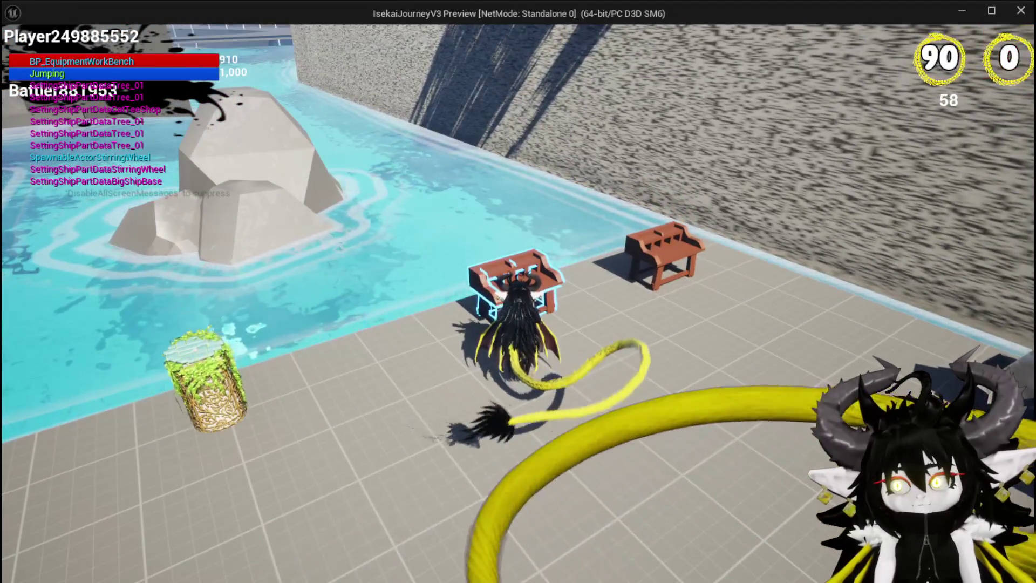
{"action": "key", "text": "i"}
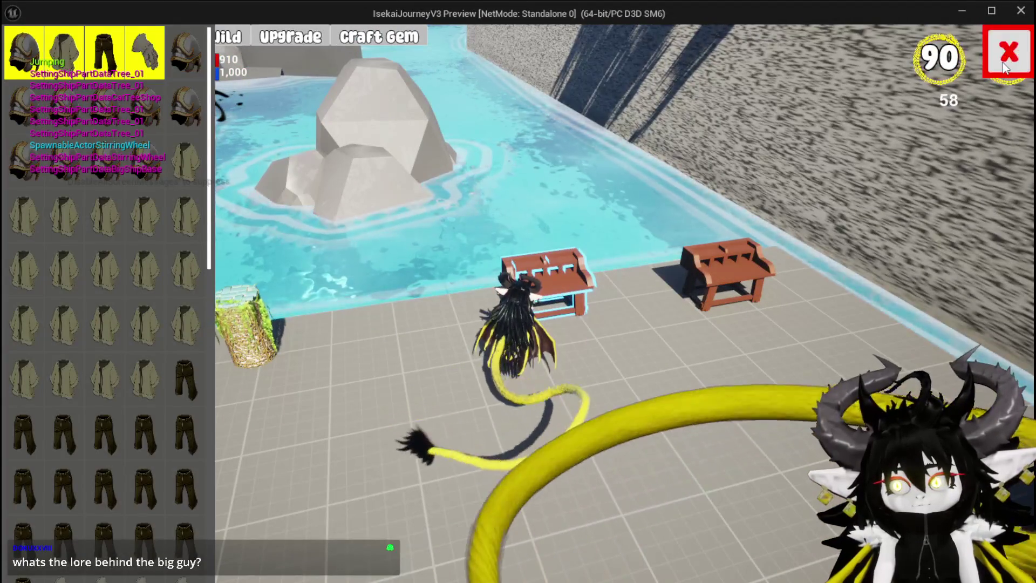
{"action": "key", "text": "Escape"}
{"action": "key", "text": "w"}
{"action": "key", "text": "space"}
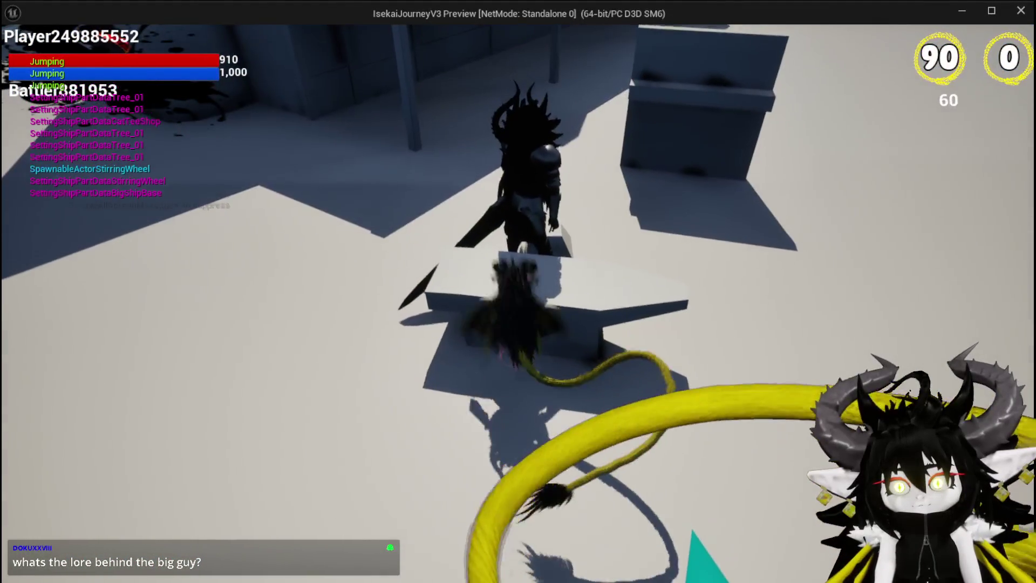
Approach the blacksmith and open and close his dialog several times
{"action": "key", "text": "space"}
{"action": "key", "text": "e"}
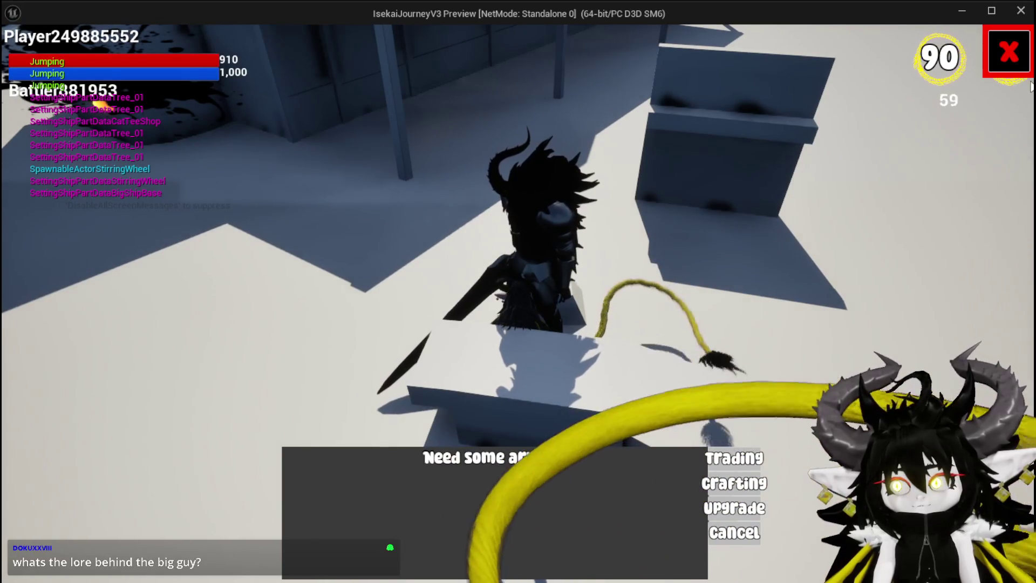
{"action": "left_click", "coordinate": [735, 533]}
{"action": "key", "text": "w"}
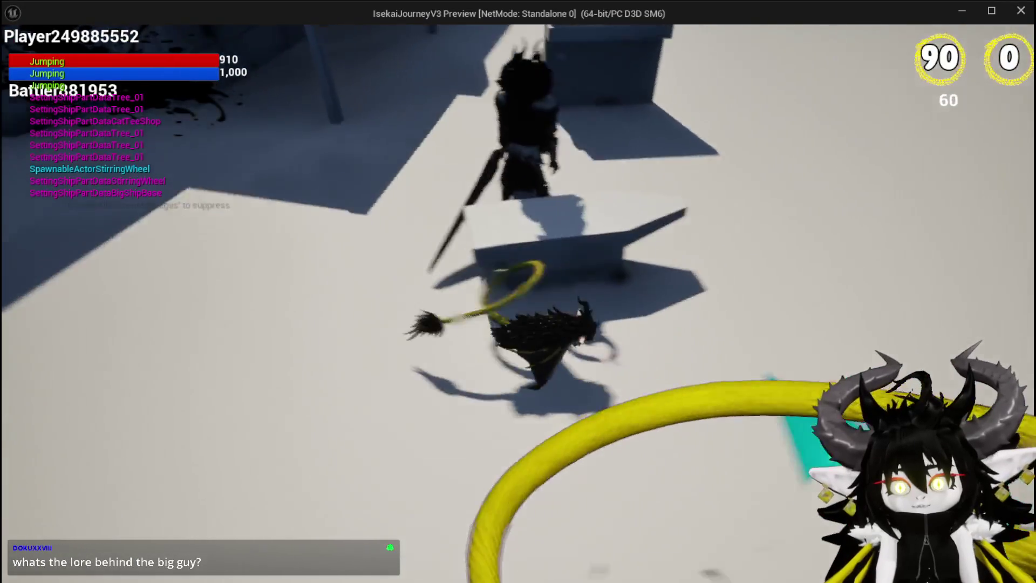
{"action": "key", "text": "e"}
{"action": "key", "text": "Escape"}
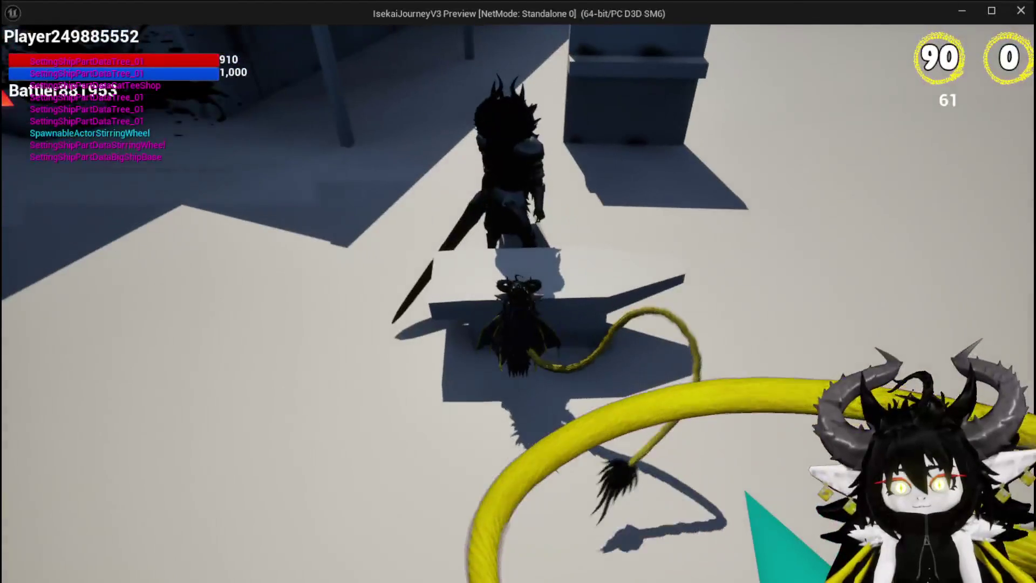
{"action": "key", "text": "e"}
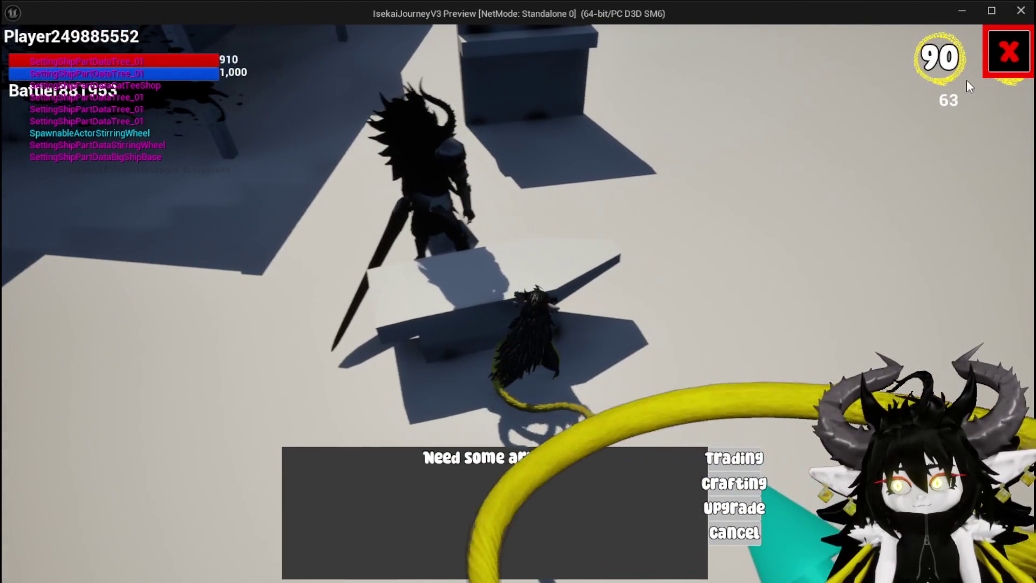
{"action": "left_click", "coordinate": [1008, 53]}
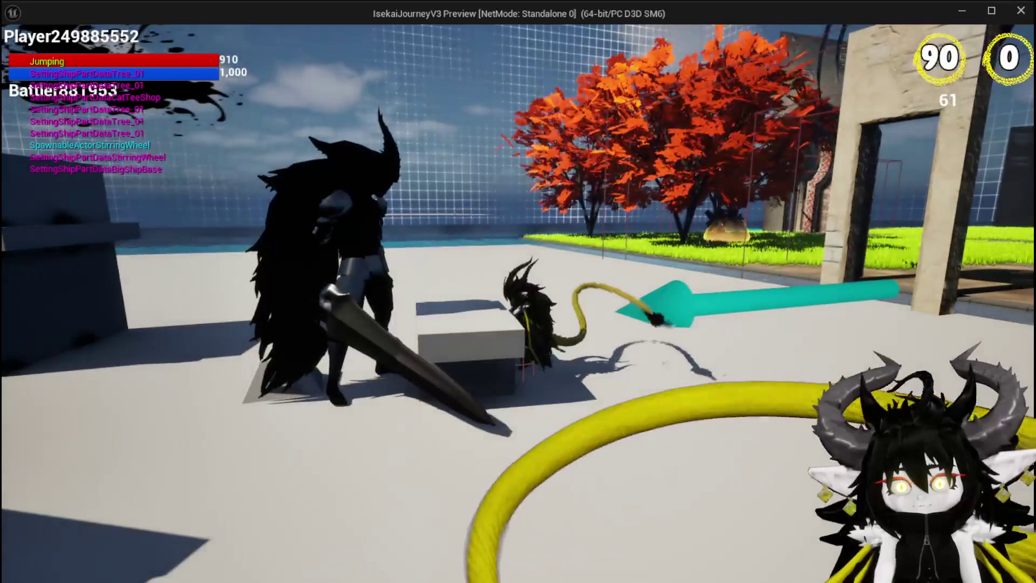
Run and jump the character around the bench, NPC and fire building, ending with a winged leap
{"action": "key", "text": "space"}
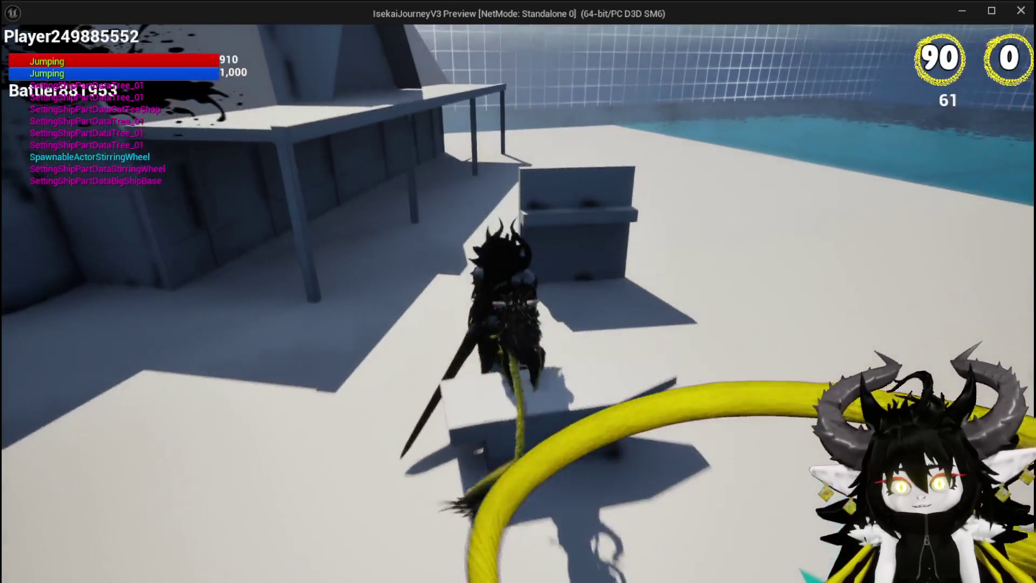
{"action": "key", "text": "space"}
{"action": "key", "text": "space"}
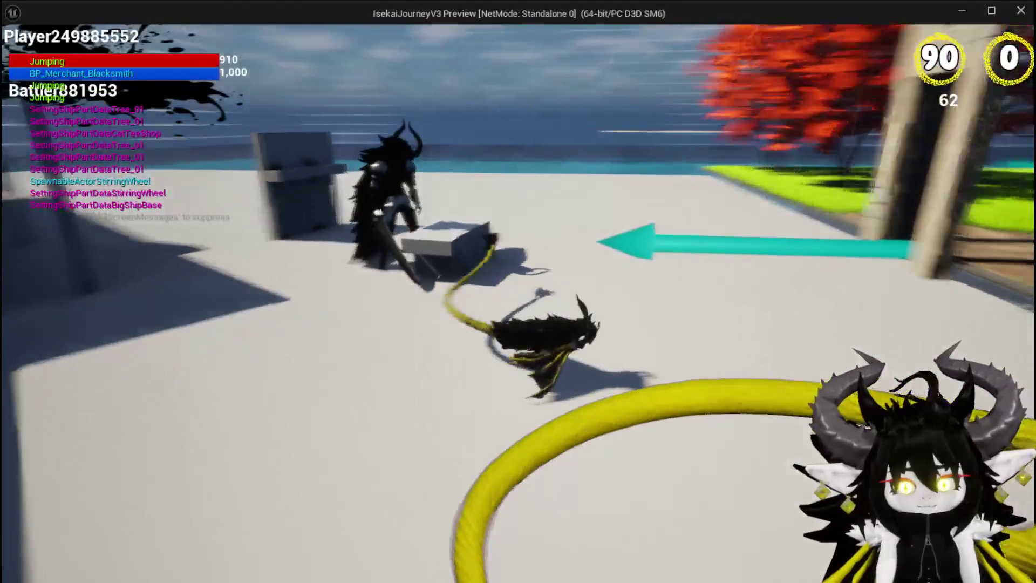
{"action": "key", "text": "w"}
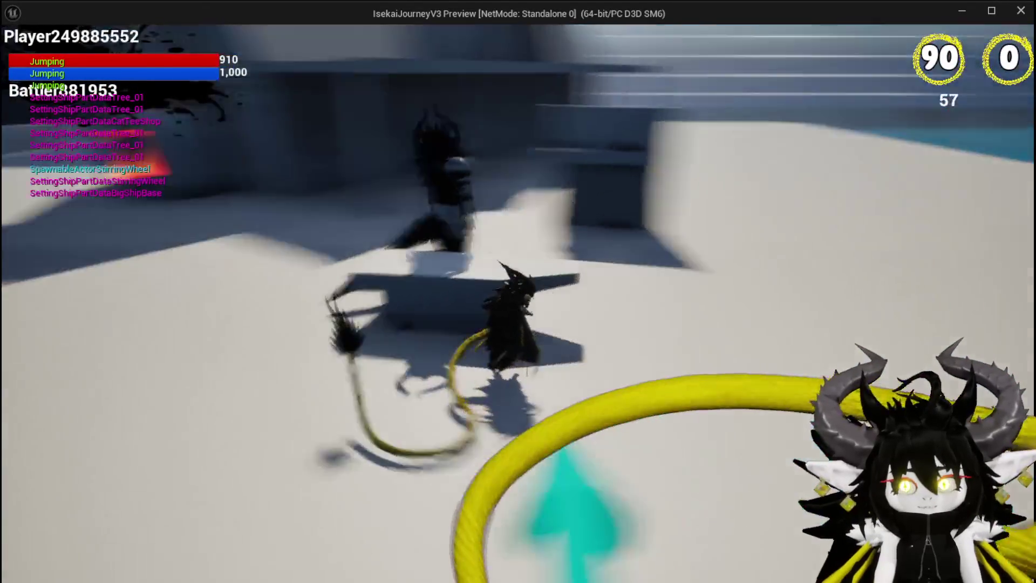
{"action": "key", "text": "w"}
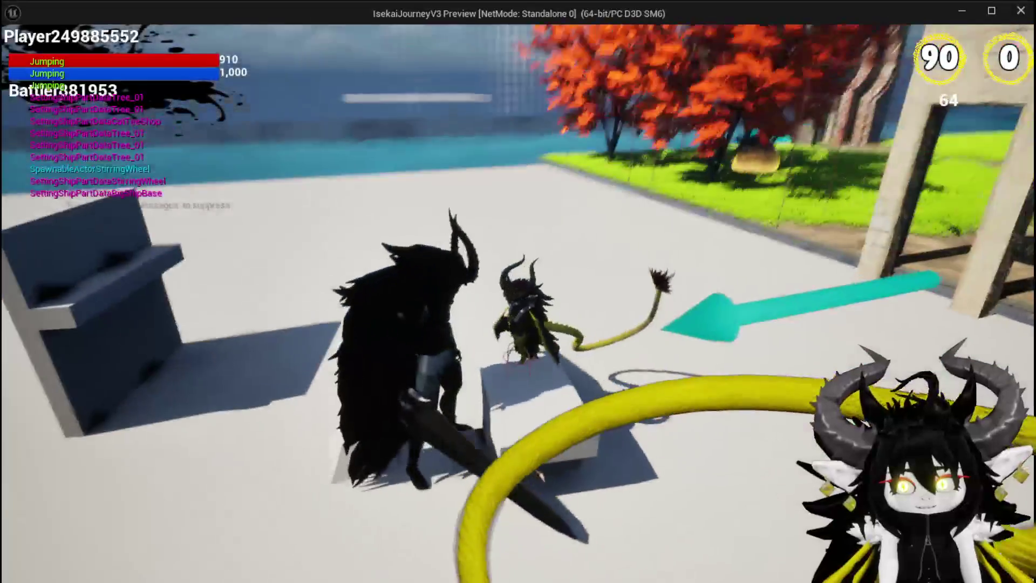
{"action": "key", "text": "w"}
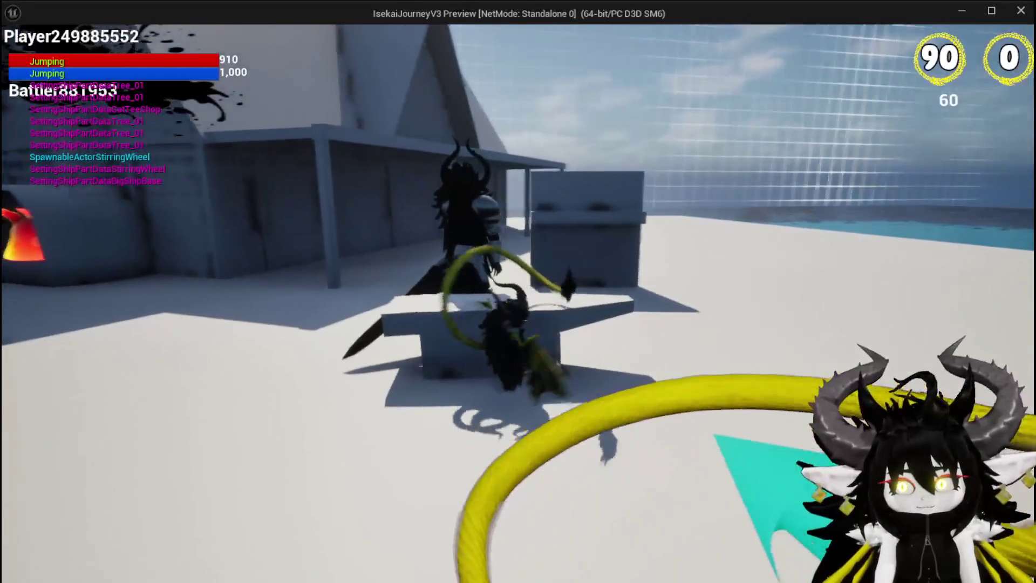
{"action": "key", "text": "w"}
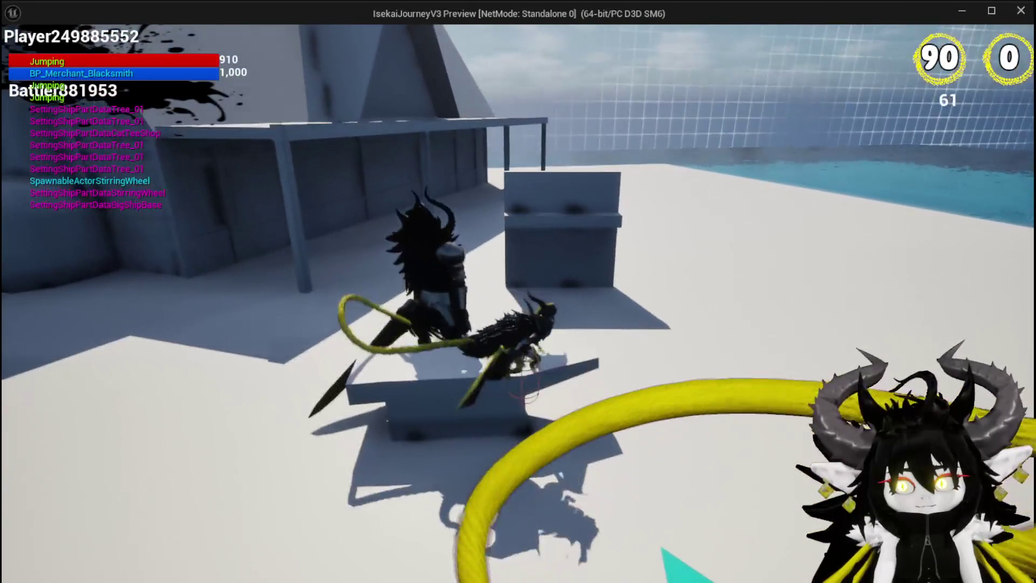
{"action": "key", "text": "space"}
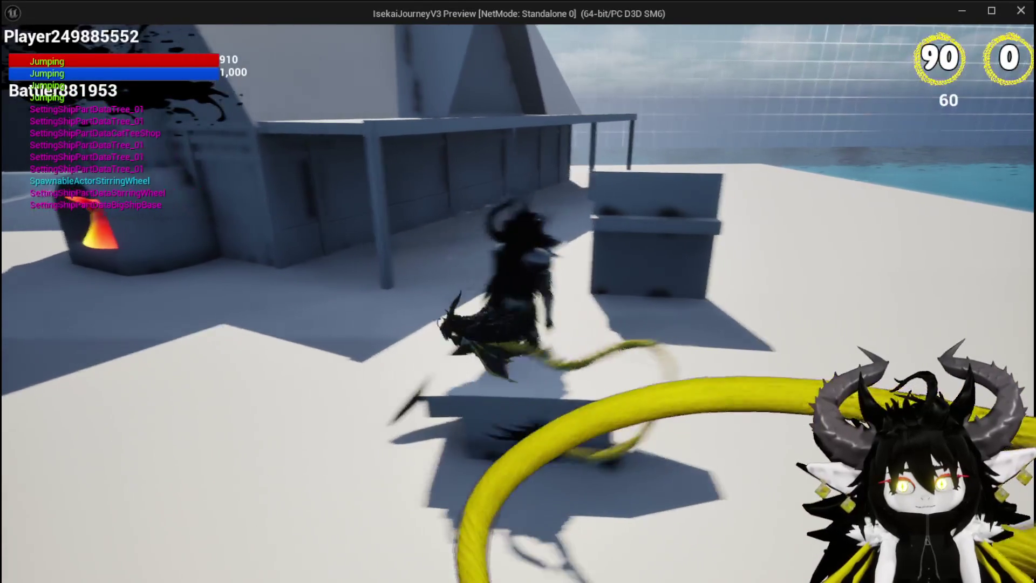
{"action": "key", "text": "space"}
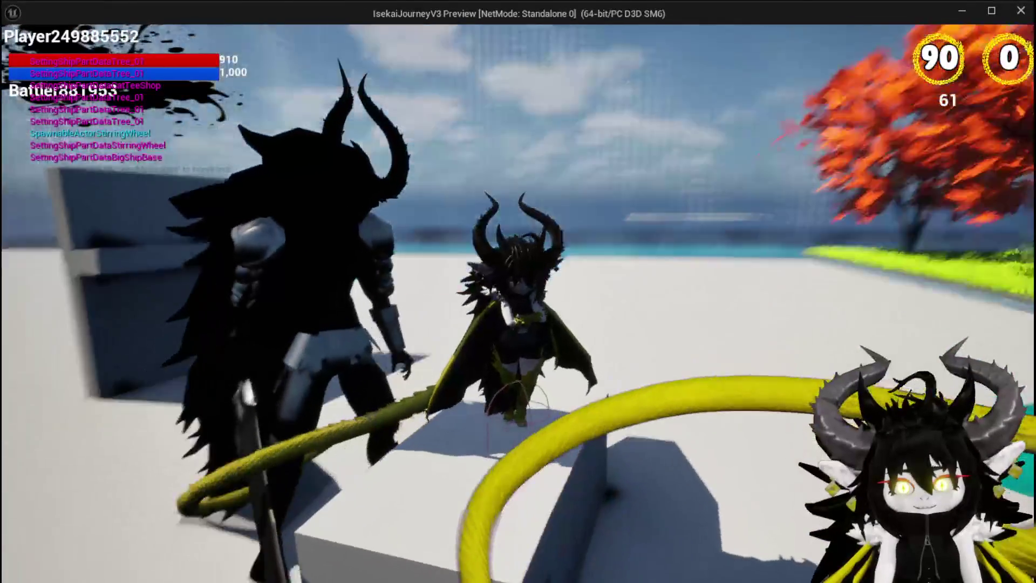
{"action": "key", "text": "space"}
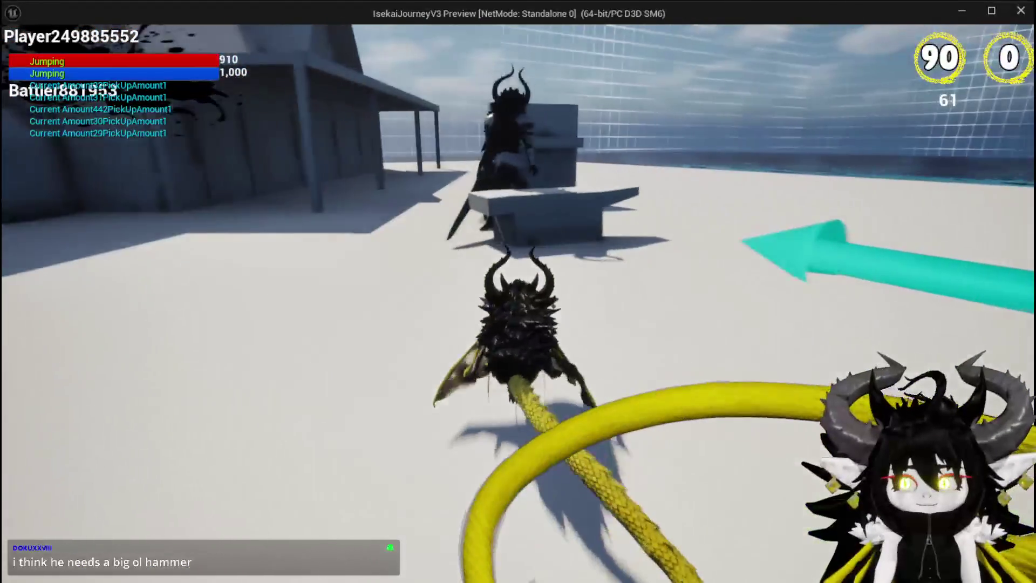
Stop the play-test, save the L_DungeonCreationTest map, and switch to Blender
{"action": "key", "text": "Escape"}
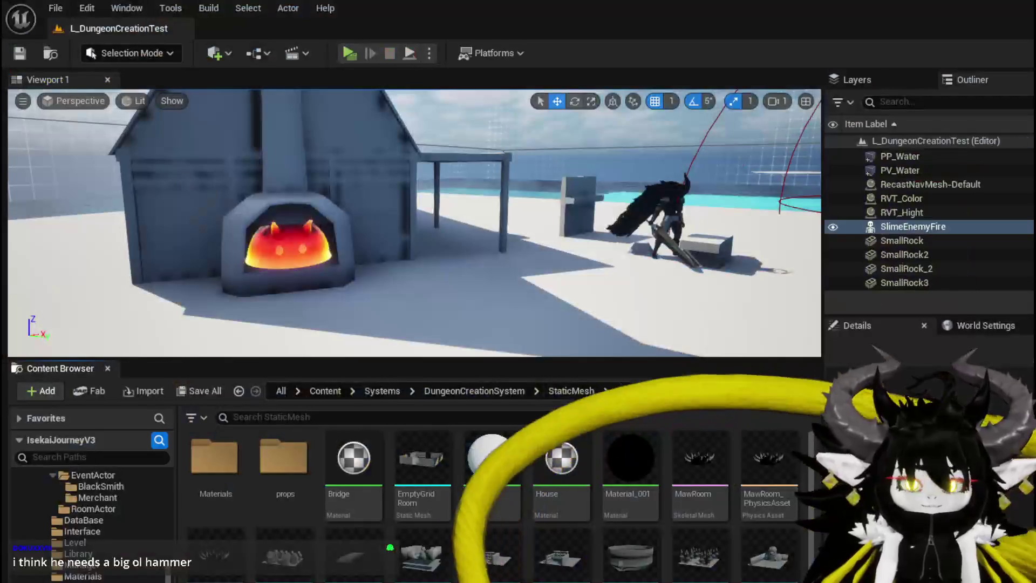
{"action": "key", "text": "ctrl+s"}
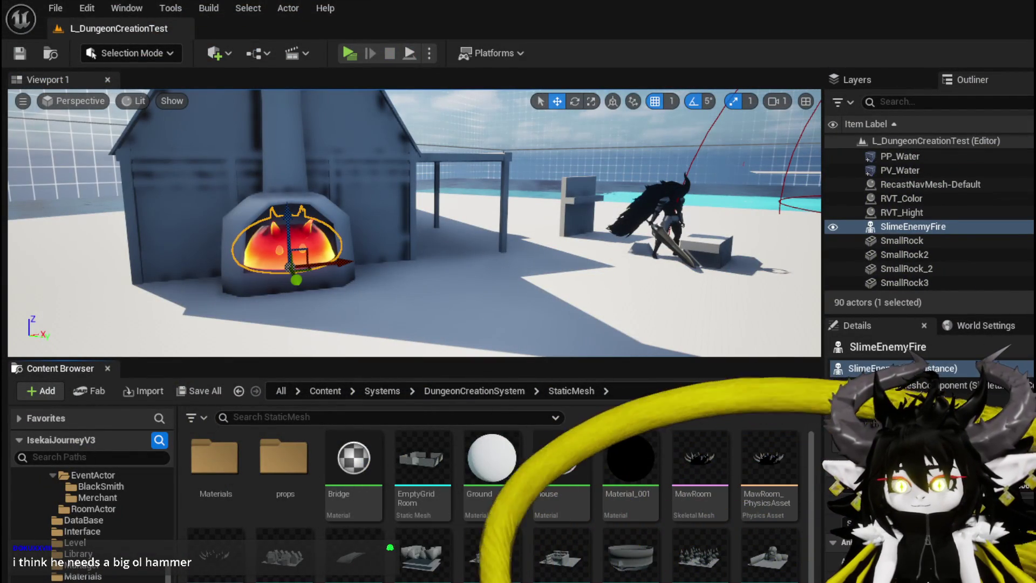
{"action": "key", "text": "alt+Tab"}
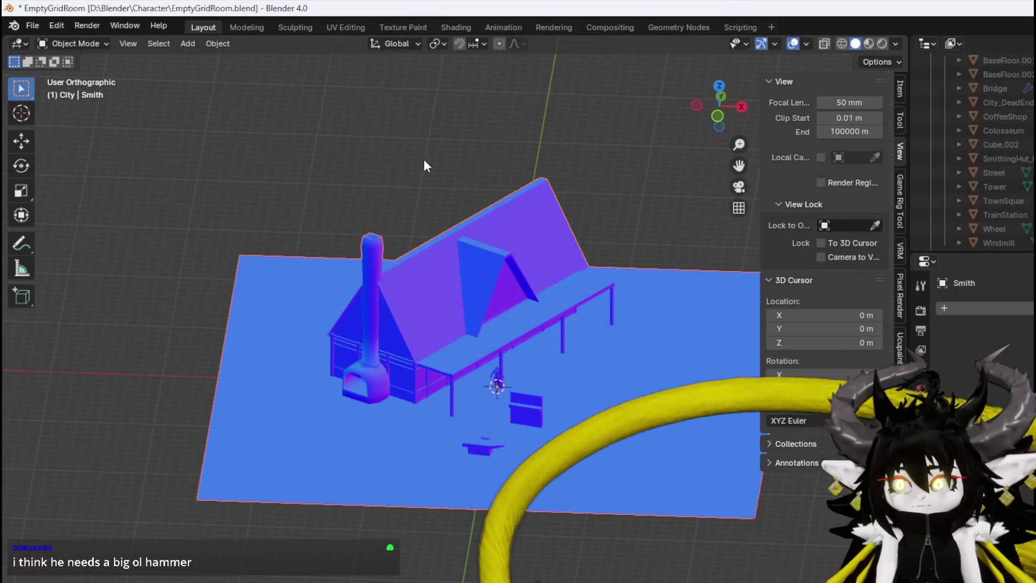
Save the smithy room file EmptyGridRoom.blend
{"action": "left_click", "coordinate": [32, 26]}
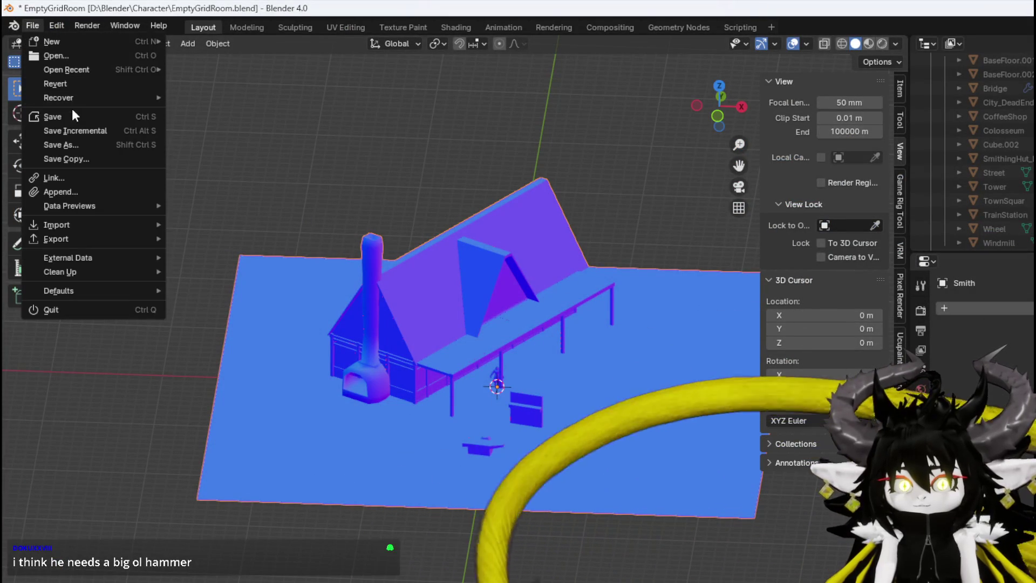
{"action": "left_click", "coordinate": [74, 116]}
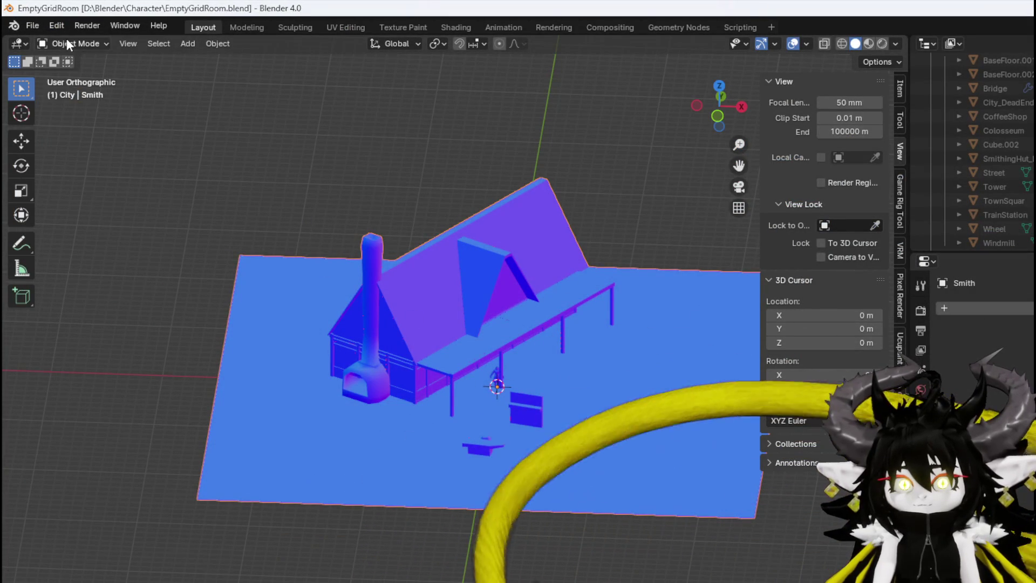
{"action": "left_click", "coordinate": [67, 43]}
Open ChuraClean7AfterRig.blend from the recent files list
{"action": "left_click", "coordinate": [31, 27]}
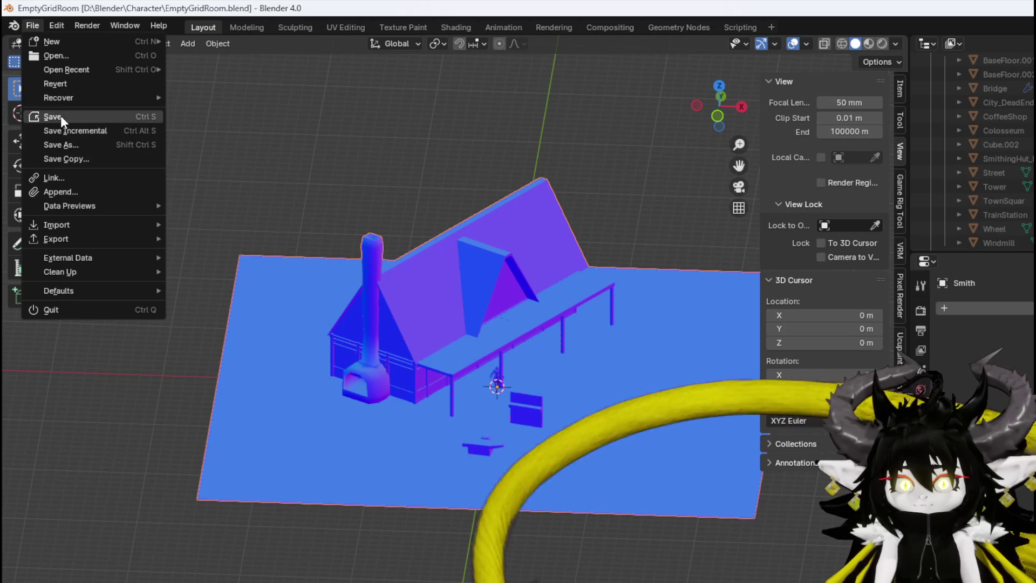
{"action": "mouse_move", "coordinate": [67, 69]}
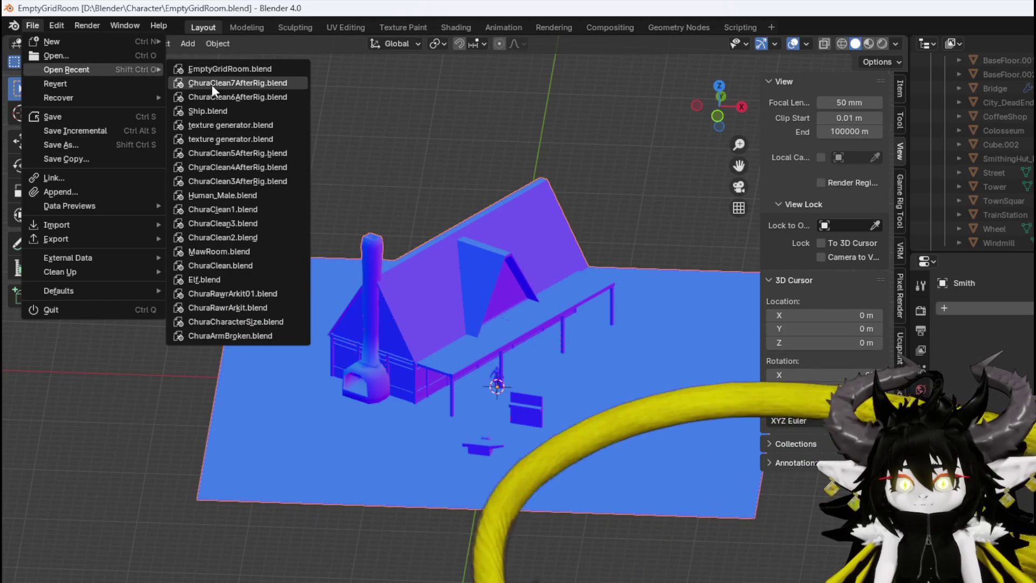
{"action": "left_click", "coordinate": [212, 82]}
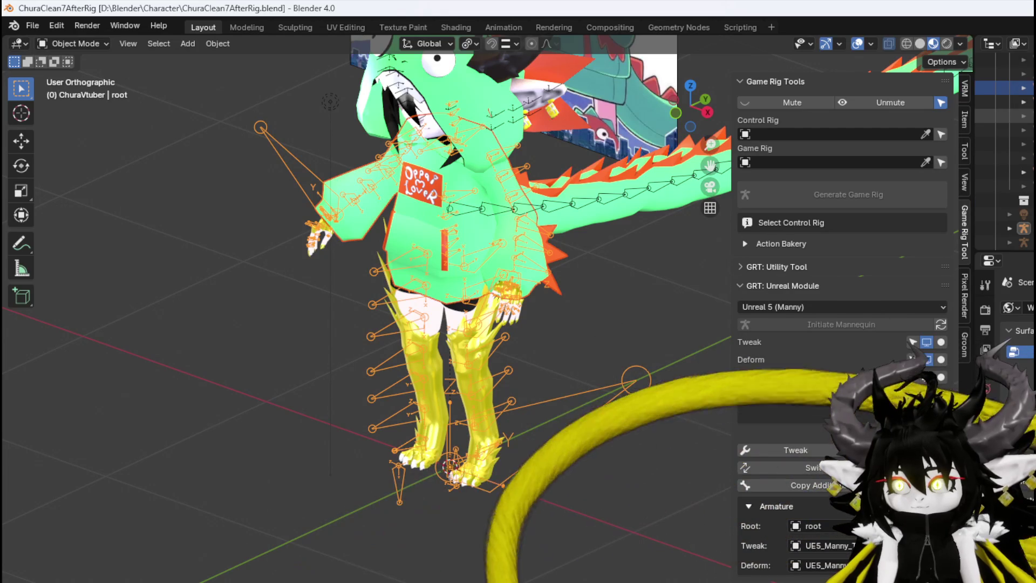
Hide the hoodie mesh with its Outliner eye icon, then scroll through the ChuraVtuber hierarchy
{"action": "left_click", "coordinate": [1003, 228]}
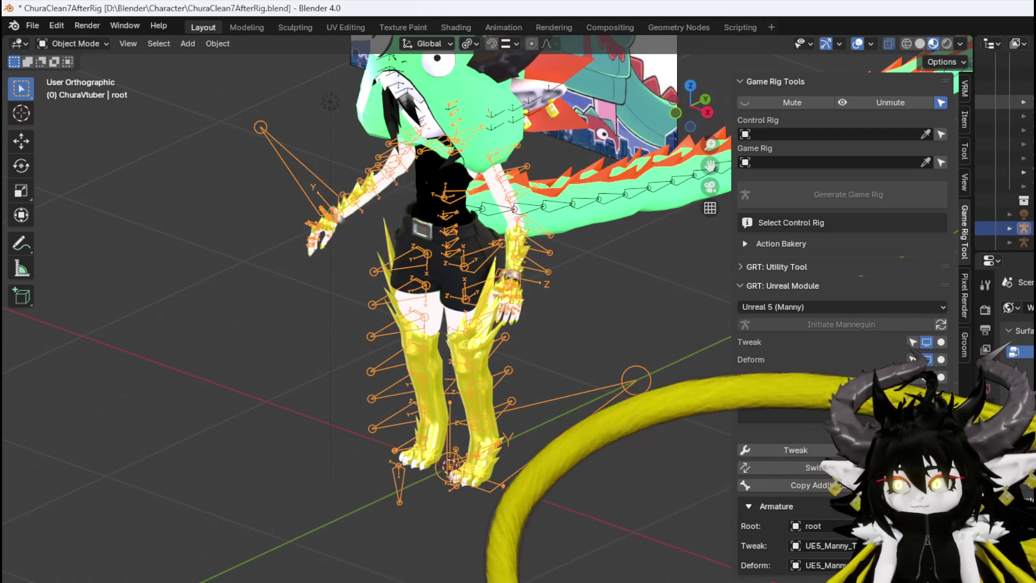
{"action": "scroll", "coordinate": [1012, 151], "scroll_direction": "down", "scroll_amount": 2}
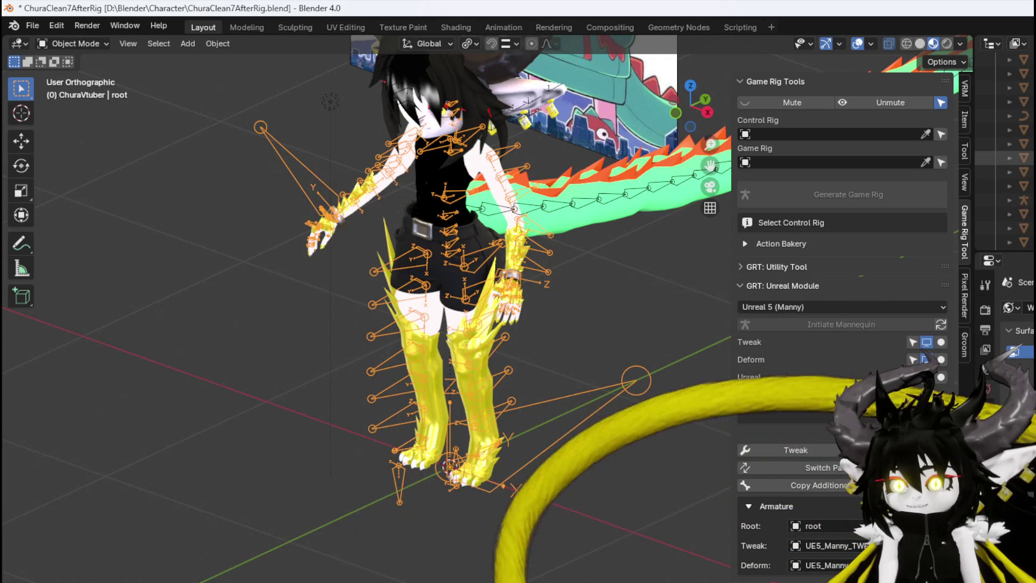
{"action": "scroll", "coordinate": [1011, 157], "scroll_direction": "down", "scroll_amount": 1}
{"action": "scroll", "coordinate": [1011, 158], "scroll_direction": "down", "scroll_amount": 1}
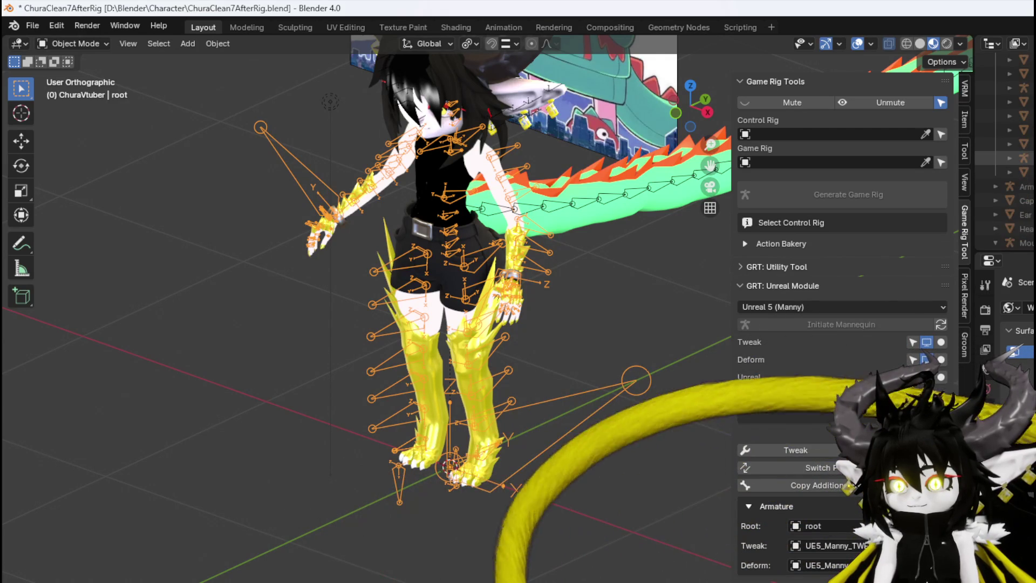
{"action": "scroll", "coordinate": [1012, 157], "scroll_direction": "down", "scroll_amount": 1}
{"action": "scroll", "coordinate": [1011, 158], "scroll_direction": "down", "scroll_amount": 1}
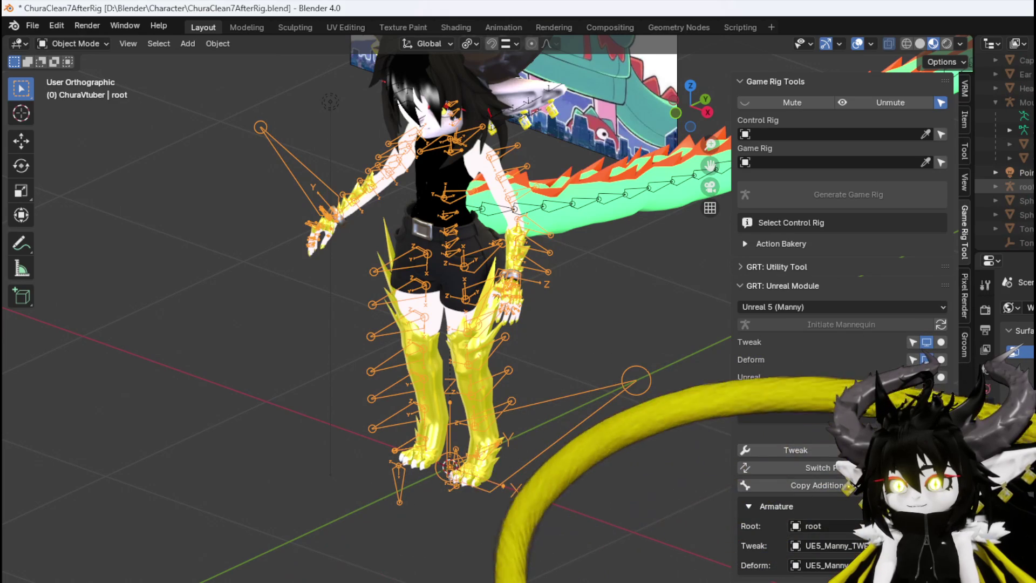
{"action": "scroll", "coordinate": [1011, 157], "scroll_direction": "down", "scroll_amount": 1}
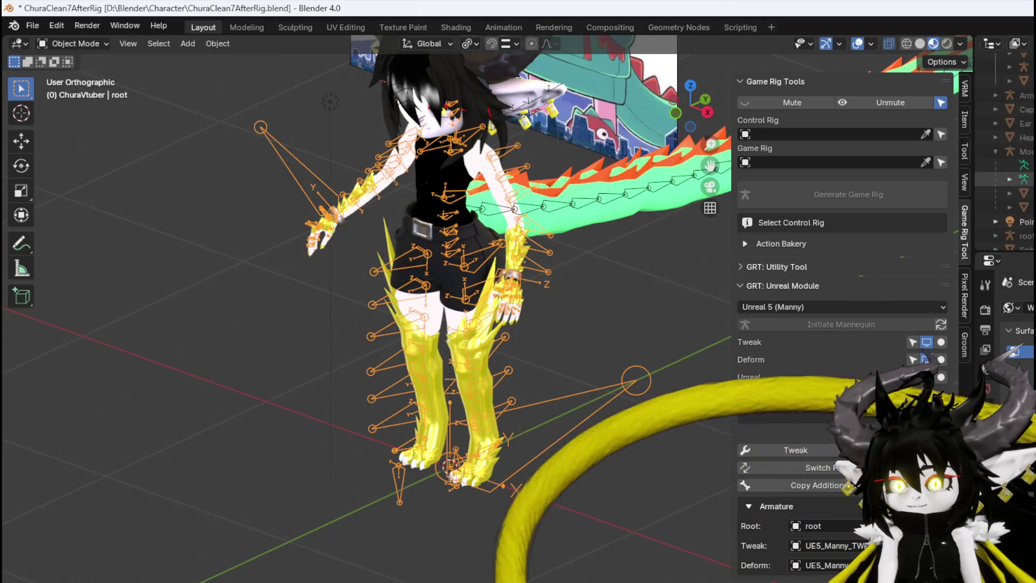
{"action": "scroll", "coordinate": [1012, 158], "scroll_direction": "up", "scroll_amount": 3}
{"action": "scroll", "coordinate": [1011, 157], "scroll_direction": "up", "scroll_amount": 2}
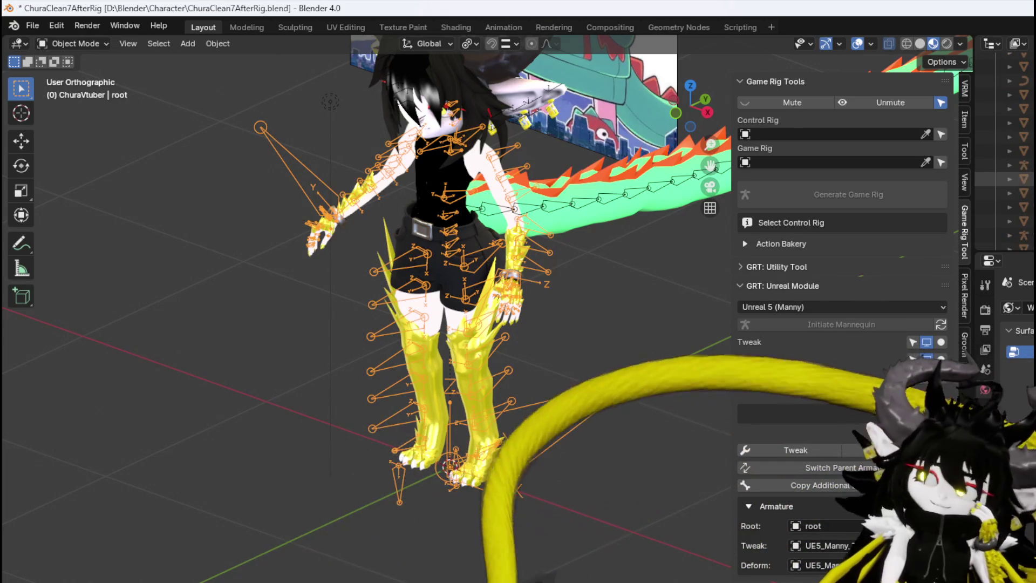
{"action": "scroll", "coordinate": [1011, 157], "scroll_direction": "up", "scroll_amount": 2}
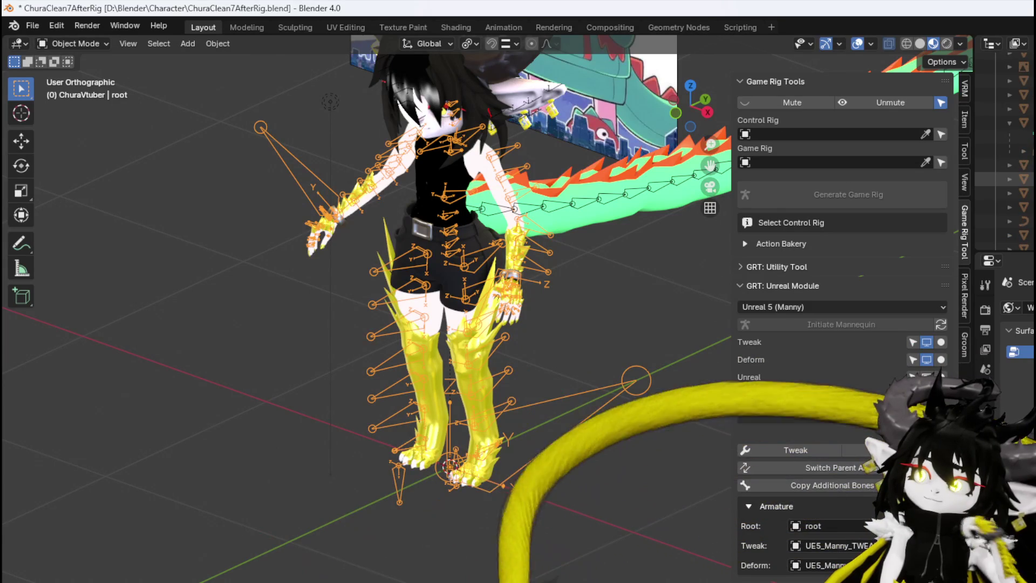
{"action": "scroll", "coordinate": [1011, 158], "scroll_direction": "up", "scroll_amount": 2}
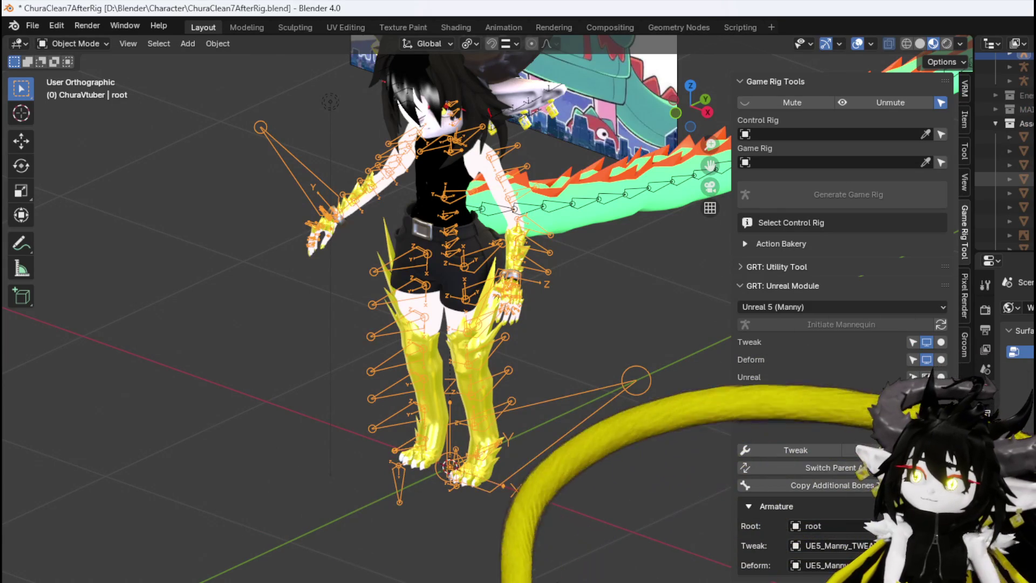
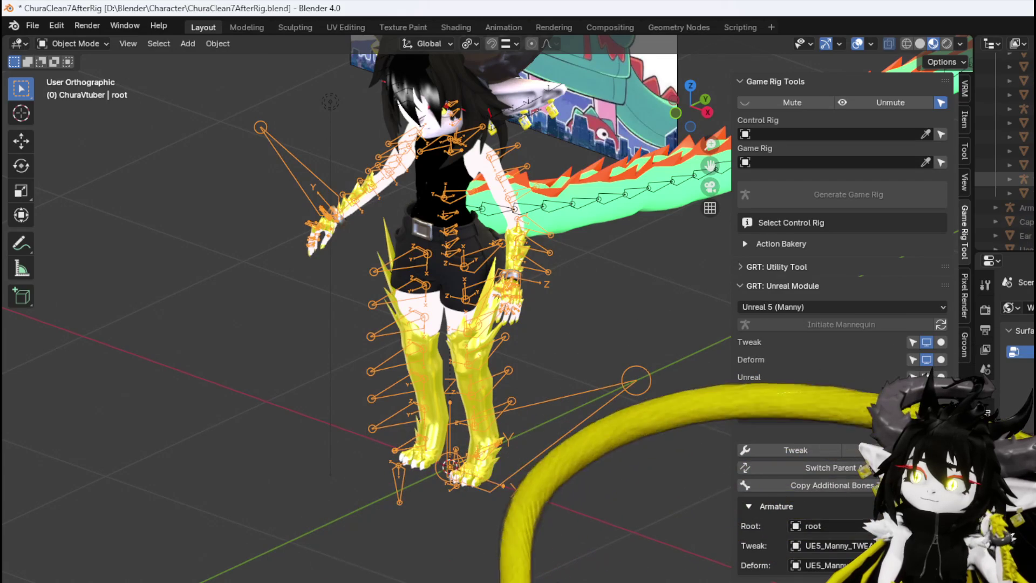
Switch to the front view and deselect the armature
{"action": "scroll", "coordinate": [1009, 146], "scroll_direction": "down", "scroll_amount": 2}
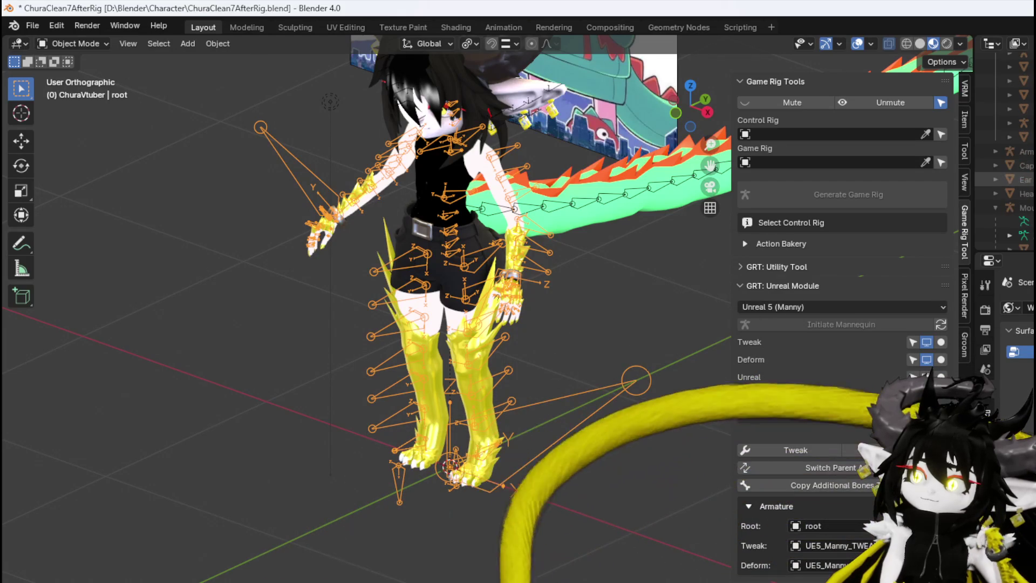
{"action": "scroll", "coordinate": [1009, 151], "scroll_direction": "down", "scroll_amount": 2}
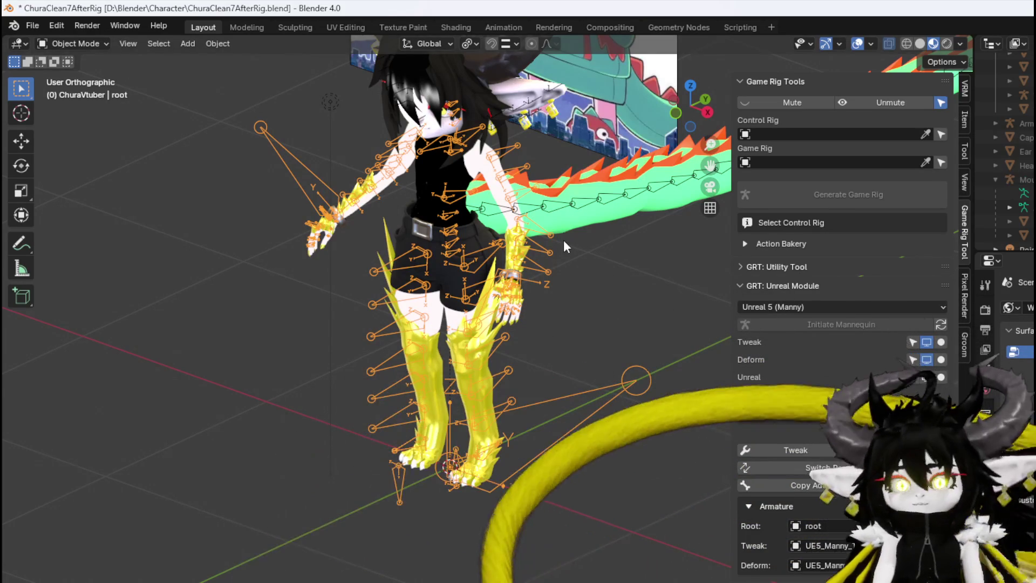
{"action": "key", "text": "KP_1"}
{"action": "left_click", "coordinate": [639, 249]}
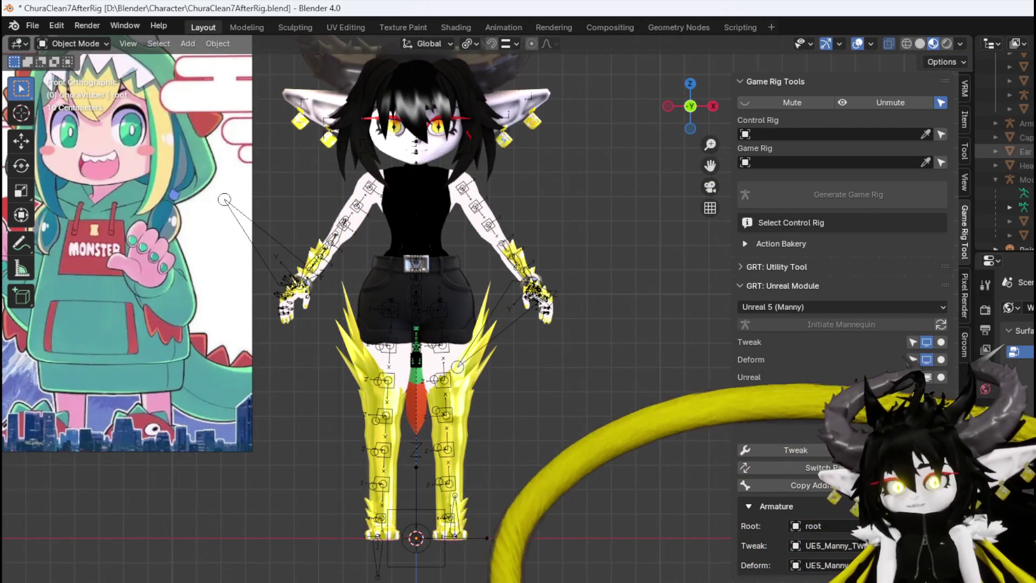
Expand the Outliner collection and hide the character mesh and reference image
{"action": "scroll", "coordinate": [488, 238], "scroll_direction": "down", "scroll_amount": 3}
{"action": "scroll", "coordinate": [1009, 151], "scroll_direction": "up", "scroll_amount": 3}
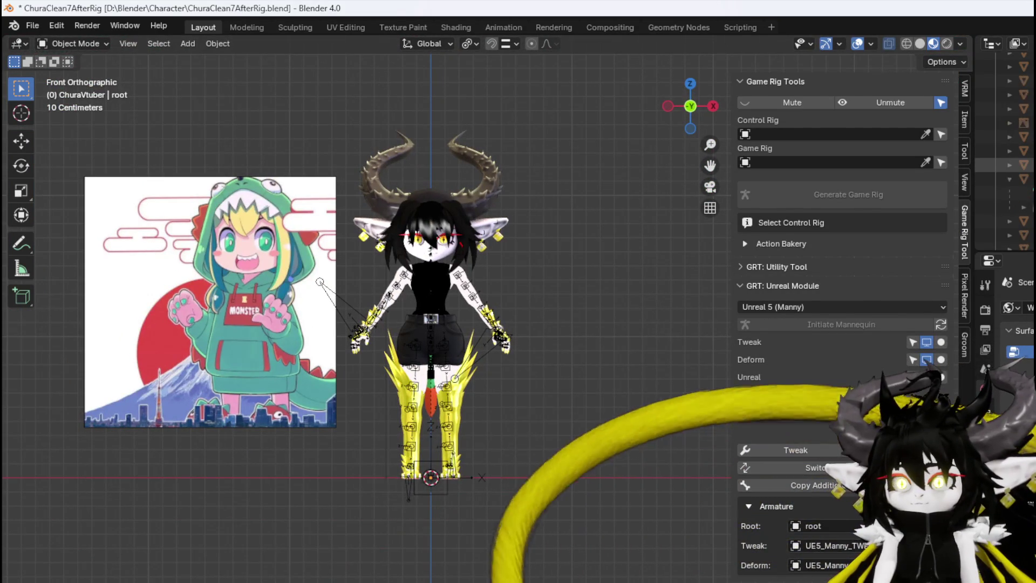
{"action": "scroll", "coordinate": [1008, 162], "scroll_direction": "down", "scroll_amount": 3}
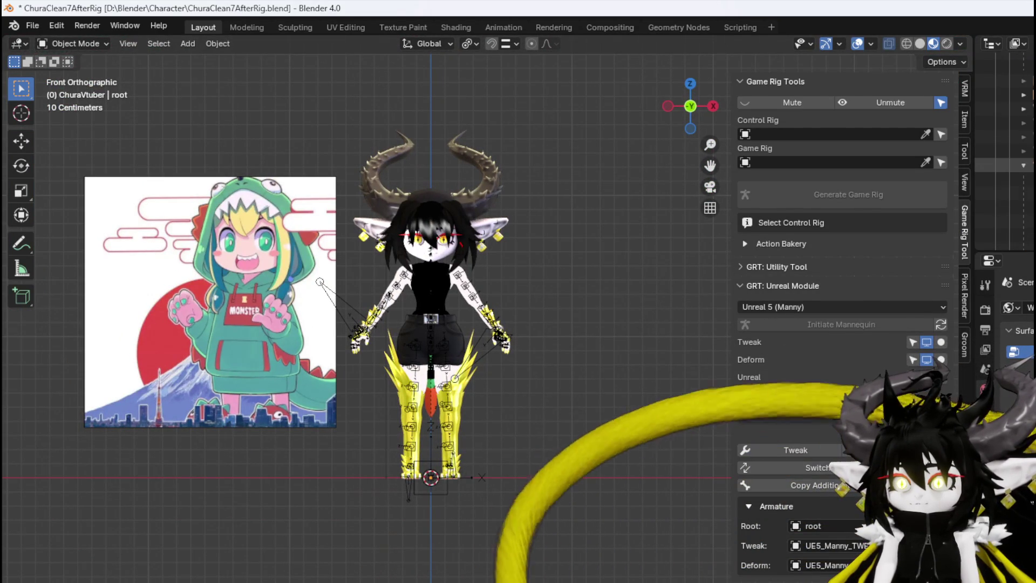
{"action": "scroll", "coordinate": [1008, 162], "scroll_direction": "down", "scroll_amount": 3}
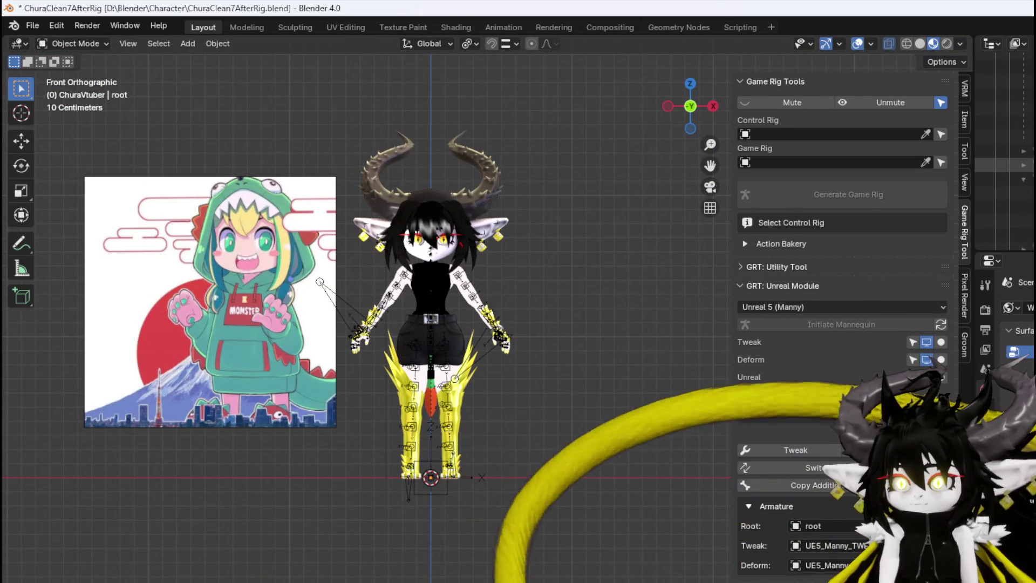
{"action": "left_click", "coordinate": [1009, 124]}
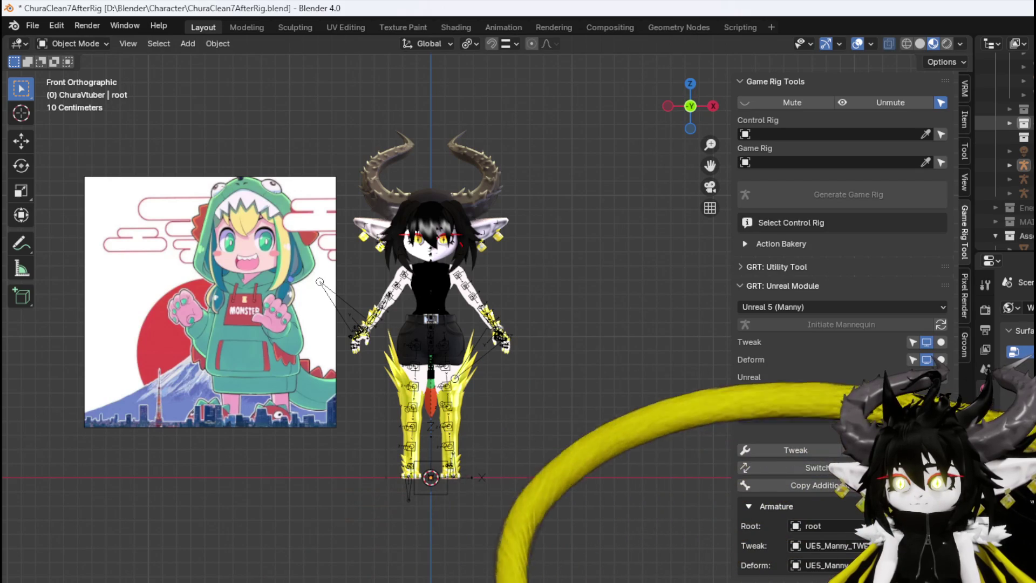
{"action": "left_click", "coordinate": [1023, 123]}
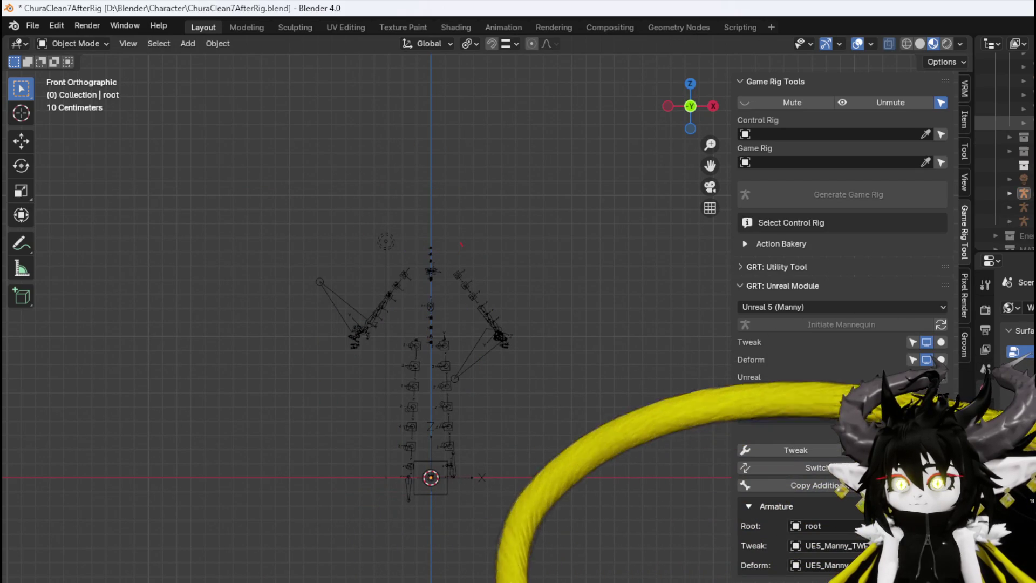
Expand the Outliner collection, unhide the armored body with Alt+H, and orbit to an angled view
{"action": "scroll", "coordinate": [1008, 152], "scroll_direction": "up", "scroll_amount": 3}
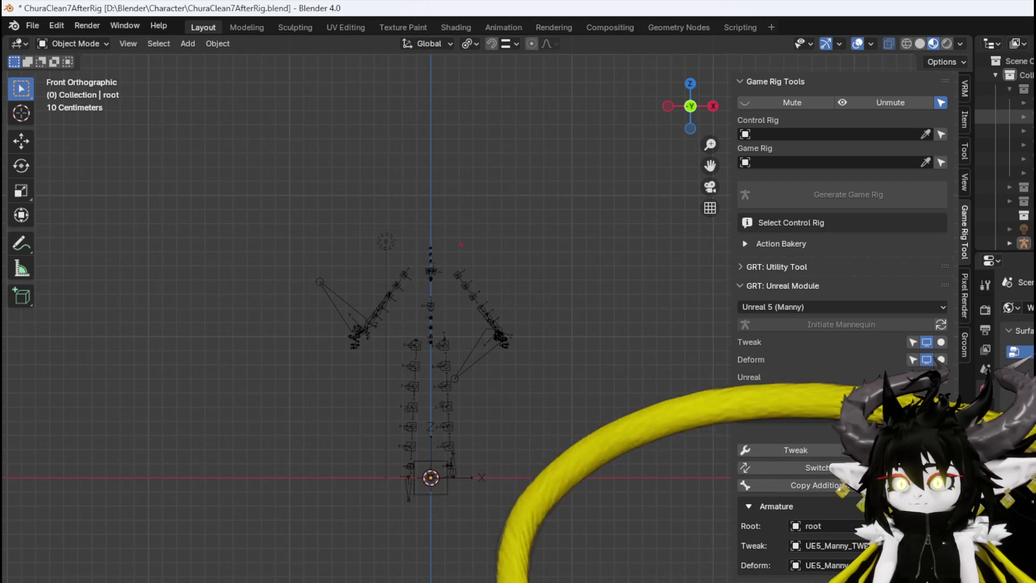
{"action": "left_click", "coordinate": [1009, 188]}
{"action": "scroll", "coordinate": [1012, 184], "scroll_direction": "down", "scroll_amount": 1}
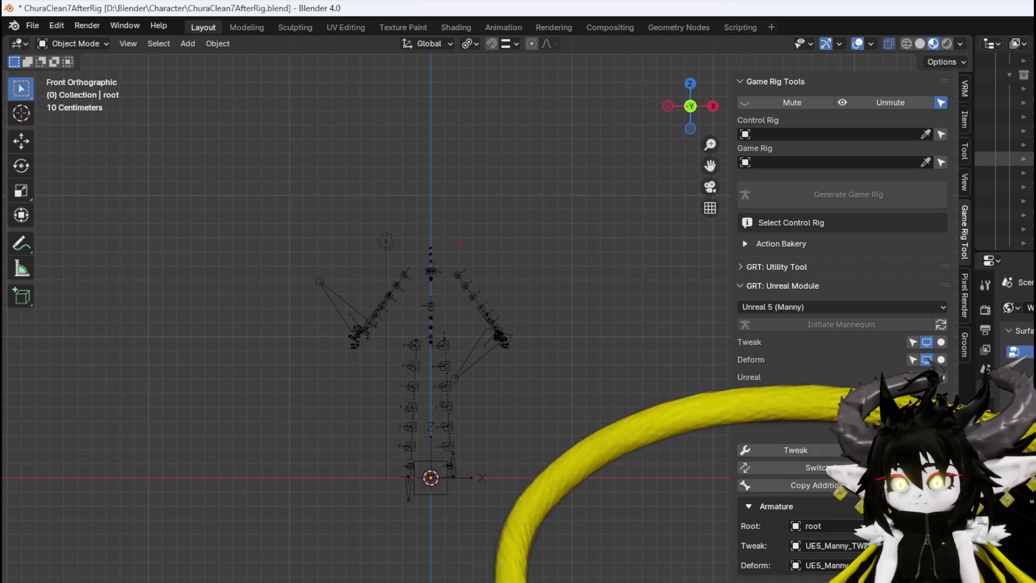
{"action": "scroll", "coordinate": [1012, 183], "scroll_direction": "up", "scroll_amount": 3}
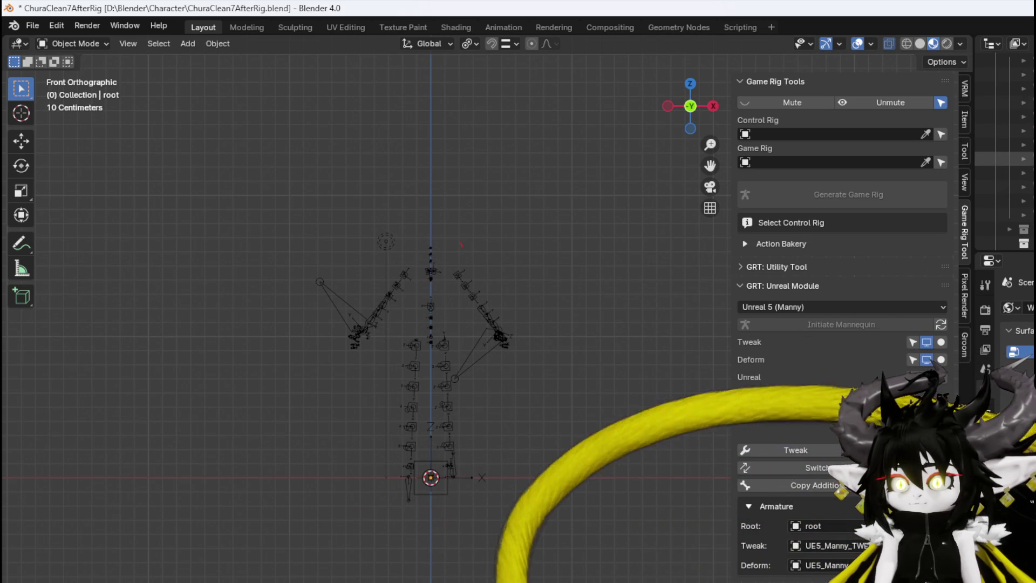
{"action": "scroll", "coordinate": [1013, 162], "scroll_direction": "up", "scroll_amount": 2}
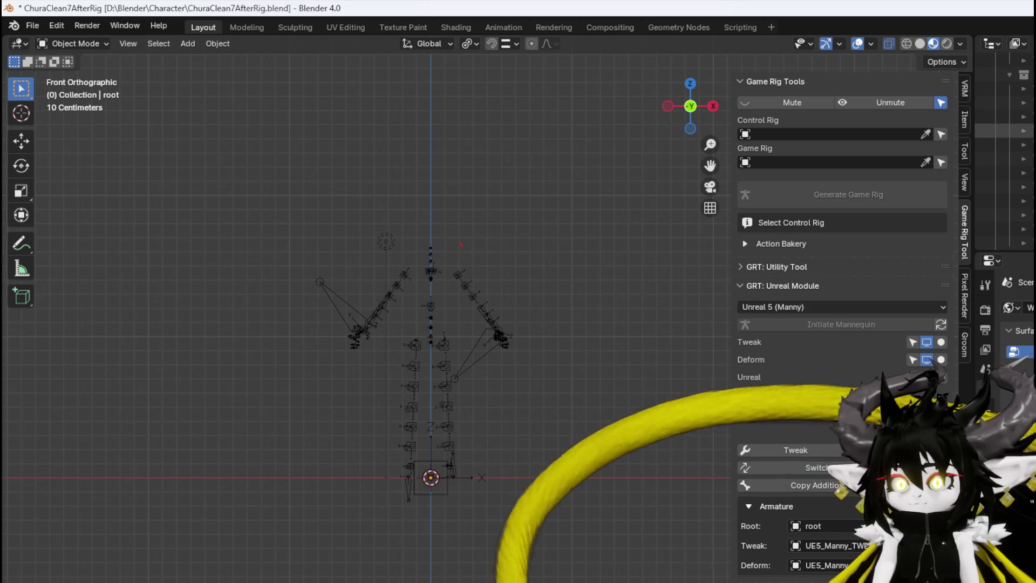
{"action": "key", "text": "alt+h"}
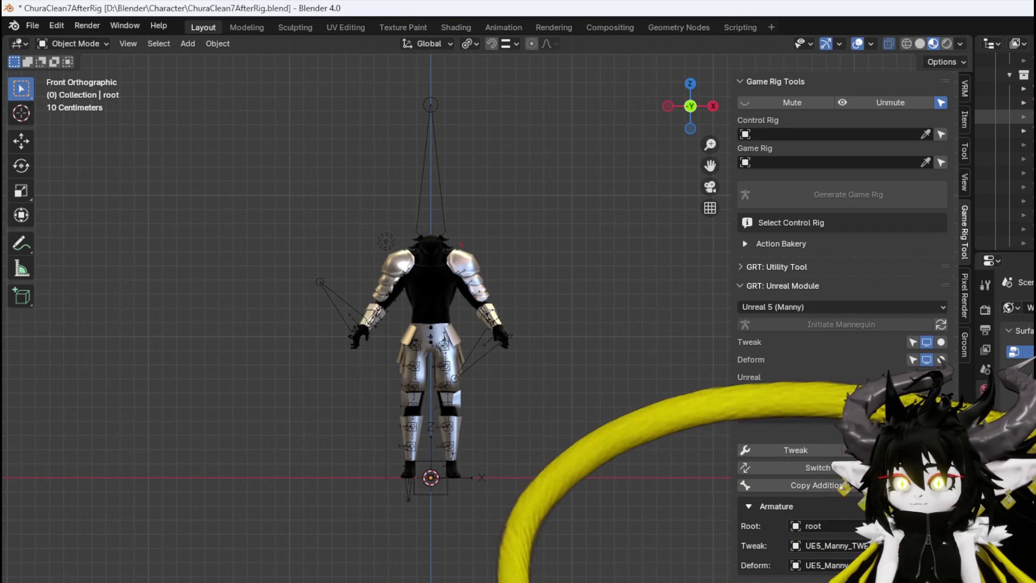
{"action": "left_click_drag", "start_coordinate": [536, 236], "coordinate": [639, 289]}
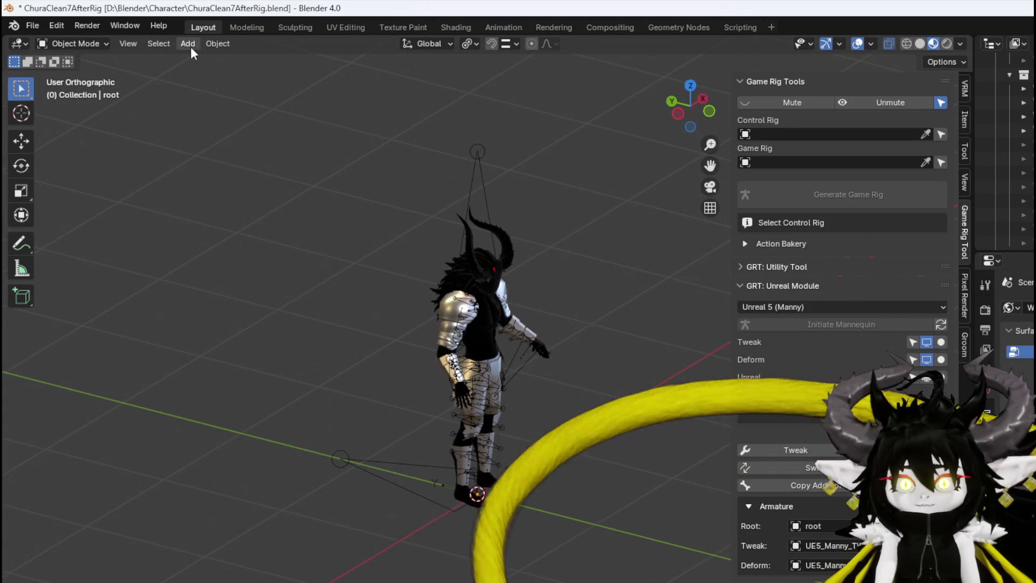
Add a mesh cube from the front view and switch to Edit Mode
{"action": "left_click", "coordinate": [192, 45]}
{"action": "mouse_move", "coordinate": [200, 60]}
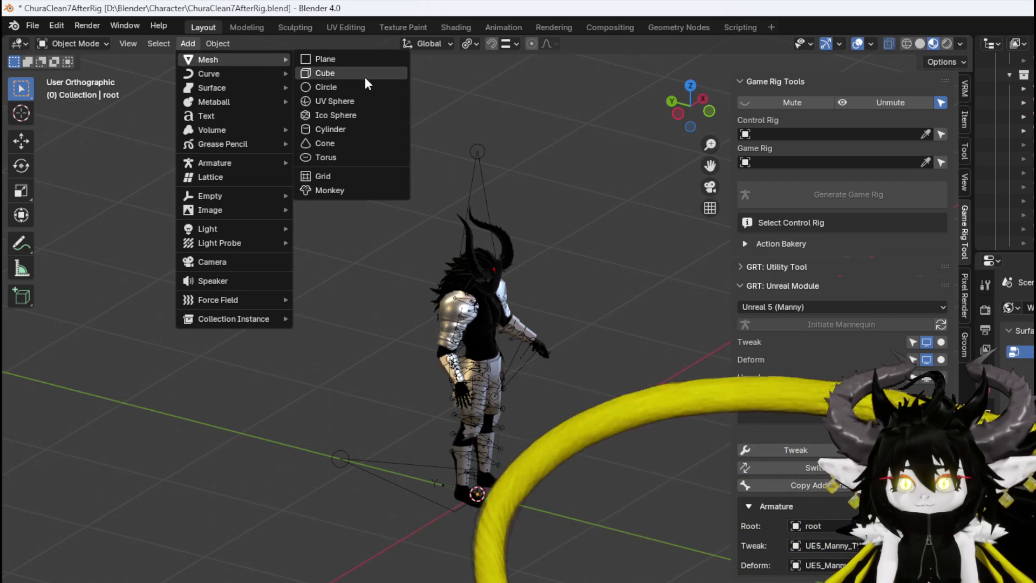
{"action": "left_click", "coordinate": [364, 76]}
{"action": "key", "text": "KP_3"}
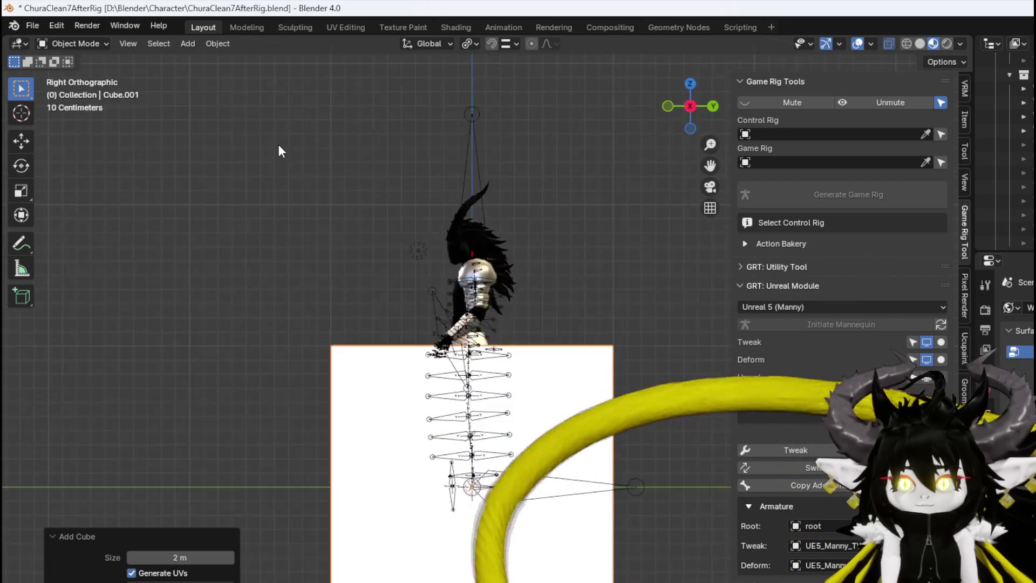
{"action": "key", "text": "KP_1"}
{"action": "left_click", "coordinate": [91, 43]}
{"action": "left_click", "coordinate": [80, 74]}
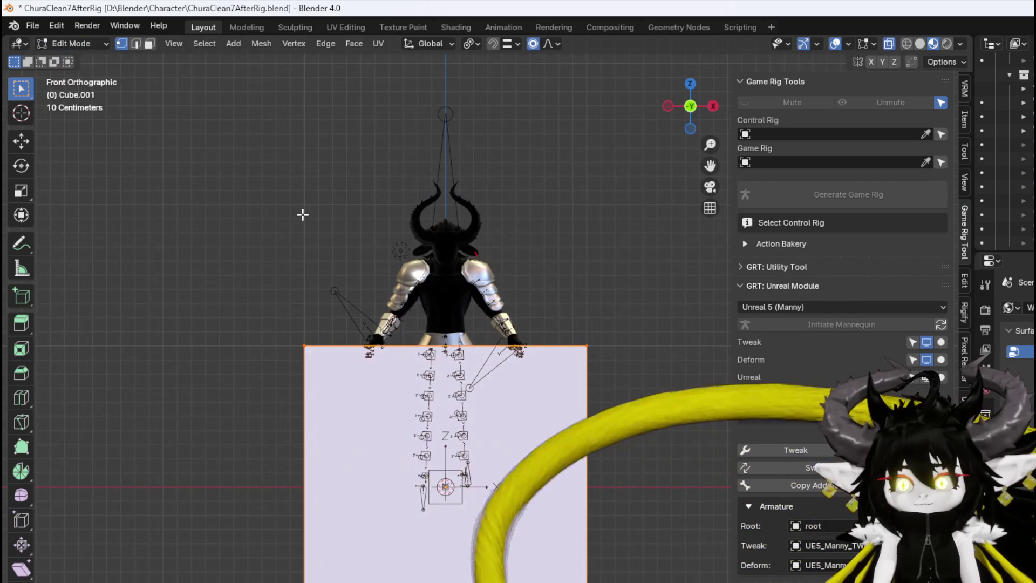
Scale the cube down and flatten its depth along the Y axis
{"action": "key", "text": "s"}
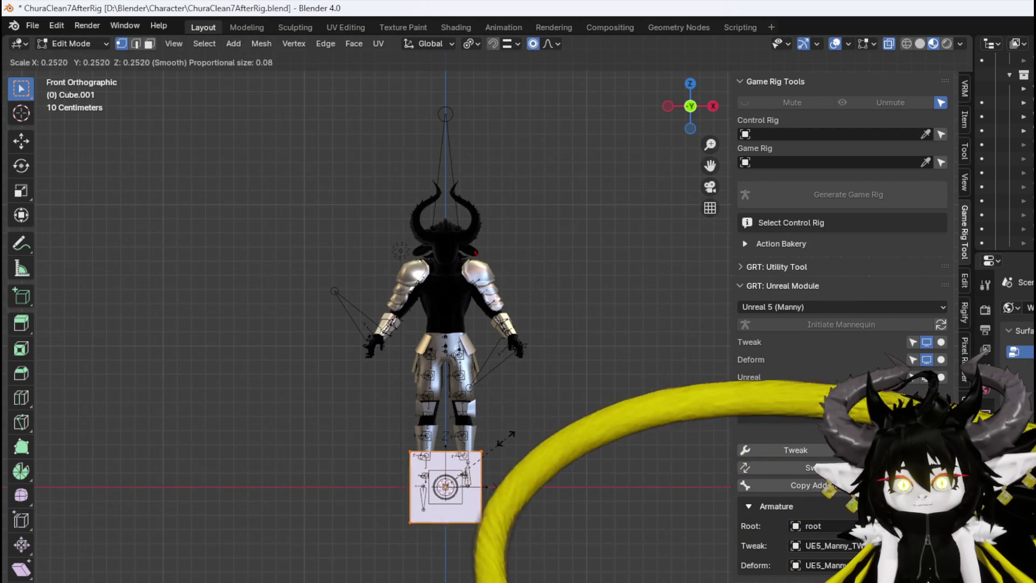
{"action": "left_click", "coordinate": [505, 438]}
{"action": "scroll", "coordinate": [503, 423], "scroll_direction": "up", "scroll_amount": 2}
{"action": "left_click_drag", "start_coordinate": [504, 454], "coordinate": [359, 494]}
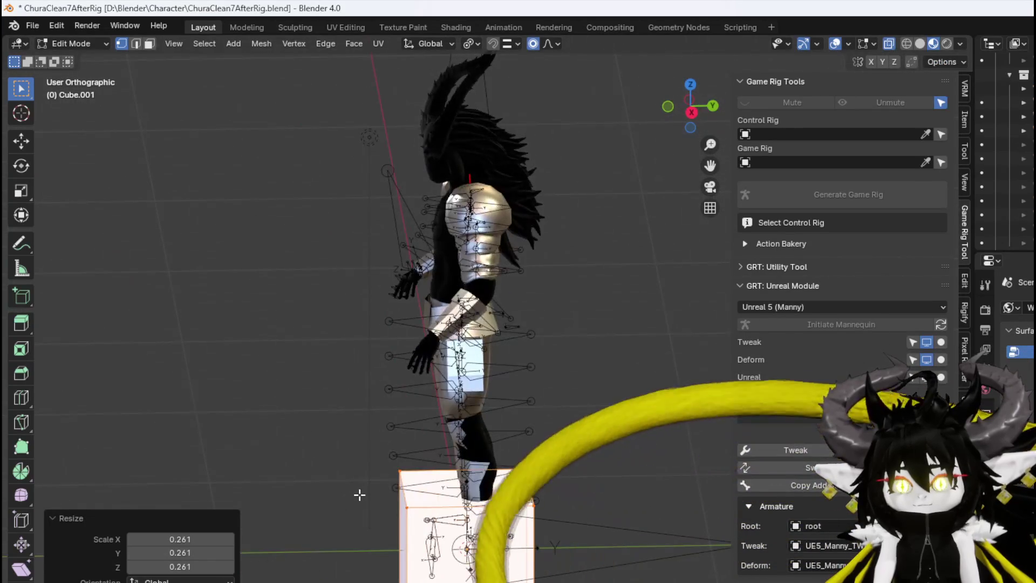
{"action": "key", "text": "KP_7"}
{"action": "key", "text": "s"}
{"action": "key", "text": "y"}
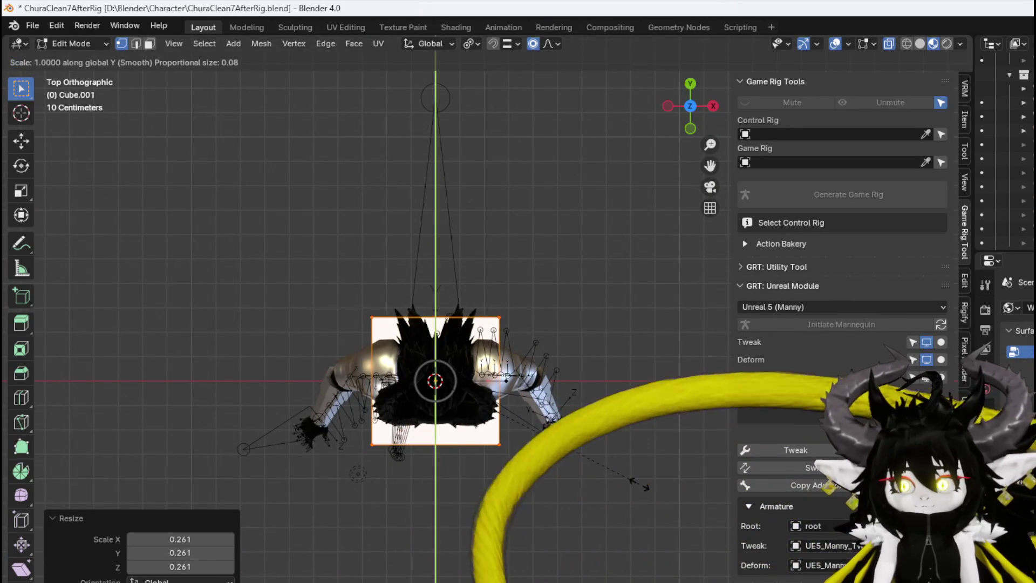
{"action": "left_click", "coordinate": [537, 438]}
{"action": "mouse_move", "coordinate": [537, 438]}
{"action": "left_mouse_down"}
{"action": "mouse_move", "coordinate": [534, 497]}
{"action": "mouse_move", "coordinate": [575, 298]}
{"action": "left_mouse_up"}
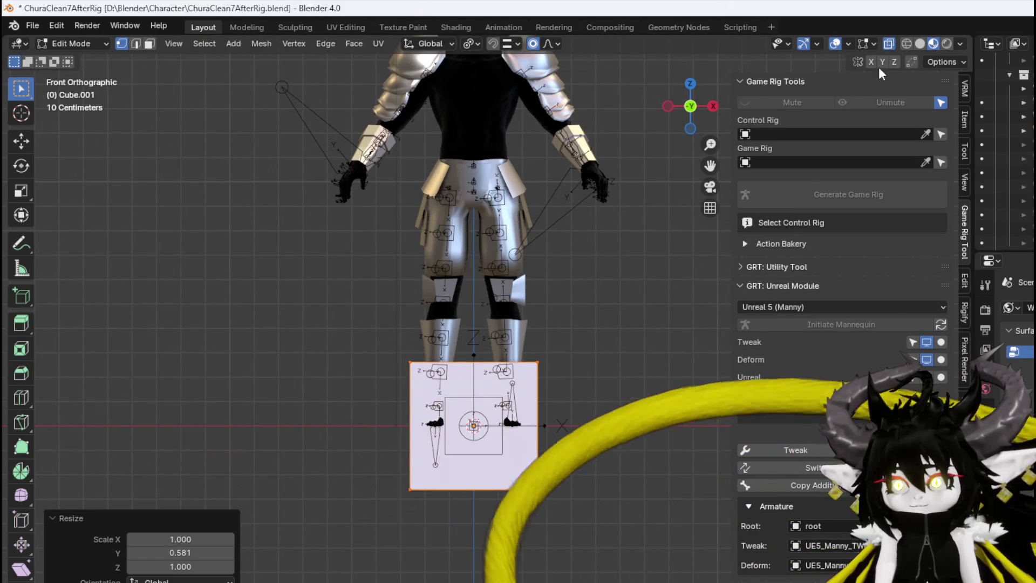
Raise the cube's bottom vertices and another vertex selection vertically along Z
{"action": "left_click", "coordinate": [596, 459]}
{"action": "key", "text": "g"}
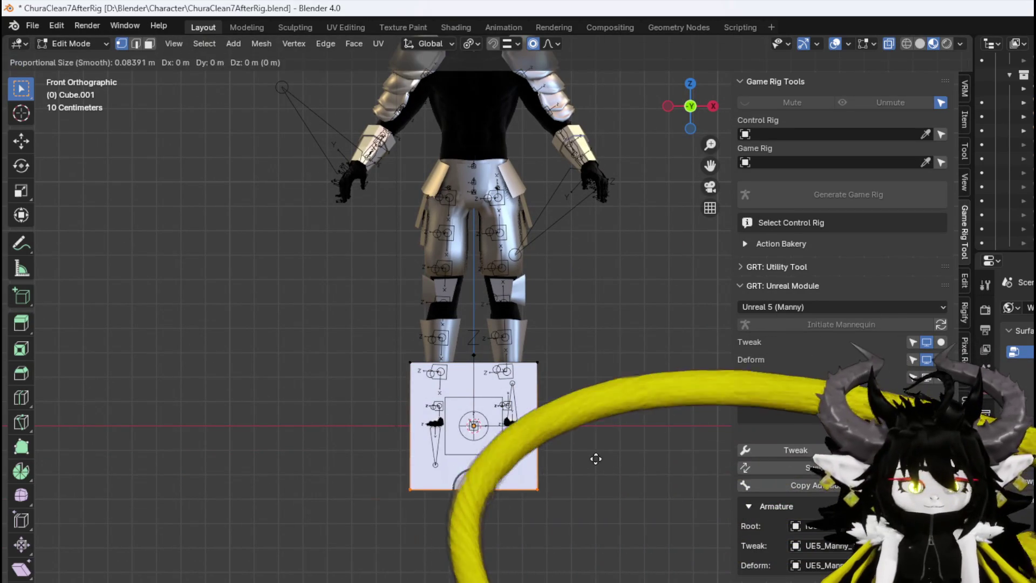
{"action": "key", "text": "z"}
{"action": "left_click", "coordinate": [602, 394]}
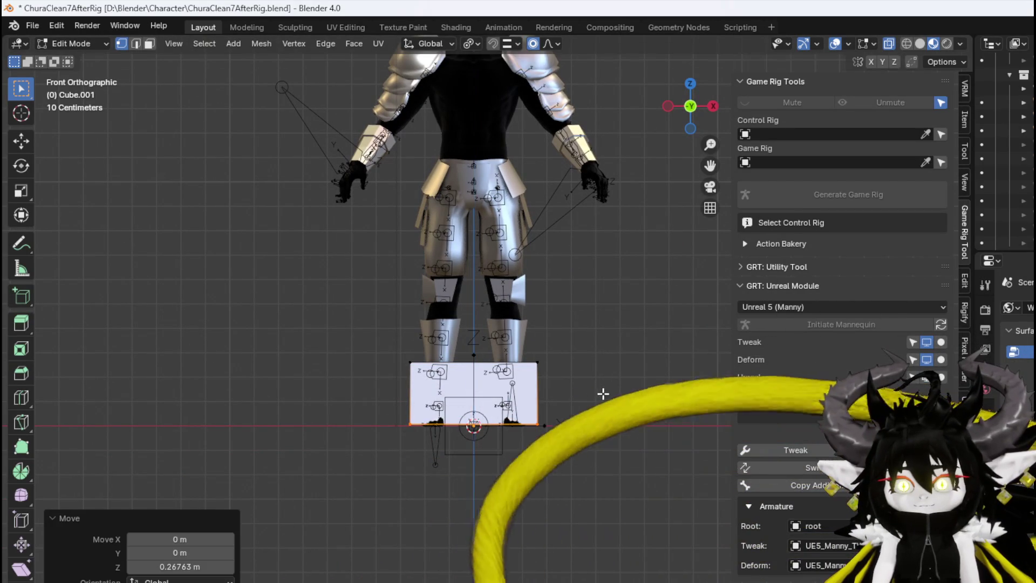
{"action": "left_click", "coordinate": [611, 332]}
{"action": "key", "text": "g"}
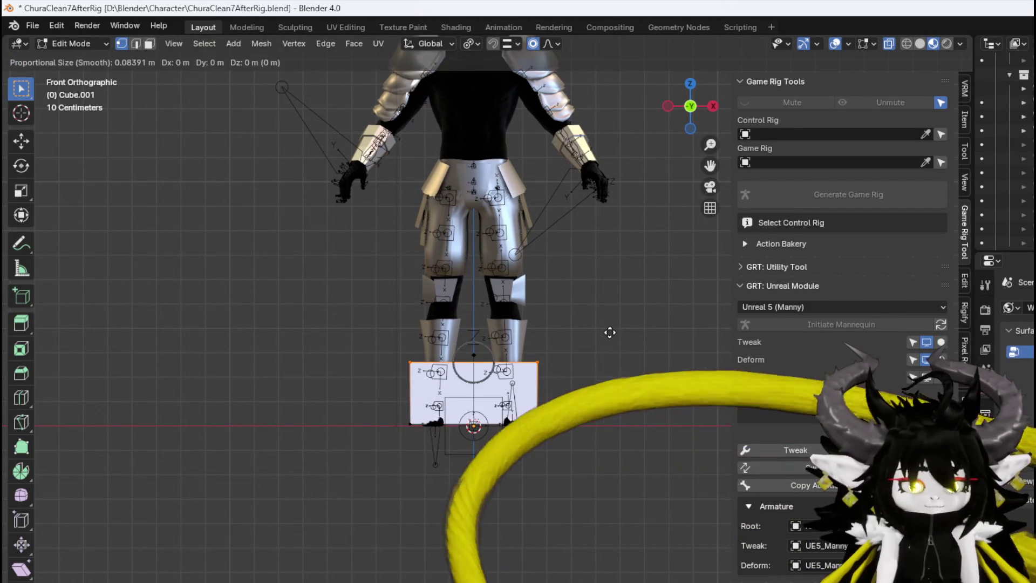
{"action": "key", "text": "z"}
{"action": "left_click", "coordinate": [615, 308]}
{"action": "left_click_drag", "start_coordinate": [615, 308], "coordinate": [553, 354]}
{"action": "key", "text": "3"}
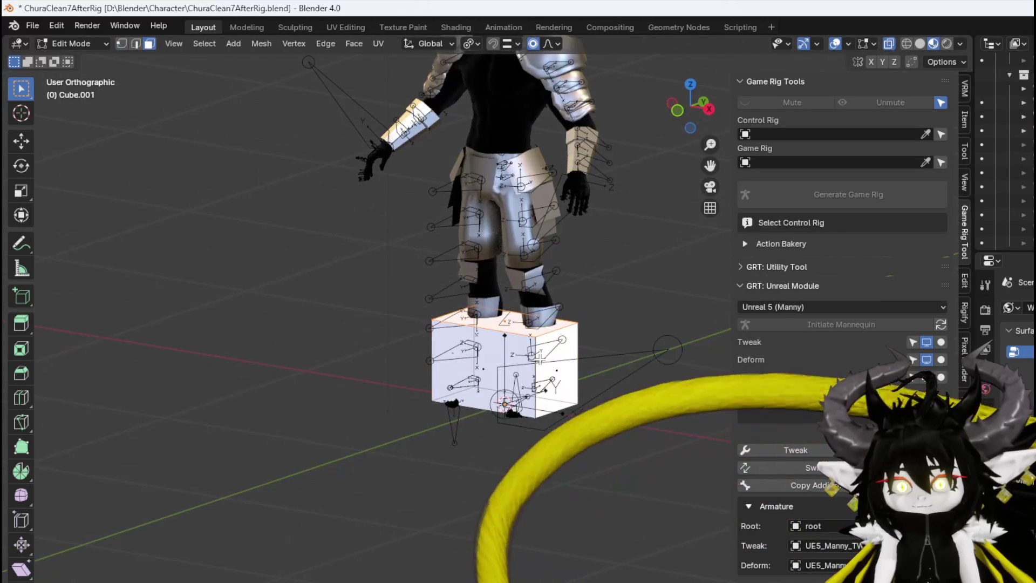
{"action": "key", "text": "KP_1"}
Cut a centred edge loop through the cube and delete its left half
{"action": "key", "text": "1"}
{"action": "key", "text": "ctrl+r"}
{"action": "left_click", "coordinate": [492, 330]}
{"action": "right_click", "coordinate": [492, 330]}
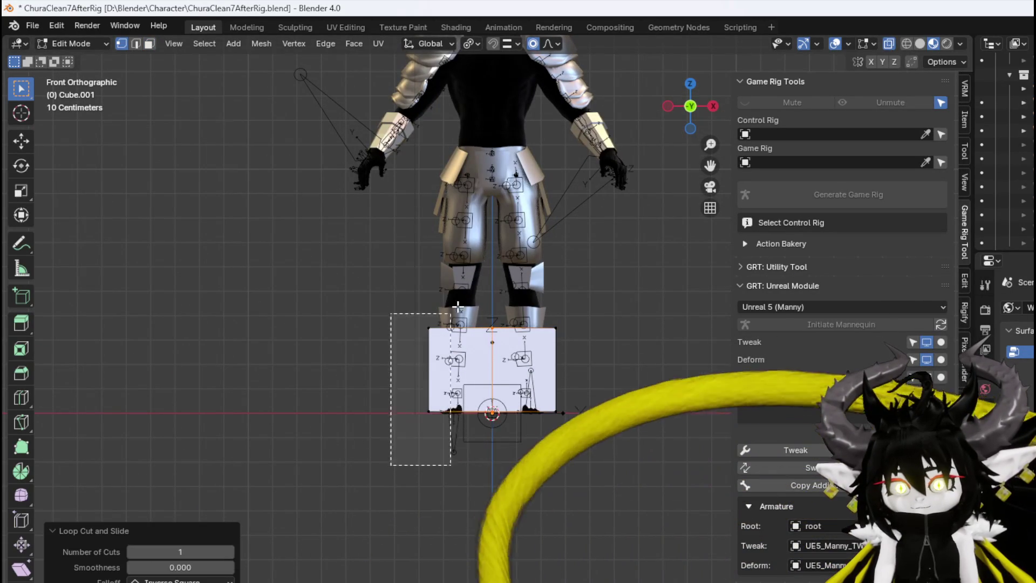
{"action": "left_click", "coordinate": [422, 350]}
{"action": "key", "text": "x"}
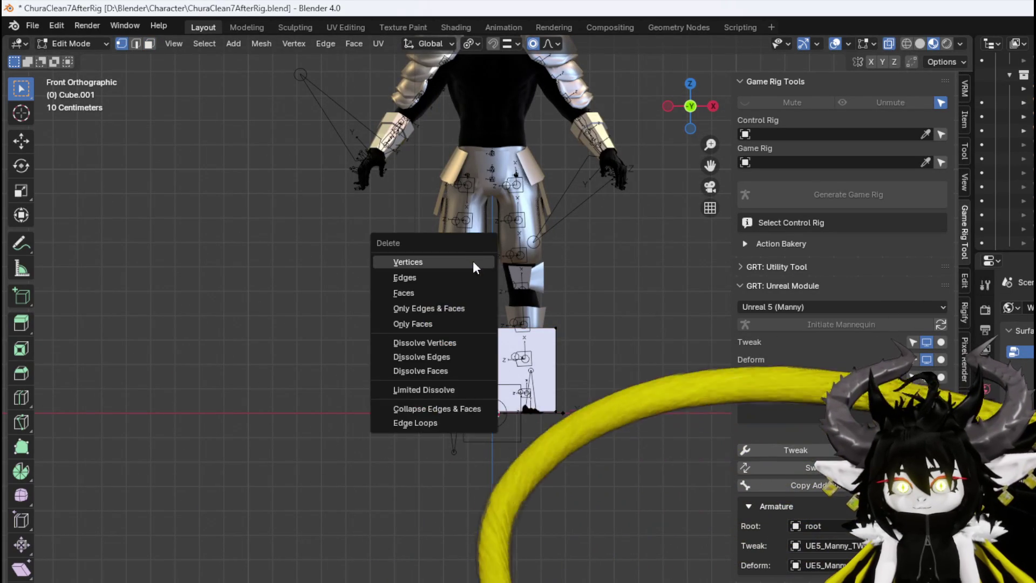
{"action": "left_click", "coordinate": [473, 262]}
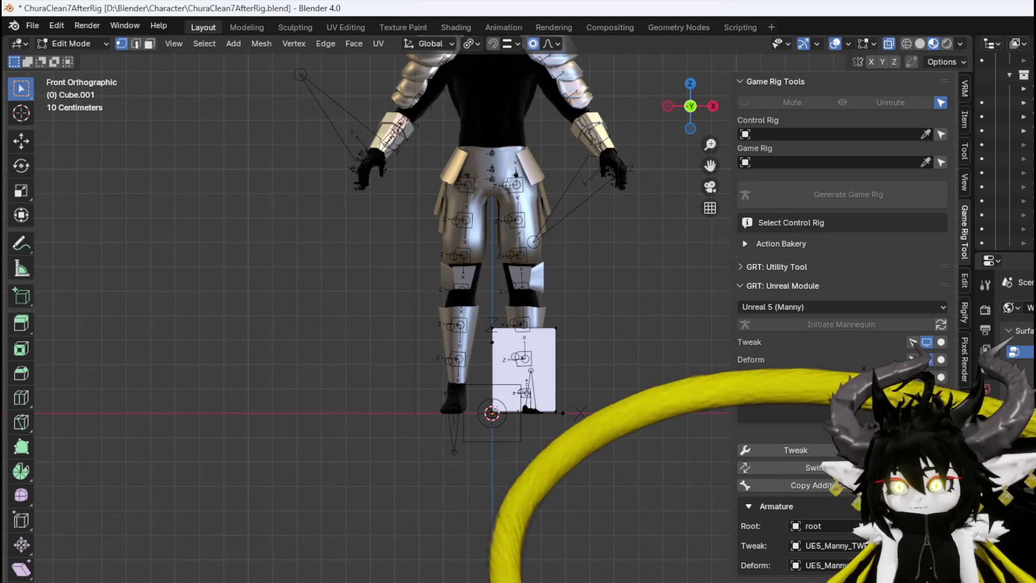
{"action": "left_click", "coordinate": [1007, 307]}
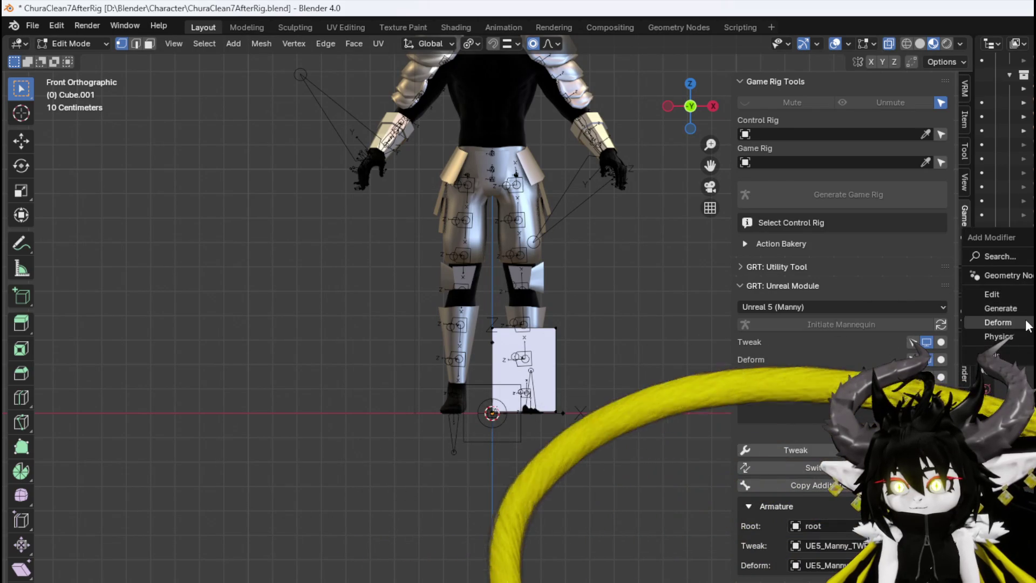
Widen the box's top face and extrude it upward into a taller block
{"action": "key", "text": "3"}
{"action": "left_click_drag", "start_coordinate": [539, 378], "coordinate": [587, 411]}
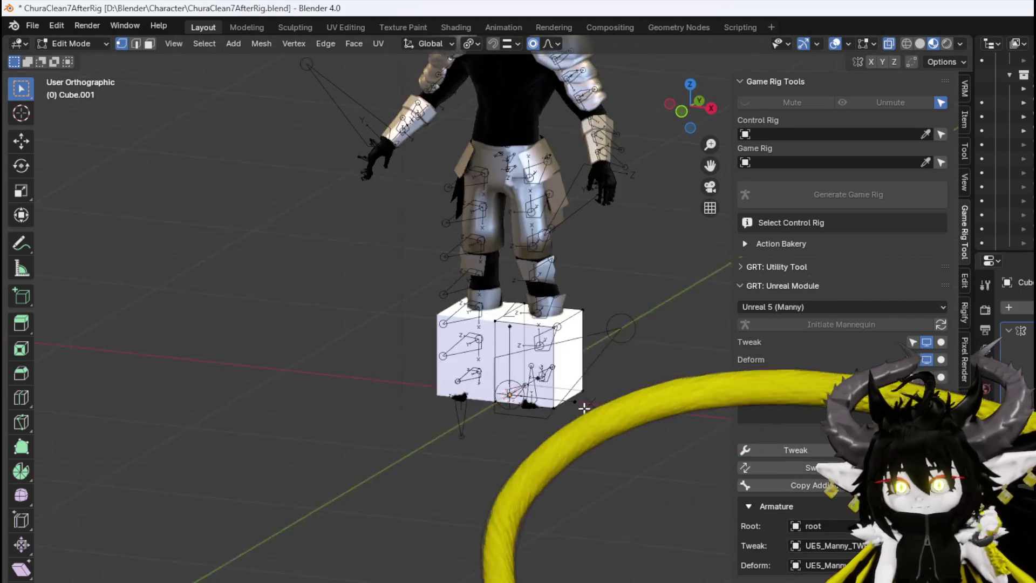
{"action": "key", "text": "KP_7"}
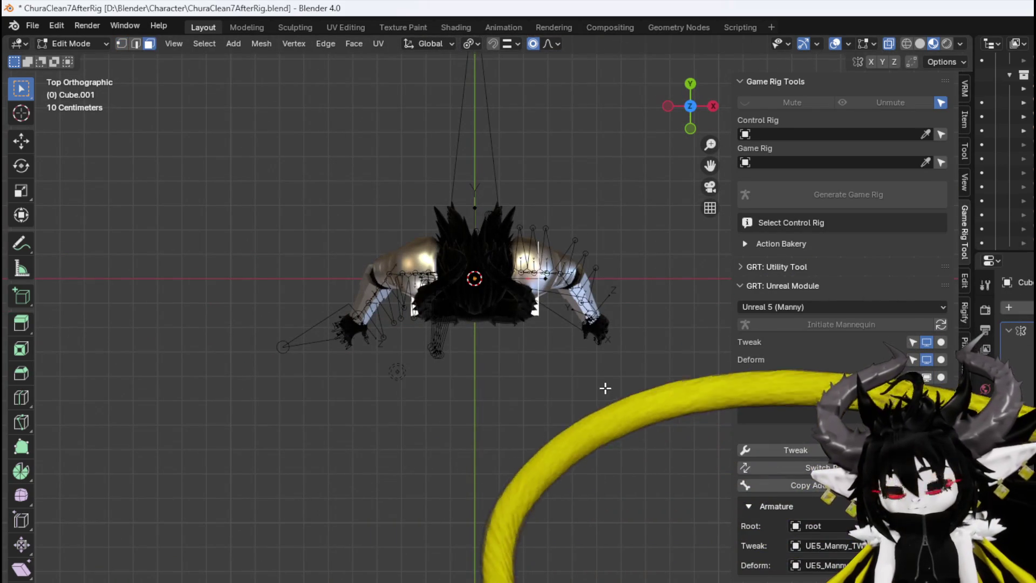
{"action": "key", "text": "s"}
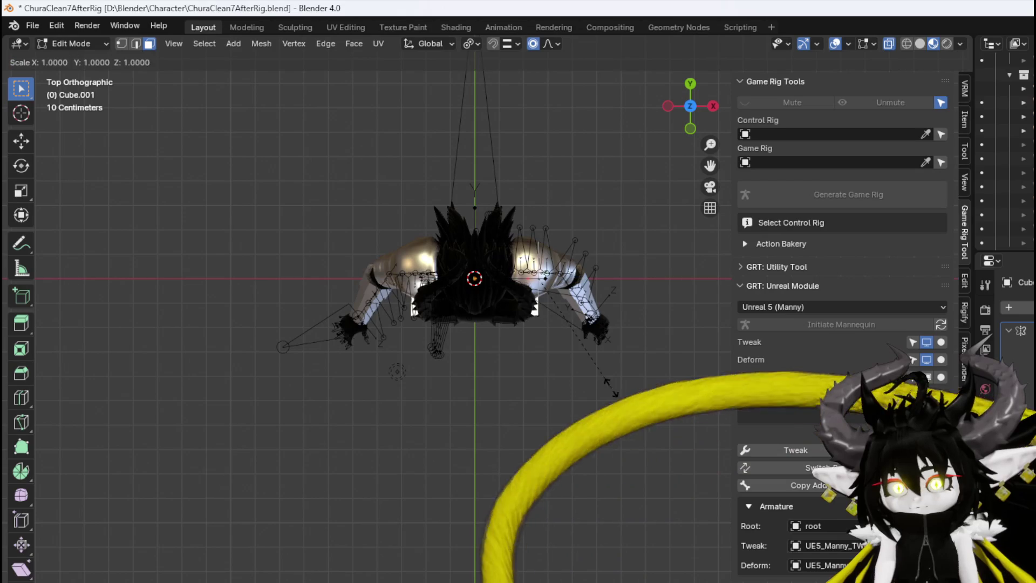
{"action": "left_click", "coordinate": [629, 385]}
{"action": "mouse_move", "coordinate": [629, 387]}
{"action": "left_mouse_down"}
{"action": "mouse_move", "coordinate": [581, 331]}
{"action": "mouse_move", "coordinate": [503, 342]}
{"action": "mouse_move", "coordinate": [545, 337]}
{"action": "left_mouse_up"}
{"action": "key", "text": "e"}
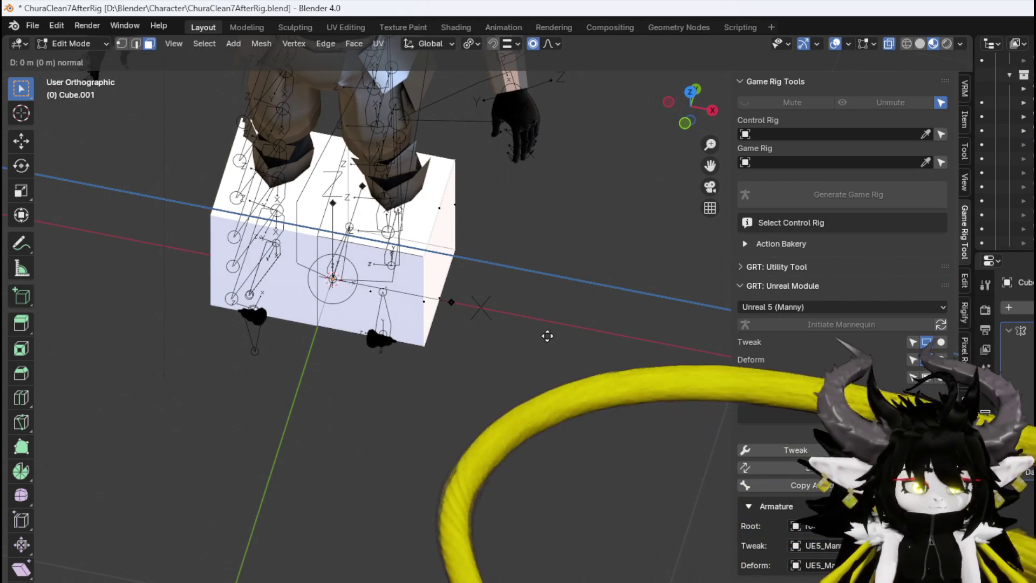
{"action": "left_click", "coordinate": [565, 344]}
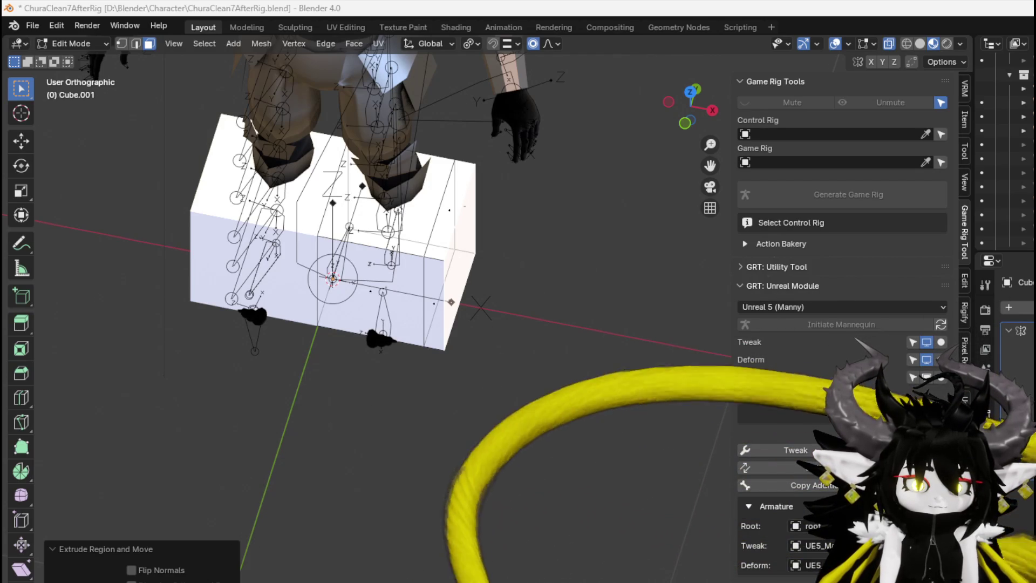
{"action": "mouse_move", "coordinate": [513, 247]}
{"action": "left_mouse_down"}
{"action": "mouse_move", "coordinate": [506, 258]}
{"action": "mouse_move", "coordinate": [551, 232]}
{"action": "left_mouse_up"}
{"action": "key", "text": "KP_1"}
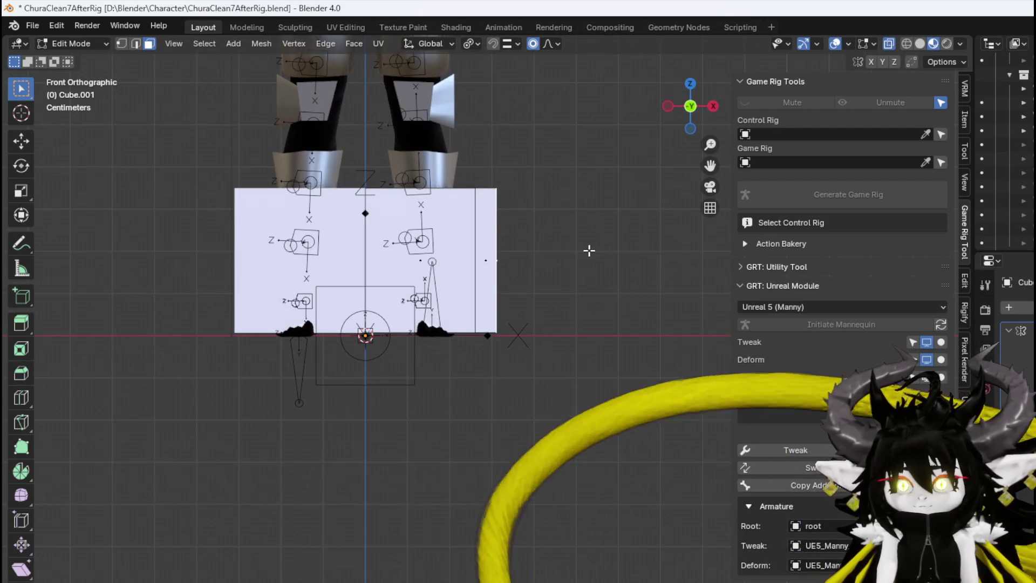
Taper the block's upper edges with proportional scaling and add two loop cuts
{"action": "key", "text": "s"}
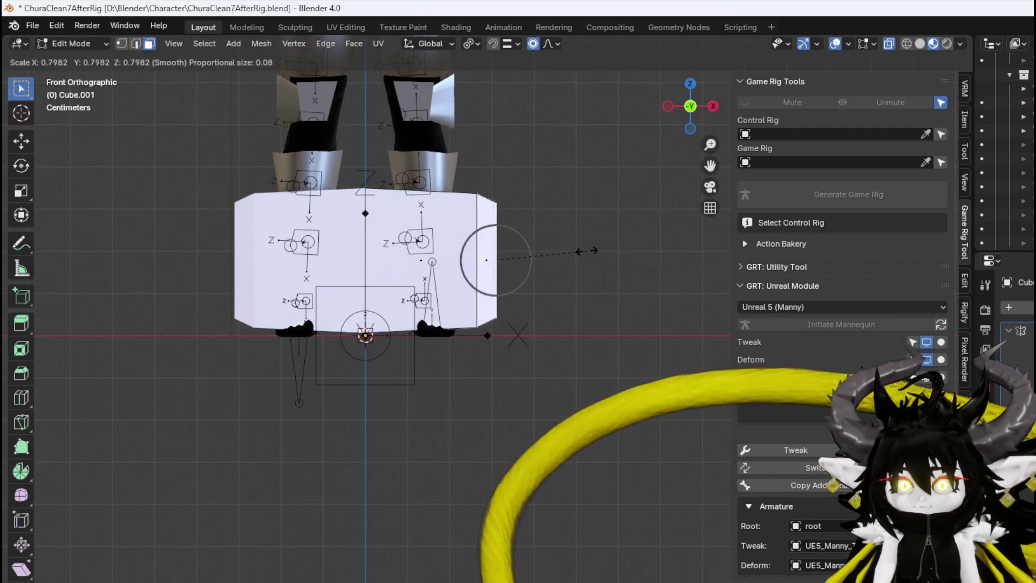
{"action": "left_click", "coordinate": [562, 259]}
{"action": "mouse_move", "coordinate": [561, 259]}
{"action": "left_mouse_down"}
{"action": "mouse_move", "coordinate": [383, 300]}
{"action": "mouse_move", "coordinate": [573, 286]}
{"action": "mouse_move", "coordinate": [401, 157]}
{"action": "mouse_move", "coordinate": [238, 134]}
{"action": "mouse_move", "coordinate": [349, 155]}
{"action": "mouse_move", "coordinate": [455, 155]}
{"action": "mouse_move", "coordinate": [460, 134]}
{"action": "mouse_move", "coordinate": [475, 151]}
{"action": "mouse_move", "coordinate": [439, 173]}
{"action": "mouse_move", "coordinate": [527, 221]}
{"action": "mouse_move", "coordinate": [589, 228]}
{"action": "mouse_move", "coordinate": [362, 193]}
{"action": "left_mouse_up"}
{"action": "key", "text": "2"}
{"action": "key", "text": "g"}
{"action": "key", "text": "g"}
{"action": "left_click", "coordinate": [376, 158]}
{"action": "scroll", "coordinate": [362, 192], "scroll_direction": "up", "scroll_amount": 7}
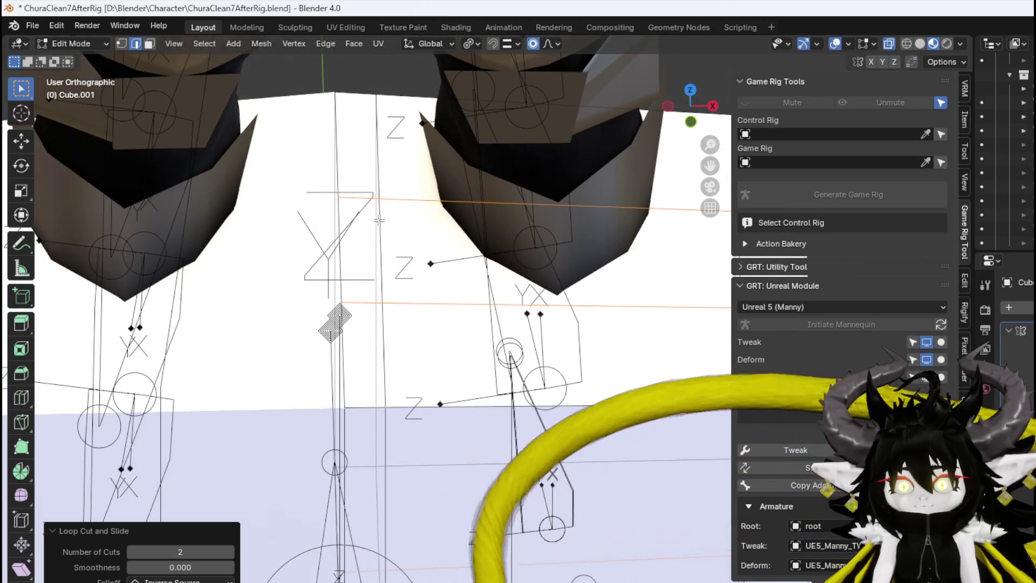
{"action": "left_click", "coordinate": [413, 252]}
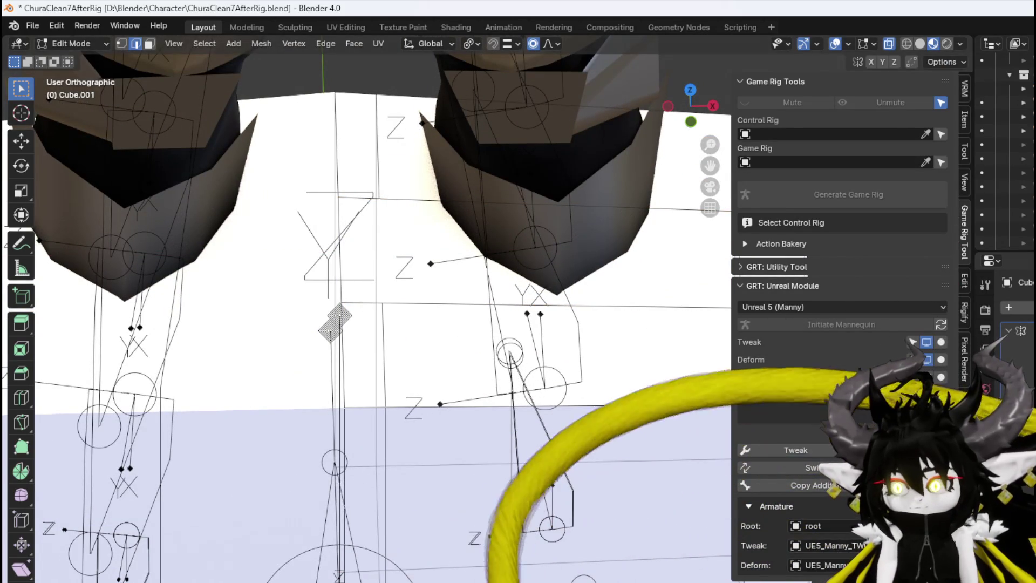
Shift the selected vertices and then the edges along the X axis
{"action": "key", "text": "g"}
{"action": "key", "text": "x"}
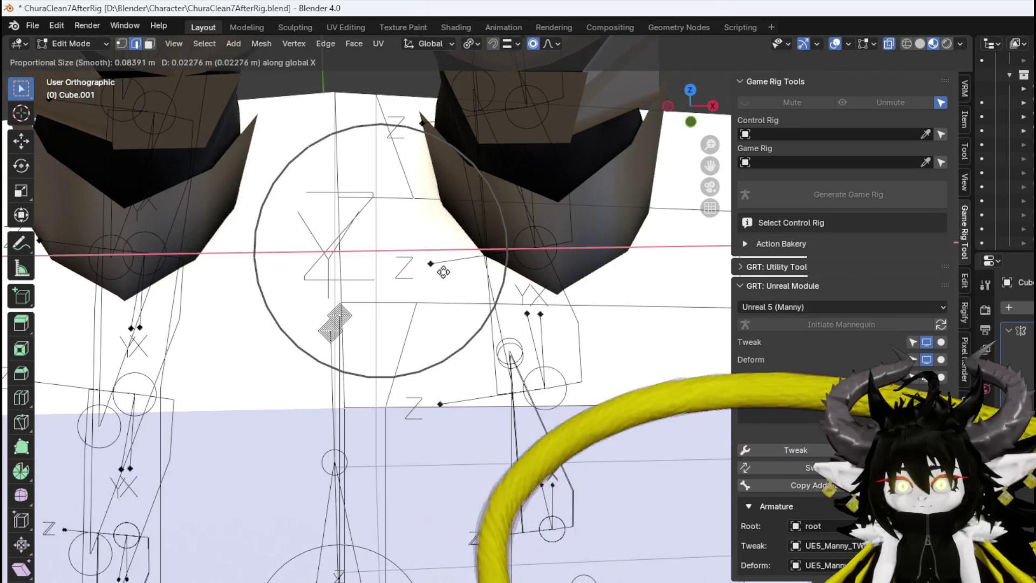
{"action": "left_click", "coordinate": [442, 271]}
{"action": "left_click", "coordinate": [404, 258]}
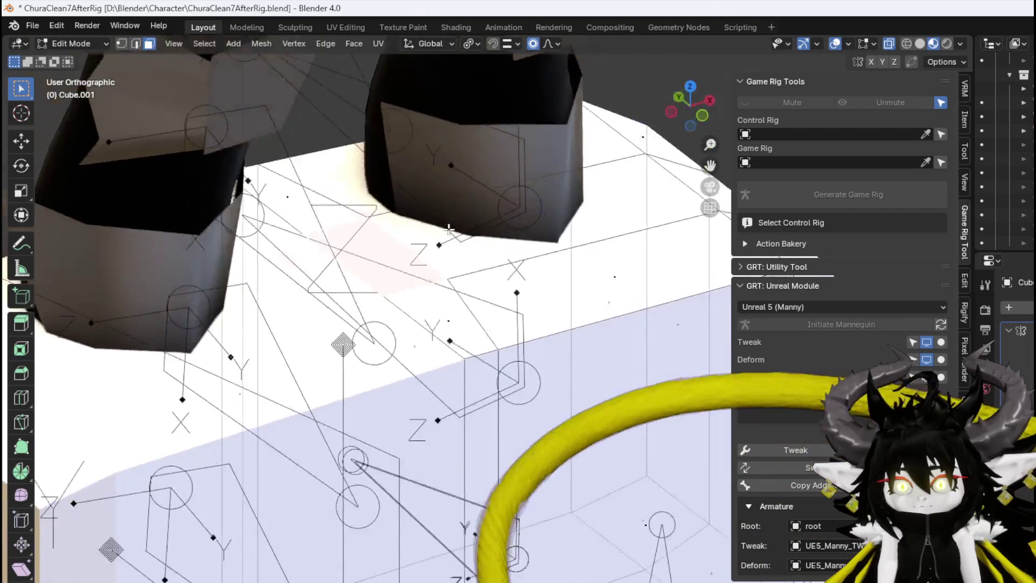
{"action": "key", "text": "2"}
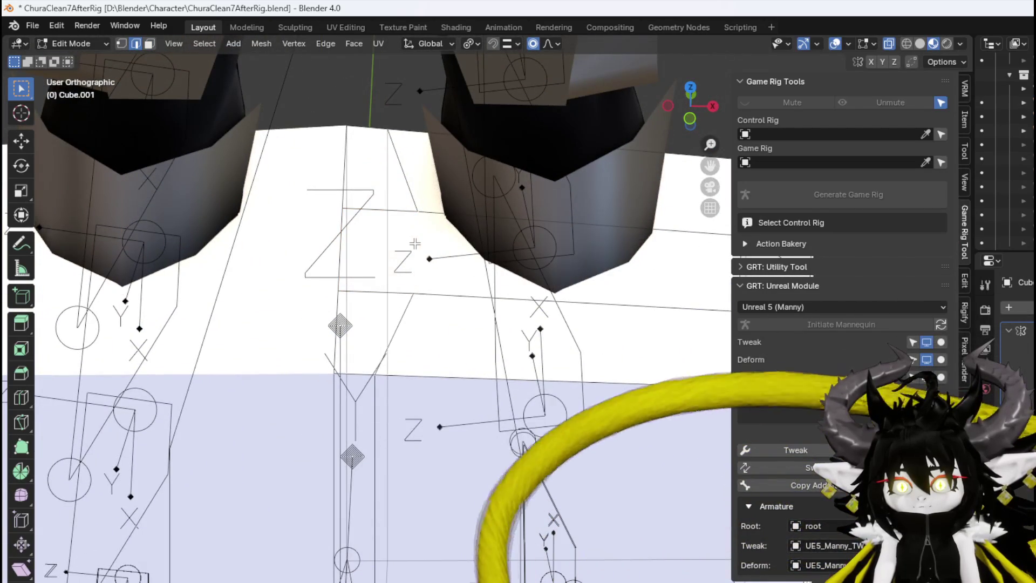
{"action": "key", "text": "g"}
{"action": "key", "text": "x"}
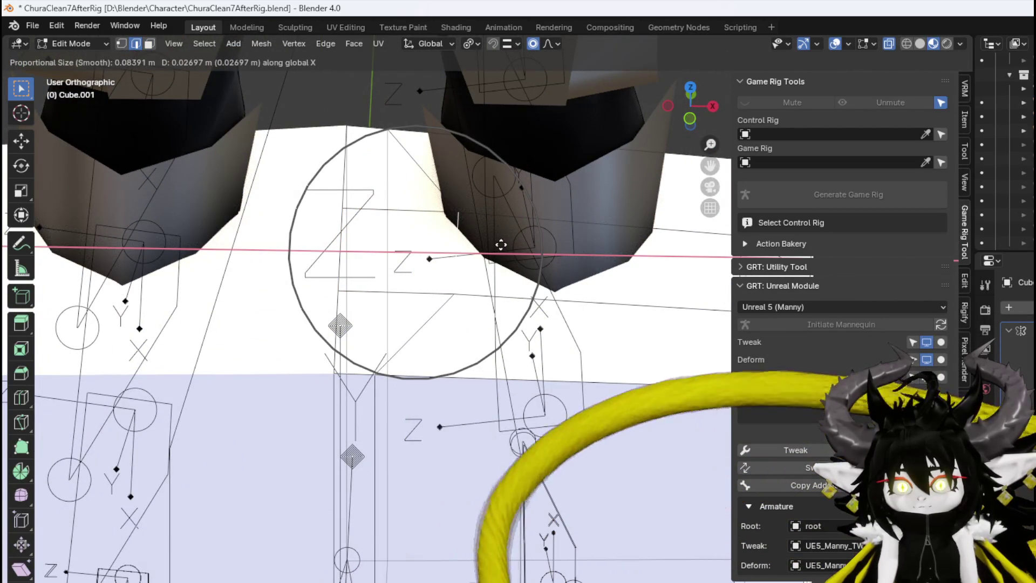
{"action": "left_click", "coordinate": [491, 244]}
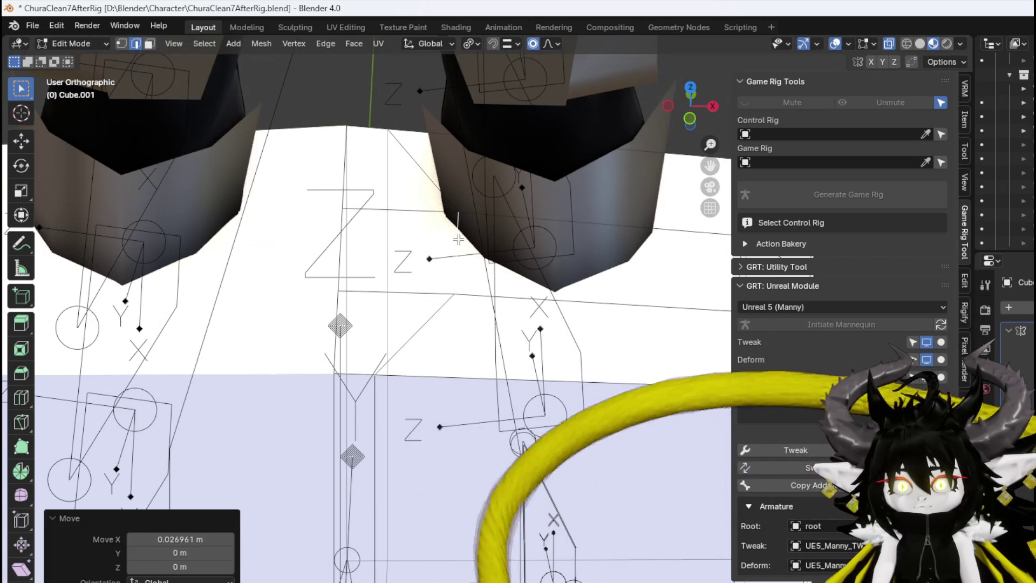
{"action": "key", "text": "KP_1"}
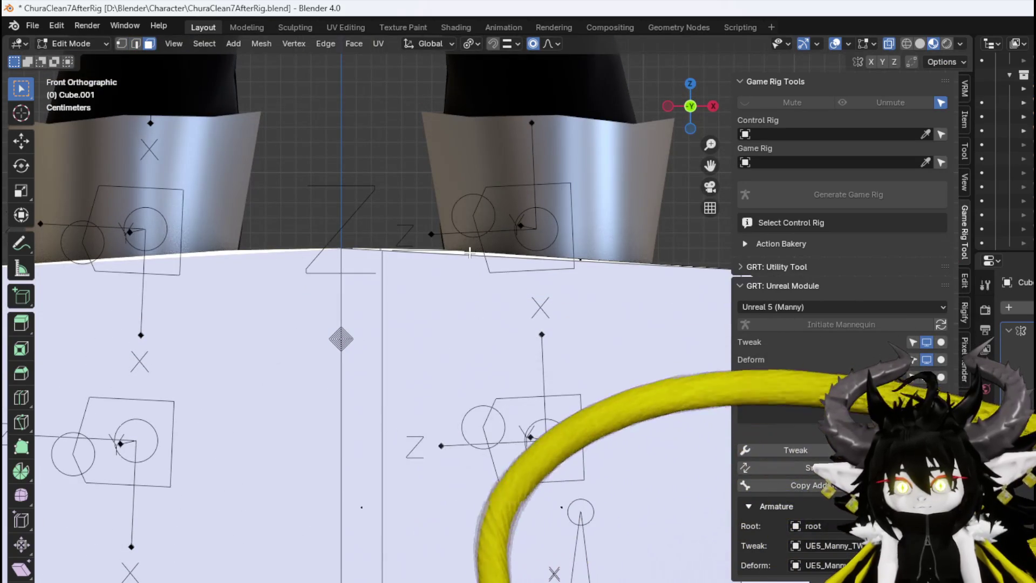
Extrude the top face upward, shrink it, and extrude again into stepped blocks
{"action": "key", "text": "e"}
{"action": "left_click", "coordinate": [463, 214]}
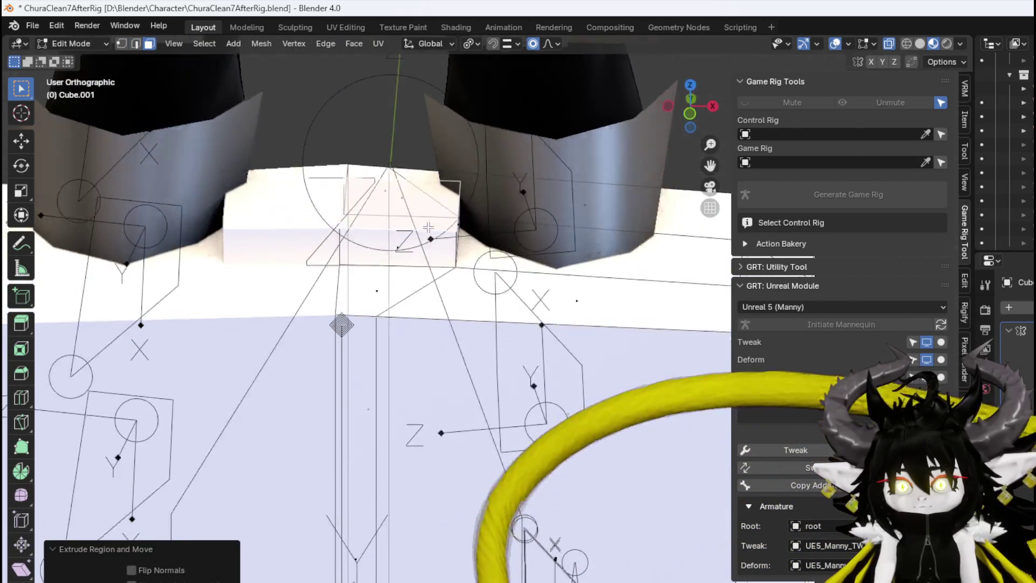
{"action": "key", "text": "s"}
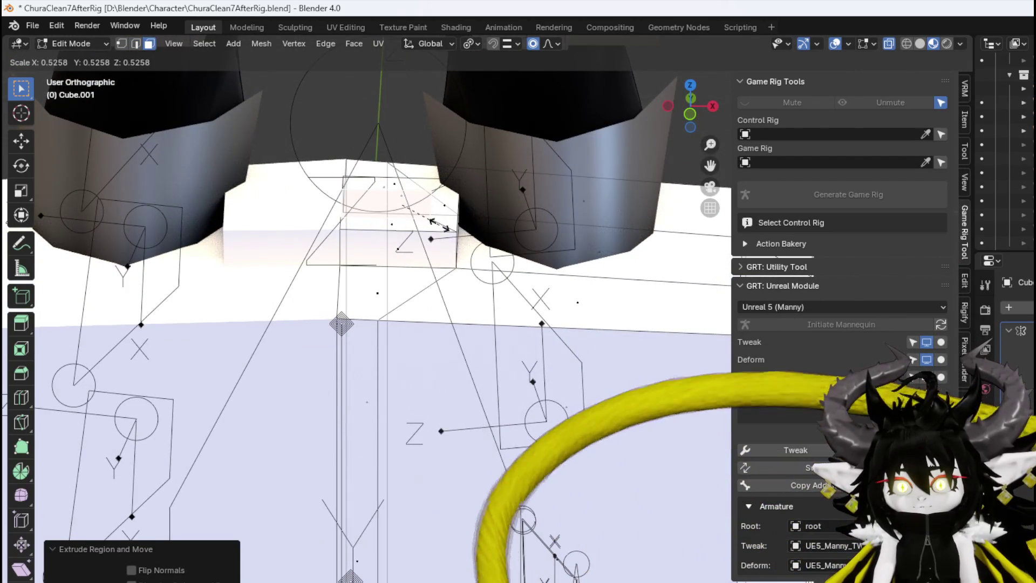
{"action": "left_click", "coordinate": [439, 223]}
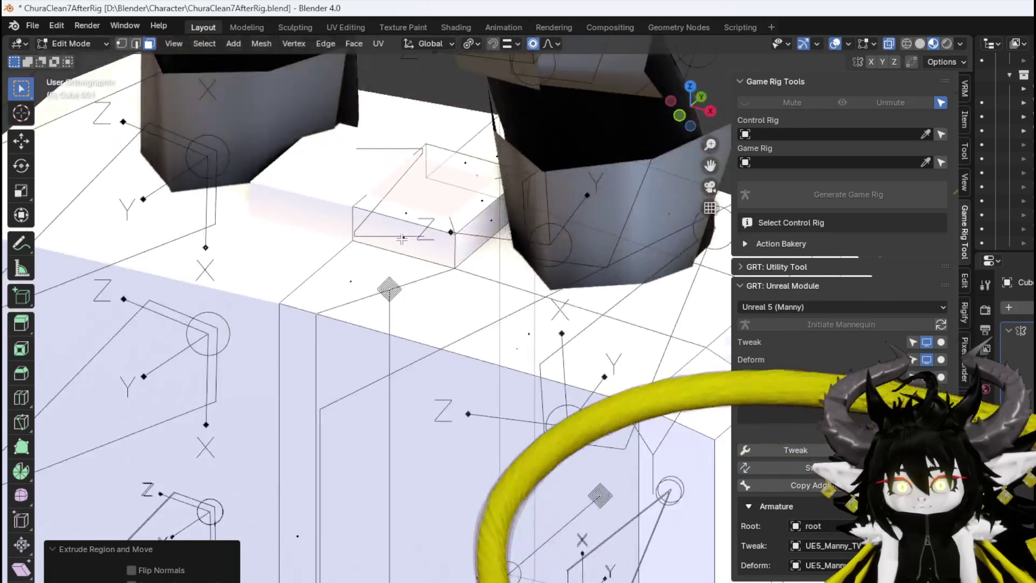
{"action": "key", "text": "KP_1"}
{"action": "key", "text": "e"}
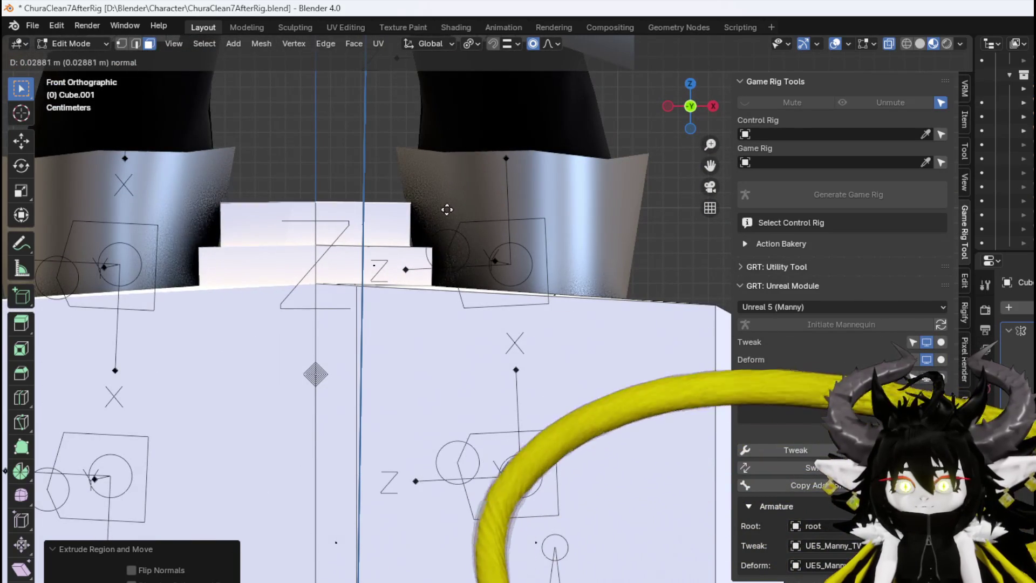
{"action": "left_click", "coordinate": [430, 139]}
{"action": "key", "text": "KP_8"}
{"action": "key", "text": "KP_8"}
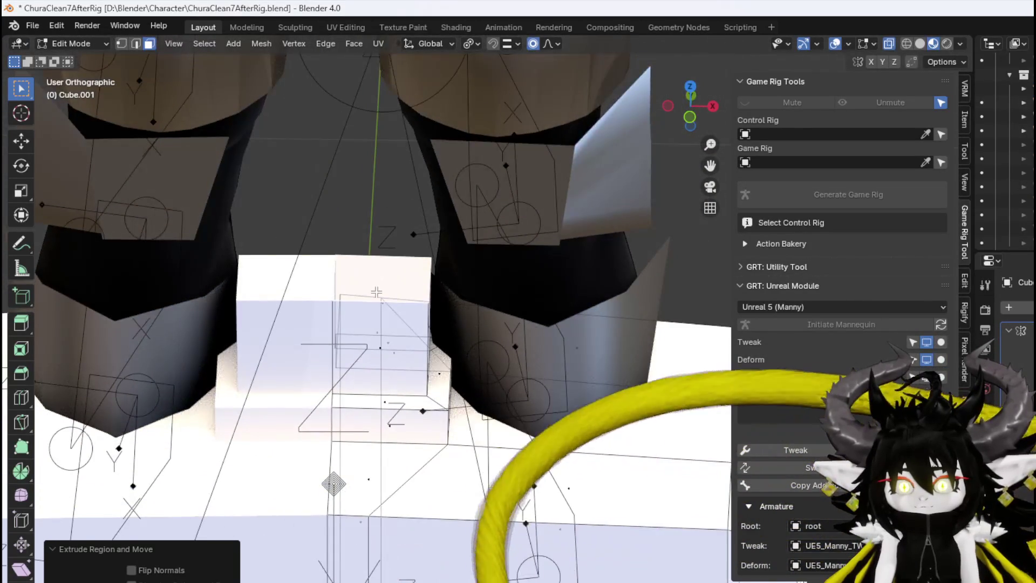
{"action": "key", "text": "KP_8"}
{"action": "key", "text": "e"}
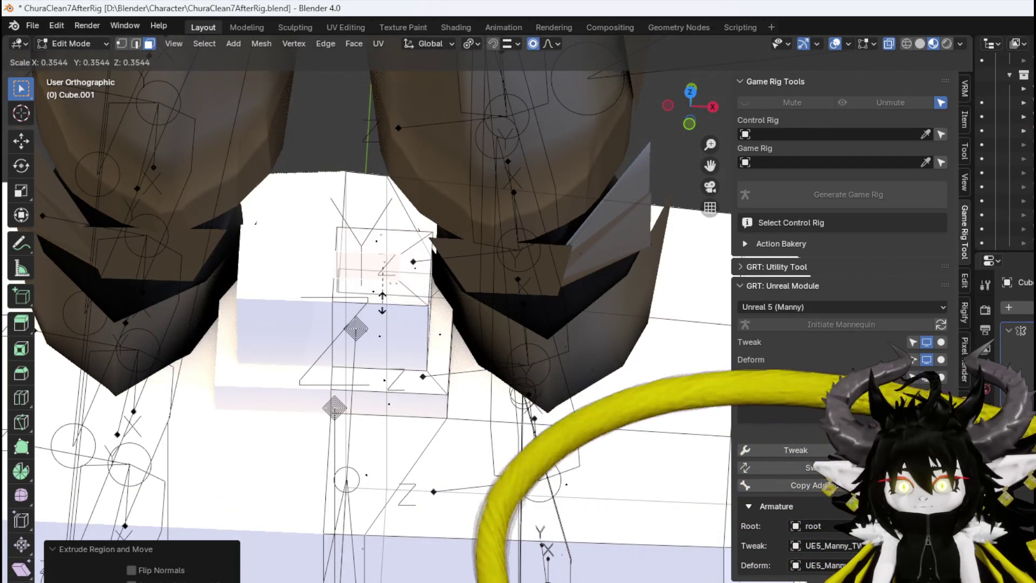
{"action": "key", "text": "Escape"}
Slide the selected edges along X with proportional falloff, then return to face select
{"action": "key", "text": "2"}
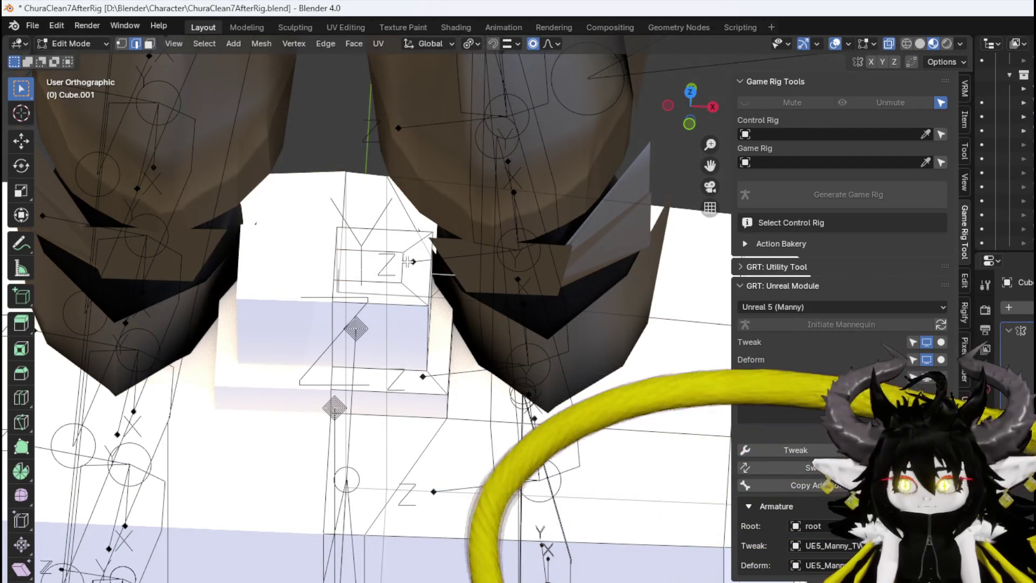
{"action": "key", "text": "g"}
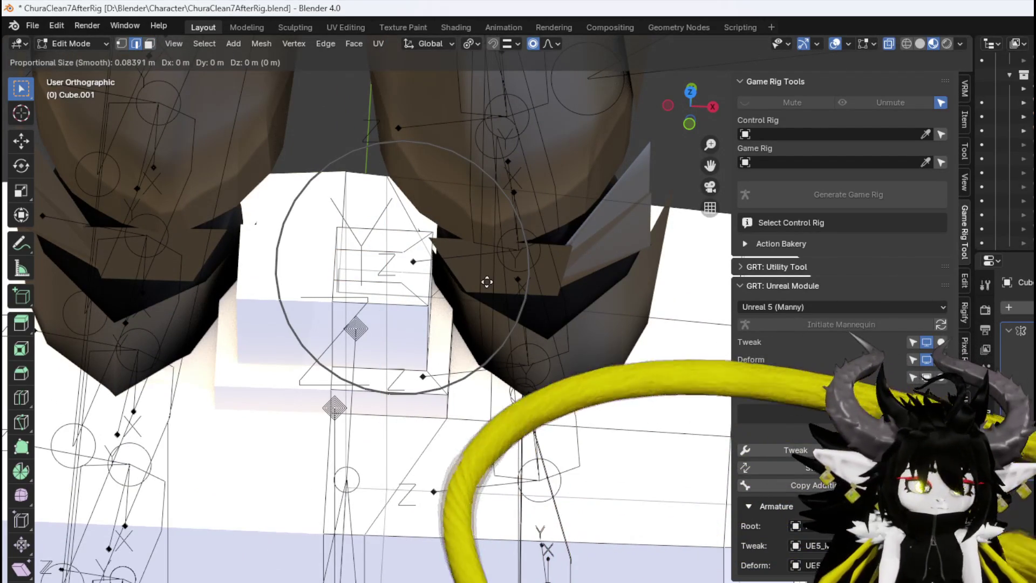
{"action": "key", "text": "x"}
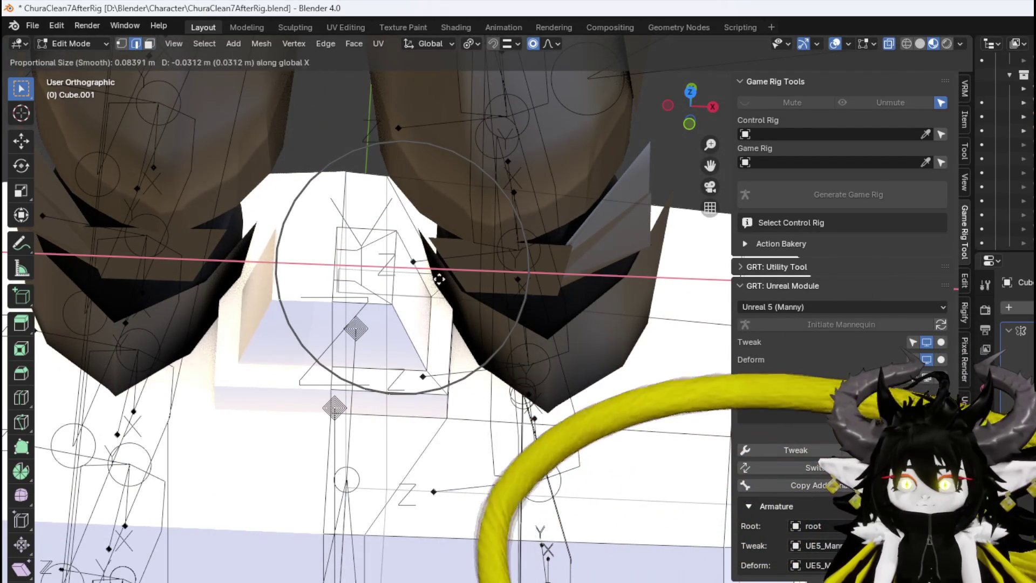
{"action": "left_click", "coordinate": [440, 278]}
{"action": "key", "text": "3"}
{"action": "key", "text": "KP_1"}
{"action": "scroll", "coordinate": [516, 337], "scroll_direction": "down", "scroll_amount": 5}
{"action": "scroll", "coordinate": [516, 337], "scroll_direction": "up", "scroll_amount": 3}
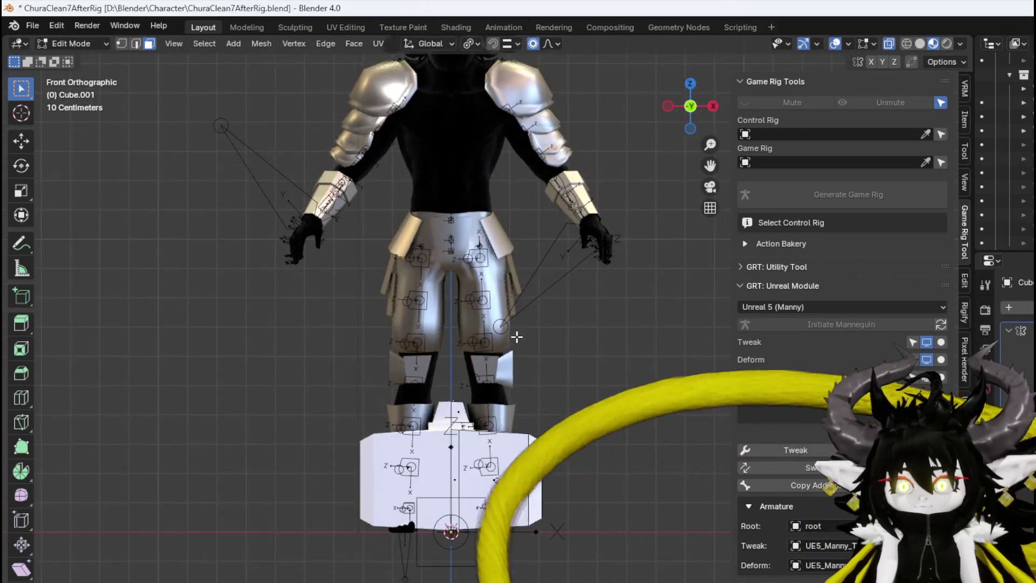
Extrude the selected face into a long section and view the model from the front
{"action": "scroll", "coordinate": [516, 336], "scroll_direction": "down", "scroll_amount": 5}
{"action": "key", "text": "e"}
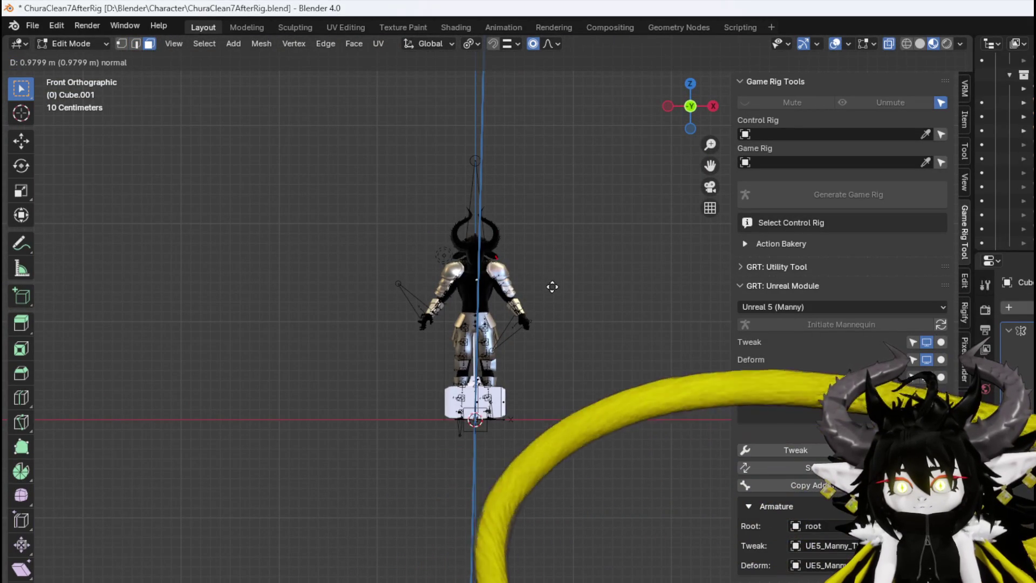
{"action": "left_click", "coordinate": [551, 276]}
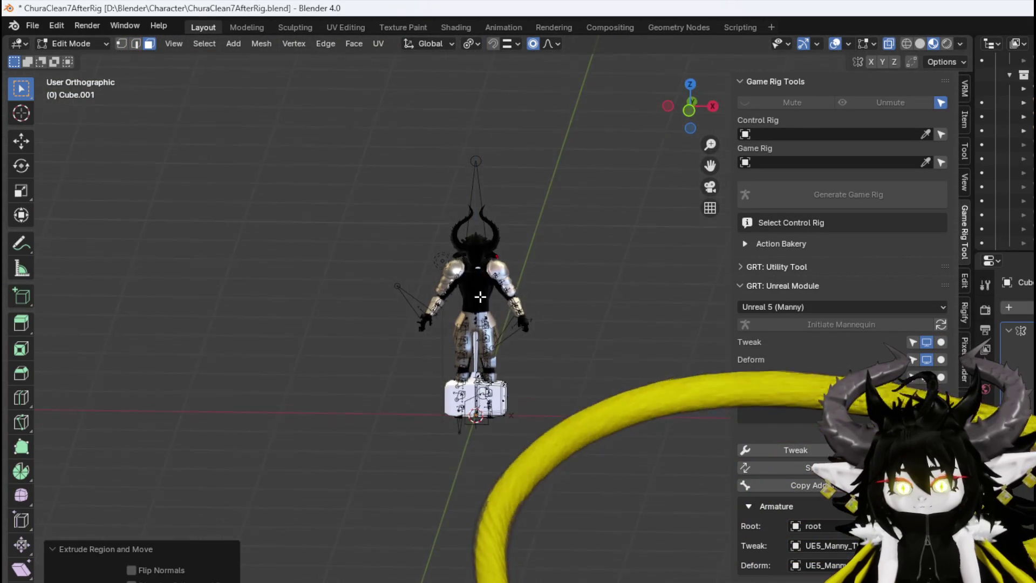
{"action": "scroll", "coordinate": [514, 474], "scroll_direction": "up", "scroll_amount": 5}
{"action": "key", "text": "KP_1"}
{"action": "scroll", "coordinate": [481, 289], "scroll_direction": "up", "scroll_amount": 6}
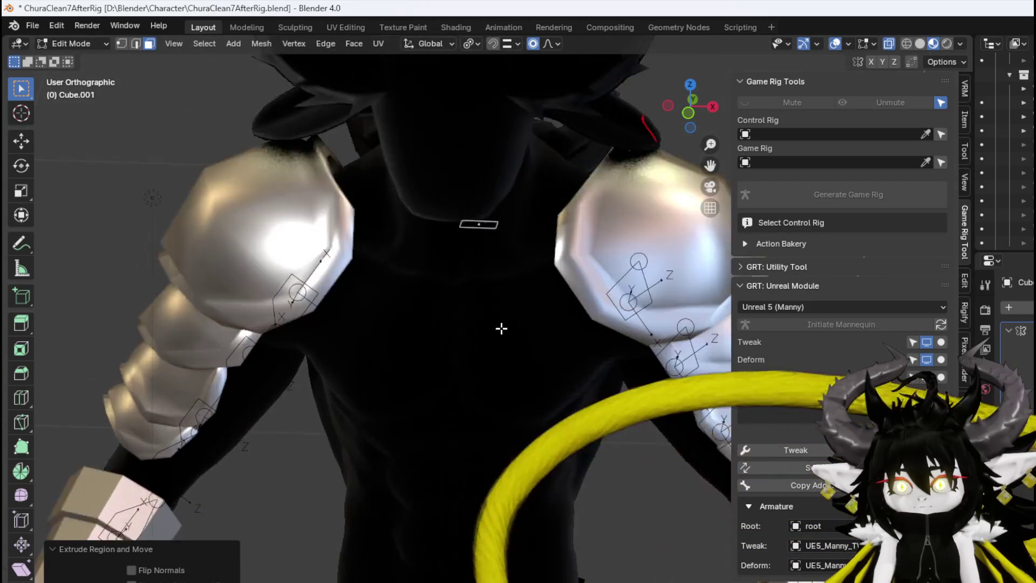
{"action": "scroll", "coordinate": [486, 324], "scroll_direction": "up", "scroll_amount": 3}
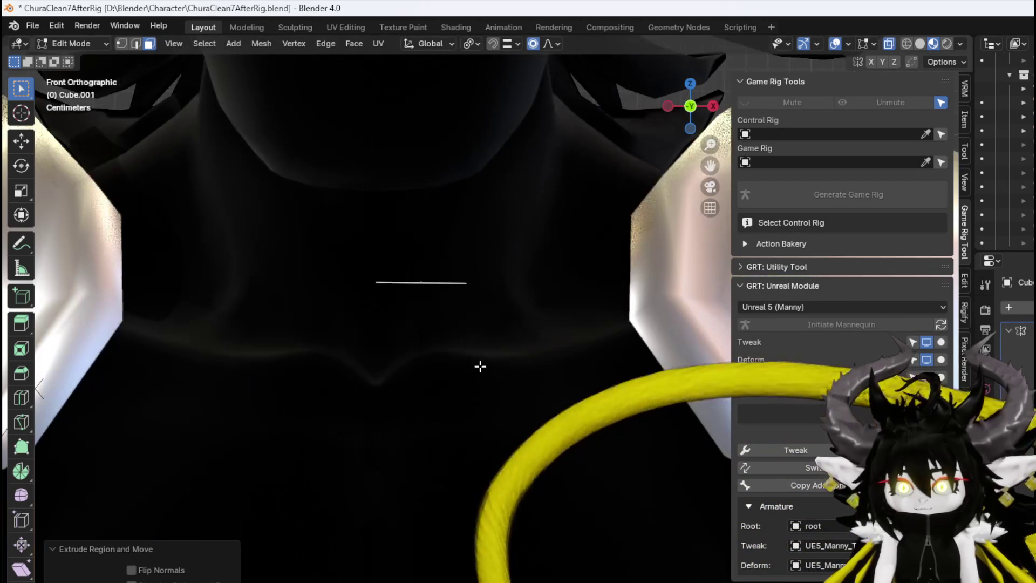
Scale the small plane at the chest down, then scale it along the Y axis
{"action": "key", "text": "s"}
{"action": "left_click", "coordinate": [483, 356]}
{"action": "mouse_move", "coordinate": [483, 356]}
{"action": "left_mouse_down"}
{"action": "mouse_move", "coordinate": [423, 402]}
{"action": "mouse_move", "coordinate": [393, 379]}
{"action": "left_mouse_up"}
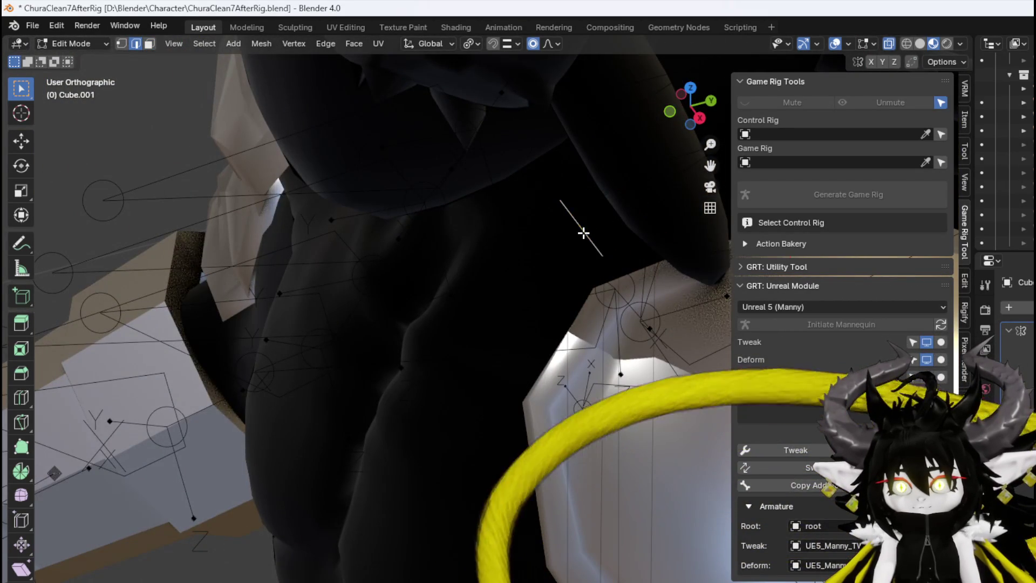
{"action": "key", "text": "s"}
{"action": "key", "text": "x"}
{"action": "key", "text": "y"}
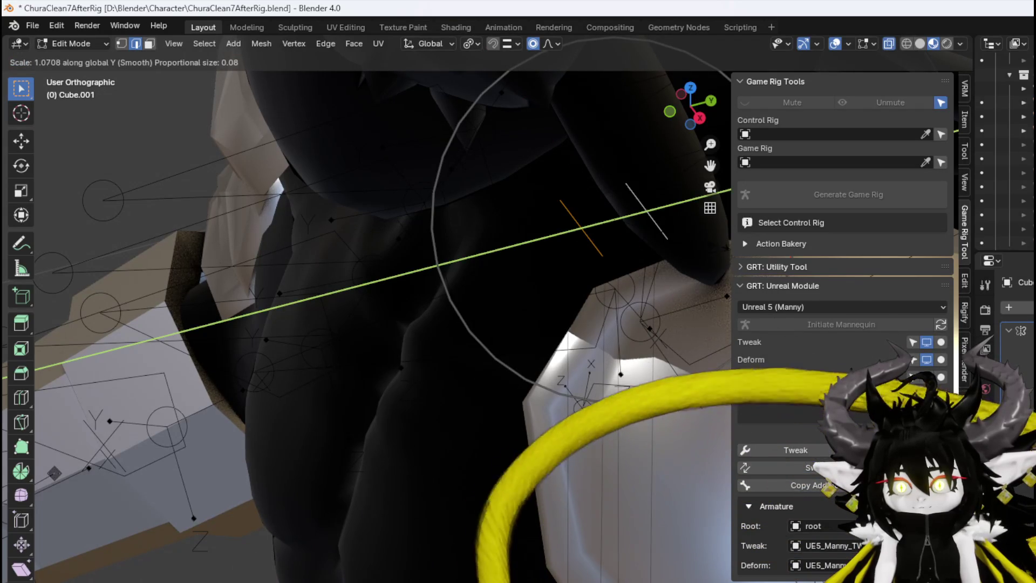
{"action": "left_click", "coordinate": [601, 261]}
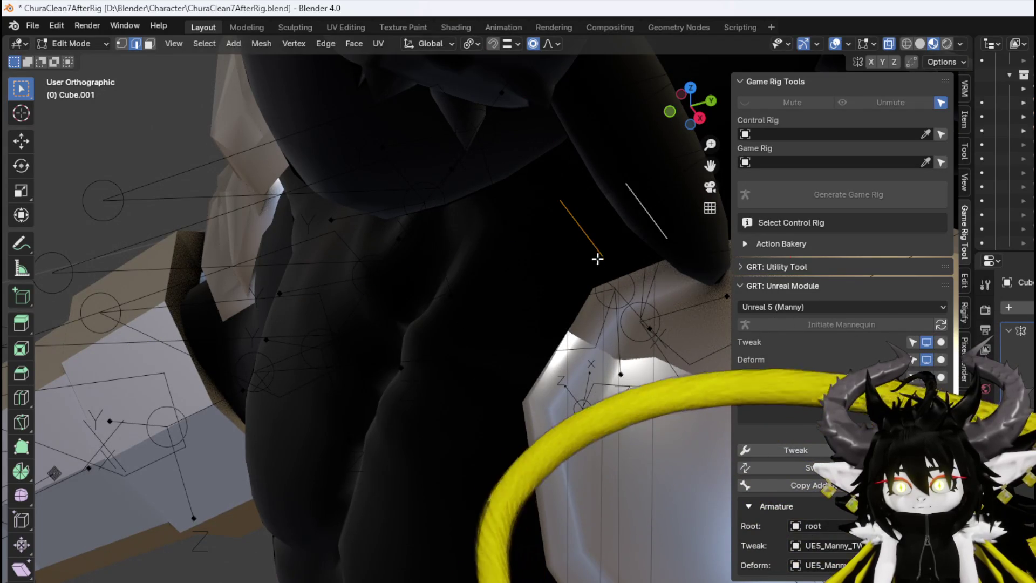
{"action": "scroll", "coordinate": [606, 237], "scroll_direction": "up", "scroll_amount": 4}
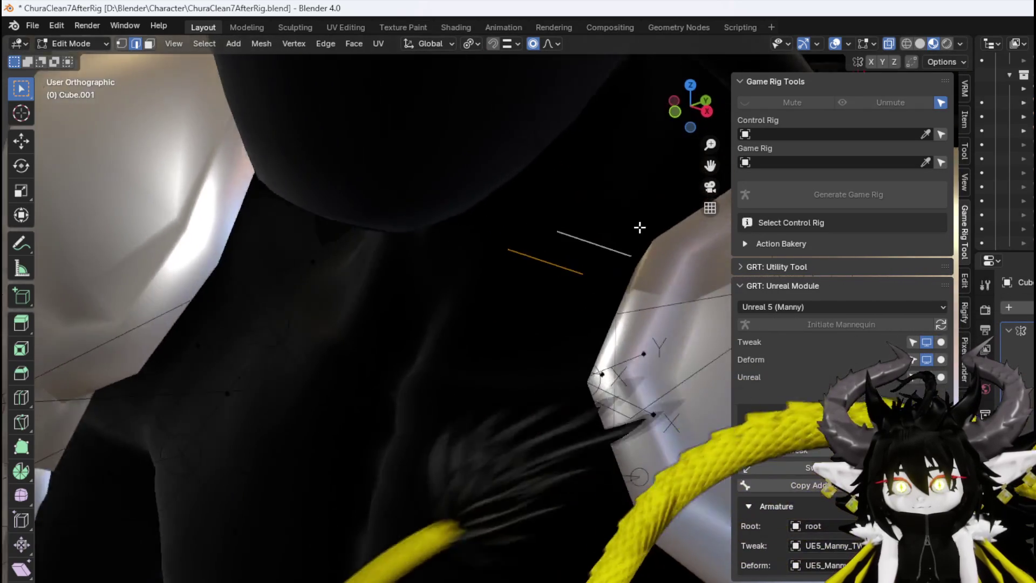
{"action": "mouse_move", "coordinate": [639, 227]}
{"action": "left_mouse_down"}
{"action": "mouse_move", "coordinate": [589, 216]}
{"action": "mouse_move", "coordinate": [389, 283]}
{"action": "mouse_move", "coordinate": [454, 303]}
{"action": "left_mouse_up"}
{"action": "scroll", "coordinate": [383, 292], "scroll_direction": "up", "scroll_amount": 3}
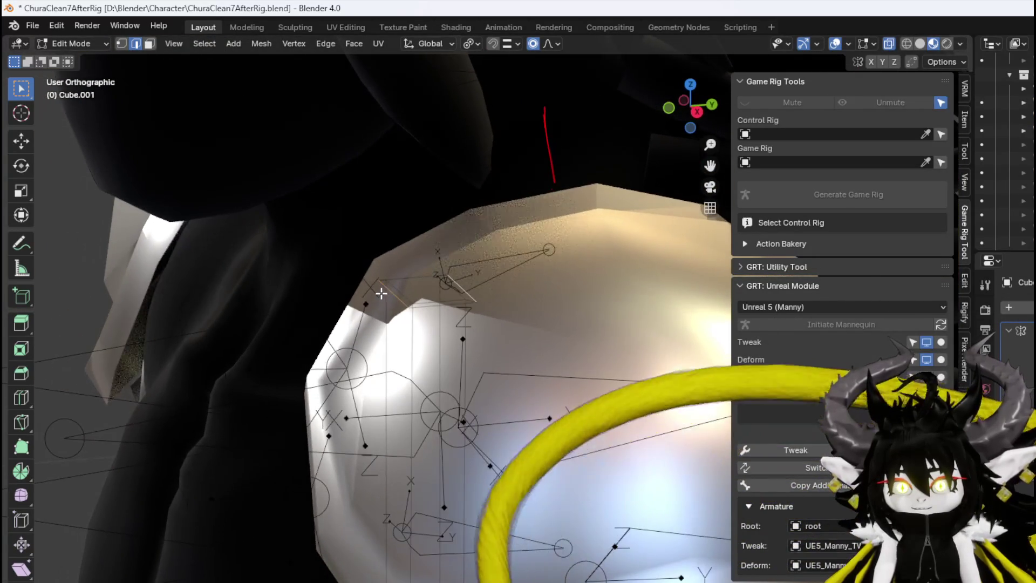
{"action": "scroll", "coordinate": [478, 303], "scroll_direction": "up", "scroll_amount": 4}
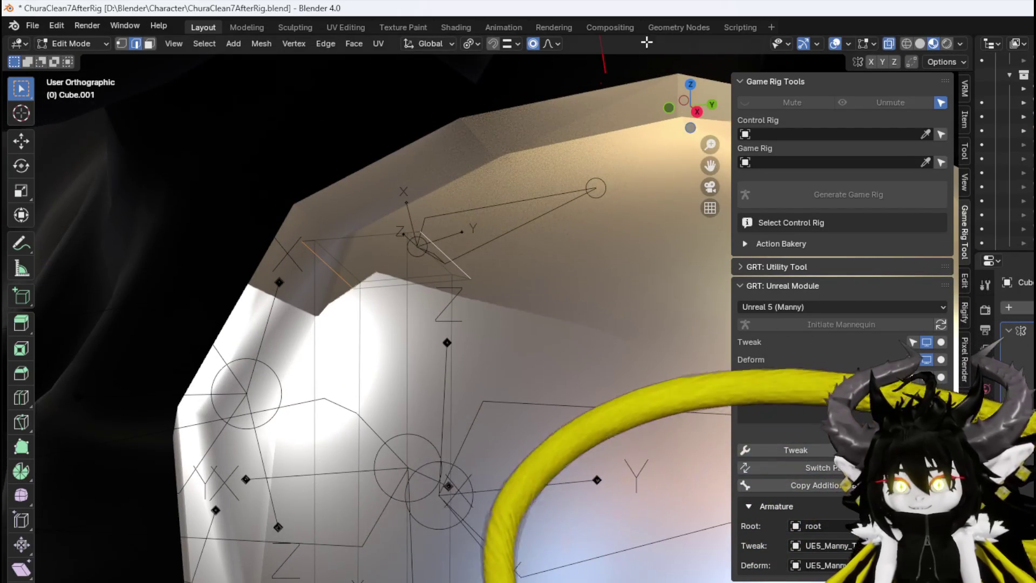
Rescale the selection along Y and reposition the selected edge at the box top
{"action": "key", "text": "s"}
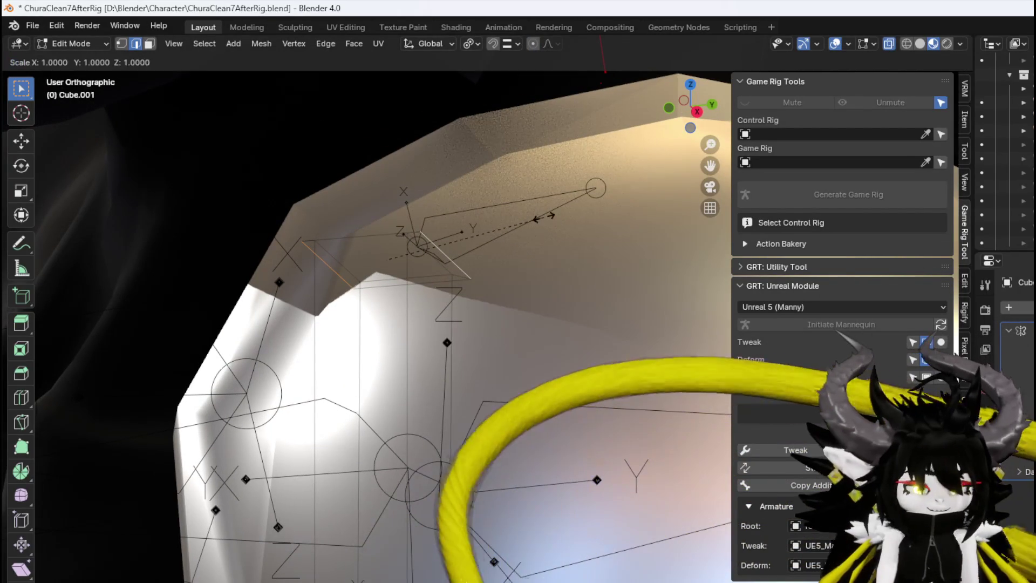
{"action": "key", "text": "y"}
{"action": "key", "text": "Escape"}
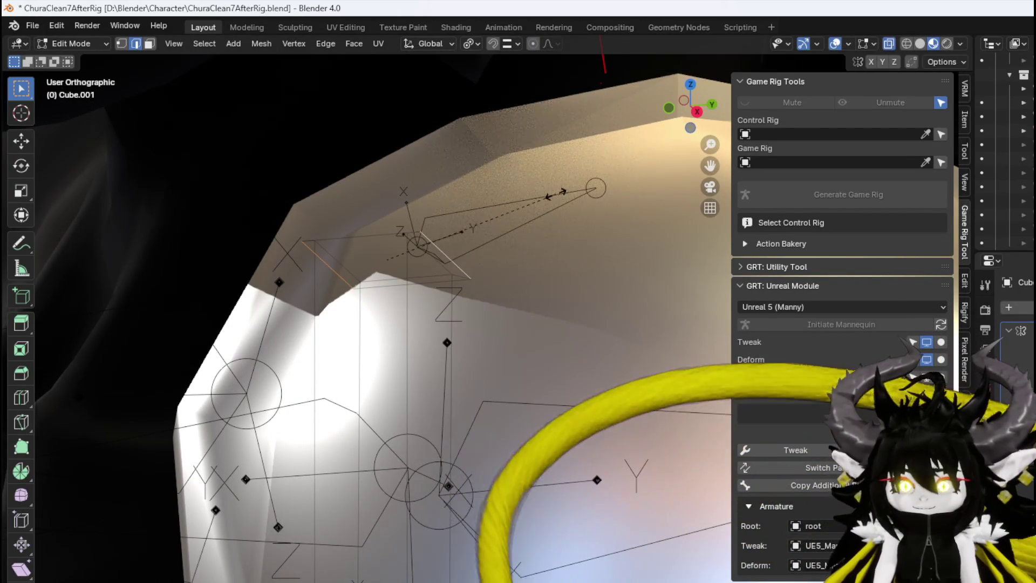
{"action": "key", "text": "s"}
{"action": "key", "text": "y"}
{"action": "key", "text": "Return"}
{"action": "left_click_drag", "start_coordinate": [471, 257], "coordinate": [478, 173]}
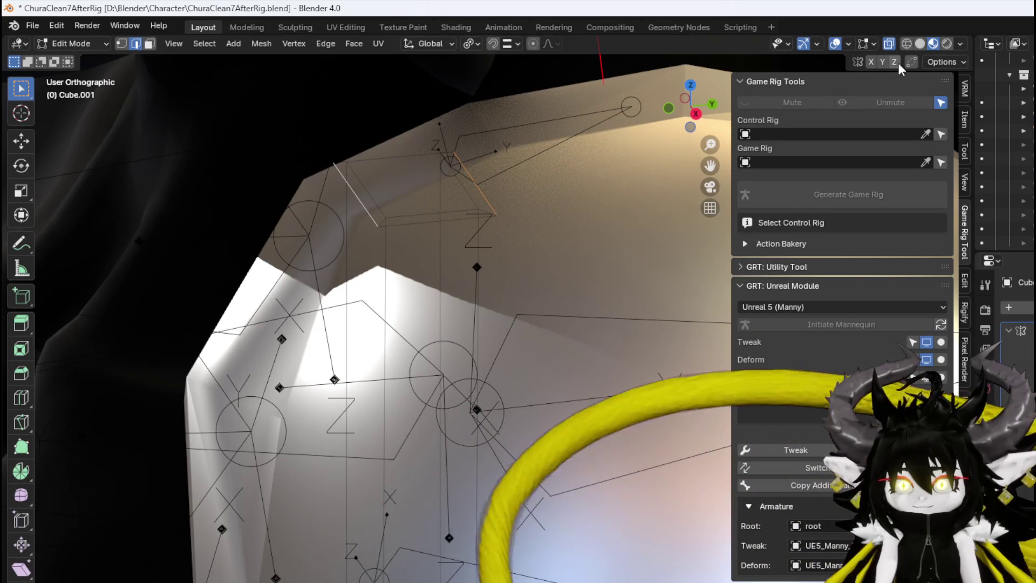
{"action": "mouse_move", "coordinate": [342, 213]}
{"action": "left_mouse_down"}
{"action": "mouse_move", "coordinate": [327, 232]}
{"action": "mouse_move", "coordinate": [331, 204]}
{"action": "mouse_move", "coordinate": [492, 282]}
{"action": "left_mouse_up"}
{"action": "left_click", "coordinate": [476, 249]}
{"action": "left_click_drag", "start_coordinate": [476, 240], "coordinate": [557, 169]}
{"action": "mouse_move", "coordinate": [384, 343]}
{"action": "left_mouse_down"}
{"action": "mouse_move", "coordinate": [402, 366]}
{"action": "mouse_move", "coordinate": [361, 379]}
{"action": "mouse_move", "coordinate": [479, 319]}
{"action": "mouse_move", "coordinate": [448, 360]}
{"action": "mouse_move", "coordinate": [394, 317]}
{"action": "left_mouse_up"}
In front view, move and rotate the selected edges to reshape the post top
{"action": "key", "text": "KP_1"}
{"action": "key", "text": "g"}
{"action": "left_click", "coordinate": [479, 347]}
{"action": "key", "text": "r"}
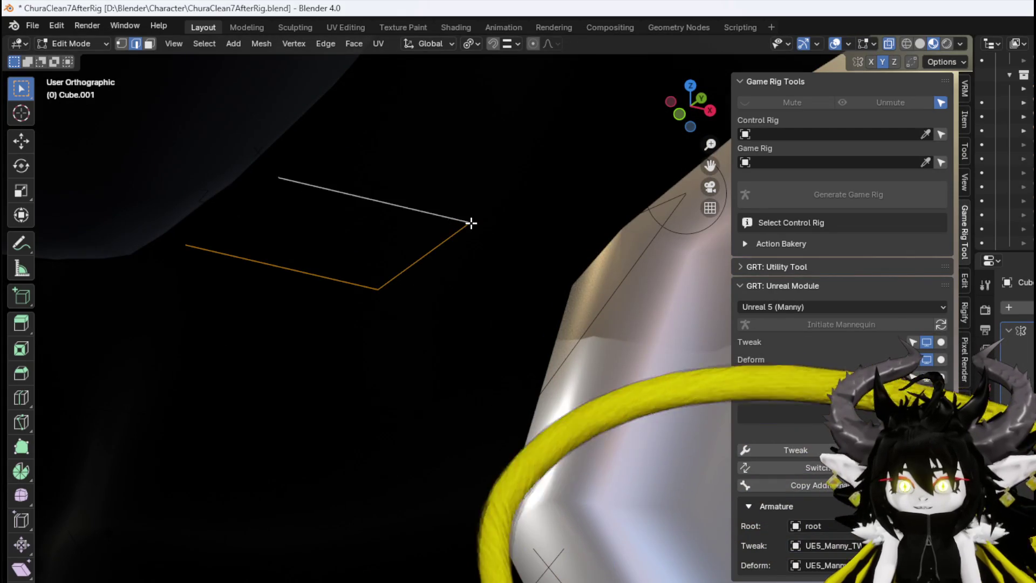
{"action": "left_click", "coordinate": [469, 222]}
{"action": "left_click_drag", "start_coordinate": [469, 221], "coordinate": [447, 214]}
{"action": "left_click", "coordinate": [447, 215]}
{"action": "key", "text": "KP_3"}
{"action": "scroll", "coordinate": [527, 284], "scroll_direction": "up", "scroll_amount": 5}
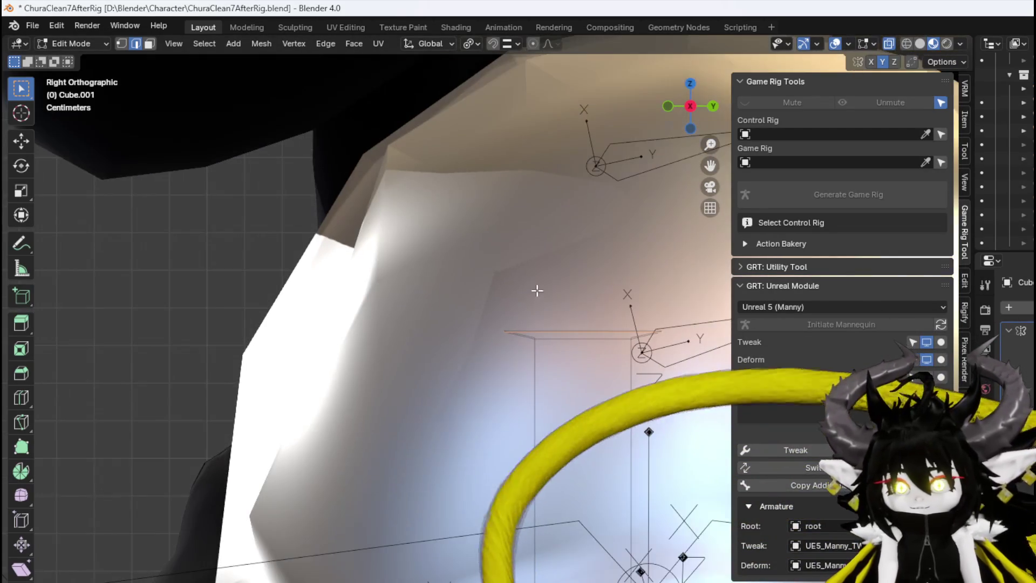
Extend the post top upward along Z, add a narrower cap, and raise its top edge
{"action": "key", "text": "g"}
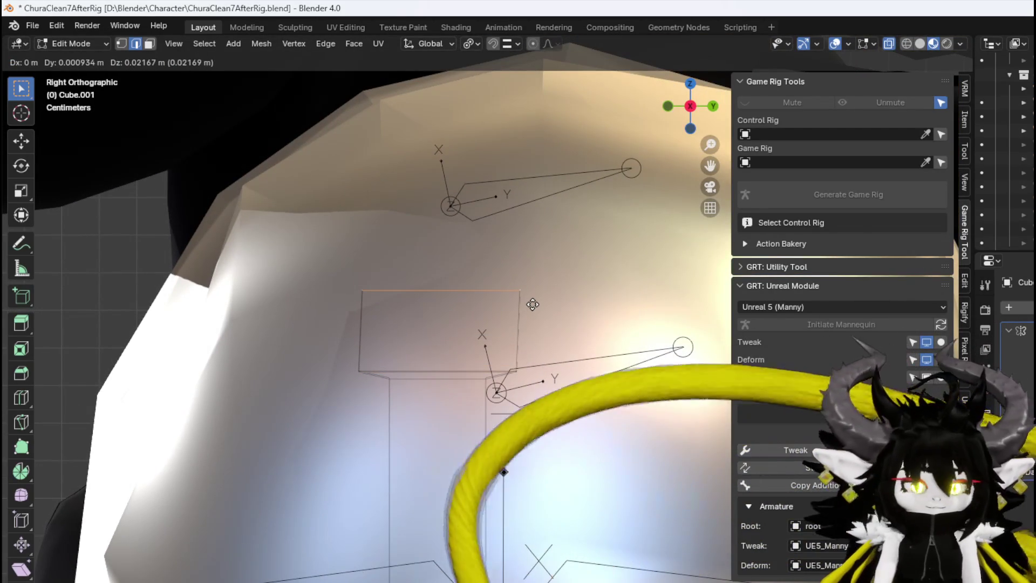
{"action": "key", "text": "z"}
{"action": "left_click", "coordinate": [539, 291]}
{"action": "key", "text": "e"}
{"action": "key", "text": "s"}
{"action": "left_click", "coordinate": [544, 307]}
{"action": "key", "text": "g"}
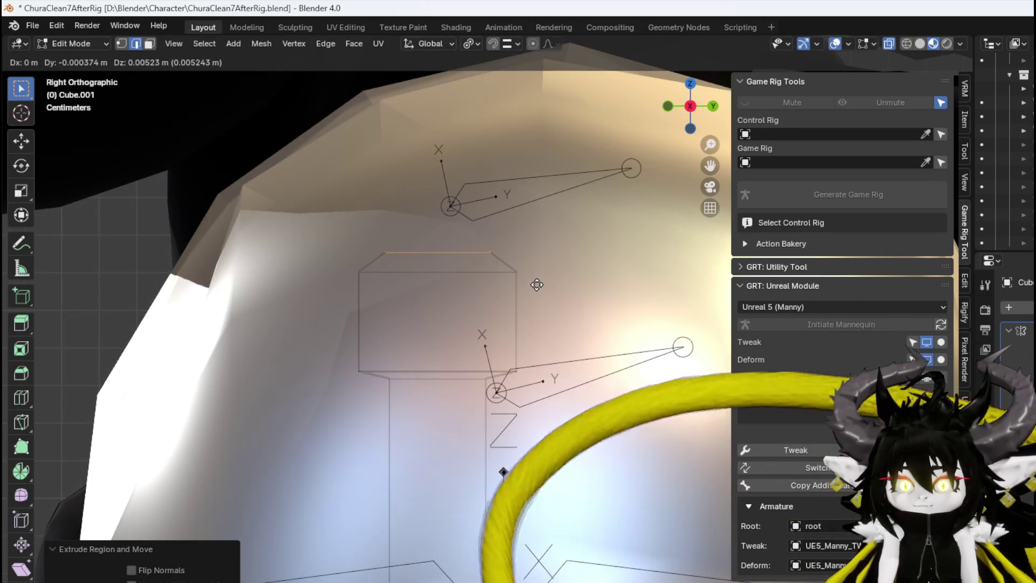
{"action": "key", "text": "z"}
{"action": "left_click", "coordinate": [489, 268]}
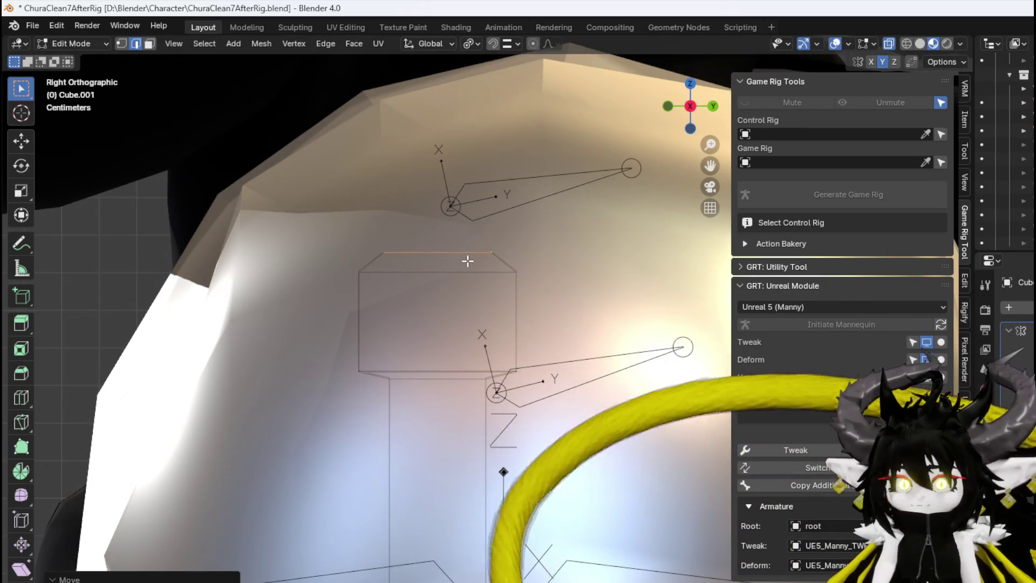
{"action": "left_click", "coordinate": [455, 197]}
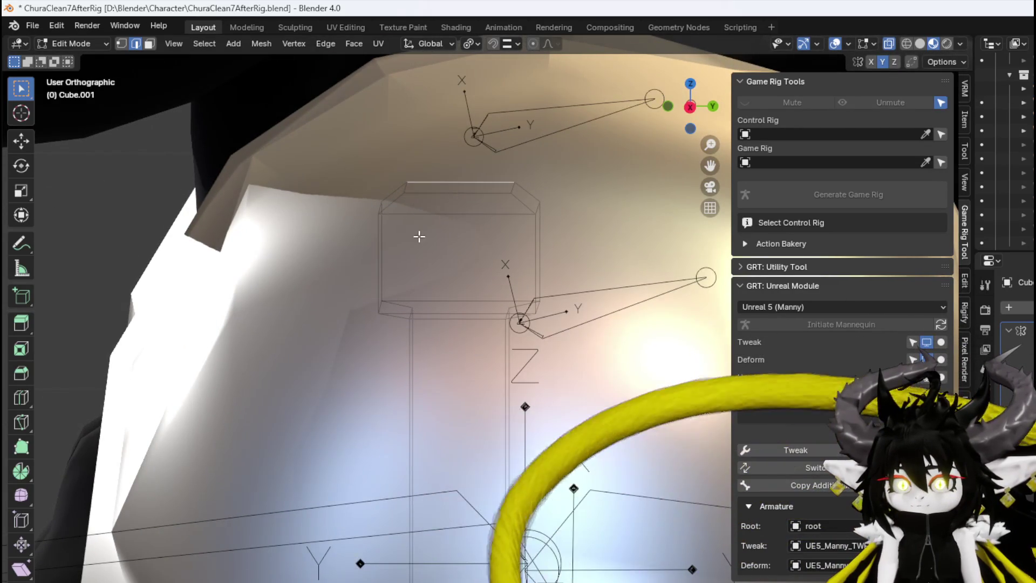
{"action": "scroll", "coordinate": [420, 234], "scroll_direction": "down", "scroll_amount": 10}
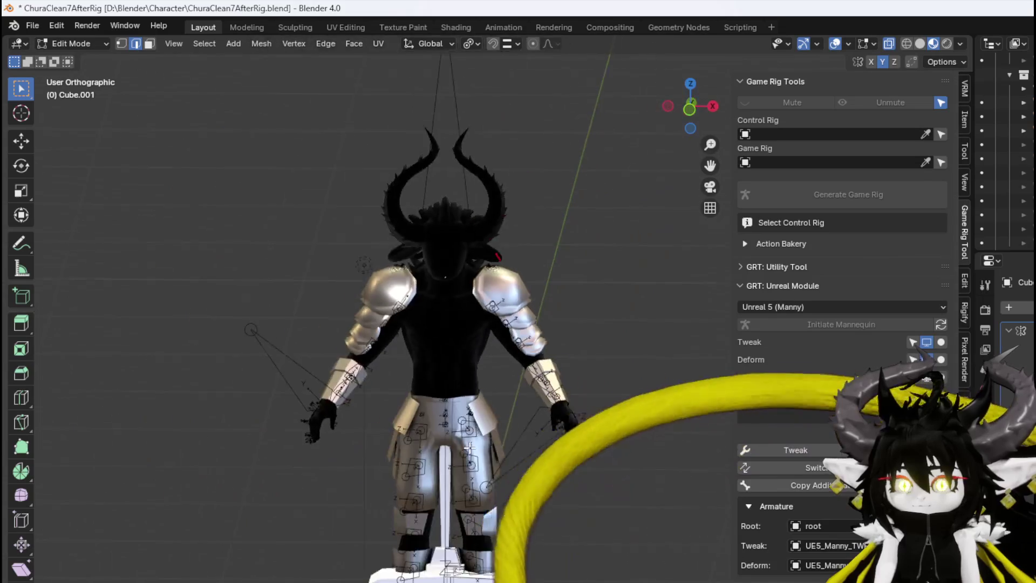
In Front Orthographic view, box-select the post section between the character's legs above the base
{"action": "left_click_drag", "start_coordinate": [468, 447], "coordinate": [464, 445]}
{"action": "scroll", "coordinate": [464, 446], "scroll_direction": "up", "scroll_amount": 8}
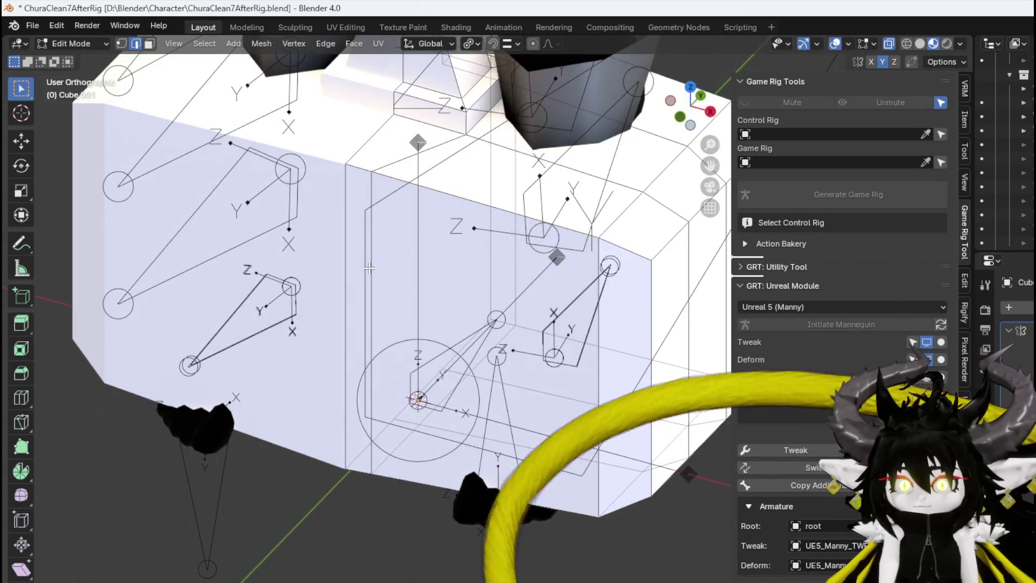
{"action": "left_click_drag", "start_coordinate": [369, 268], "coordinate": [351, 185]}
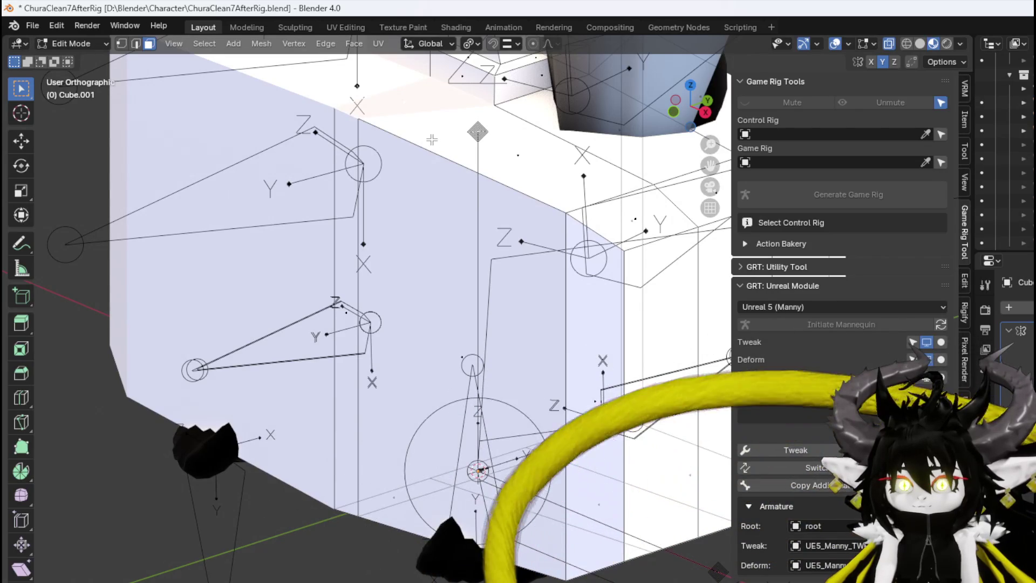
{"action": "left_click_drag", "start_coordinate": [388, 128], "coordinate": [460, 168]}
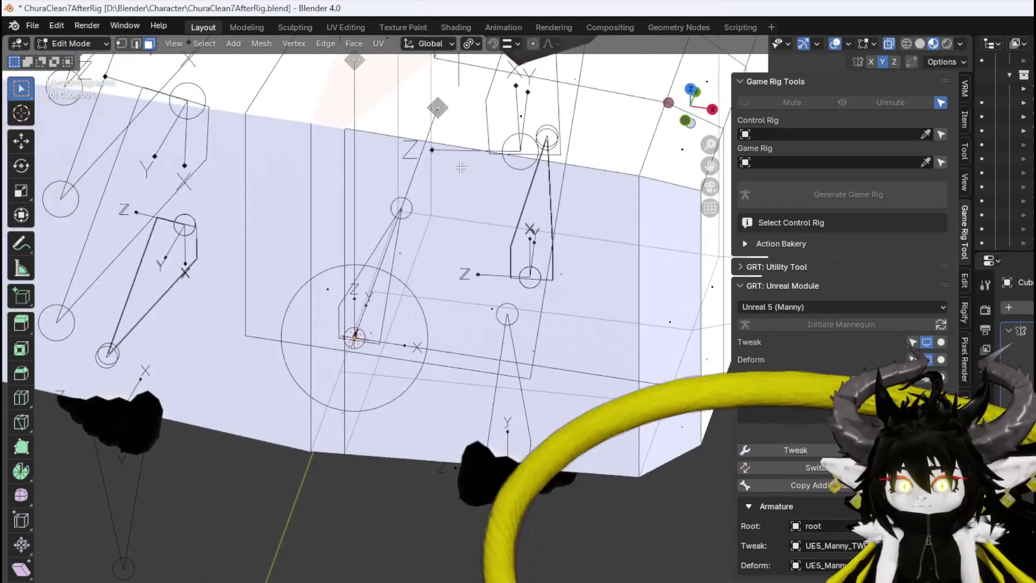
{"action": "scroll", "coordinate": [460, 168], "scroll_direction": "down", "scroll_amount": 5}
{"action": "scroll", "coordinate": [504, 299], "scroll_direction": "up", "scroll_amount": 4}
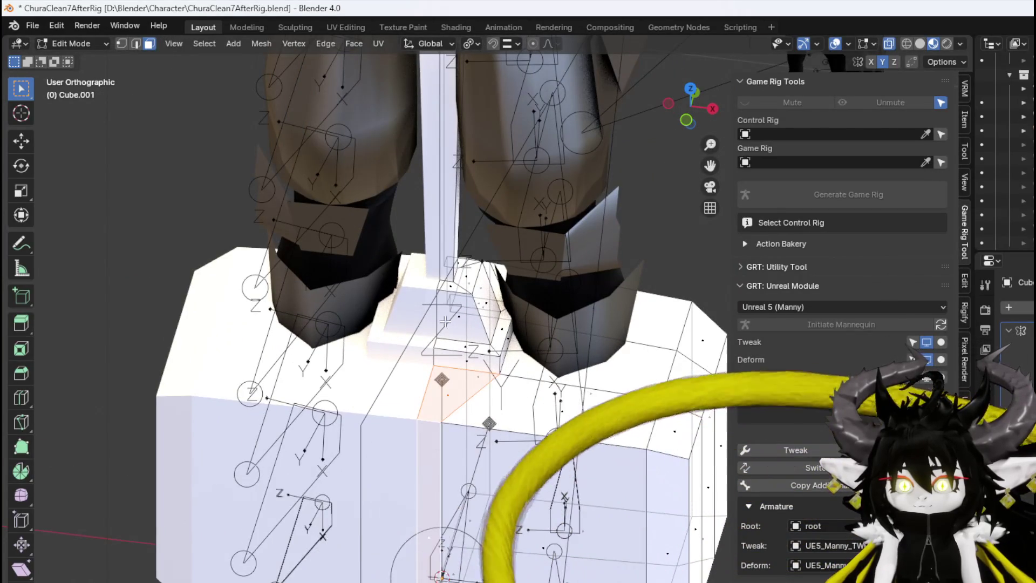
{"action": "key", "text": "KP_1"}
{"action": "scroll", "coordinate": [482, 286], "scroll_direction": "up", "scroll_amount": 3}
{"action": "mouse_move", "coordinate": [400, 259]}
{"action": "left_mouse_down"}
{"action": "mouse_move", "coordinate": [477, 306]}
{"action": "mouse_move", "coordinate": [516, 363]}
{"action": "mouse_move", "coordinate": [473, 426]}
{"action": "mouse_move", "coordinate": [268, 420]}
{"action": "left_mouse_up"}
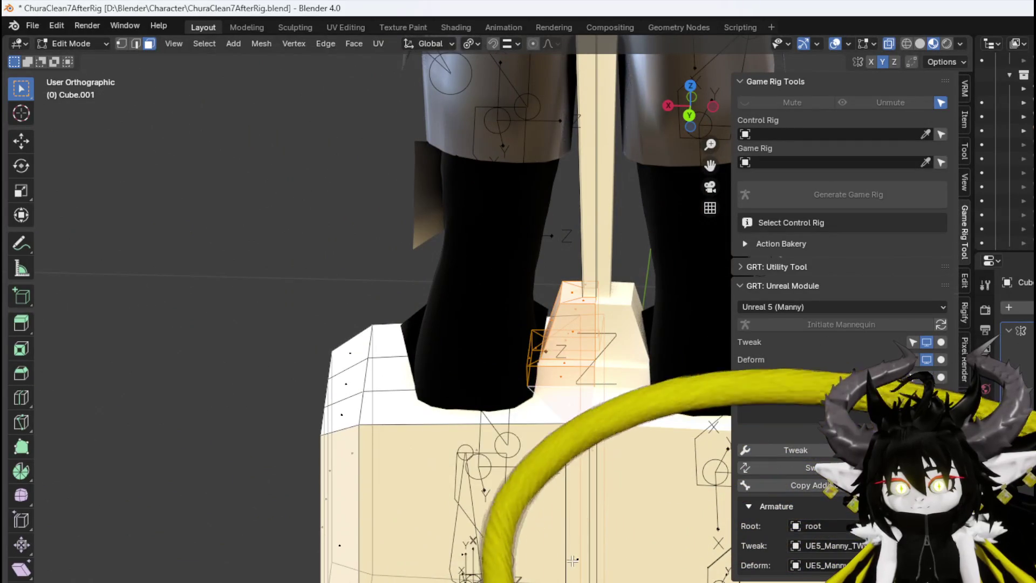
{"action": "mouse_move", "coordinate": [573, 559]}
{"action": "left_mouse_down"}
{"action": "mouse_move", "coordinate": [561, 339]}
{"action": "mouse_move", "coordinate": [583, 478]}
{"action": "mouse_move", "coordinate": [523, 499]}
{"action": "mouse_move", "coordinate": [527, 226]}
{"action": "left_mouse_up"}
{"action": "key", "text": "KP_1"}
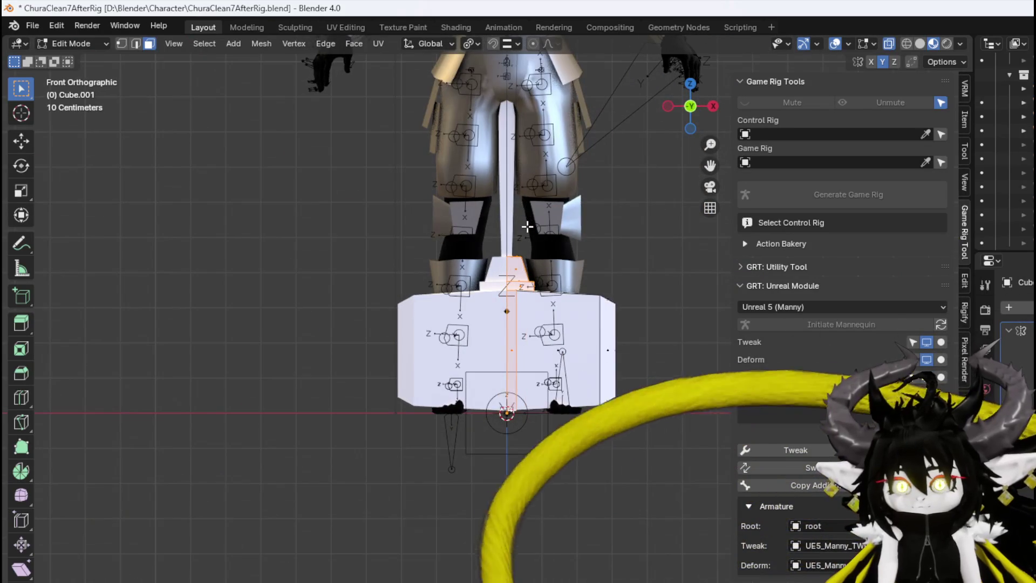
Stretch the post up into the torso, extrude its top, and shift it slightly sideways
{"action": "left_click_drag", "start_coordinate": [516, 162], "coordinate": [488, 429]}
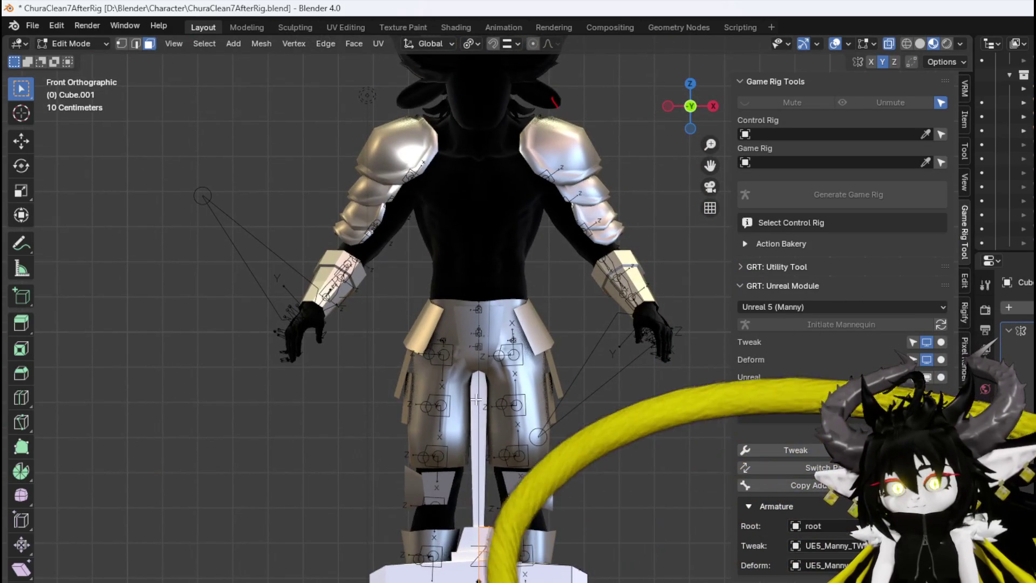
{"action": "left_click_drag", "start_coordinate": [393, 451], "coordinate": [589, 161]}
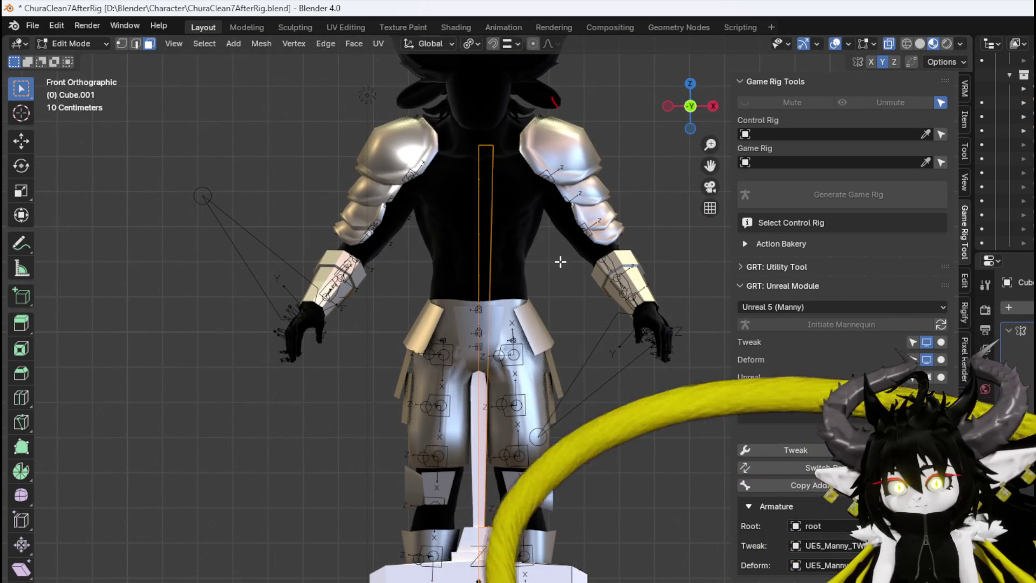
{"action": "key", "text": "e"}
{"action": "left_click", "coordinate": [503, 224]}
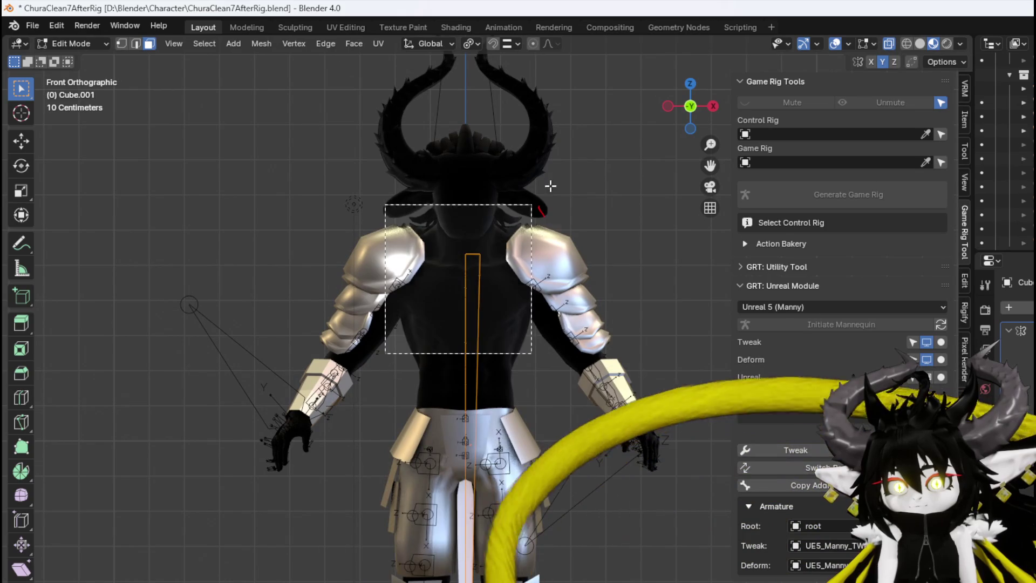
{"action": "scroll", "coordinate": [543, 318], "scroll_direction": "down", "scroll_amount": 2}
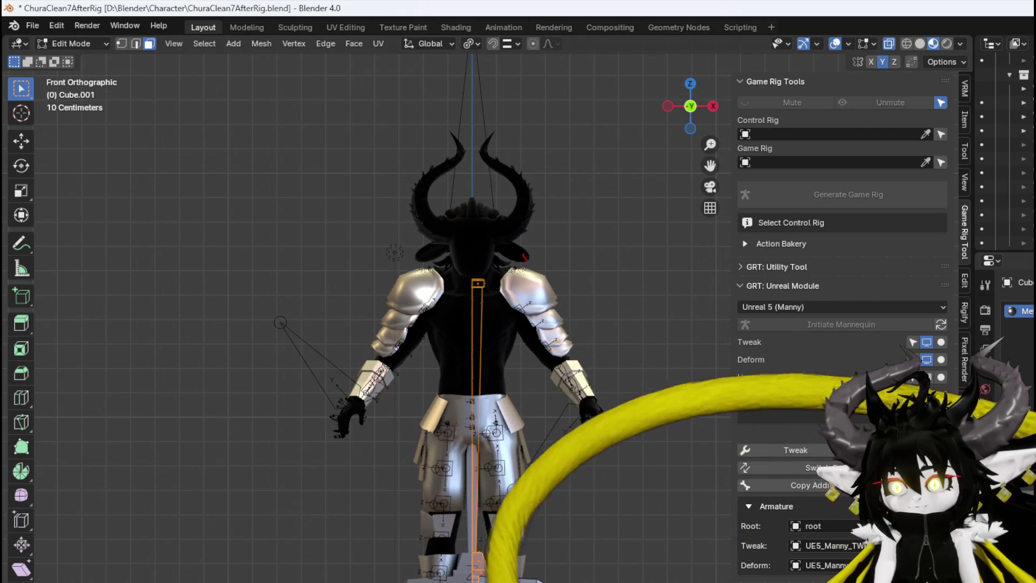
{"action": "scroll", "coordinate": [458, 411], "scroll_direction": "up", "scroll_amount": 5}
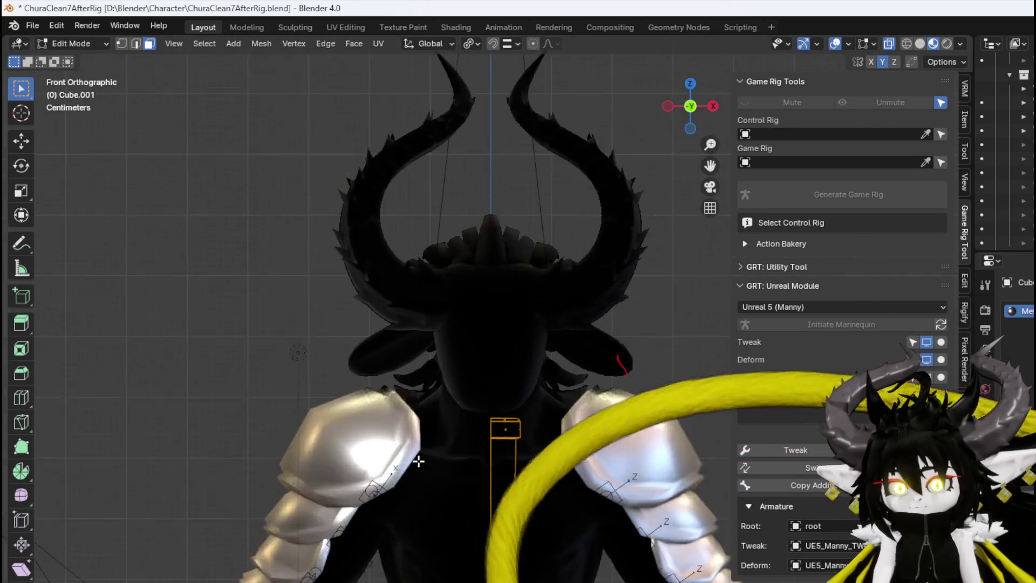
{"action": "key", "text": "g"}
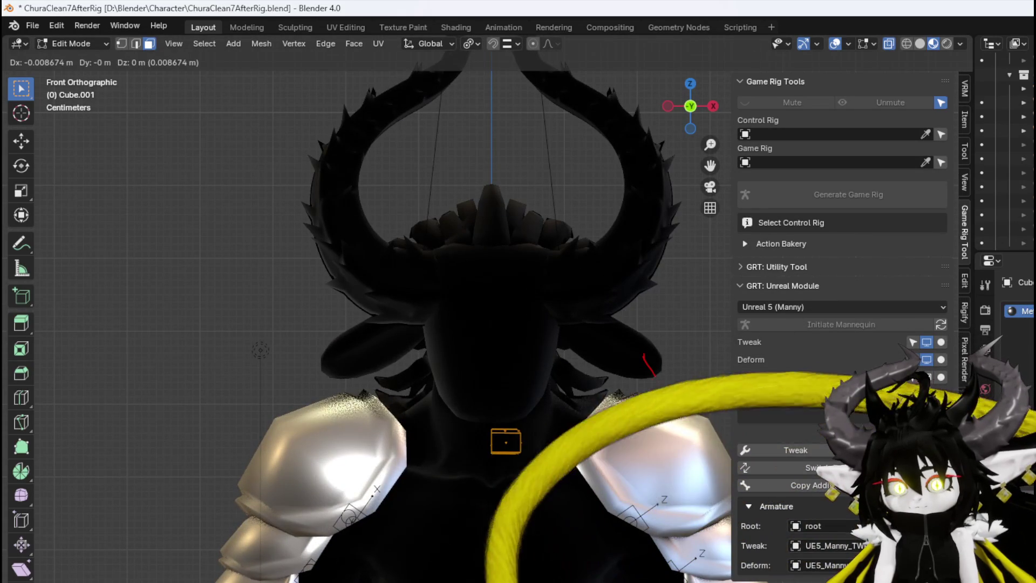
{"action": "left_click", "coordinate": [662, 396]}
{"action": "scroll", "coordinate": [661, 397], "scroll_direction": "down", "scroll_amount": 3}
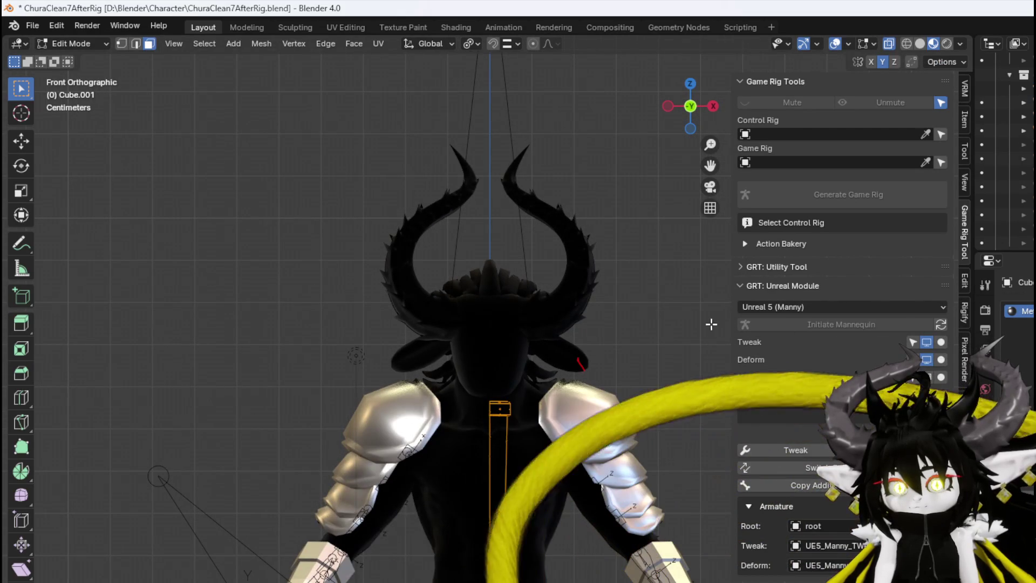
{"action": "scroll", "coordinate": [1009, 135], "scroll_direction": "up", "scroll_amount": 3}
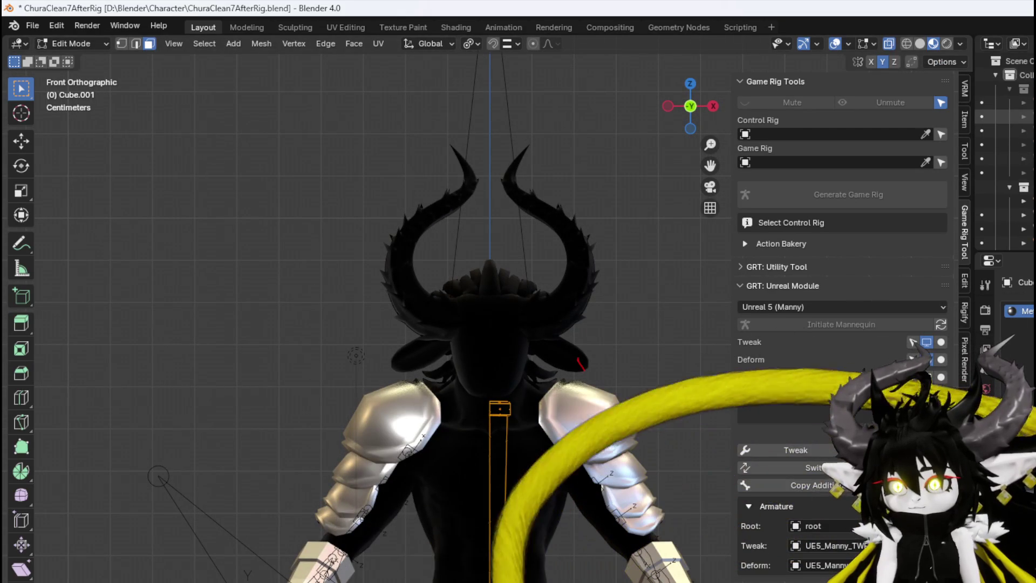
Hide the body and armour meshes and push the head's side geometry outward along X
{"action": "left_click", "coordinate": [1003, 187]}
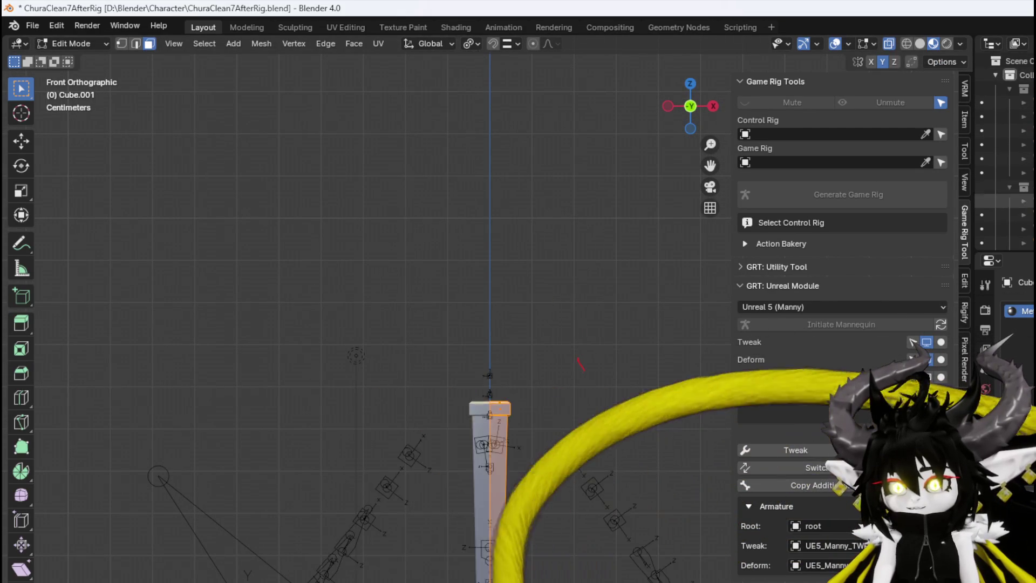
{"action": "key", "text": "KP_8"}
{"action": "key", "text": "KP_8"}
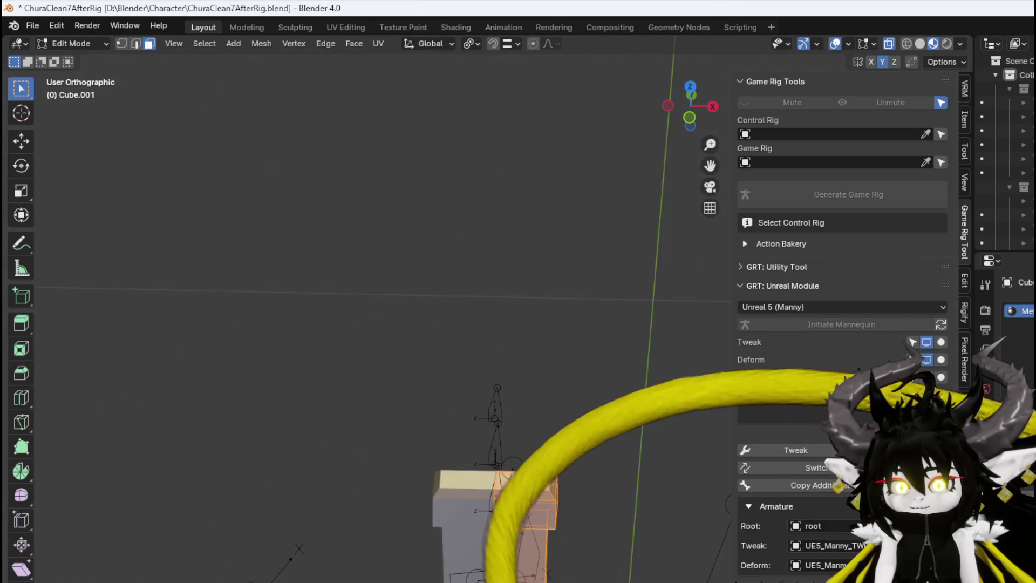
{"action": "key", "text": "KP_8"}
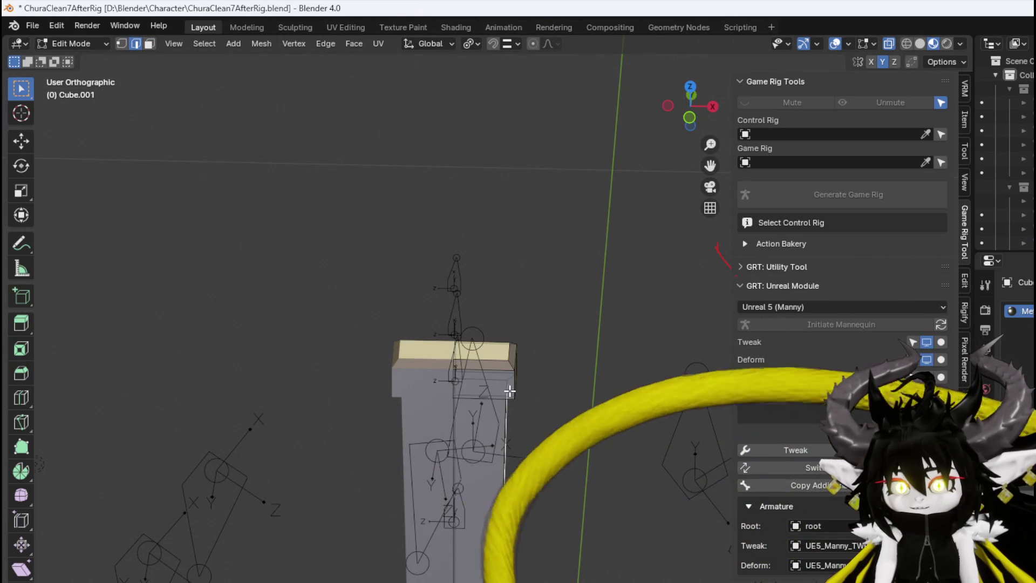
{"action": "key", "text": "KP_1"}
{"action": "key", "text": "g"}
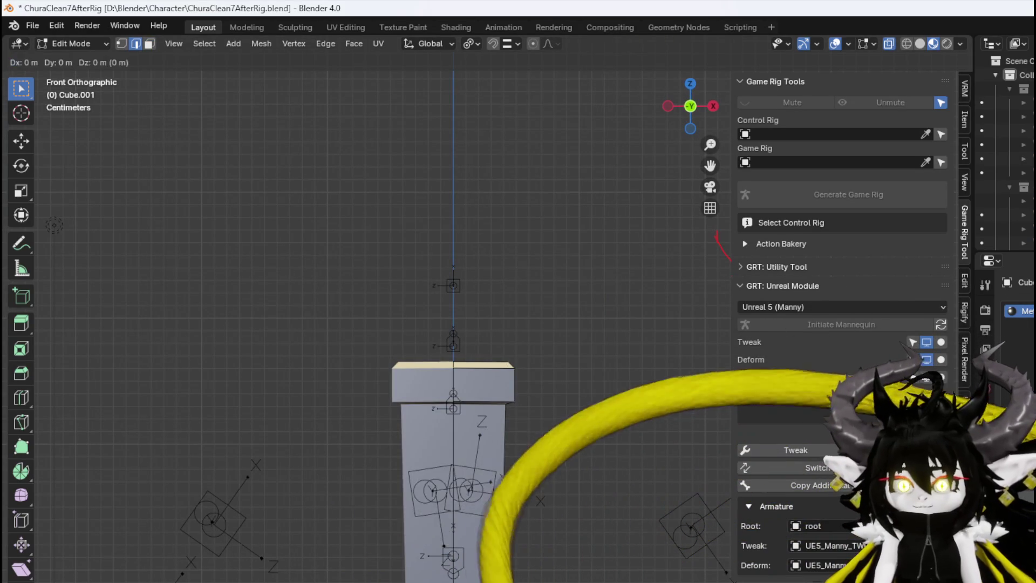
{"action": "key", "text": "x"}
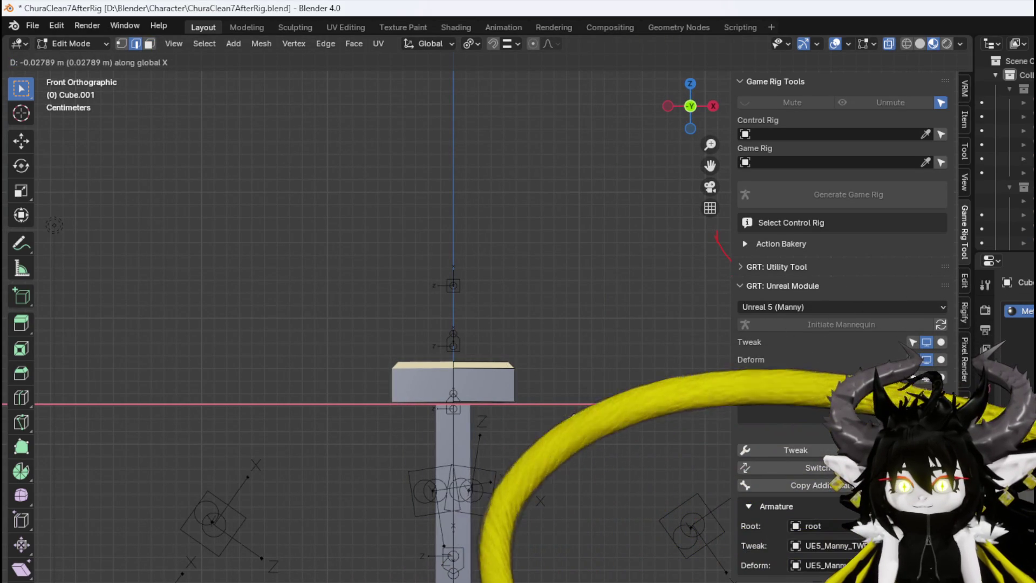
{"action": "scroll", "coordinate": [572, 417], "scroll_direction": "down", "scroll_amount": 3}
{"action": "left_click", "coordinate": [574, 419]}
In vertex select mode, shift the selected head vertices along the X axis
{"action": "scroll", "coordinate": [436, 384], "scroll_direction": "up", "scroll_amount": 2}
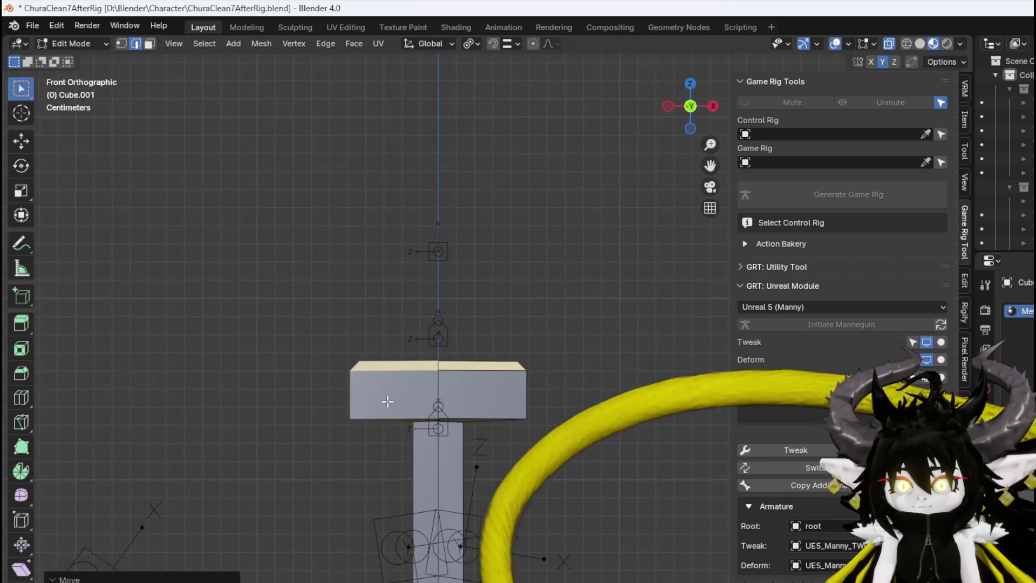
{"action": "mouse_move", "coordinate": [329, 397]}
{"action": "left_mouse_down"}
{"action": "mouse_move", "coordinate": [439, 381]}
{"action": "mouse_move", "coordinate": [433, 361]}
{"action": "left_mouse_up"}
{"action": "key", "text": "KP_1"}
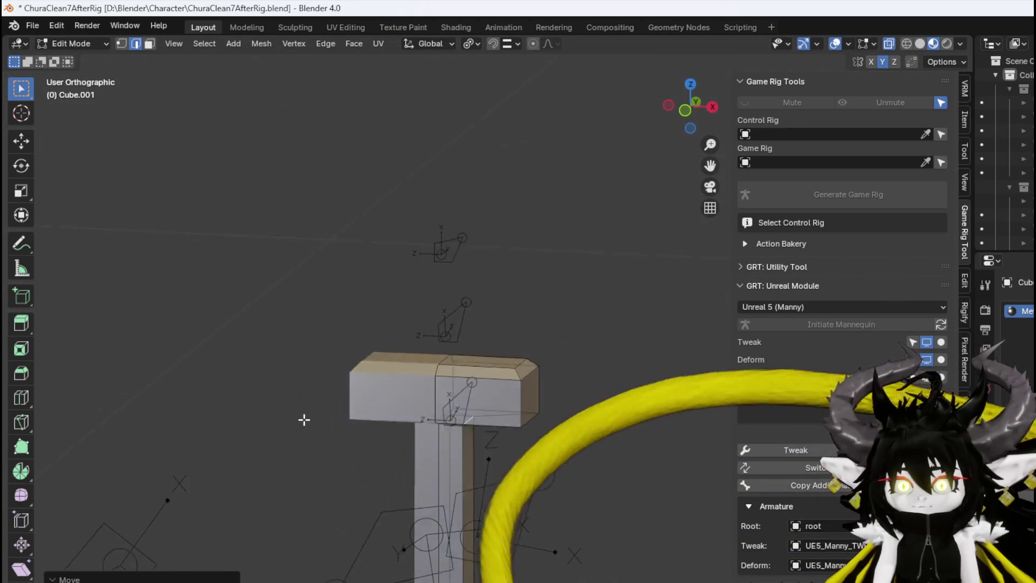
{"action": "key", "text": "1"}
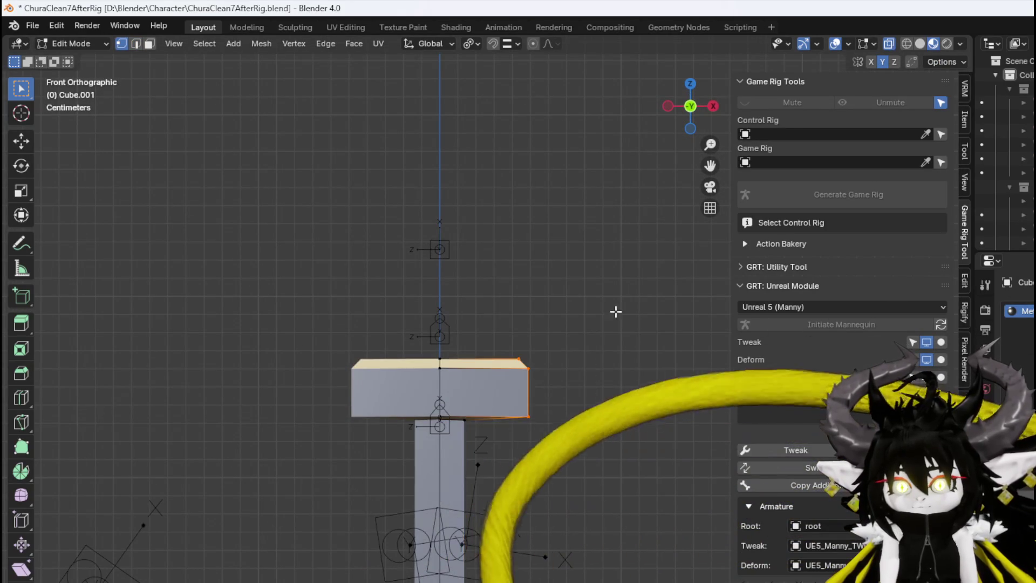
{"action": "key", "text": "g"}
{"action": "key", "text": "x"}
{"action": "left_click", "coordinate": [592, 338]}
{"action": "mouse_move", "coordinate": [591, 338]}
{"action": "left_mouse_down"}
{"action": "mouse_move", "coordinate": [545, 323]}
{"action": "mouse_move", "coordinate": [518, 329]}
{"action": "left_mouse_up"}
Switch to face select and inspect the hammer head from near-front and higher angles
{"action": "key", "text": "3"}
{"action": "mouse_move", "coordinate": [377, 335]}
{"action": "left_mouse_down"}
{"action": "mouse_move", "coordinate": [434, 365]}
{"action": "mouse_move", "coordinate": [524, 385]}
{"action": "left_mouse_up"}
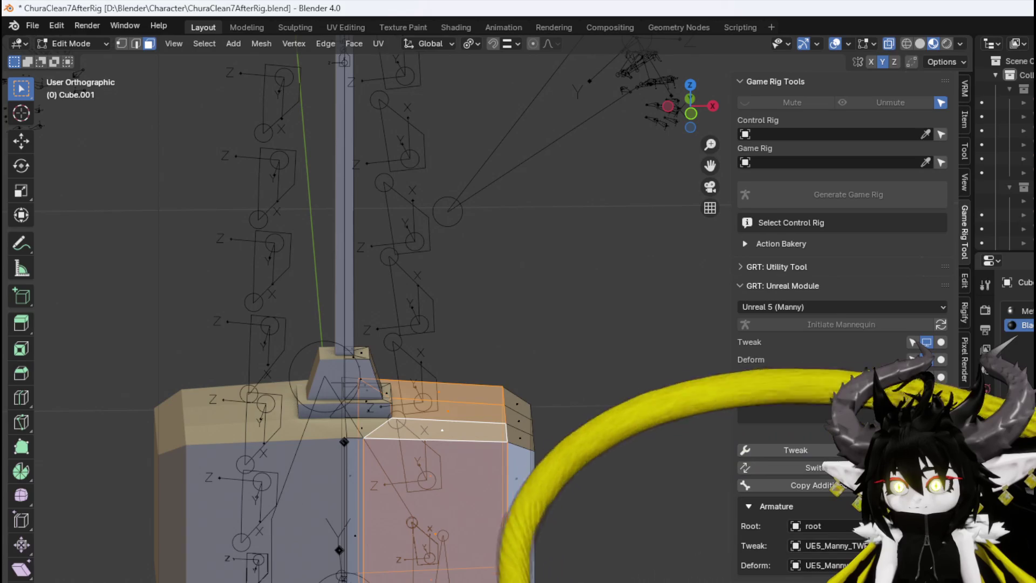
{"action": "mouse_move", "coordinate": [539, 378]}
{"action": "left_mouse_down"}
{"action": "mouse_move", "coordinate": [686, 351]}
{"action": "mouse_move", "coordinate": [594, 363]}
{"action": "mouse_move", "coordinate": [533, 340]}
{"action": "mouse_move", "coordinate": [572, 324]}
{"action": "left_mouse_up"}
{"action": "scroll", "coordinate": [594, 363], "scroll_direction": "down", "scroll_amount": 5}
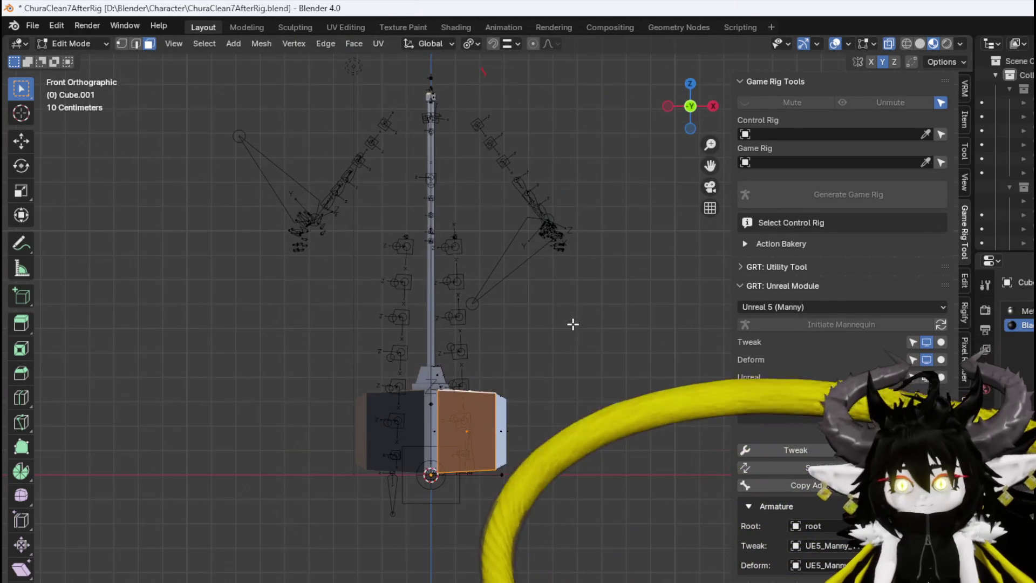
{"action": "left_click", "coordinate": [44, 26]}
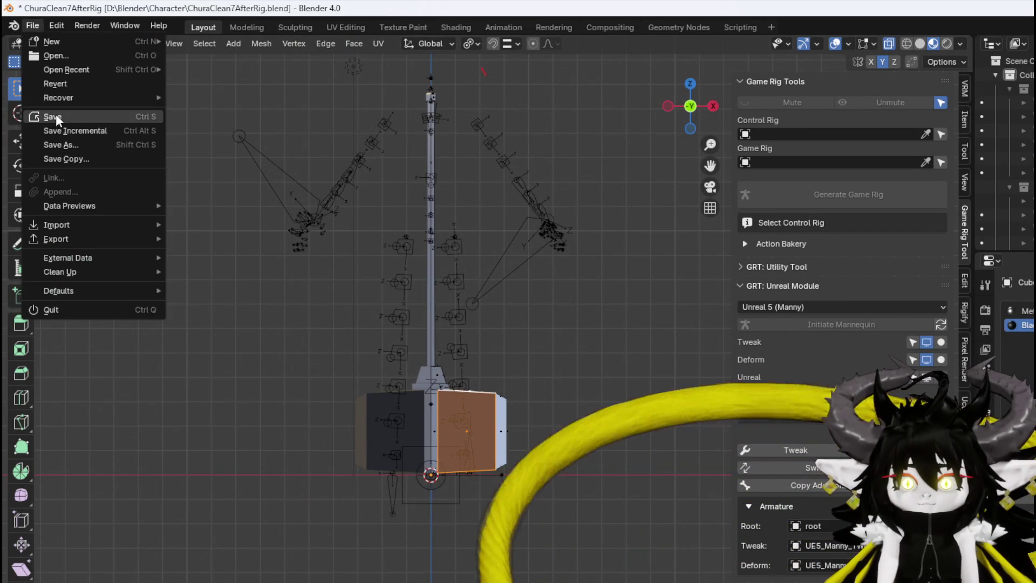
Save the blend file, select the whole hammer including the handle, and export it as FBX
{"action": "left_click", "coordinate": [59, 117]}
{"action": "key", "text": "ctrl+l"}
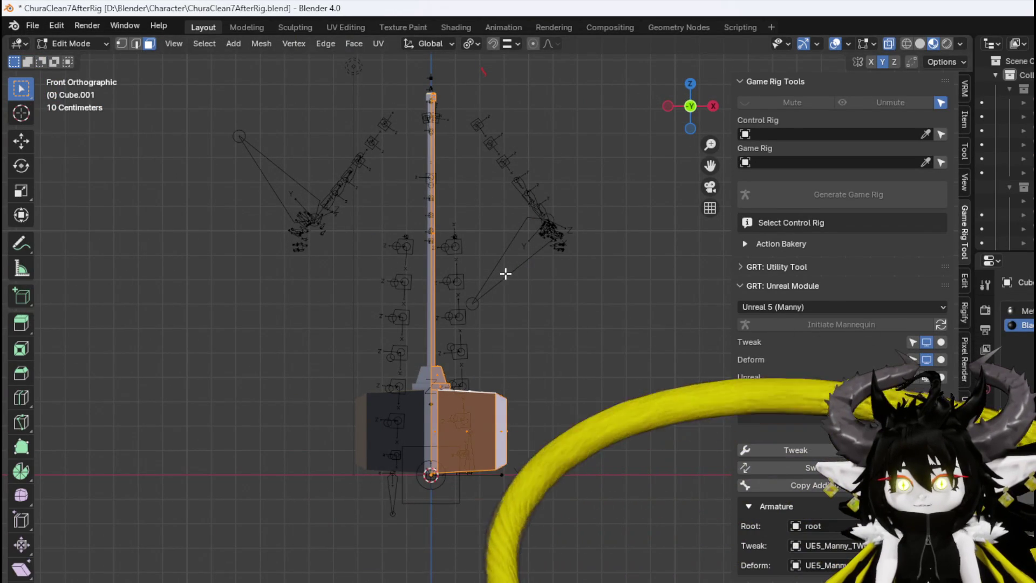
{"action": "left_click", "coordinate": [33, 27]}
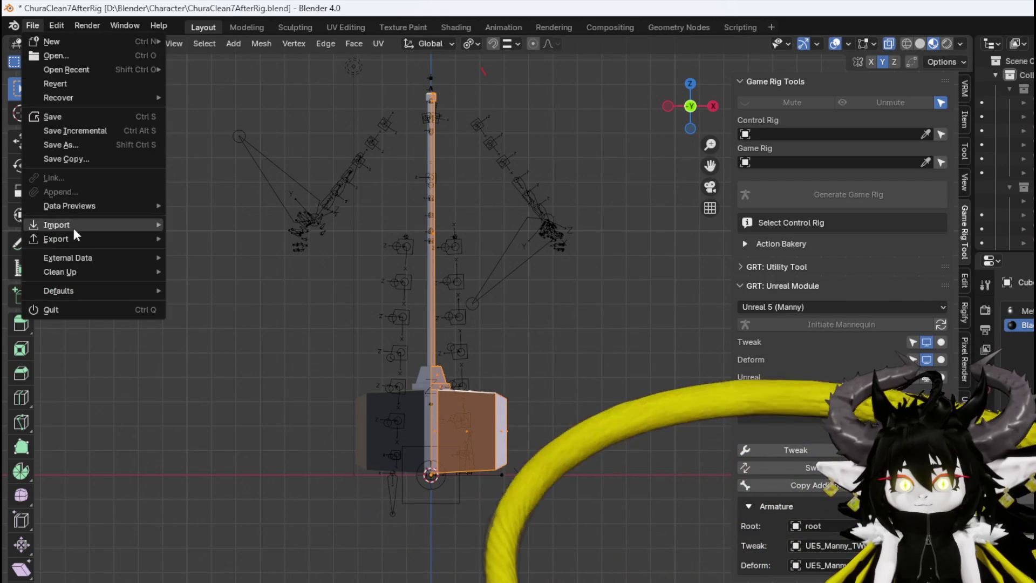
{"action": "mouse_move", "coordinate": [81, 239]}
{"action": "left_click", "coordinate": [215, 365]}
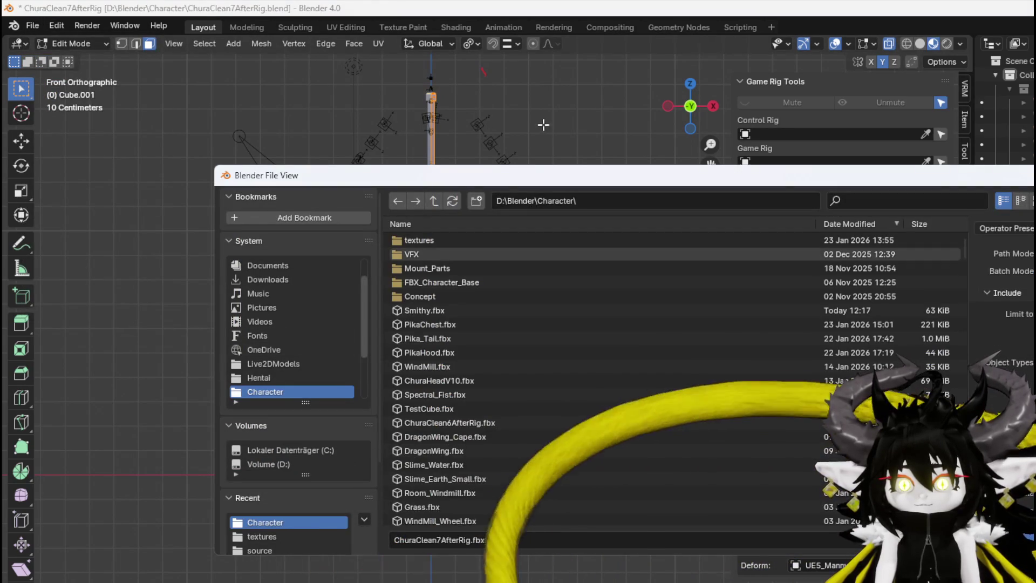
{"action": "key", "text": "Escape"}
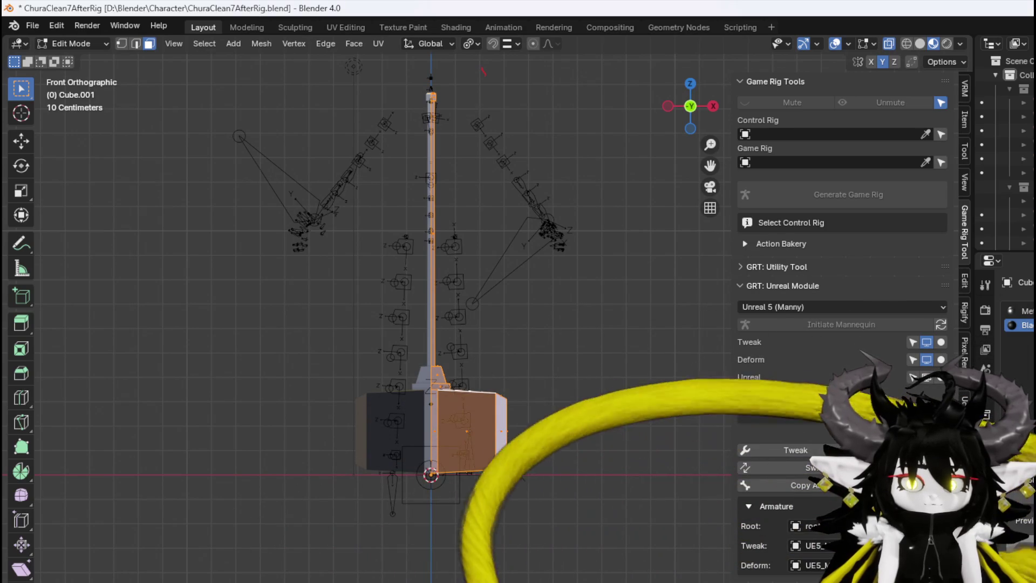
{"action": "left_click", "coordinate": [29, 26]}
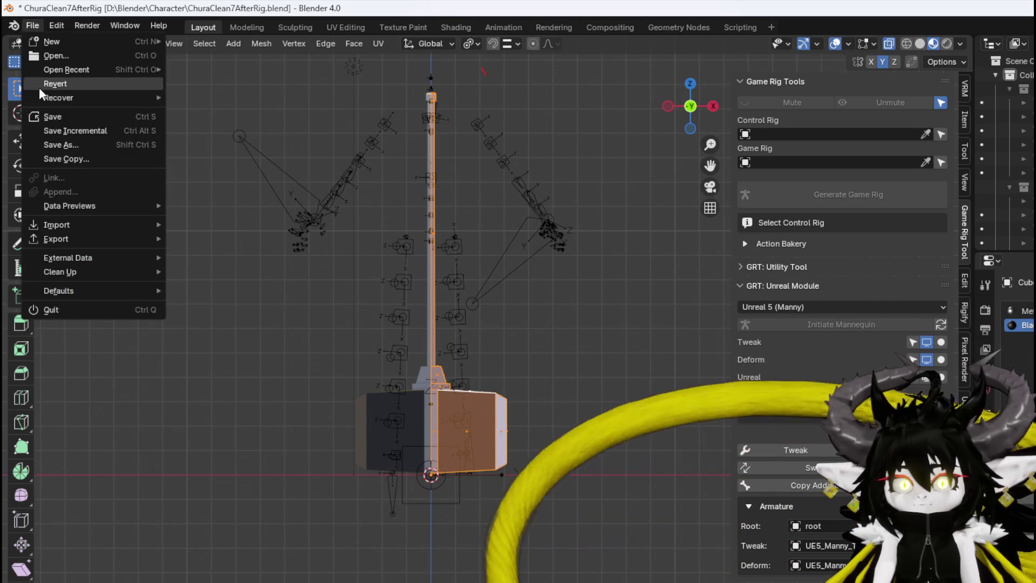
Save the blend file again, then open ThirdPerson > WeaponMesh in Unreal's Content Browser
{"action": "left_click", "coordinate": [62, 118]}
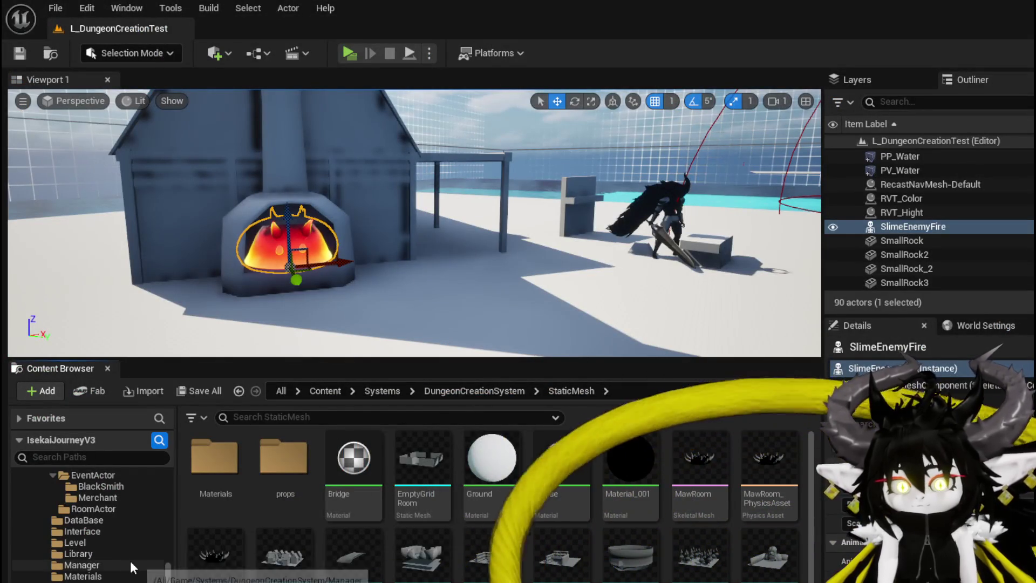
{"action": "scroll", "coordinate": [116, 548], "scroll_direction": "down", "scroll_amount": 3}
{"action": "scroll", "coordinate": [123, 542], "scroll_direction": "down", "scroll_amount": 10}
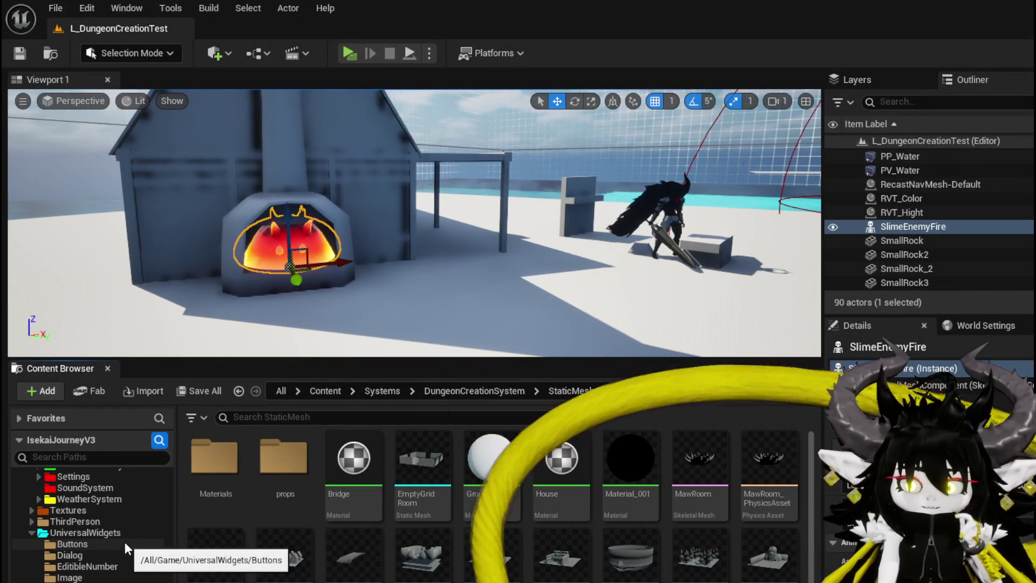
{"action": "scroll", "coordinate": [125, 542], "scroll_direction": "up", "scroll_amount": 4}
{"action": "scroll", "coordinate": [125, 539], "scroll_direction": "up", "scroll_amount": 8}
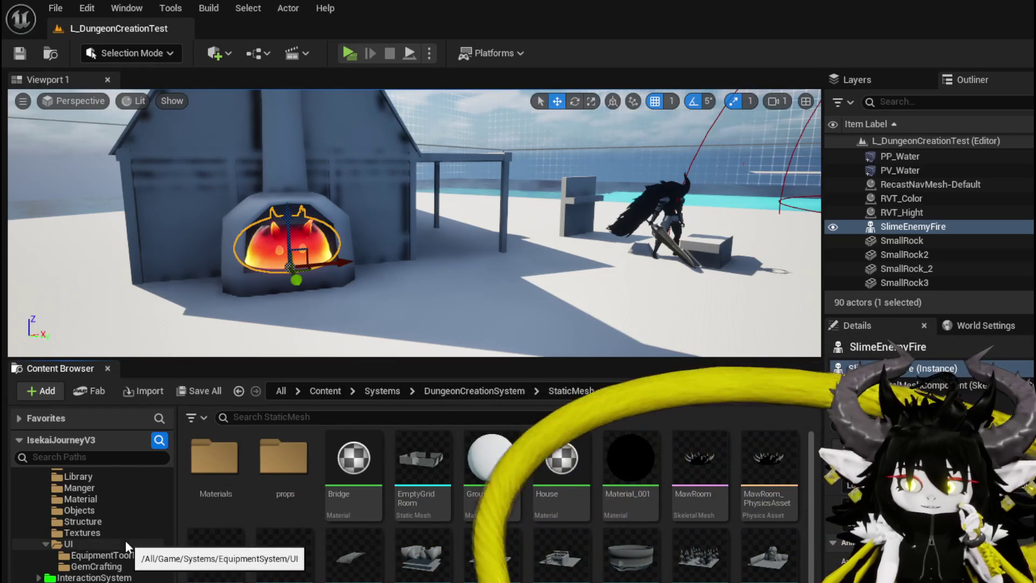
{"action": "scroll", "coordinate": [125, 540], "scroll_direction": "up", "scroll_amount": 10}
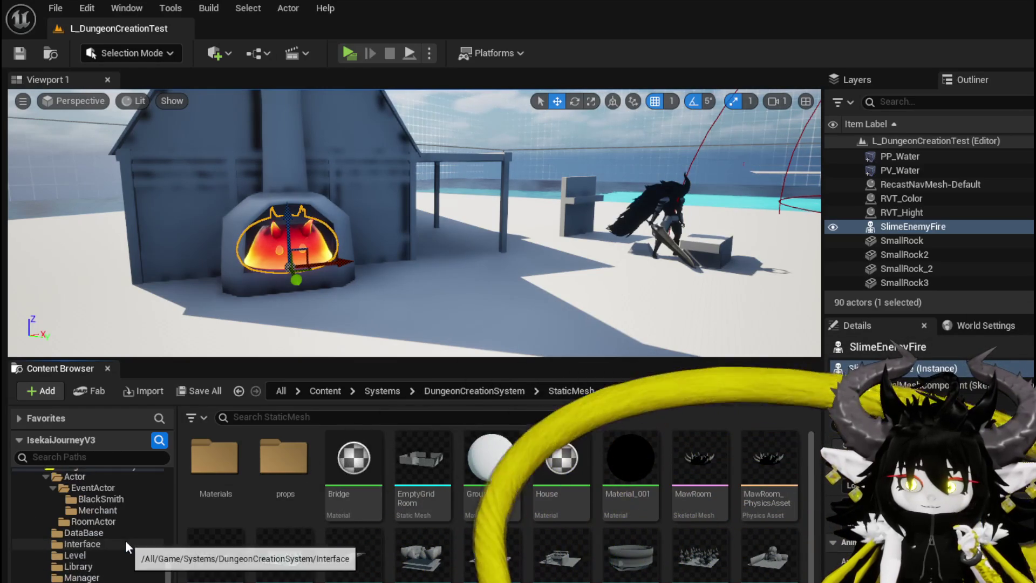
{"action": "scroll", "coordinate": [128, 536], "scroll_direction": "up", "scroll_amount": 10}
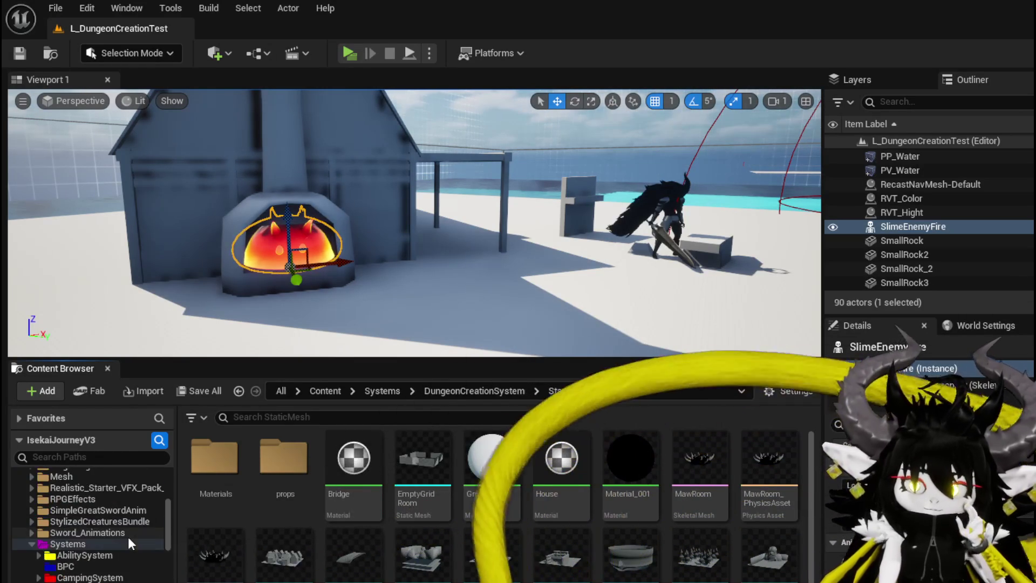
{"action": "scroll", "coordinate": [128, 536], "scroll_direction": "down", "scroll_amount": 3}
{"action": "scroll", "coordinate": [128, 536], "scroll_direction": "down", "scroll_amount": 10}
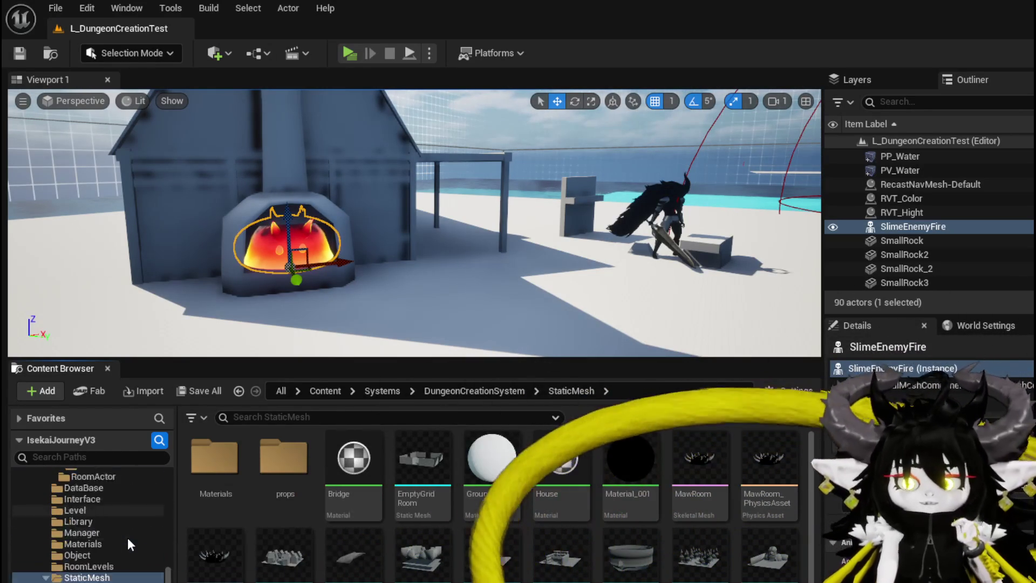
{"action": "scroll", "coordinate": [128, 537], "scroll_direction": "down", "scroll_amount": 6}
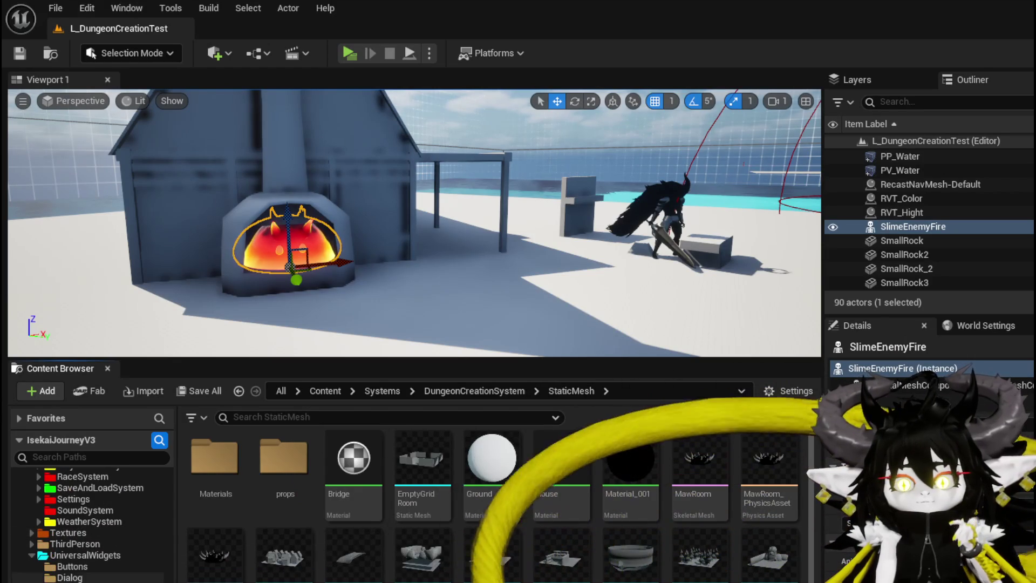
{"action": "left_click", "coordinate": [49, 545]}
{"action": "left_click", "coordinate": [27, 545]}
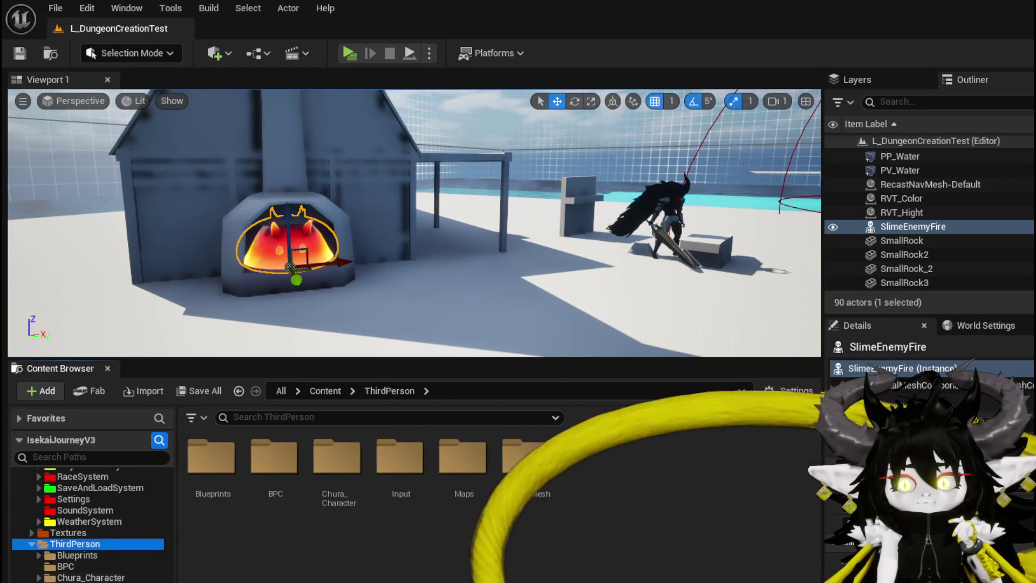
{"action": "double_click", "coordinate": [524, 456]}
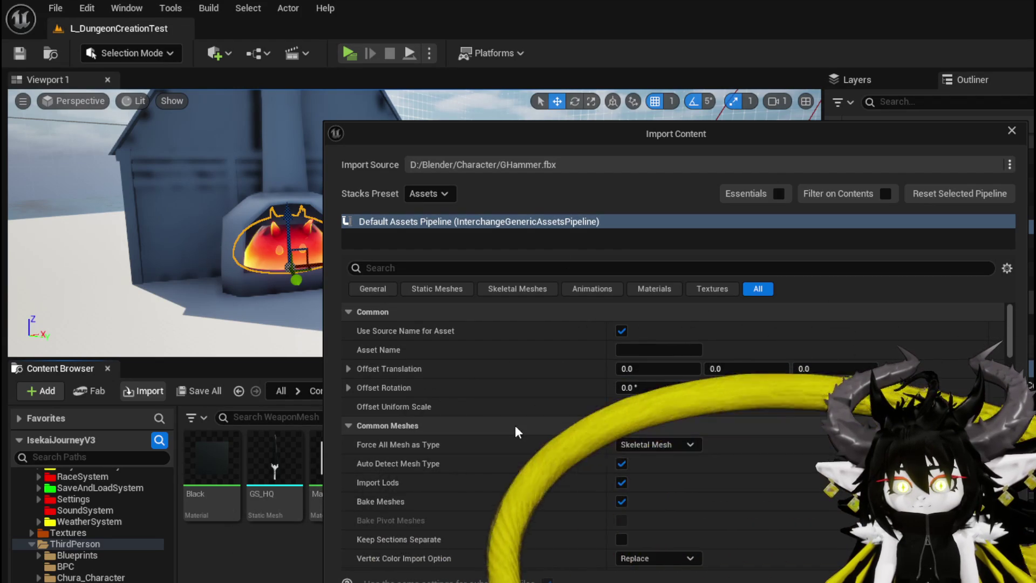
Import GHammer.fbx into WeaponMesh with the reviewed skeletal mesh import options
{"action": "scroll", "coordinate": [517, 432], "scroll_direction": "down", "scroll_amount": 10}
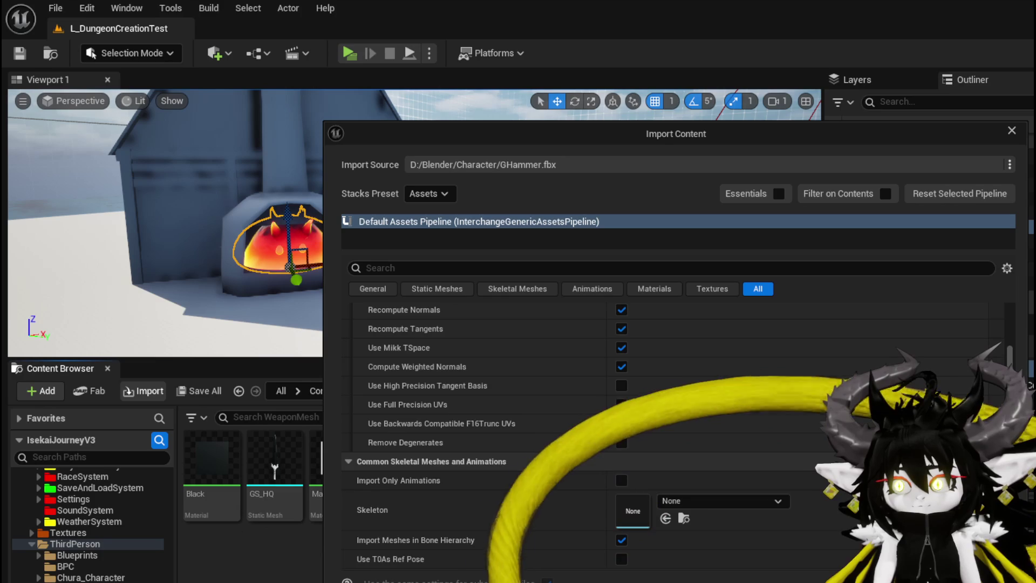
{"action": "scroll", "coordinate": [517, 431], "scroll_direction": "down", "scroll_amount": 15}
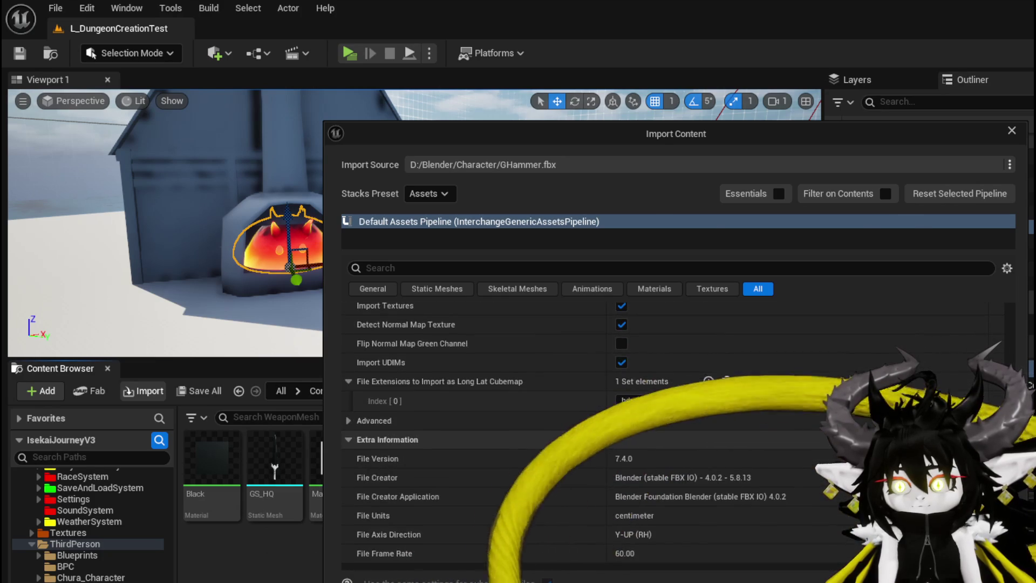
{"action": "key", "text": "Return"}
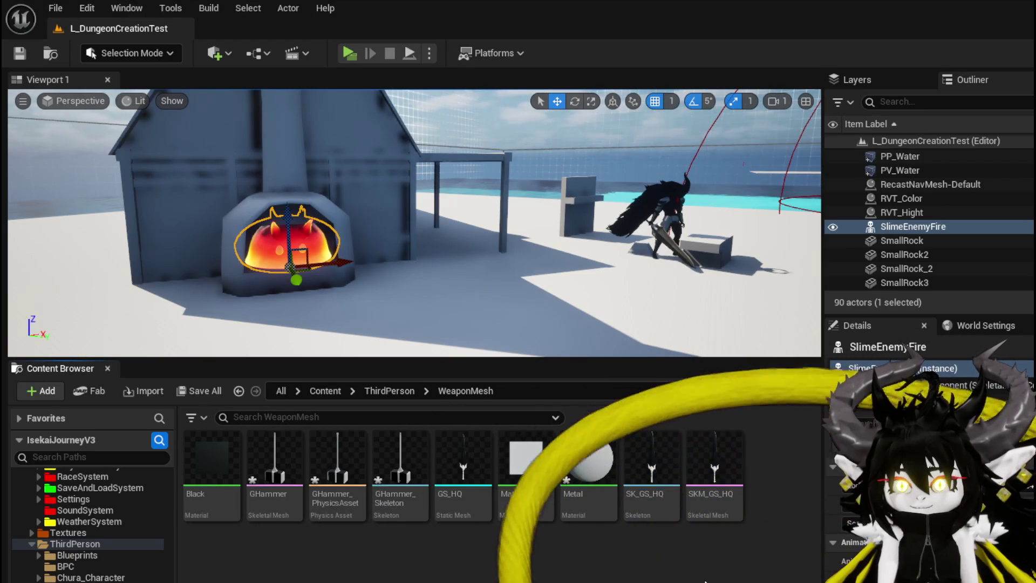
Save the new GHammer assets and Metal material, then switch back to Blender
{"action": "mouse_move", "coordinate": [271, 473]}
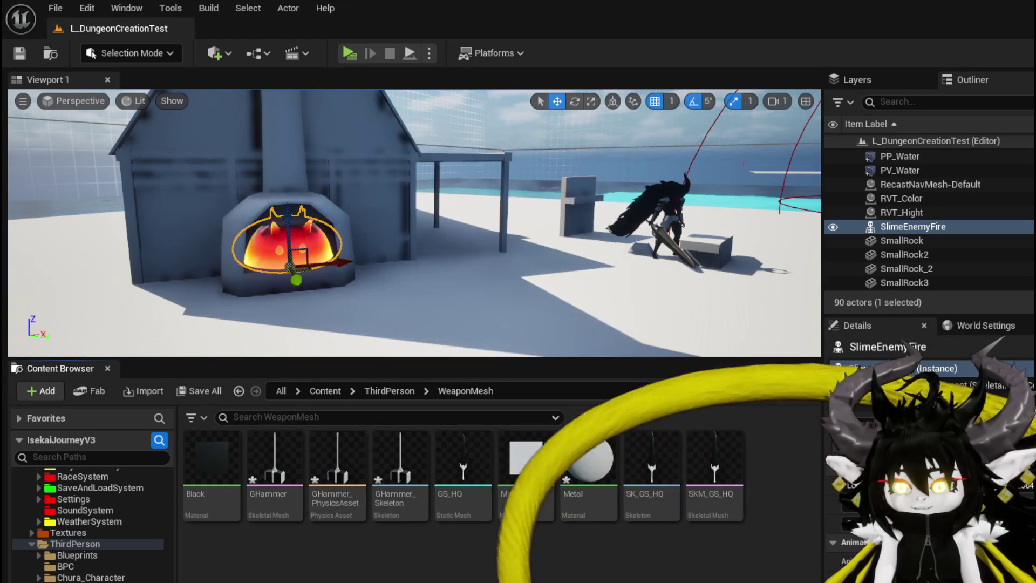
{"action": "key", "text": "ctrl+shift+s"}
{"action": "left_click", "coordinate": [766, 527]}
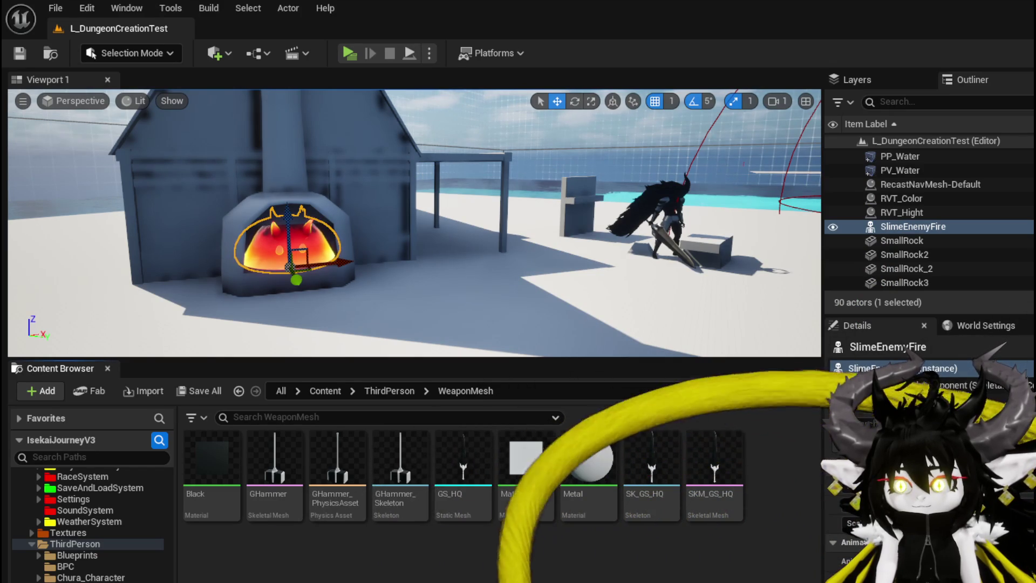
{"action": "key", "text": "alt+Tab"}
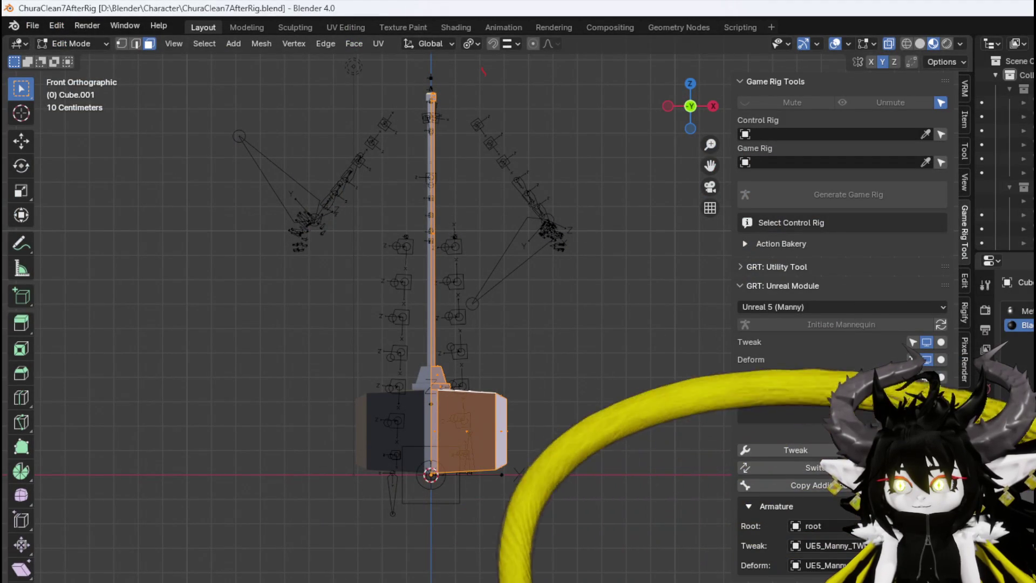
In Edit Mode, rotate the hammer mesh 180° about X so the head points up
{"action": "left_click", "coordinate": [81, 43]}
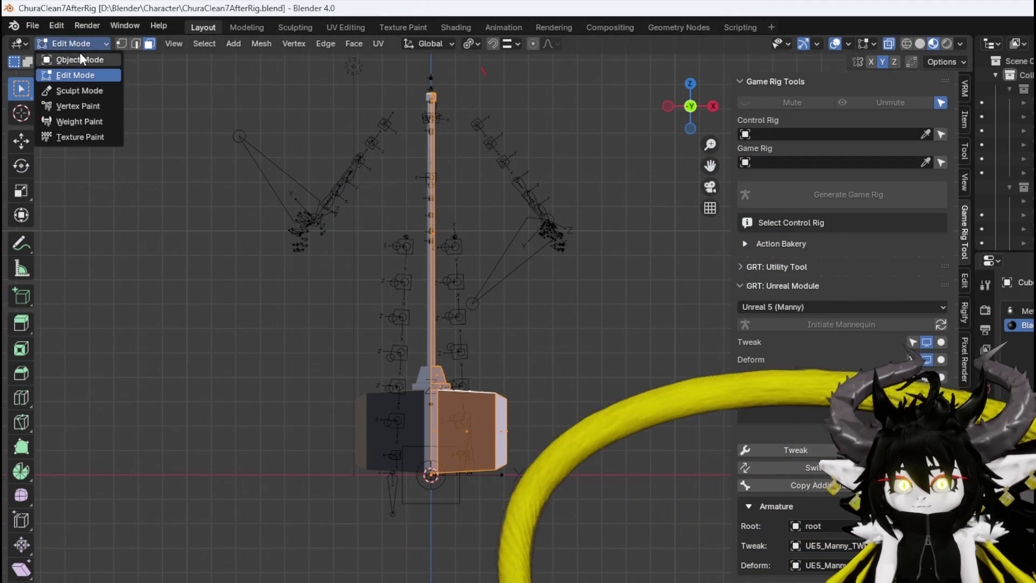
{"action": "left_click", "coordinate": [81, 60]}
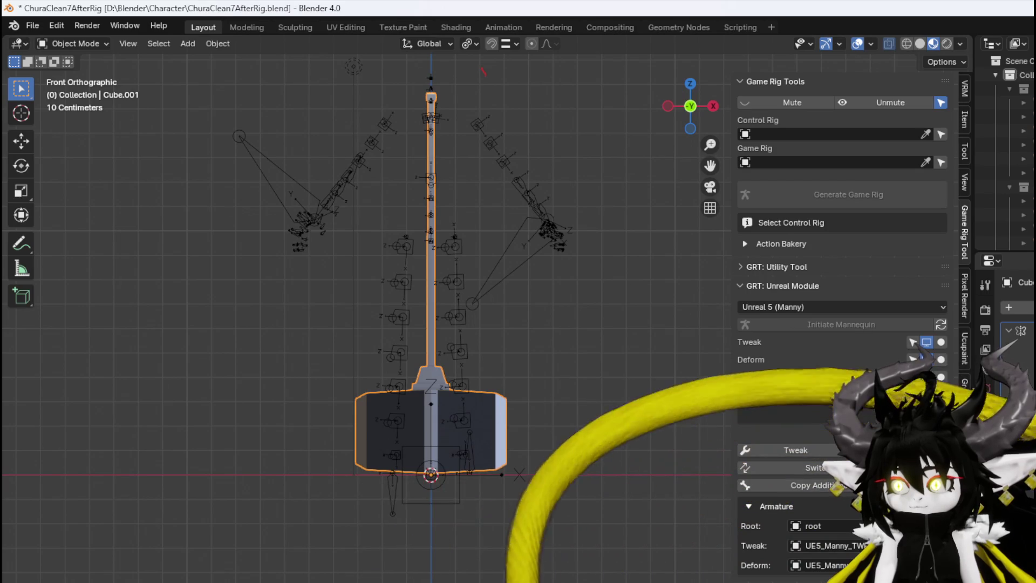
{"action": "left_click", "coordinate": [73, 43]}
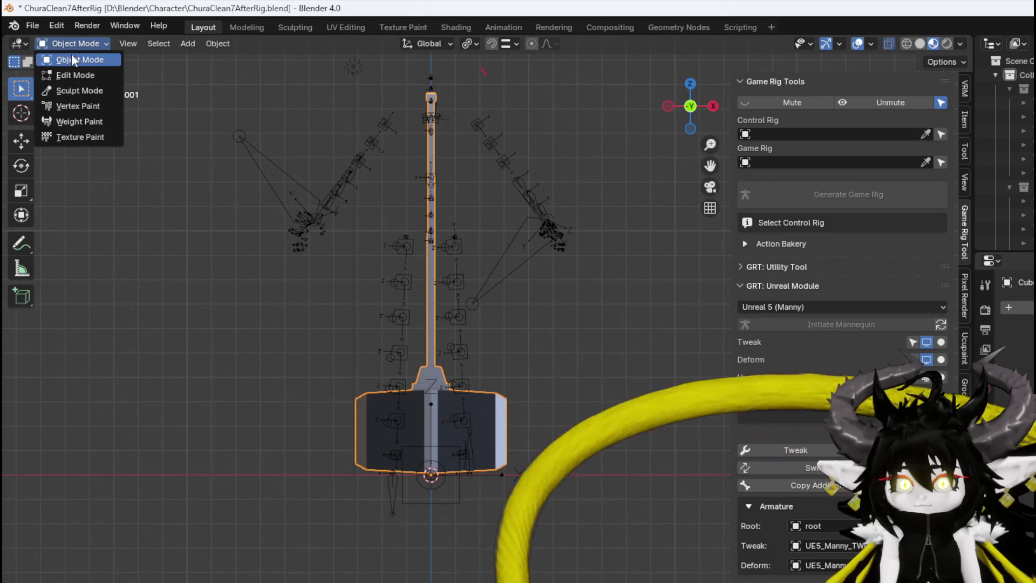
{"action": "left_click", "coordinate": [81, 73]}
{"action": "key", "text": "r"}
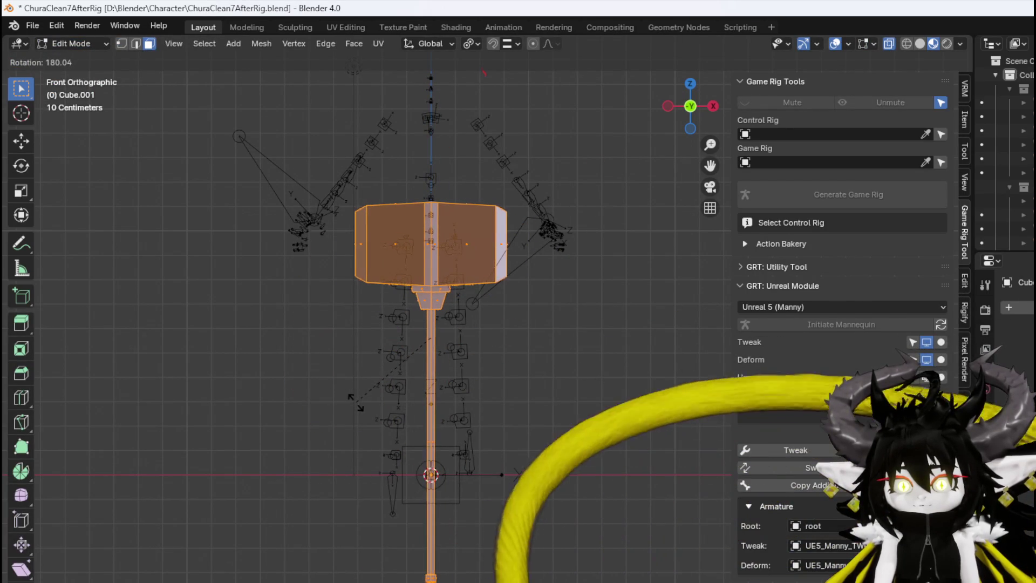
{"action": "key", "text": "Escape"}
{"action": "type", "text": "r"}
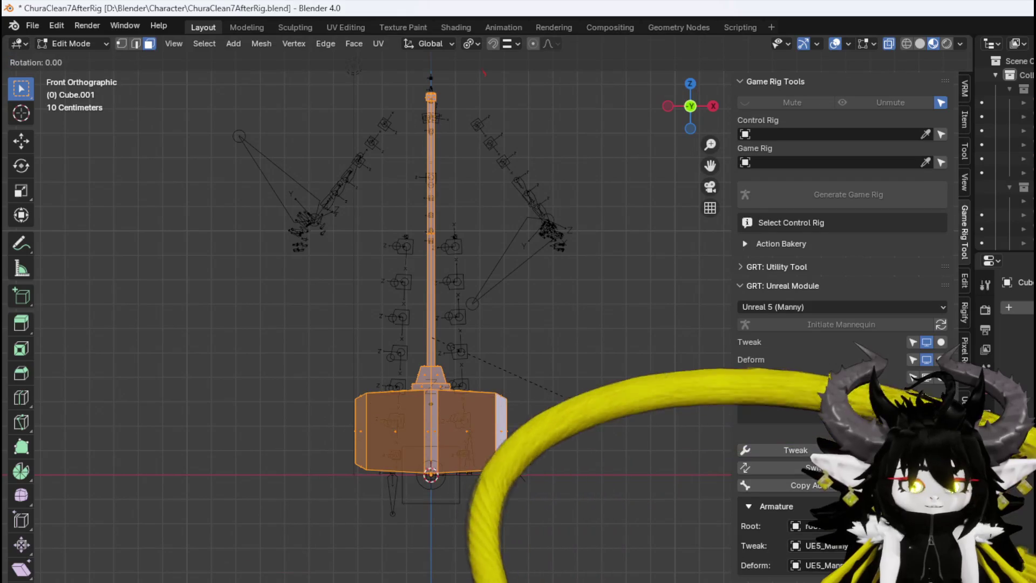
{"action": "type", "text": "x180"}
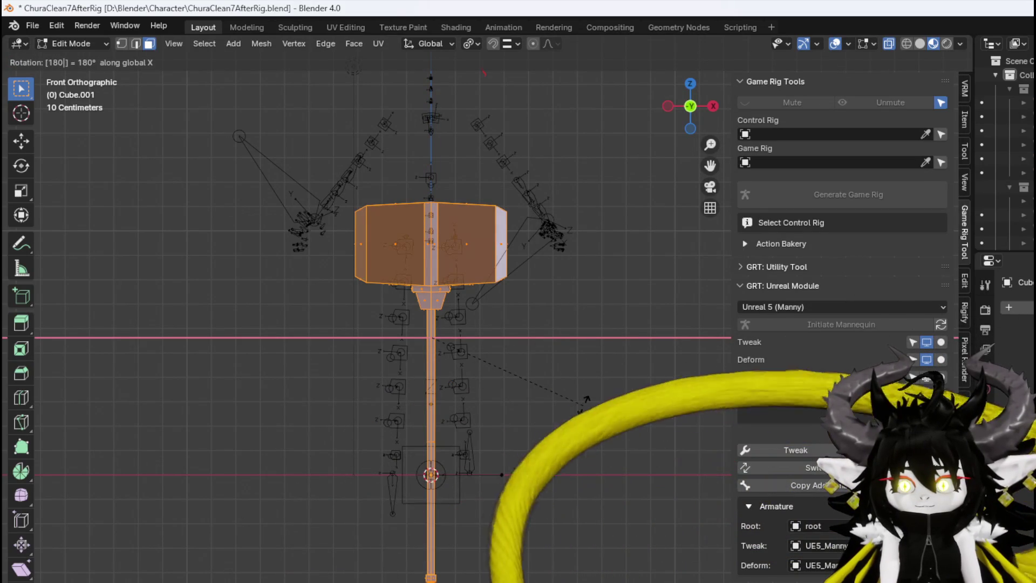
{"action": "key", "text": "Return"}
Lower the flipped hammer slightly along the Z axis
{"action": "mouse_move", "coordinate": [521, 392]}
{"action": "left_mouse_down"}
{"action": "mouse_move", "coordinate": [555, 409]}
{"action": "mouse_move", "coordinate": [594, 410]}
{"action": "mouse_move", "coordinate": [370, 404]}
{"action": "mouse_move", "coordinate": [472, 412]}
{"action": "mouse_move", "coordinate": [527, 400]}
{"action": "left_mouse_up"}
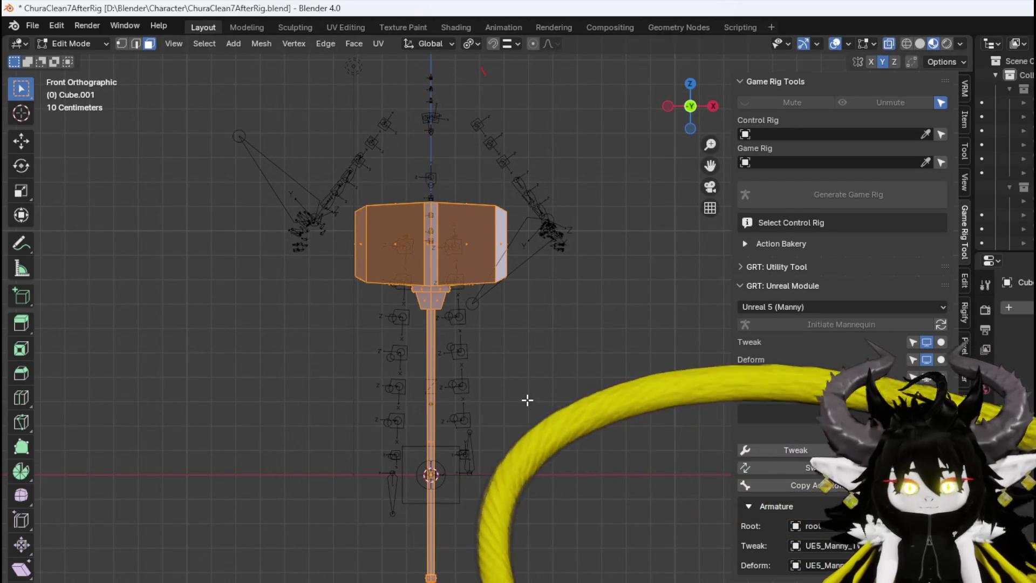
{"action": "key", "text": "g"}
{"action": "key", "text": "z"}
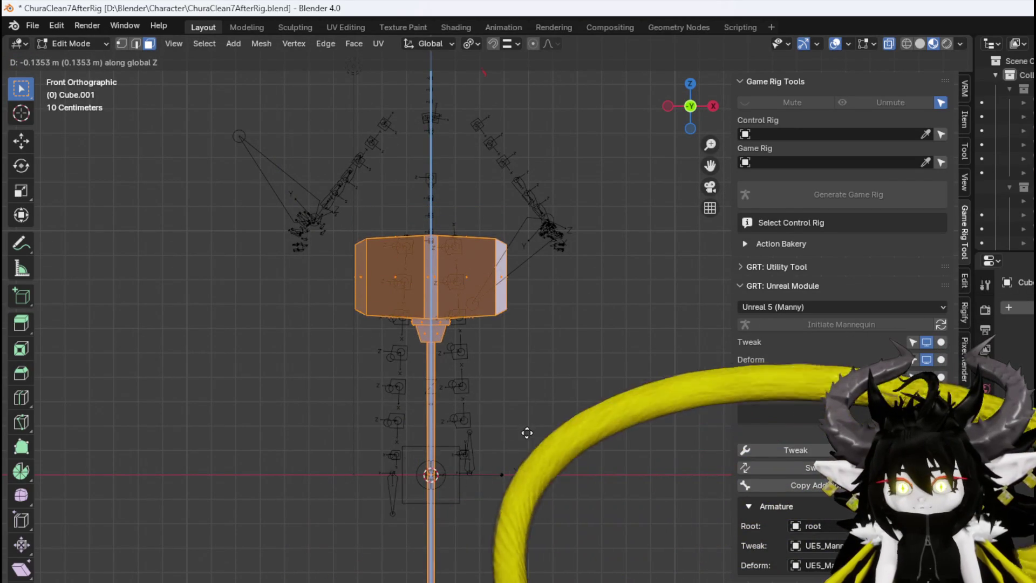
{"action": "left_click", "coordinate": [527, 431]}
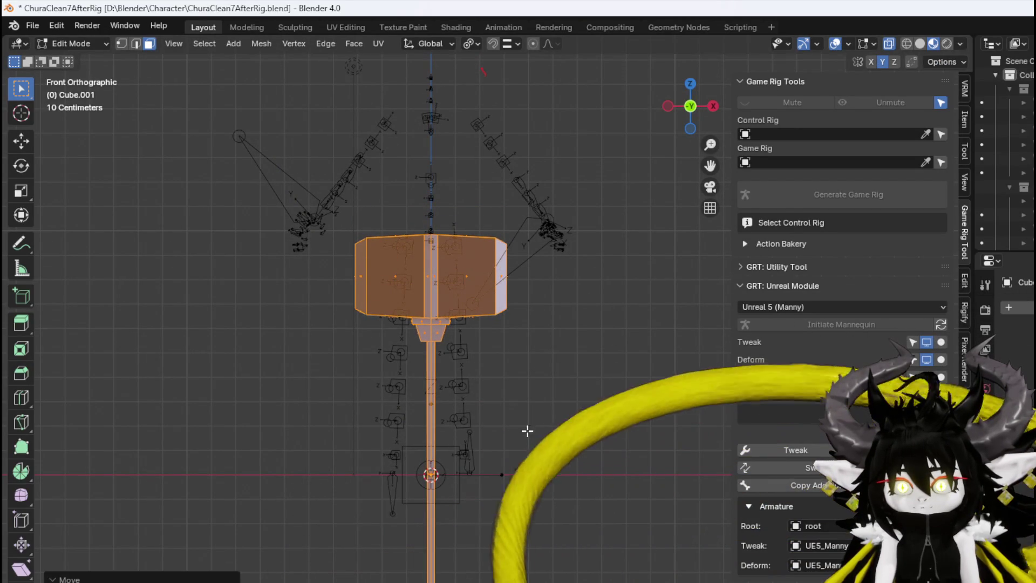
Save the blend file, then export FBX over the existing GHammer.fbx in D:\Blender\Character
{"action": "left_click", "coordinate": [33, 26]}
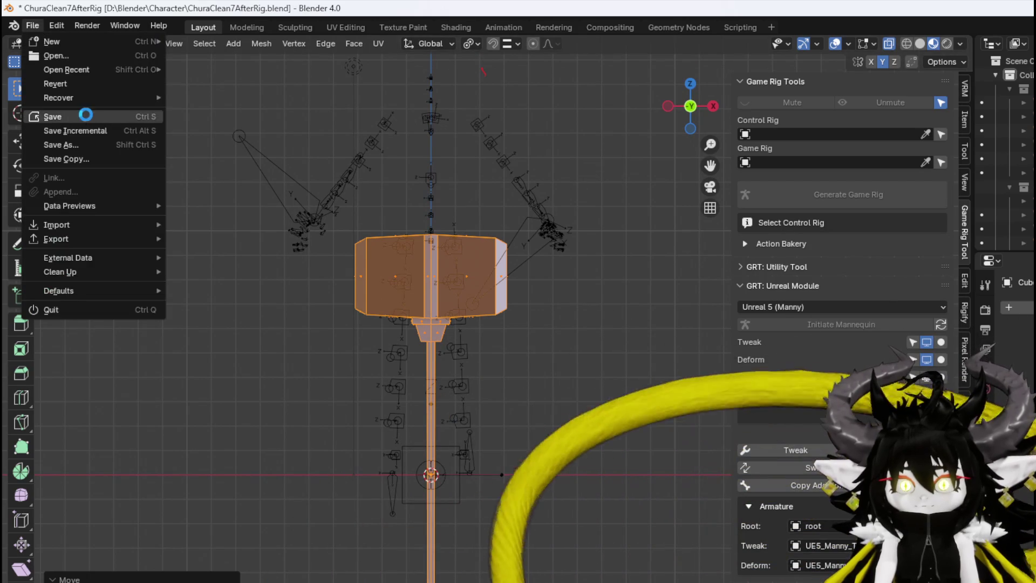
{"action": "left_click", "coordinate": [85, 115]}
{"action": "left_click", "coordinate": [30, 24]}
{"action": "mouse_move", "coordinate": [130, 241]}
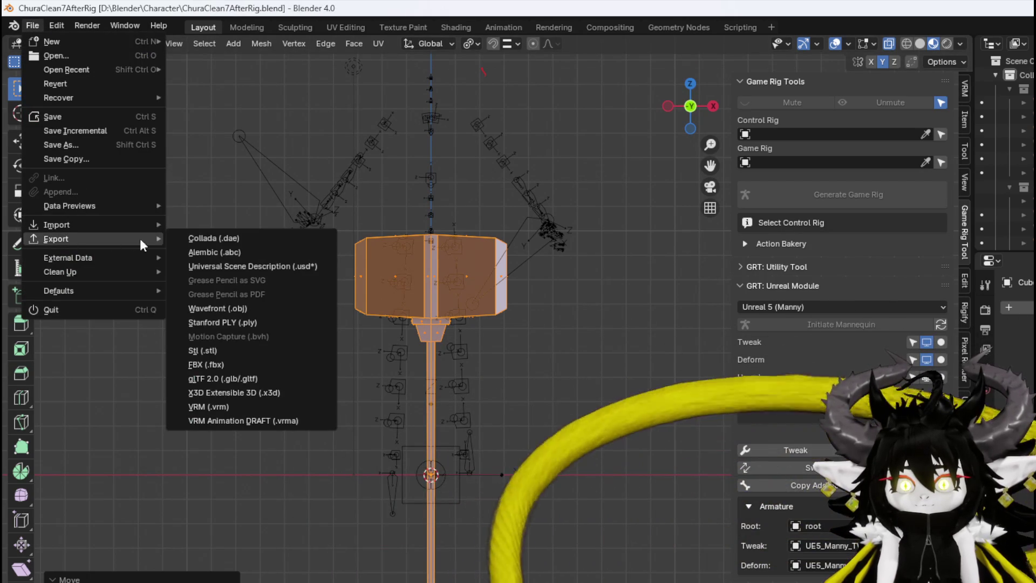
{"action": "left_click", "coordinate": [215, 364]}
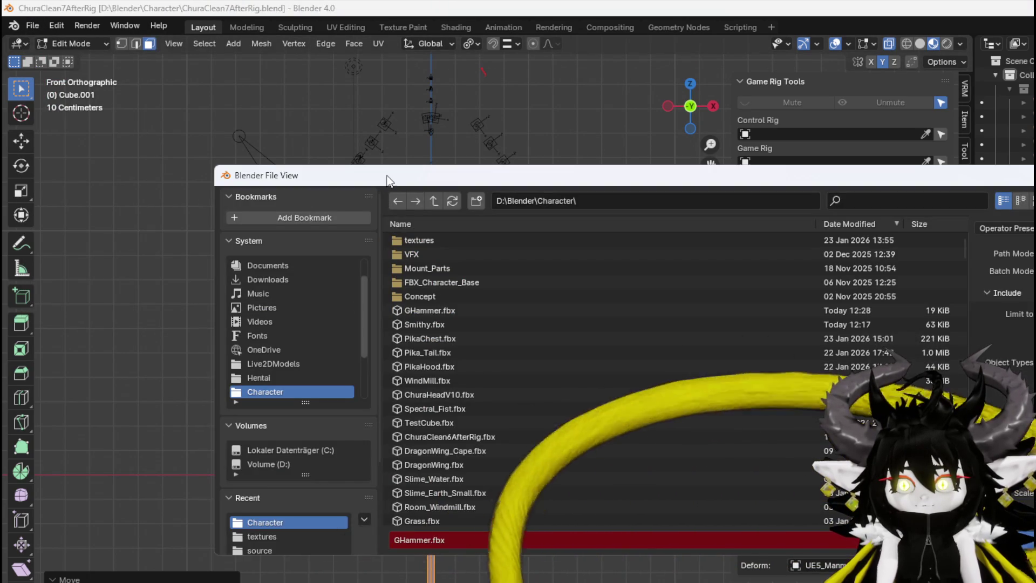
{"action": "key", "text": "Return"}
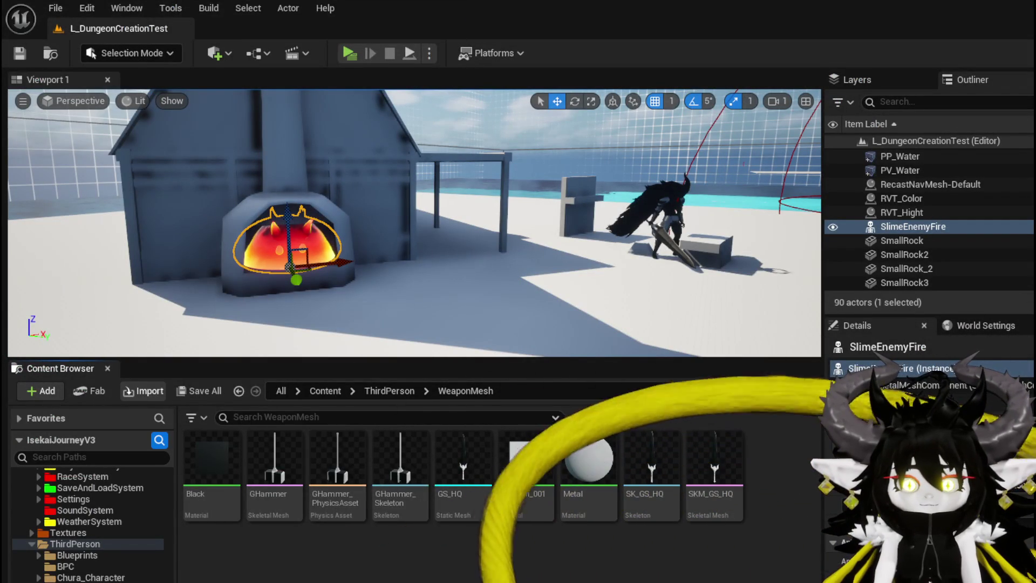
Accept the re-import of the updated GHammer asset and save it
{"action": "left_click", "coordinate": [702, 400]}
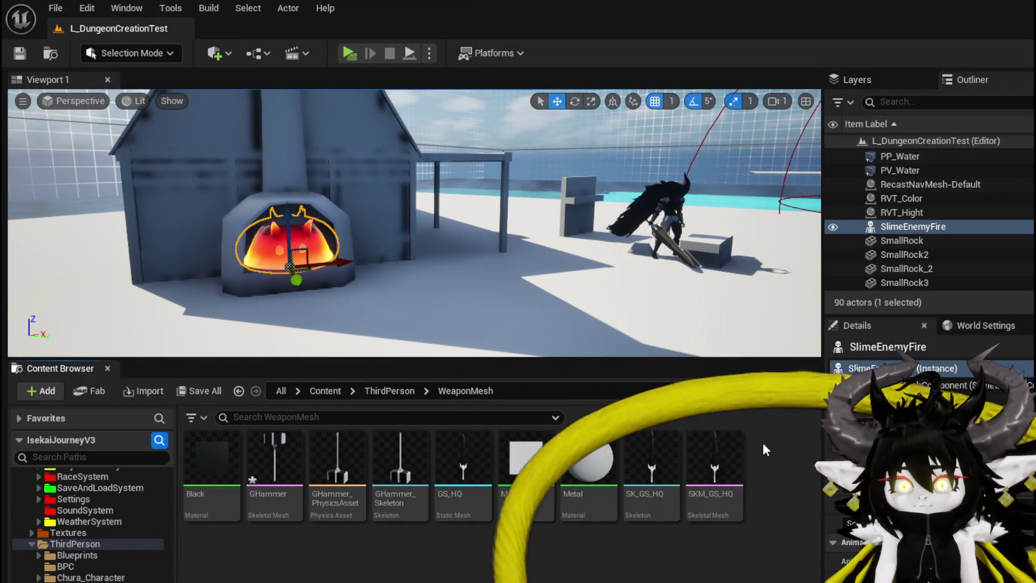
{"action": "key", "text": "ctrl+shift+s"}
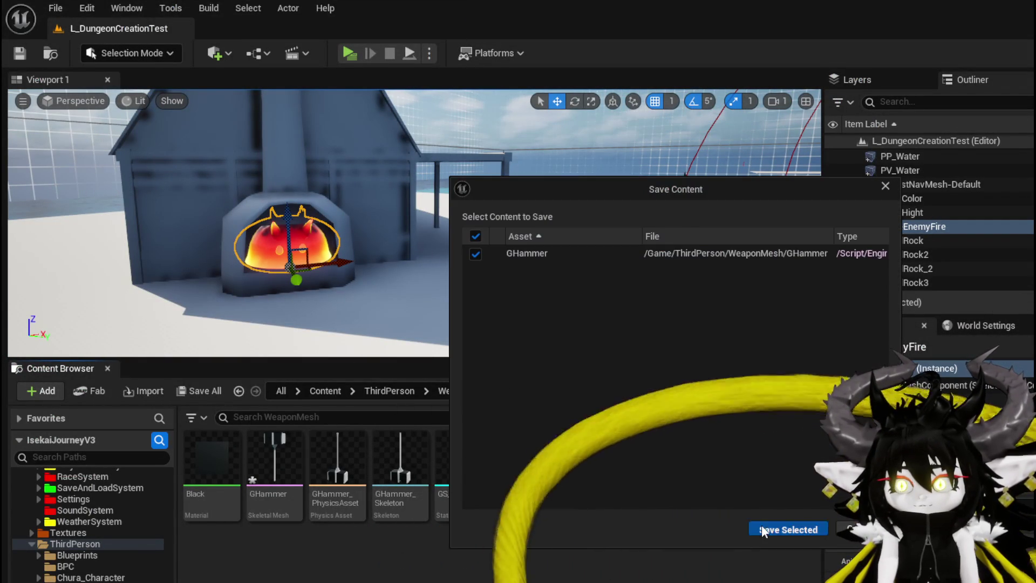
{"action": "left_click", "coordinate": [763, 529]}
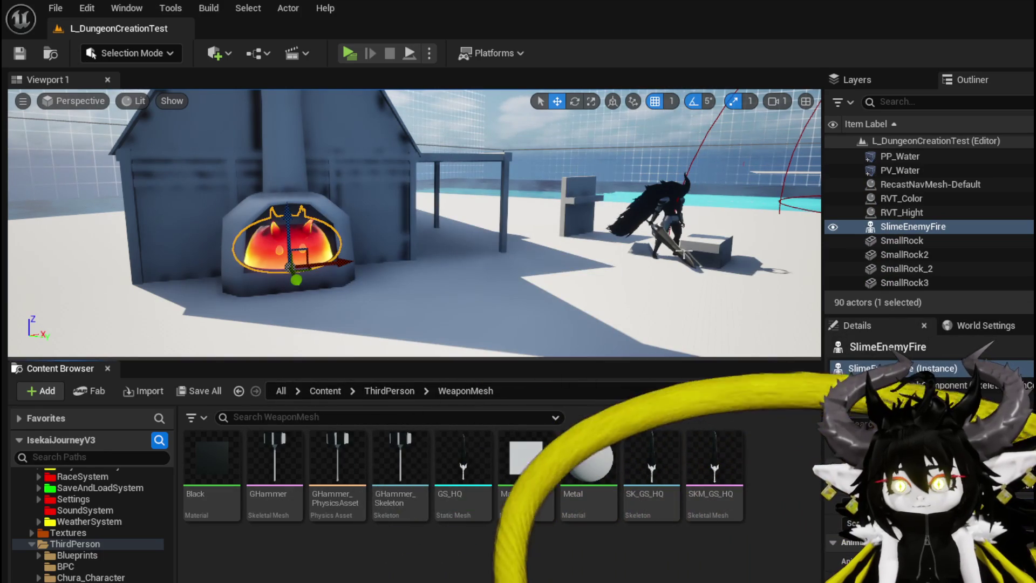
In BP_Merchant_Blacksmith, set the Weapon component's Skeletal Mesh Asset to GHammer and compile
{"action": "left_click", "coordinate": [667, 212]}
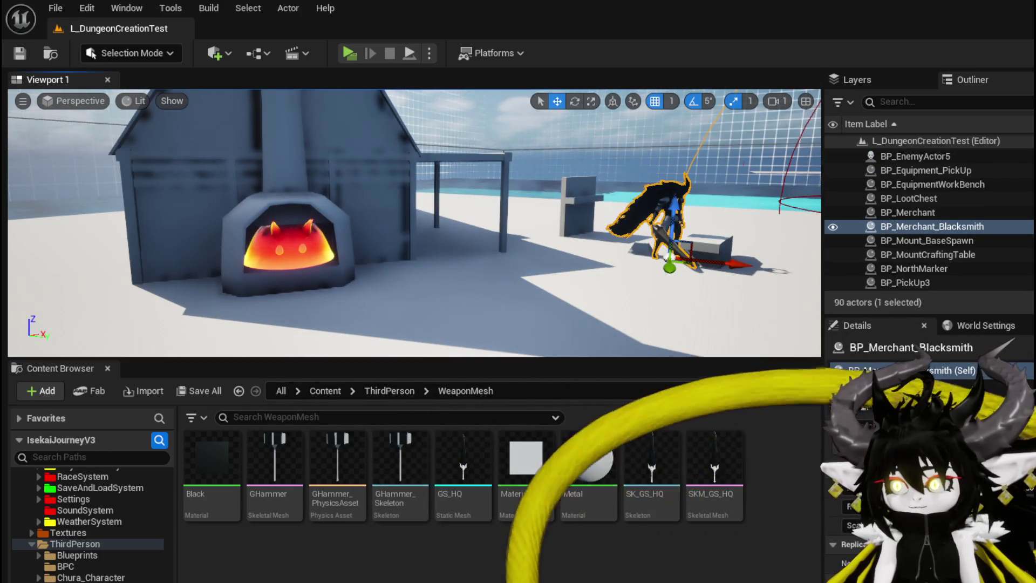
{"action": "key", "text": "ctrl+e"}
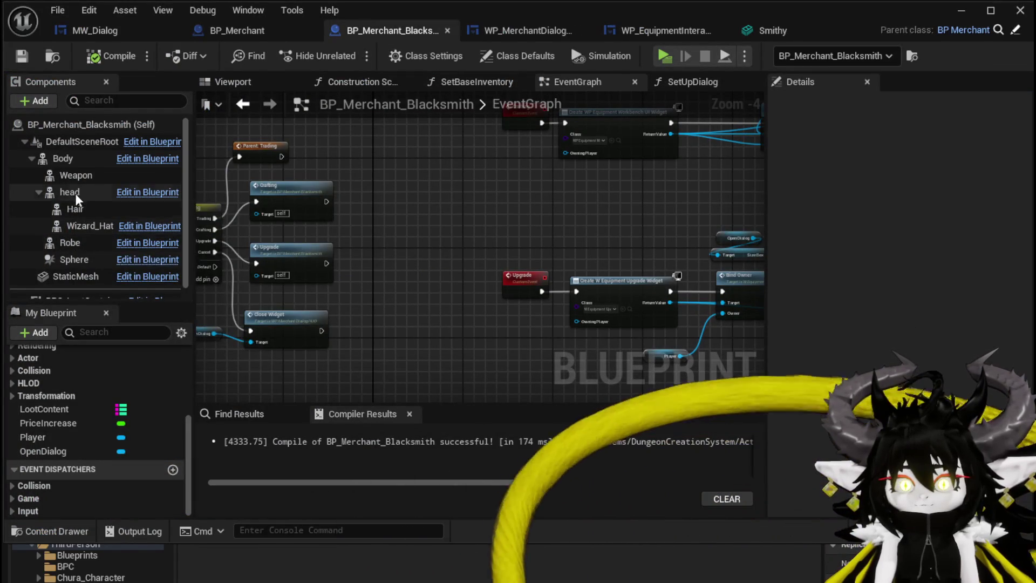
{"action": "left_click", "coordinate": [76, 175]}
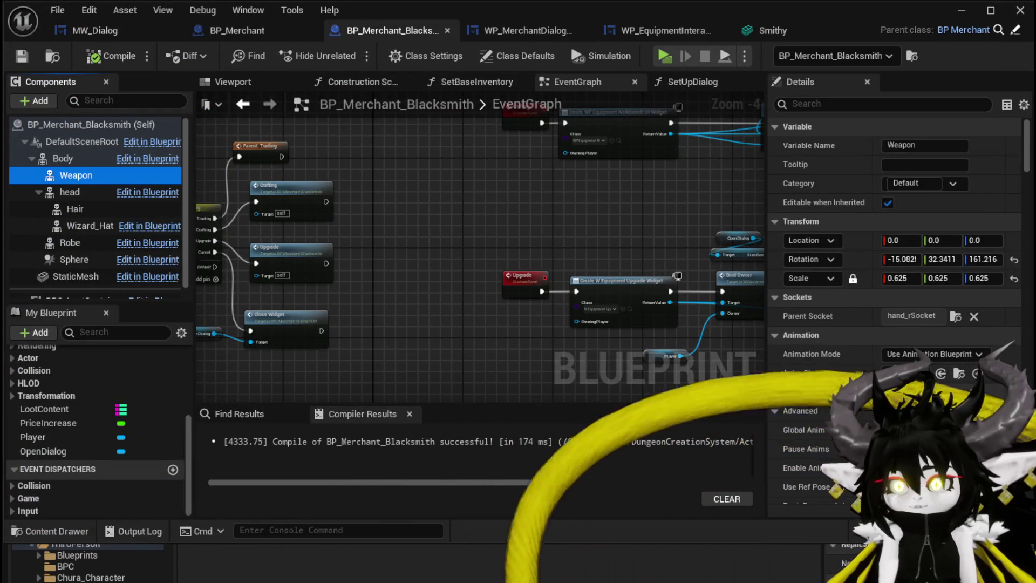
{"action": "scroll", "coordinate": [822, 467], "scroll_direction": "down", "scroll_amount": 5}
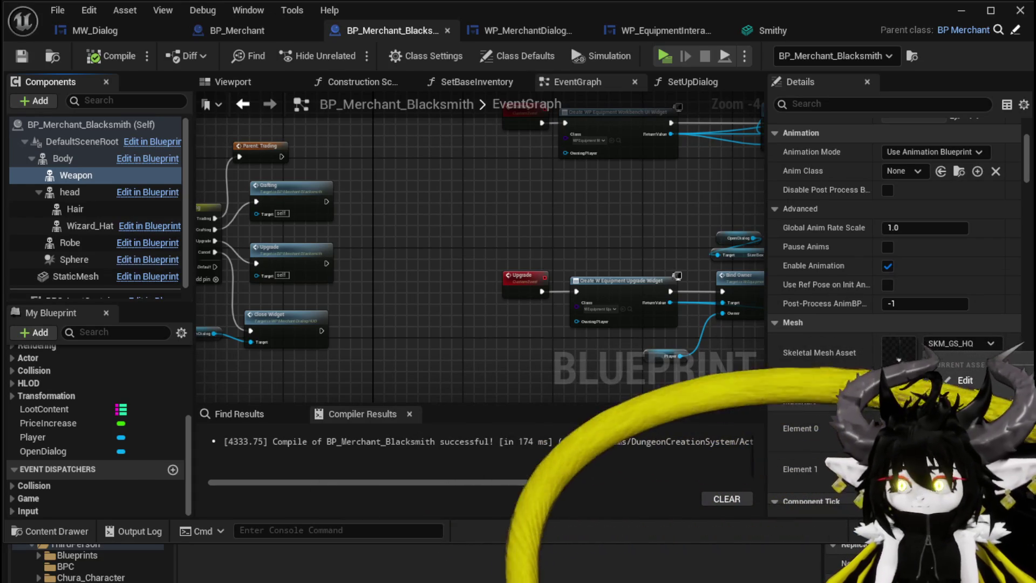
{"action": "left_click", "coordinate": [97, 57]}
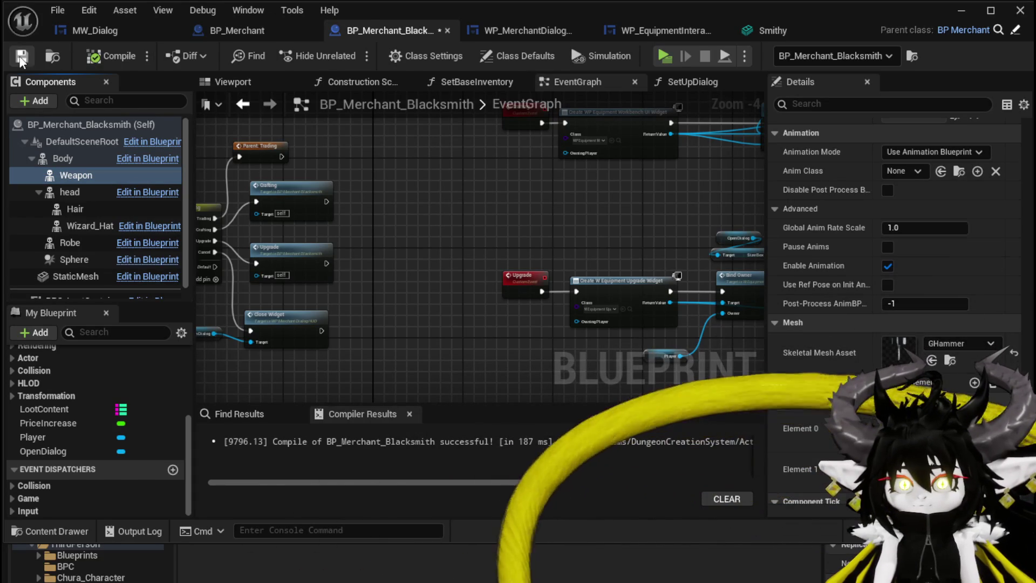
Set the Weapon's scale to 1.0 on all axes, recompile, and check the hammer in the level
{"action": "left_click", "coordinate": [961, 11]}
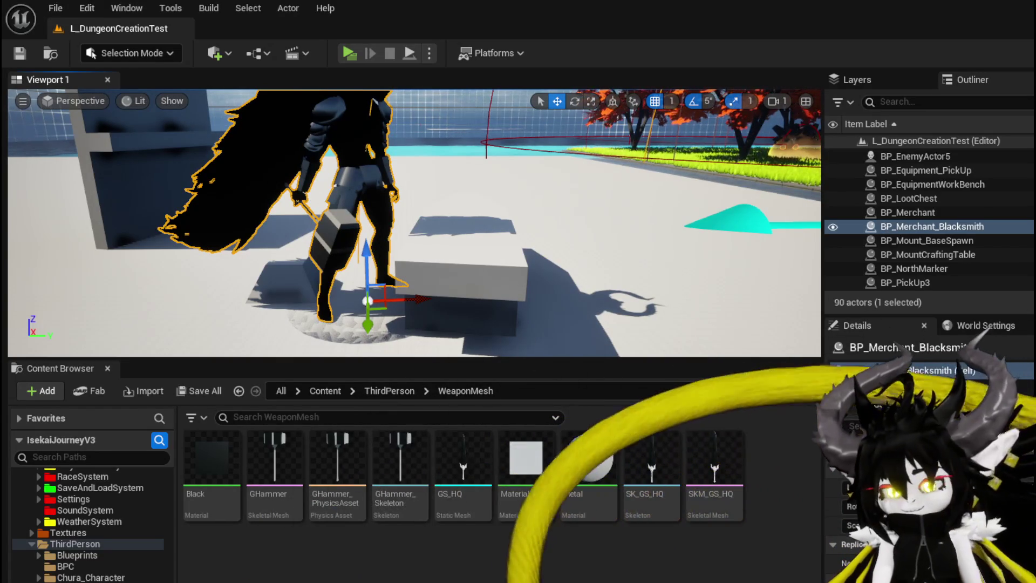
{"action": "key", "text": "alt+Tab"}
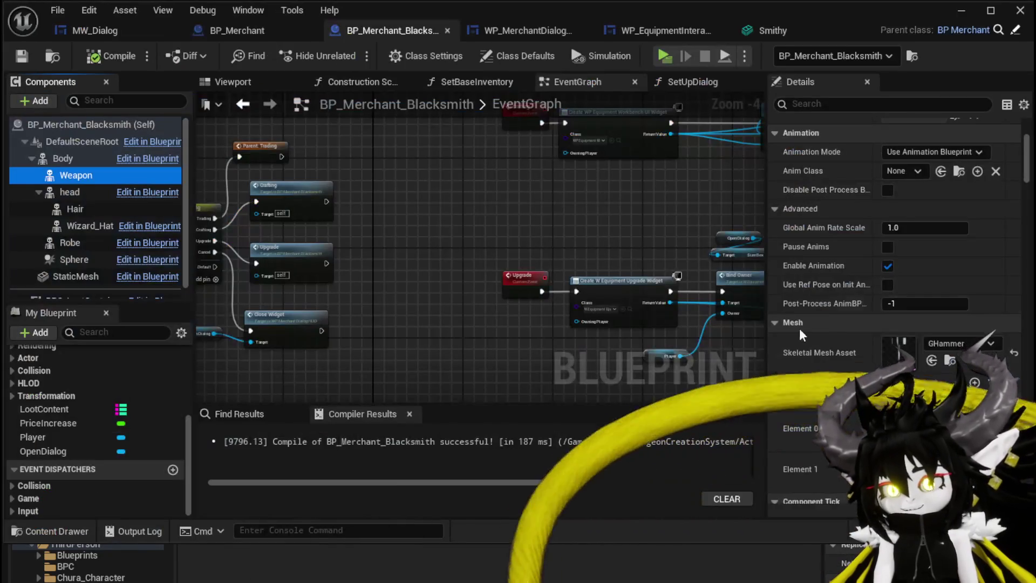
{"action": "scroll", "coordinate": [910, 277], "scroll_direction": "up", "scroll_amount": 5}
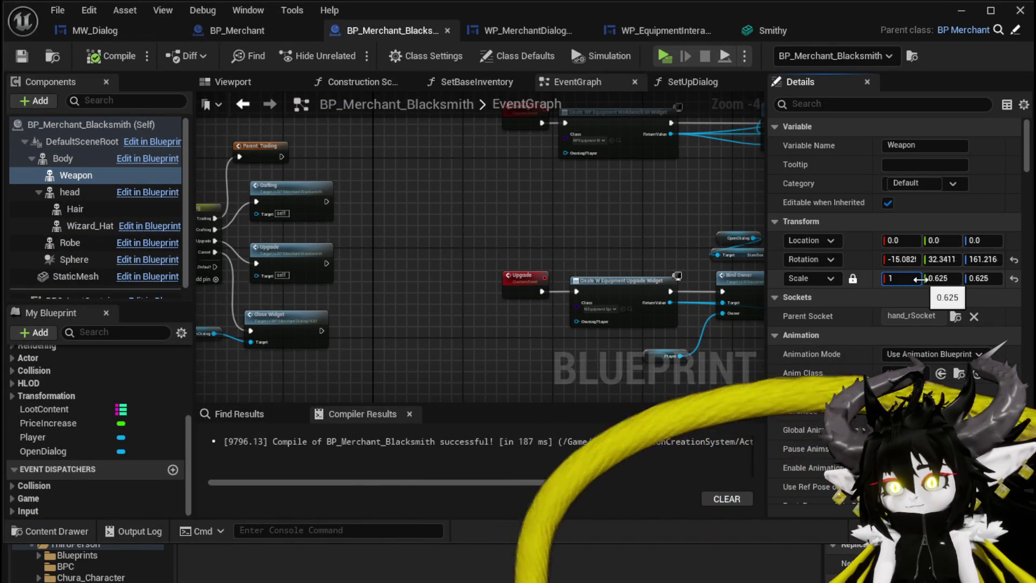
{"action": "left_click", "coordinate": [110, 56]}
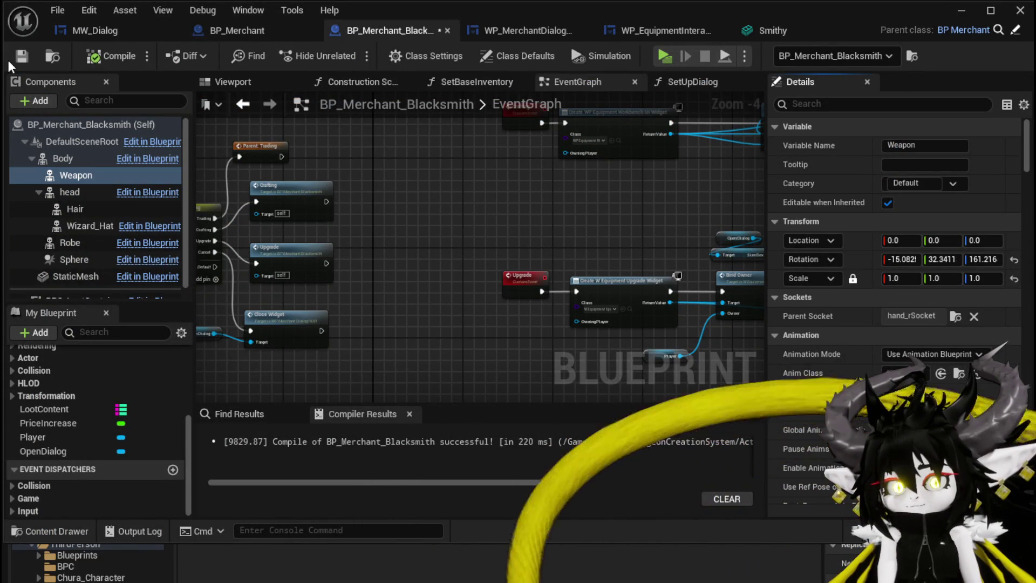
{"action": "left_click", "coordinate": [952, 19]}
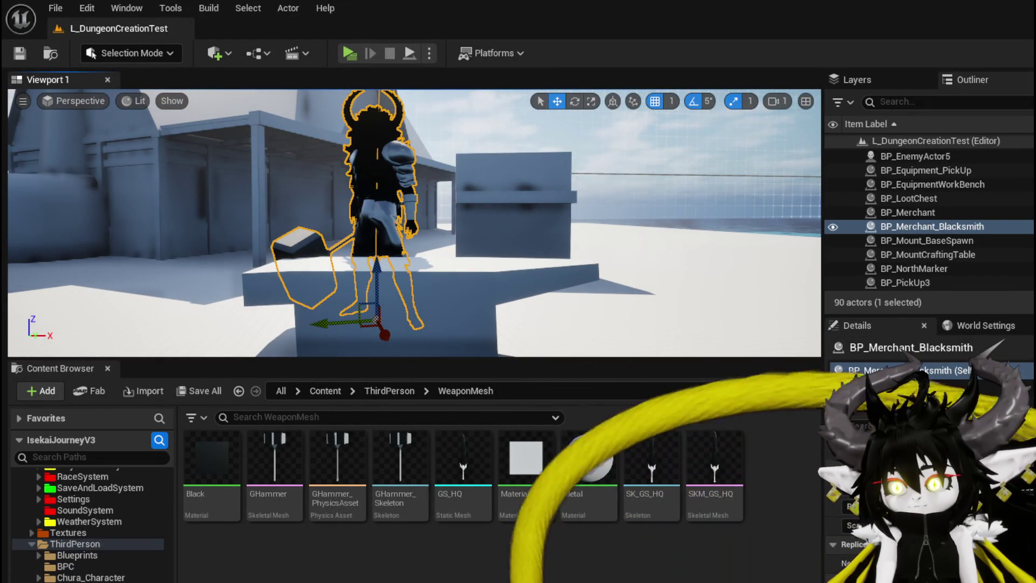
{"action": "key", "text": "alt+Tab"}
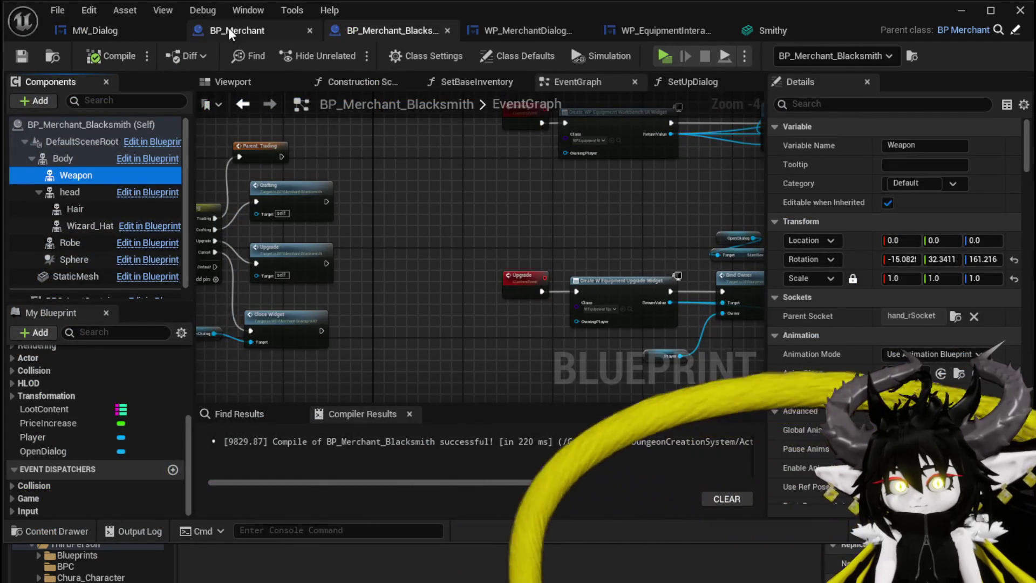
Frame the Weapon in the blueprint preview and lower the hammer's Z location to -21
{"action": "left_click", "coordinate": [240, 85]}
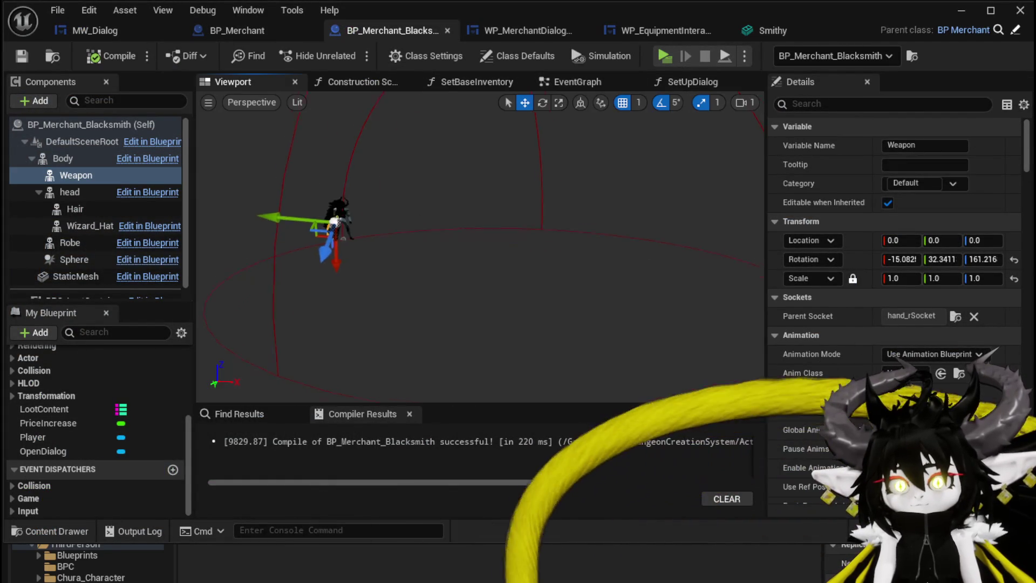
{"action": "key", "text": "f"}
{"action": "scroll", "coordinate": [511, 310], "scroll_direction": "up", "scroll_amount": 5}
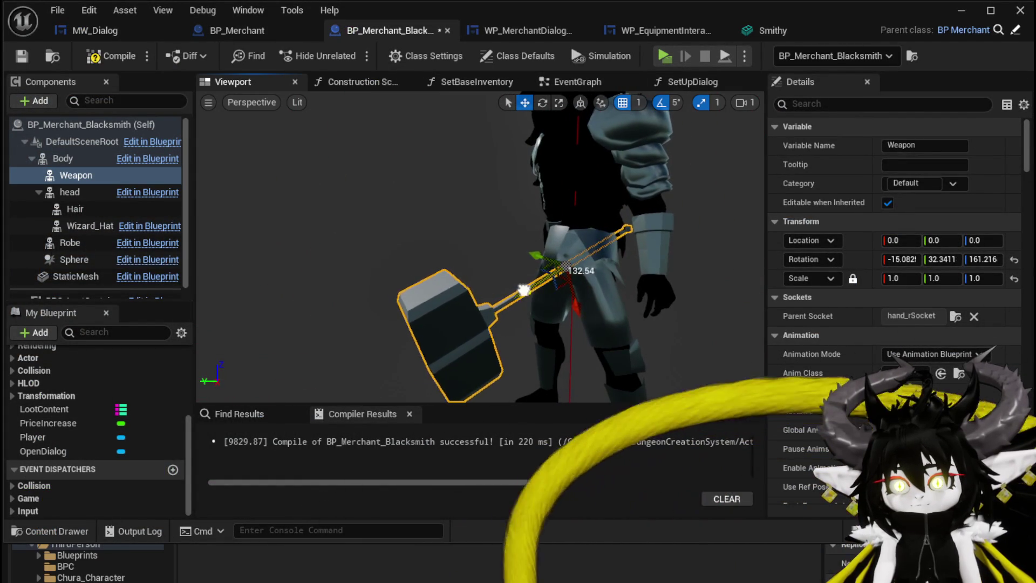
{"action": "left_click_drag", "start_coordinate": [527, 291], "coordinate": [536, 289]}
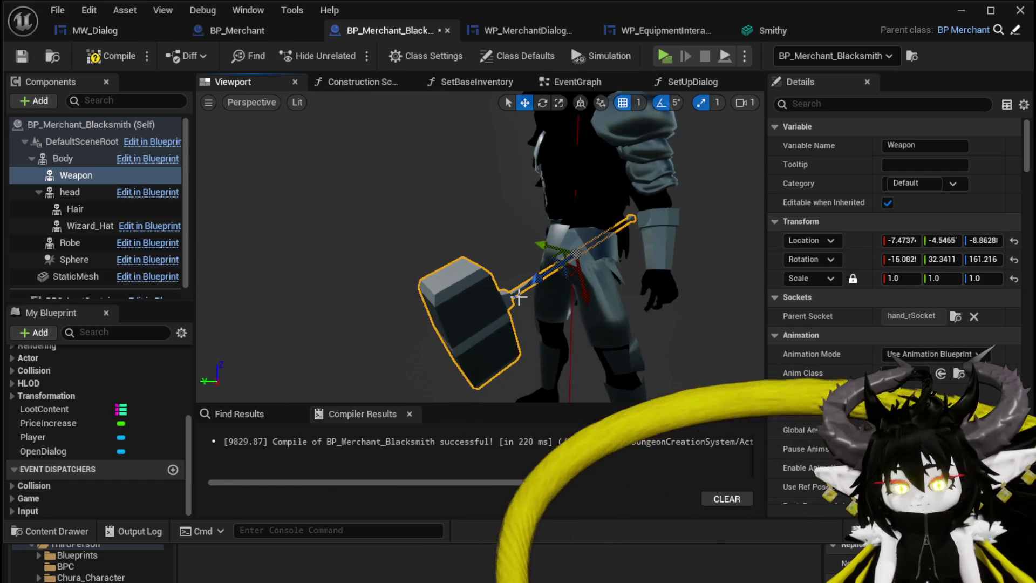
{"action": "key", "text": "ctrl+z"}
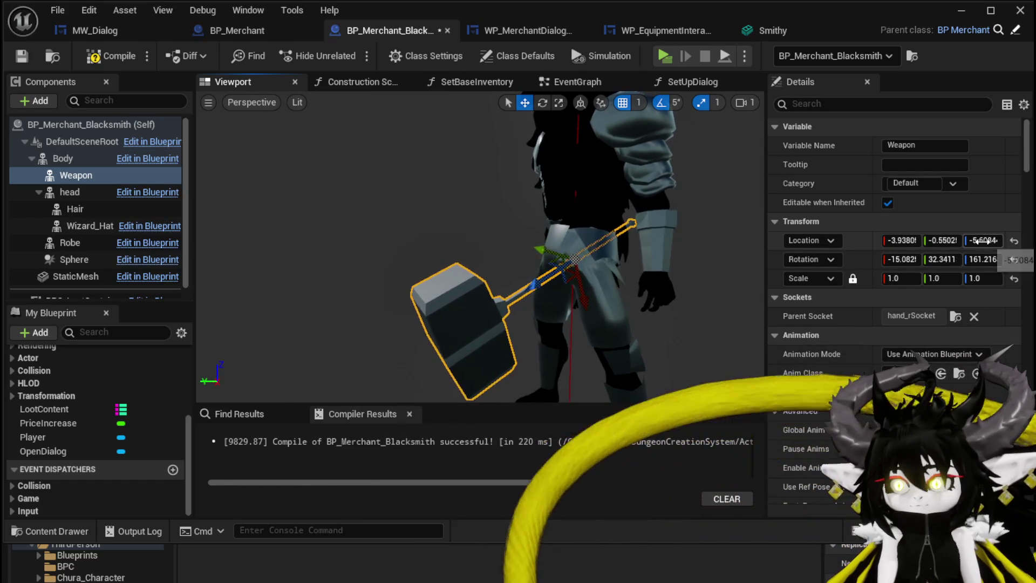
{"action": "left_click_drag", "start_coordinate": [981, 240], "coordinate": [965, 240]}
Shift the hammer's X location to -11, recompile, and open the GHammer mesh
{"action": "mouse_move", "coordinate": [480, 248]}
{"action": "left_mouse_down"}
{"action": "mouse_move", "coordinate": [555, 252]}
{"action": "mouse_move", "coordinate": [518, 254]}
{"action": "mouse_move", "coordinate": [534, 254]}
{"action": "left_mouse_up"}
{"action": "left_click_drag", "start_coordinate": [900, 240], "coordinate": [874, 240]}
{"action": "mouse_move", "coordinate": [480, 248]}
{"action": "left_mouse_down"}
{"action": "mouse_move", "coordinate": [480, 215]}
{"action": "mouse_move", "coordinate": [502, 216]}
{"action": "left_mouse_up"}
{"action": "left_click_drag", "start_coordinate": [900, 240], "coordinate": [865, 240]}
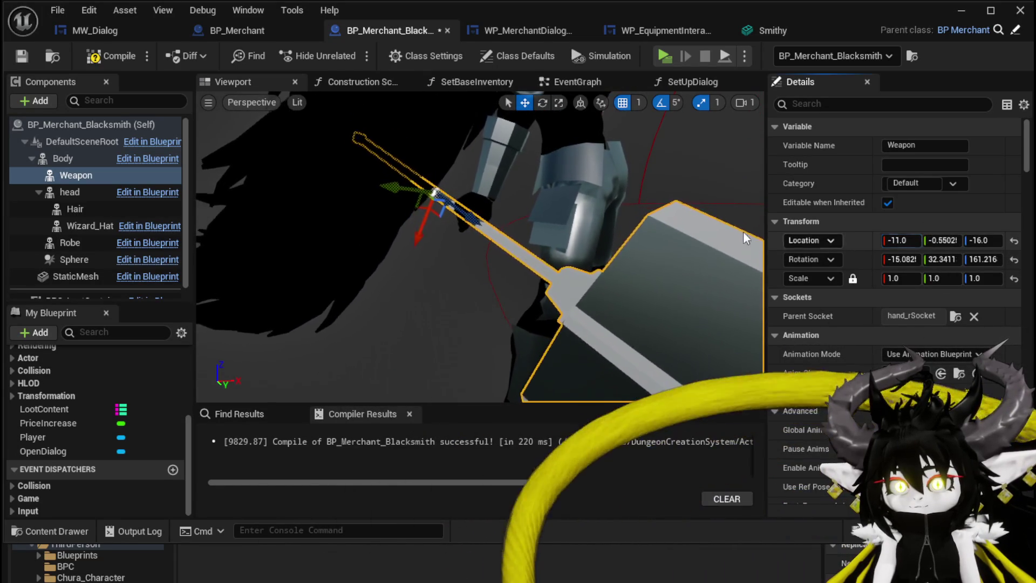
{"action": "key", "text": "f"}
{"action": "left_click", "coordinate": [111, 55]}
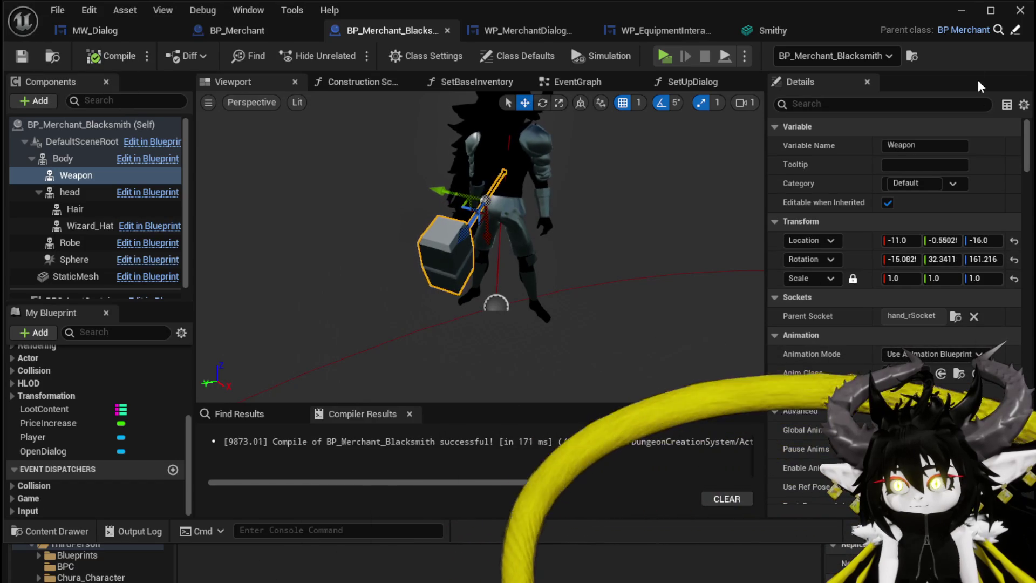
{"action": "left_click", "coordinate": [963, 12]}
{"action": "double_click", "coordinate": [261, 462]}
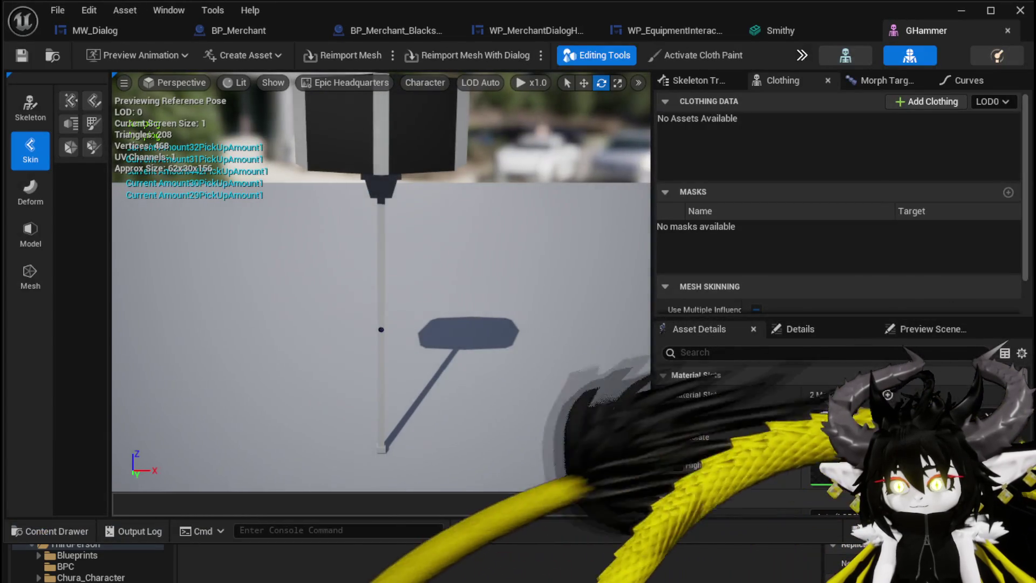
Assign the Black material to the hammer's first material slot
{"action": "left_click", "coordinate": [906, 418]}
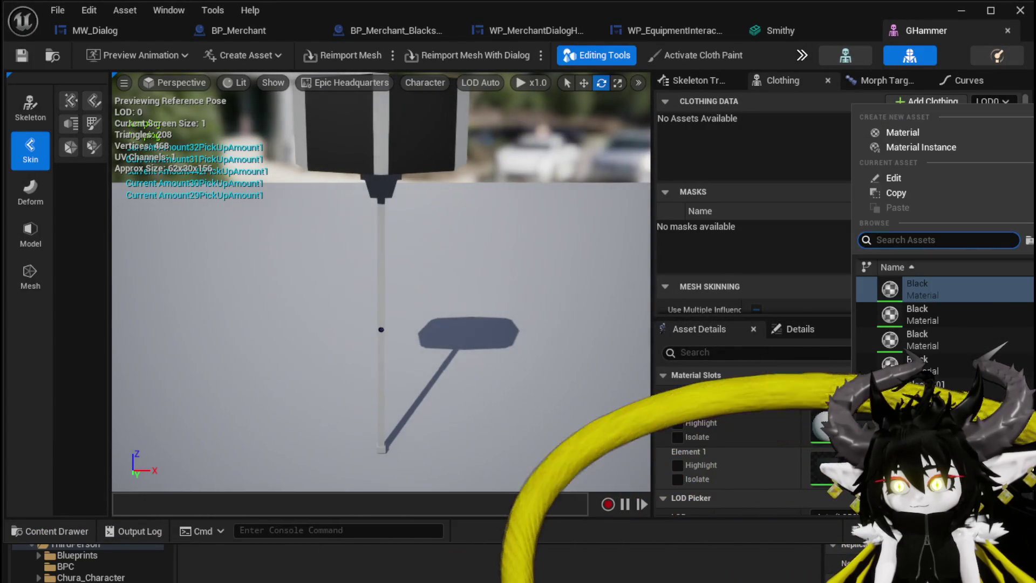
{"action": "type", "text": "B"}
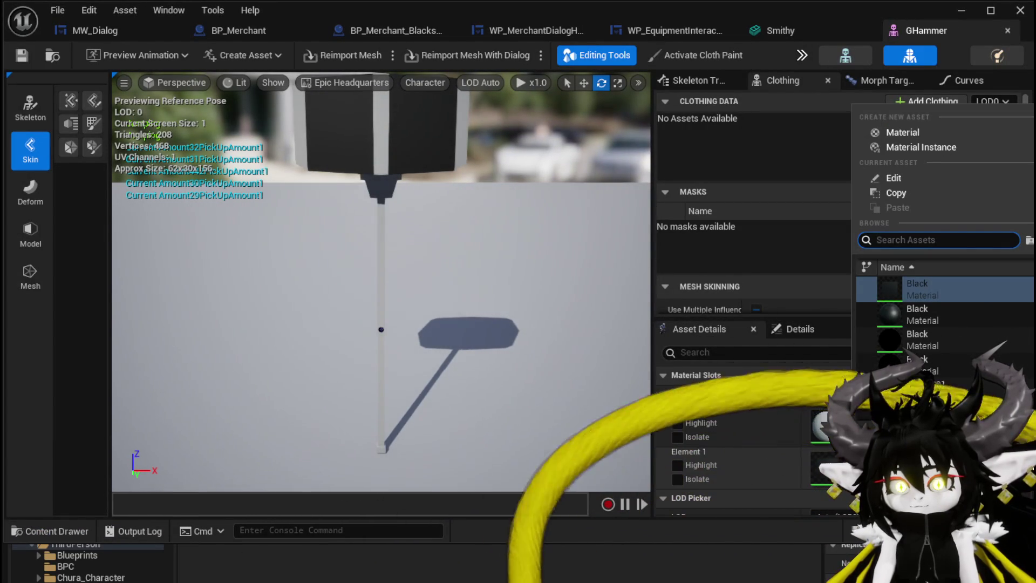
{"action": "type", "text": "lack"}
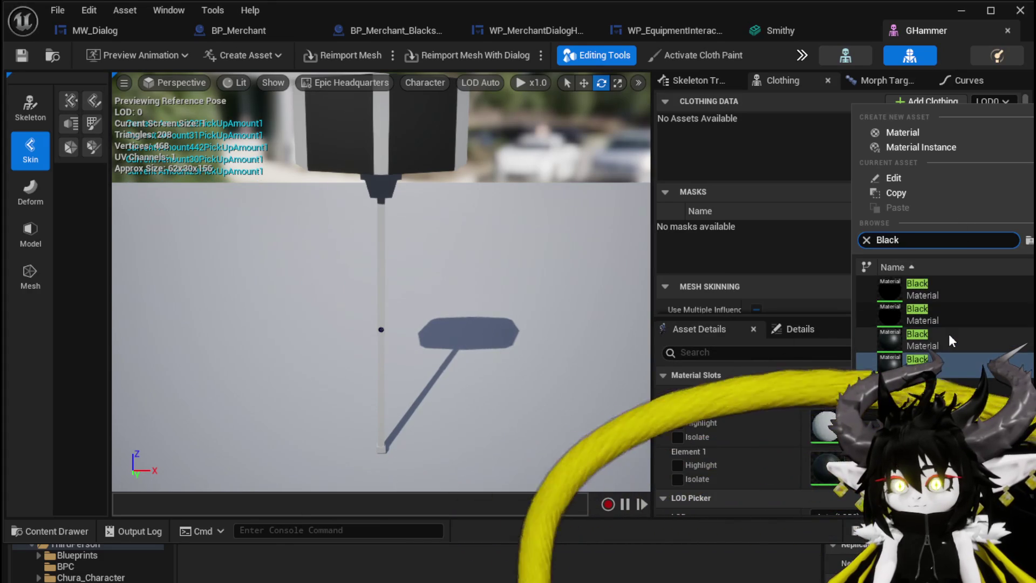
{"action": "left_click", "coordinate": [932, 280]}
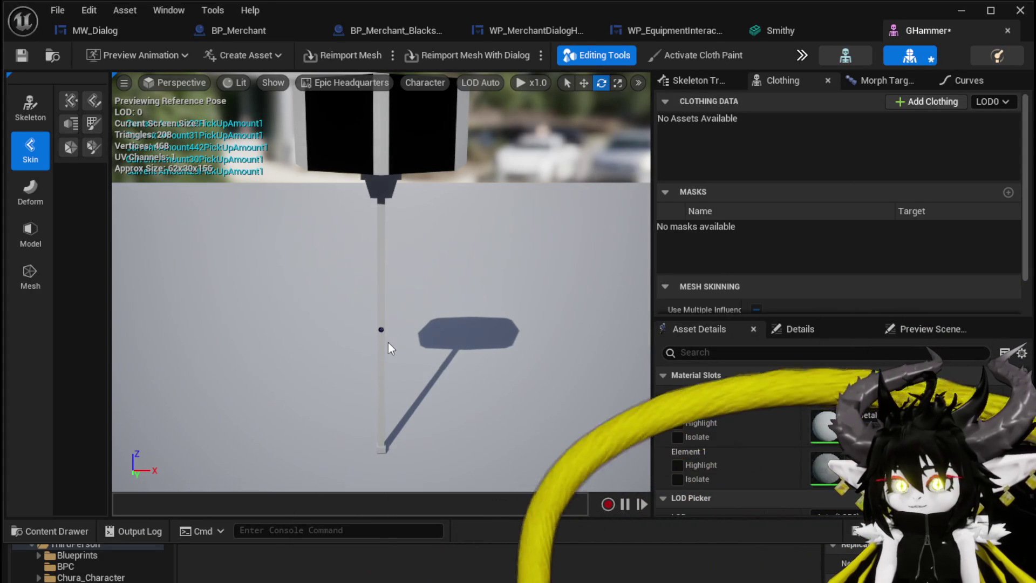
Open the SKM_GS_HQ sword mesh for comparison alongside GHammer
{"action": "left_click", "coordinate": [963, 10]}
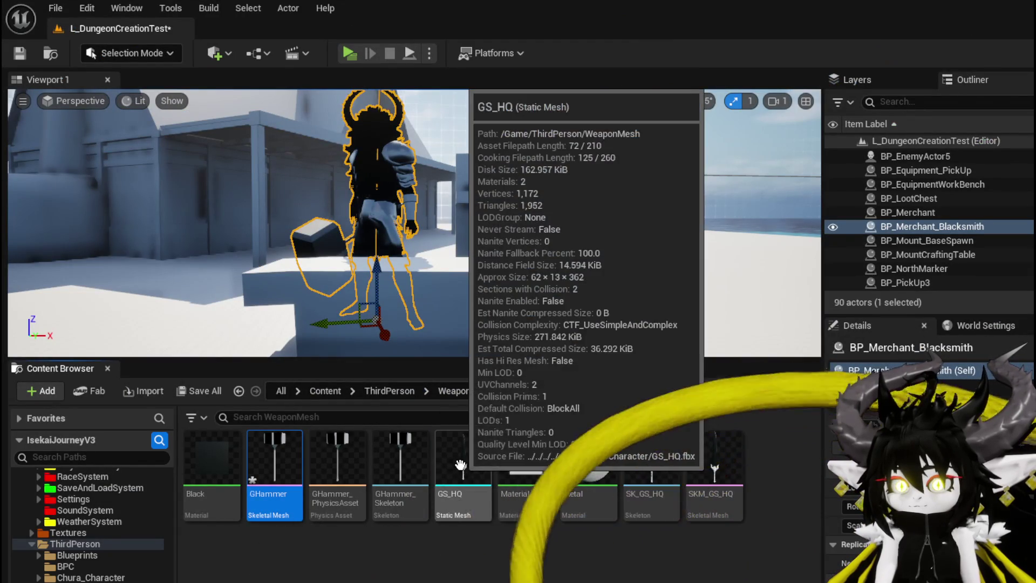
{"action": "left_click", "coordinate": [712, 457]}
{"action": "double_click", "coordinate": [712, 457]}
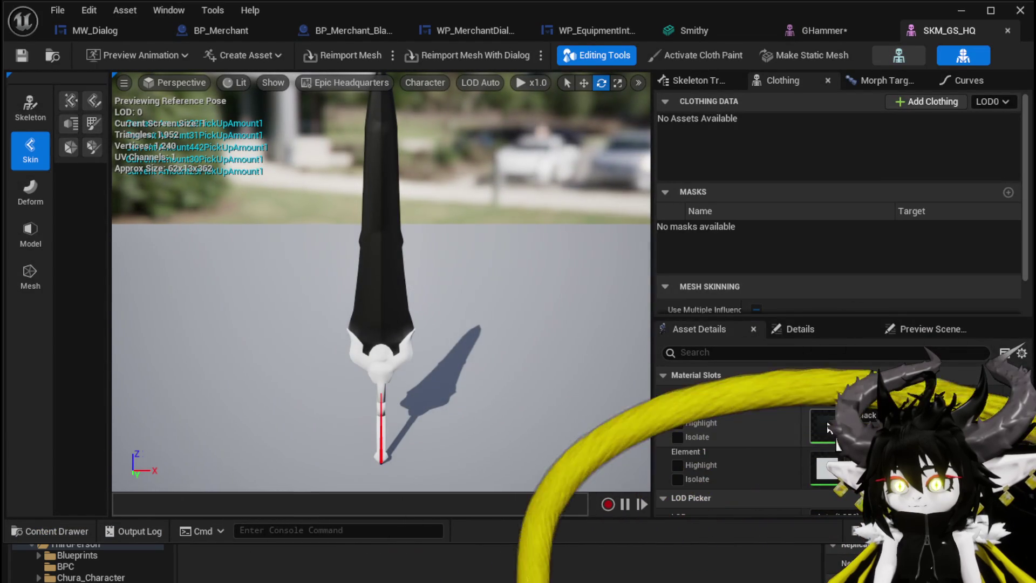
{"action": "left_click", "coordinate": [823, 30]}
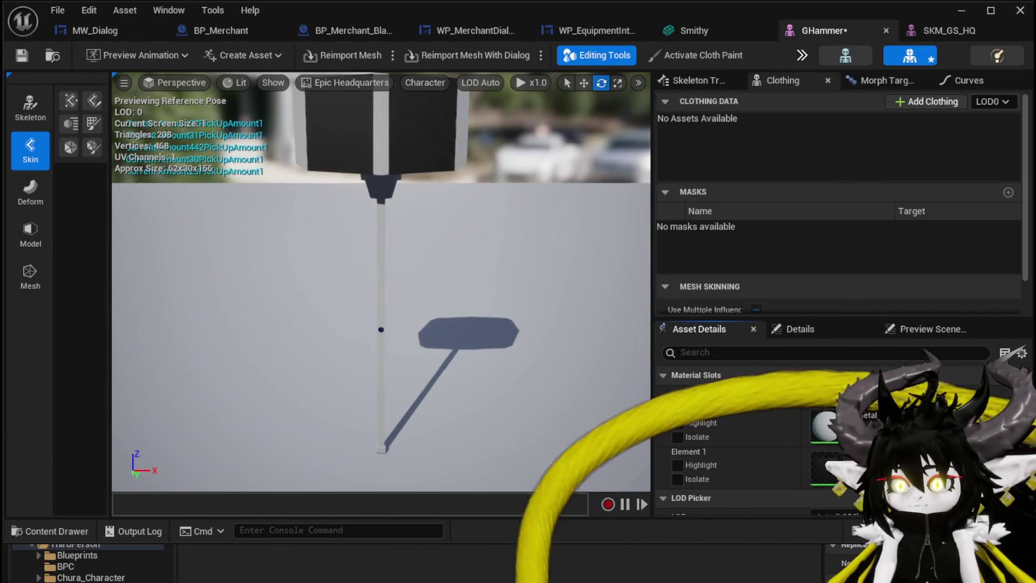
Assign the Metal material to GHammer's Element 0 slot
{"action": "left_click", "coordinate": [874, 420]}
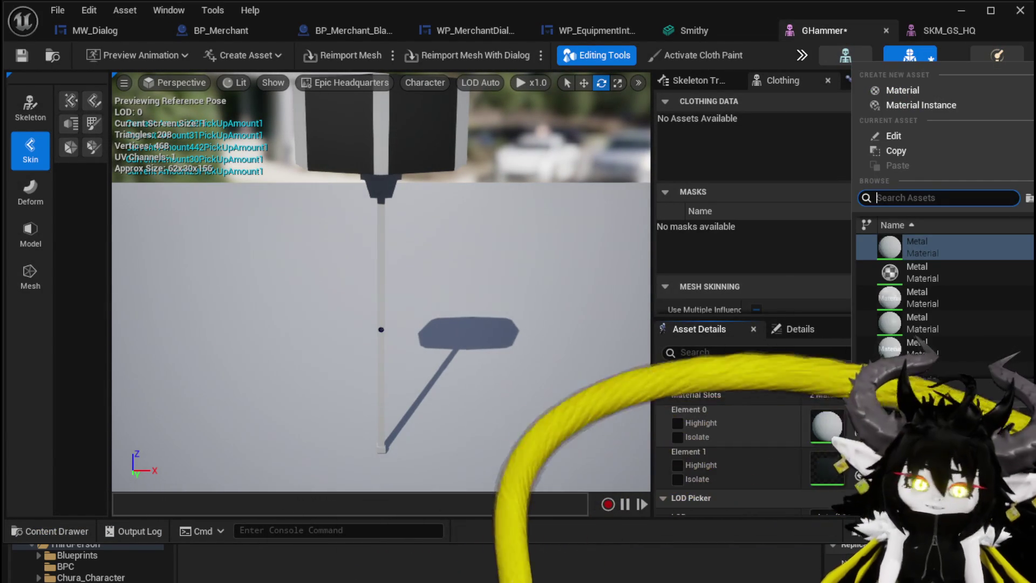
{"action": "type", "text": "Meta"}
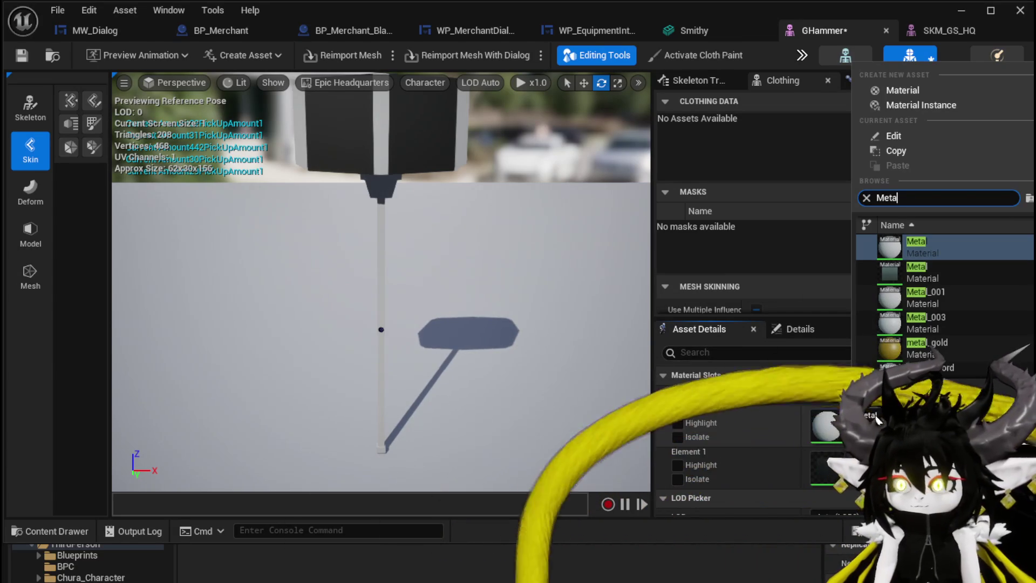
{"action": "left_click", "coordinate": [942, 277]}
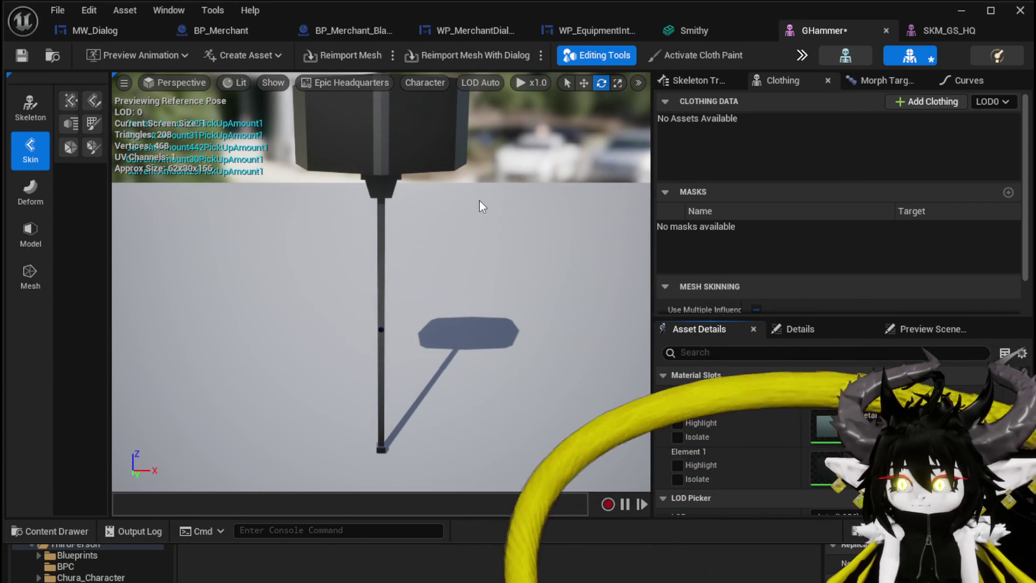
{"action": "mouse_move", "coordinate": [474, 194]}
{"action": "left_mouse_down"}
{"action": "mouse_move", "coordinate": [474, 162]}
{"action": "mouse_move", "coordinate": [464, 162]}
{"action": "mouse_move", "coordinate": [486, 162]}
{"action": "mouse_move", "coordinate": [464, 162]}
{"action": "left_mouse_up"}
{"action": "left_click", "coordinate": [917, 418]}
{"action": "type", "text": "Met"}
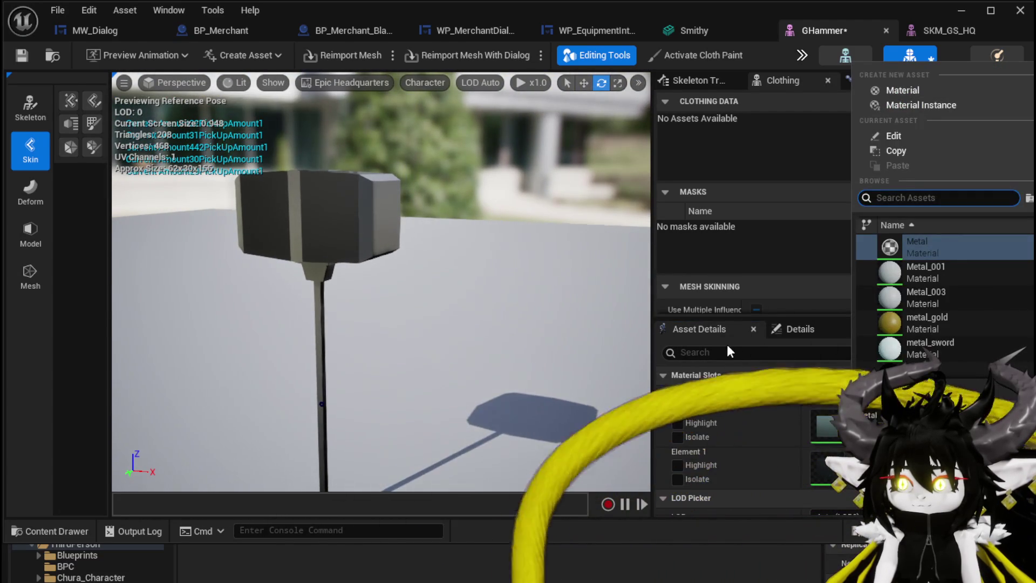
{"action": "type", "text": "al"}
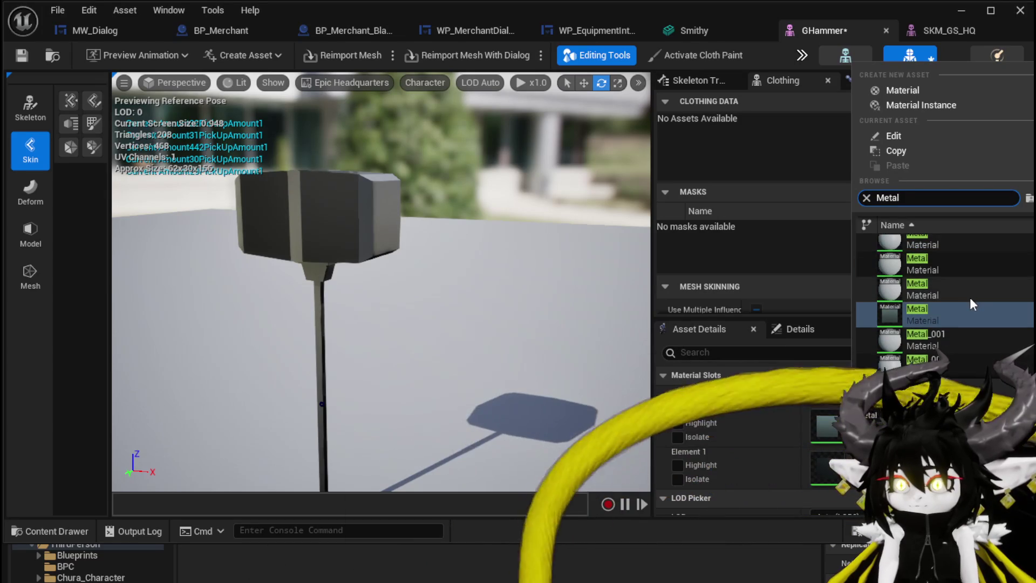
{"action": "scroll", "coordinate": [969, 296], "scroll_direction": "down", "scroll_amount": 5}
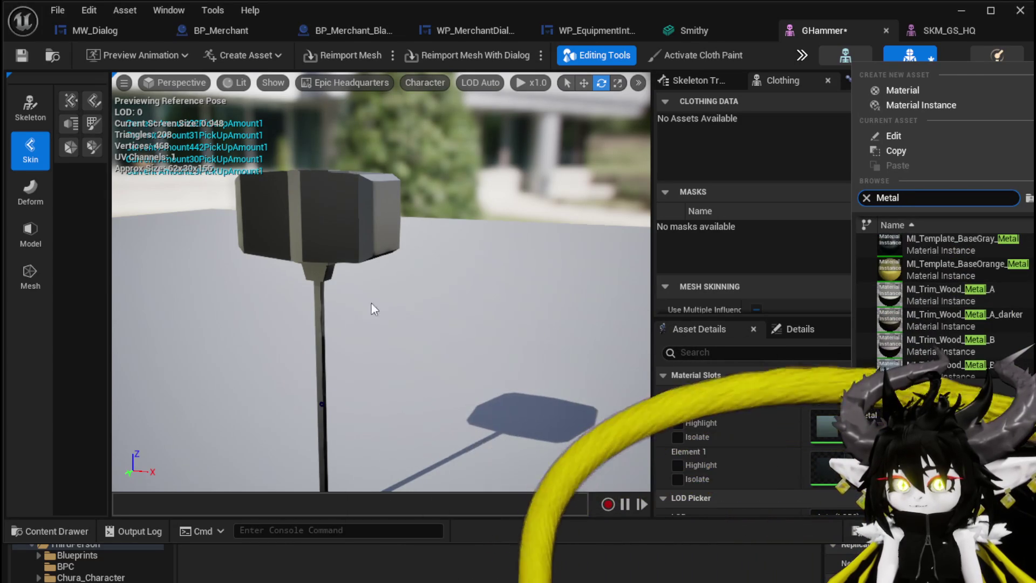
{"action": "left_click", "coordinate": [342, 305]}
Save GHammer and close the GHammer, SKM_GS_HQ and Smithy editor tabs
{"action": "left_click", "coordinate": [17, 60]}
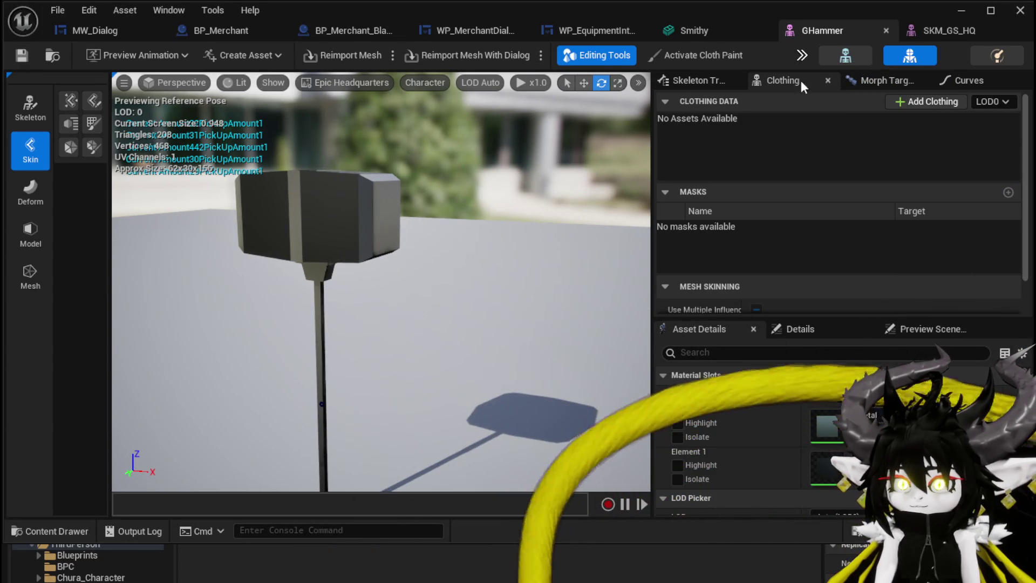
{"action": "left_click", "coordinate": [885, 31]}
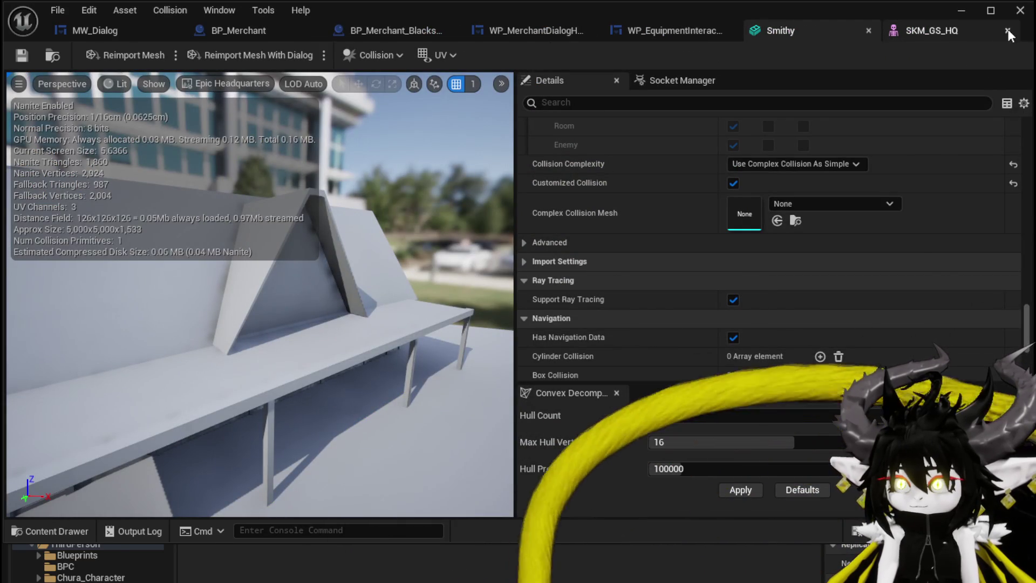
{"action": "middle_click", "coordinate": [951, 31]}
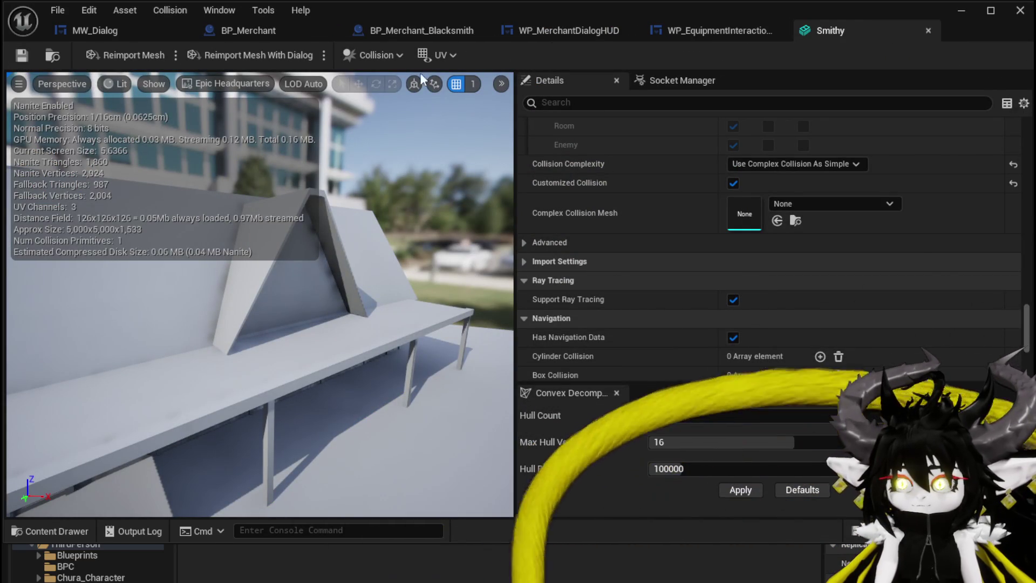
{"action": "left_click", "coordinate": [927, 30]}
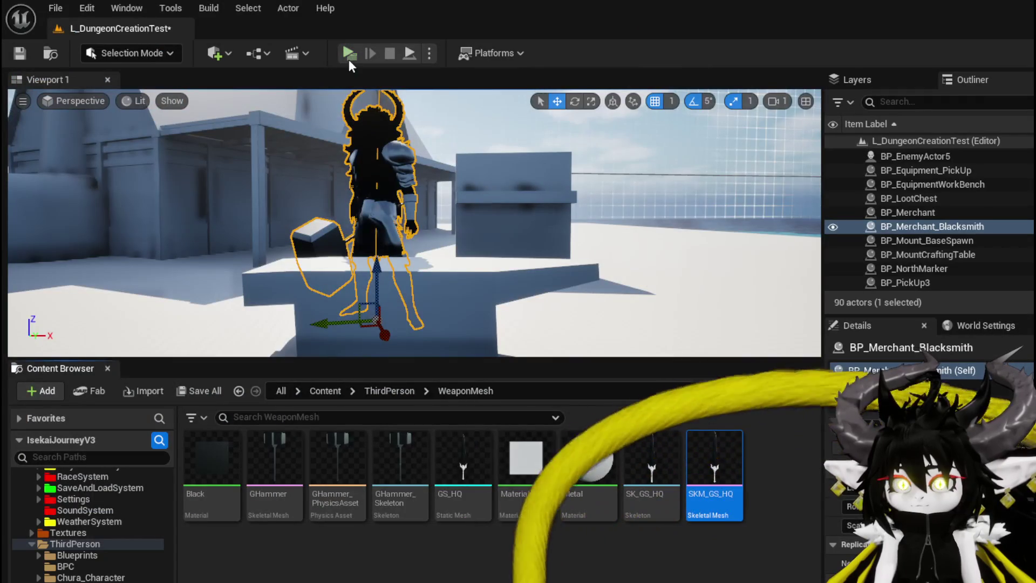
{"action": "key", "text": "f"}
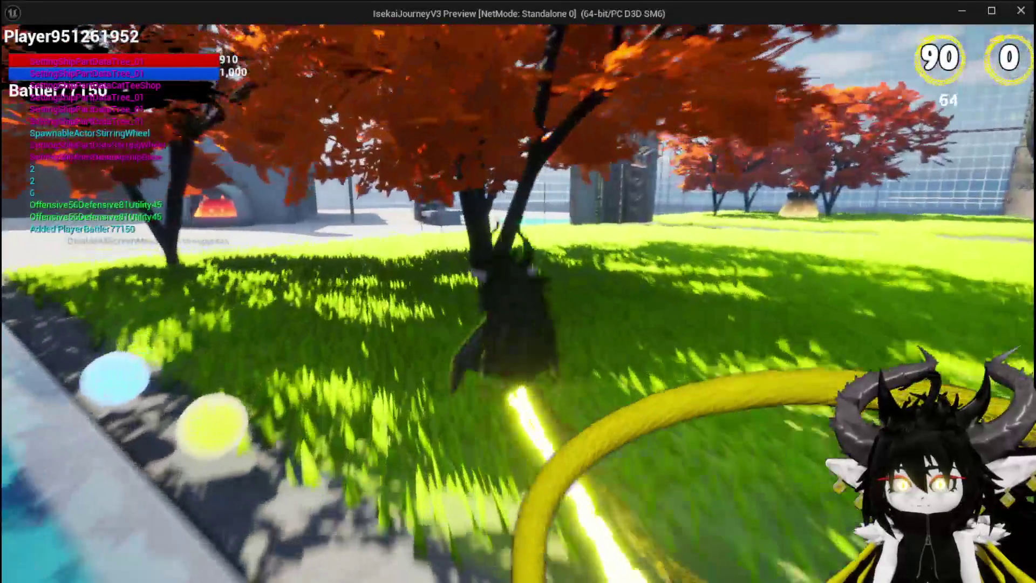
{"action": "key", "text": "space"}
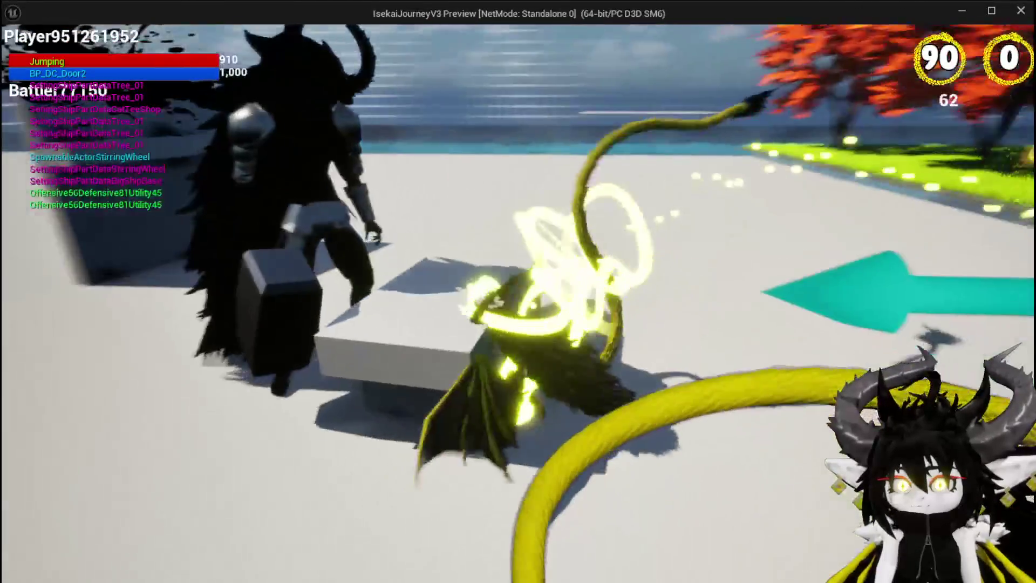
{"action": "key", "text": "space"}
{"action": "key", "text": "space"}
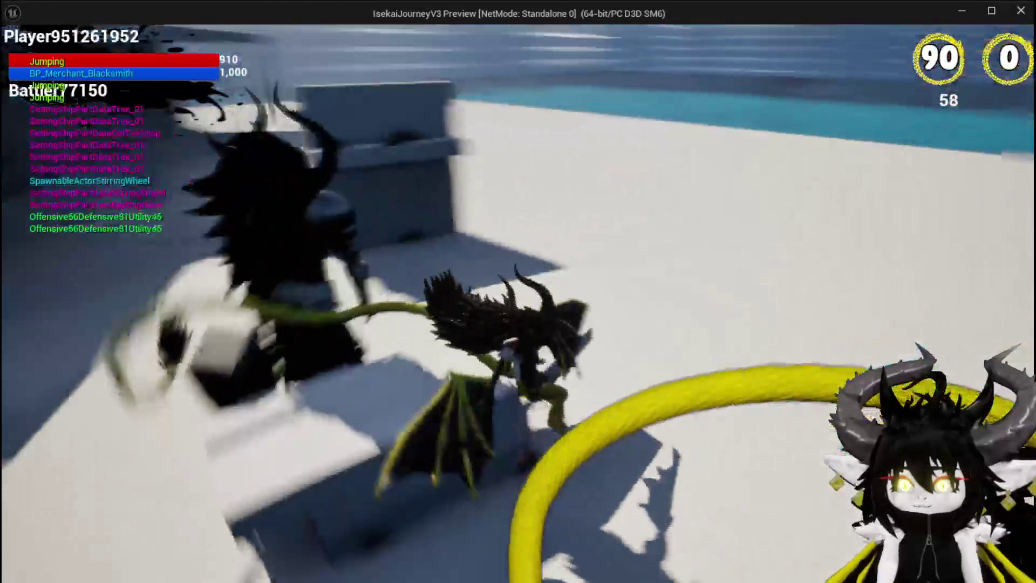
{"action": "key", "text": "space"}
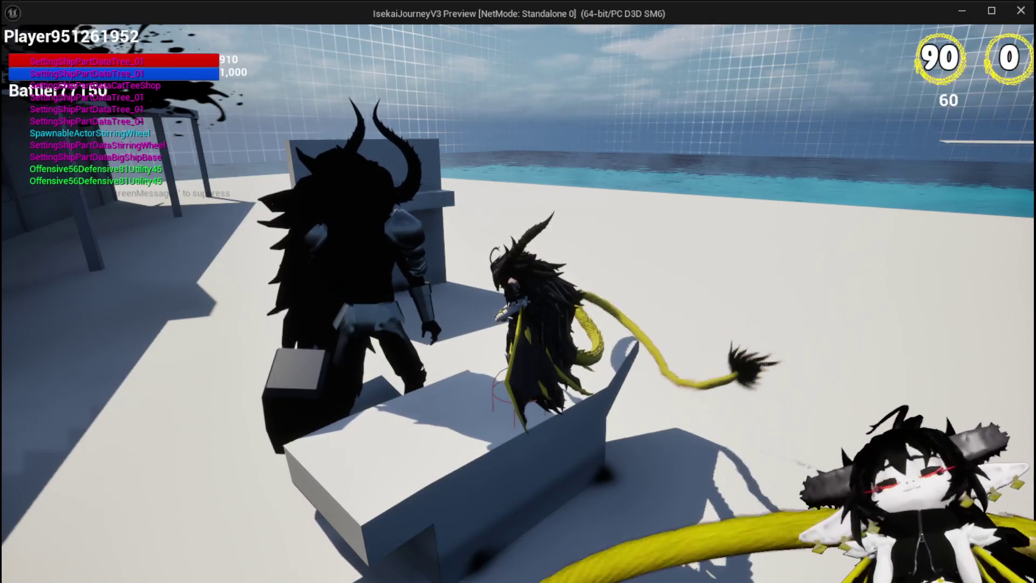
{"action": "mouse_move", "coordinate": [518, 291]}
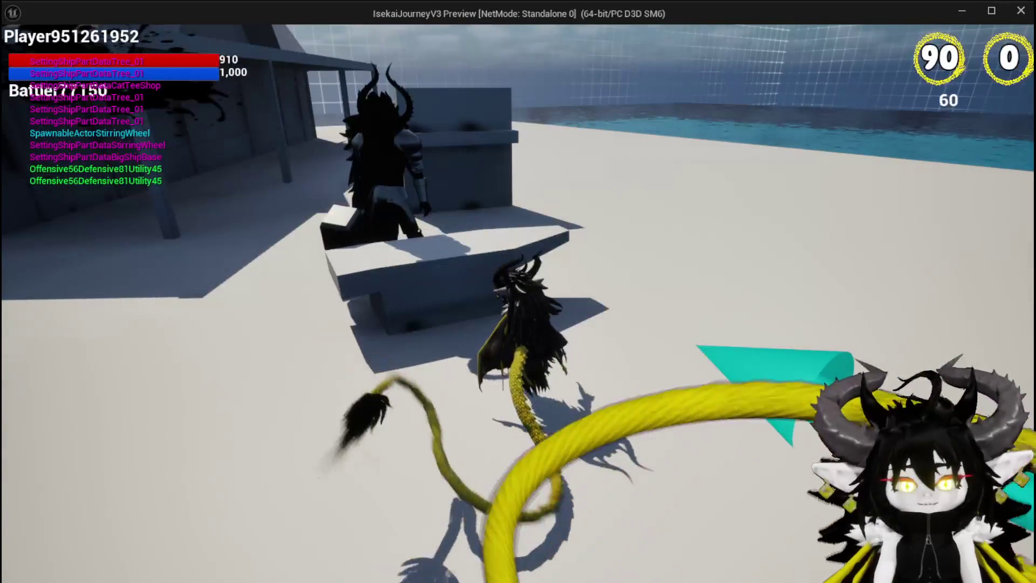
{"action": "key", "text": "Escape"}
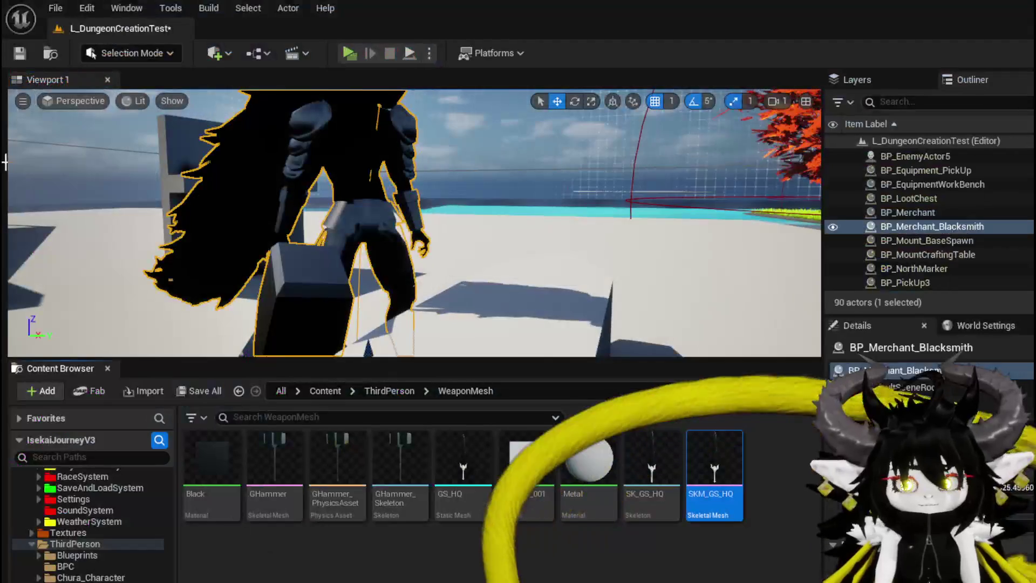
Save All, close the Smithy mesh, and switch back to the BP_Merchant_Blacksmith tab
{"action": "left_click", "coordinate": [19, 53]}
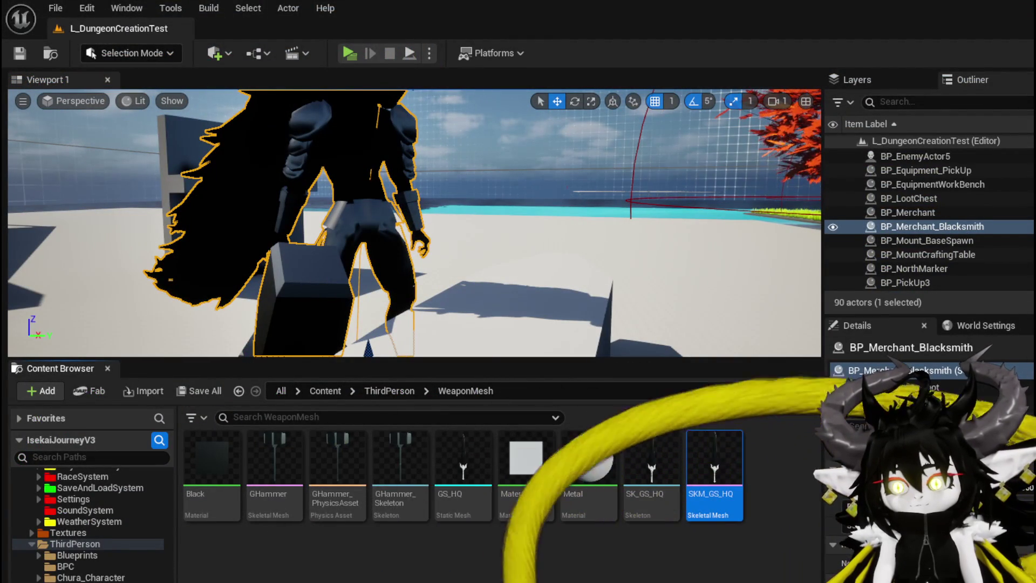
{"action": "key", "text": "alt+Tab"}
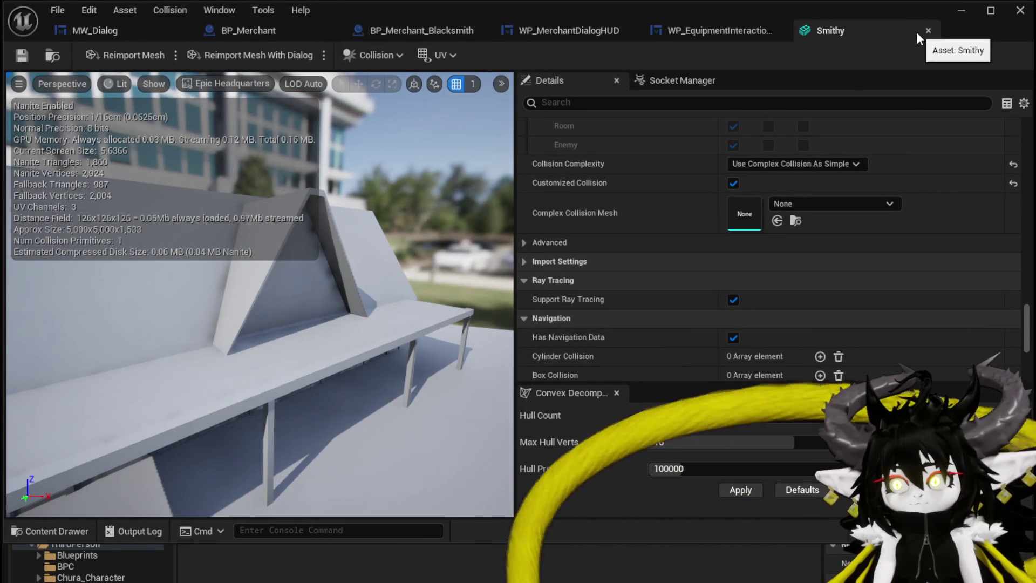
{"action": "key", "text": "ctrl+w"}
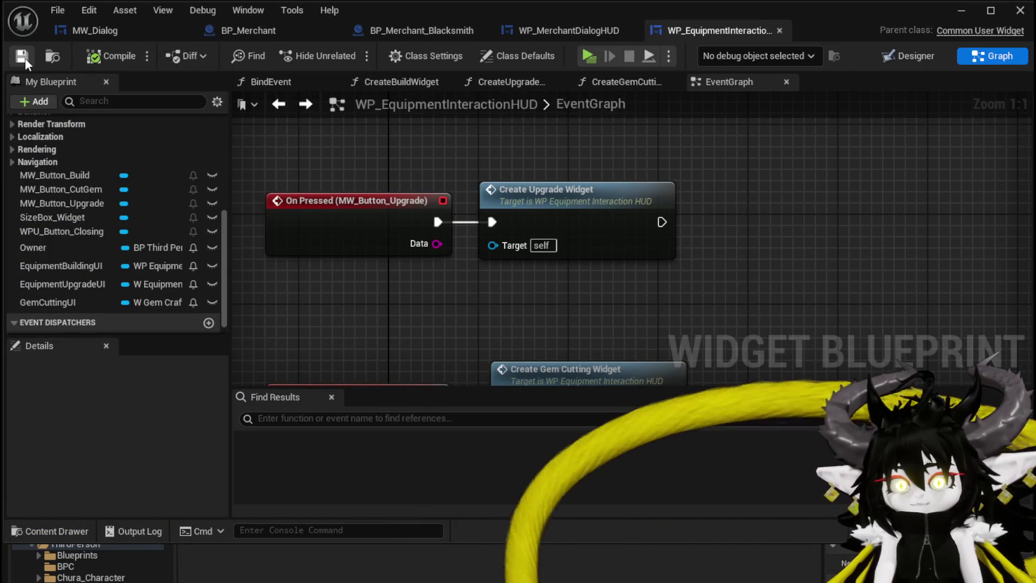
{"action": "left_click", "coordinate": [579, 31]}
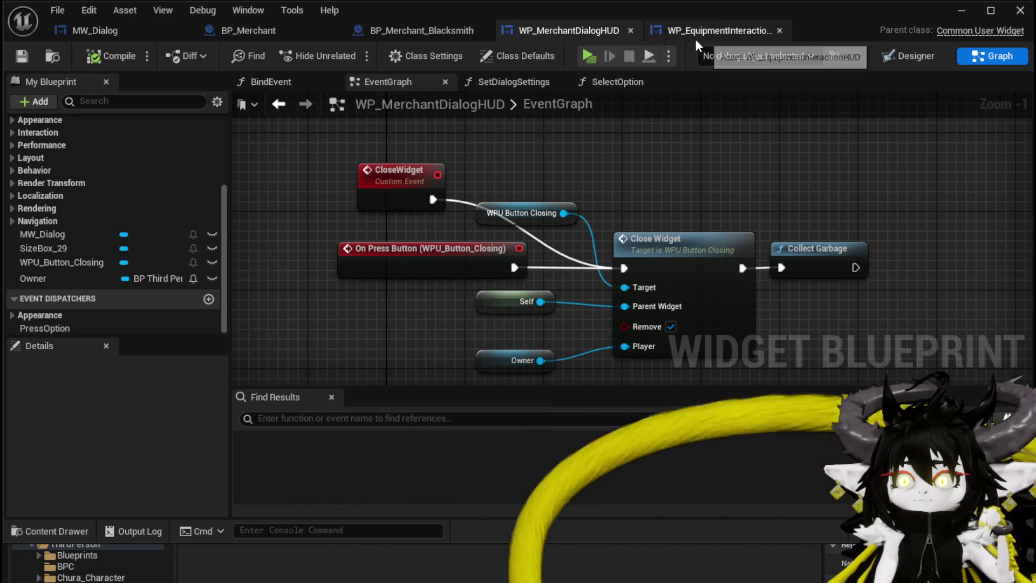
{"action": "left_click", "coordinate": [402, 31]}
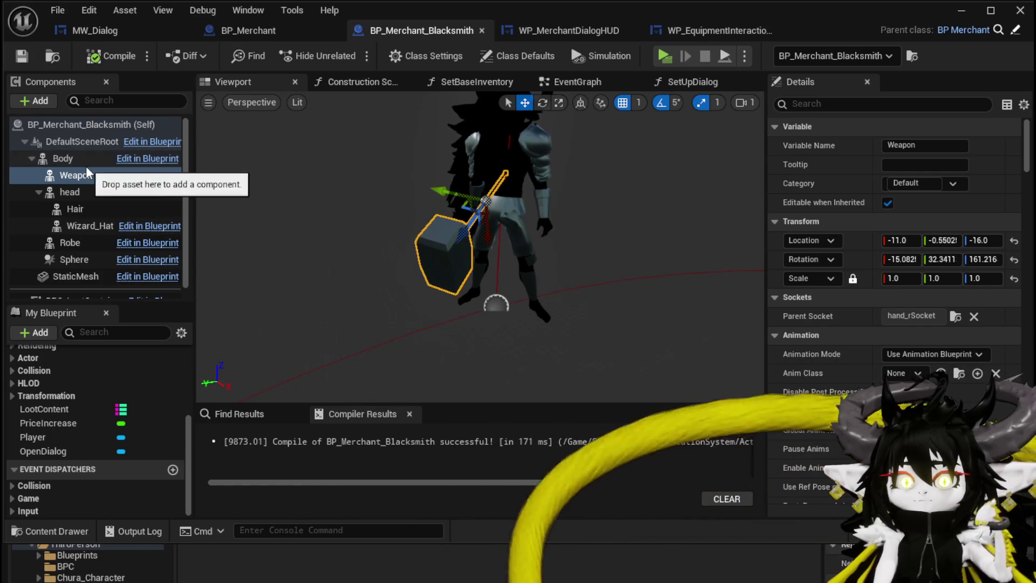
Frame the Sphere component and inspect the Body component's collision settings
{"action": "scroll", "coordinate": [92, 250], "scroll_direction": "down", "scroll_amount": 1}
{"action": "double_click", "coordinate": [91, 249]}
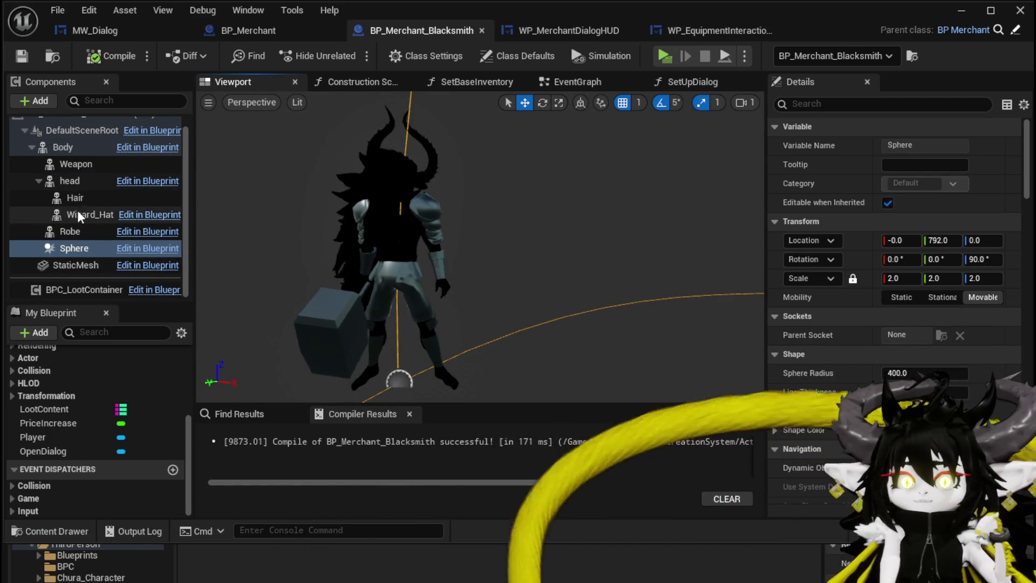
{"action": "scroll", "coordinate": [79, 216], "scroll_direction": "up", "scroll_amount": 1}
{"action": "left_click", "coordinate": [63, 158]}
{"action": "scroll", "coordinate": [995, 279], "scroll_direction": "down", "scroll_amount": 3}
{"action": "scroll", "coordinate": [994, 276], "scroll_direction": "down", "scroll_amount": 15}
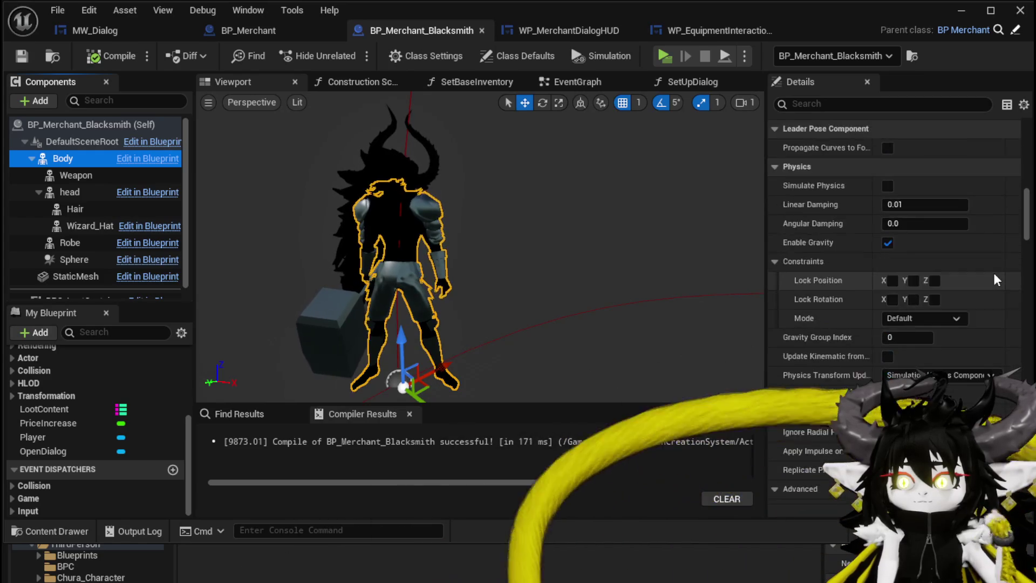
{"action": "scroll", "coordinate": [994, 275], "scroll_direction": "down", "scroll_amount": 15}
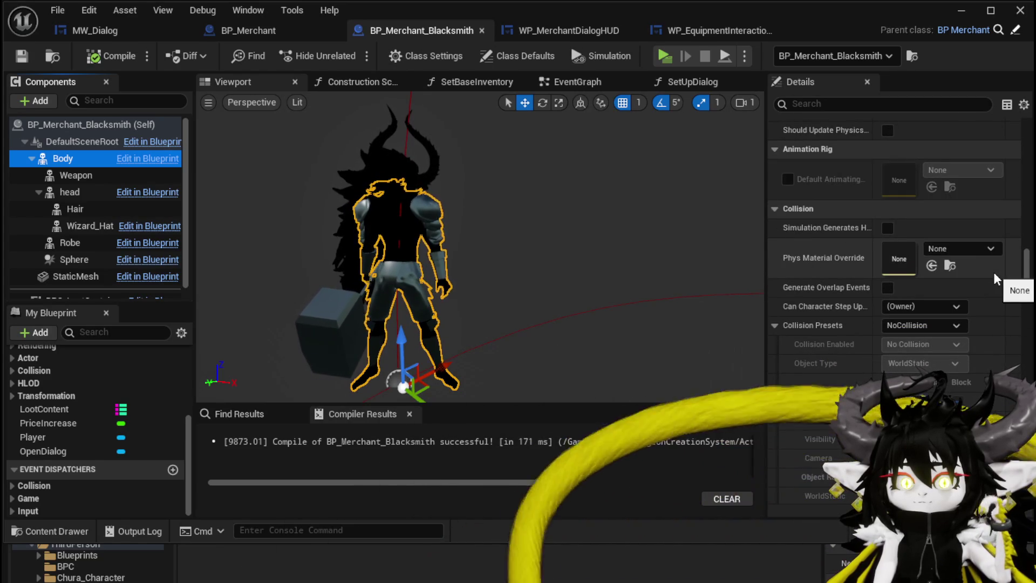
{"action": "scroll", "coordinate": [992, 271], "scroll_direction": "down", "scroll_amount": 4}
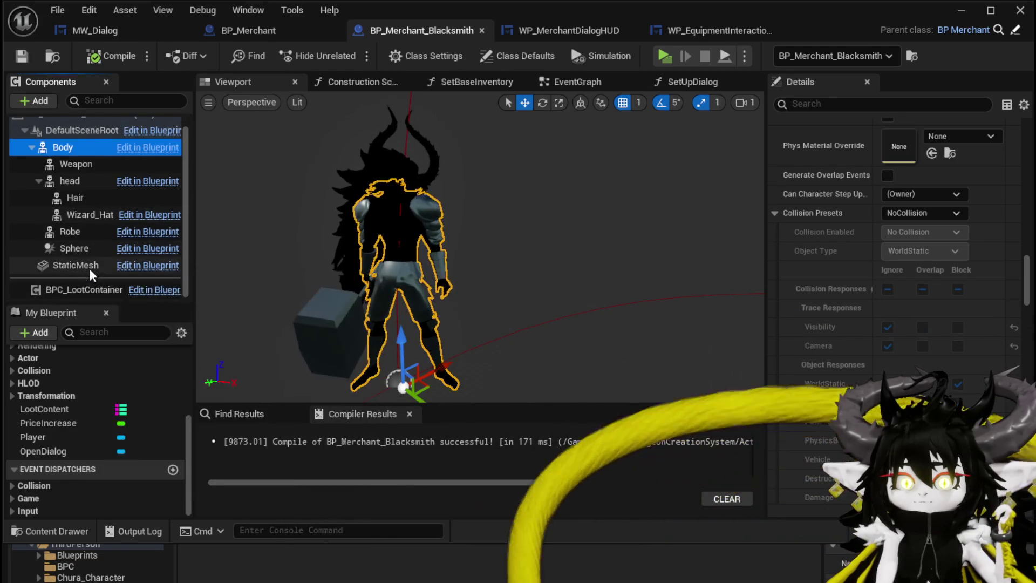
Inspect the StaticMesh component's collision and transform settings around the merchant model
{"action": "left_click", "coordinate": [75, 276]}
{"action": "scroll", "coordinate": [879, 256], "scroll_direction": "up", "scroll_amount": 2}
{"action": "scroll", "coordinate": [902, 251], "scroll_direction": "up", "scroll_amount": 10}
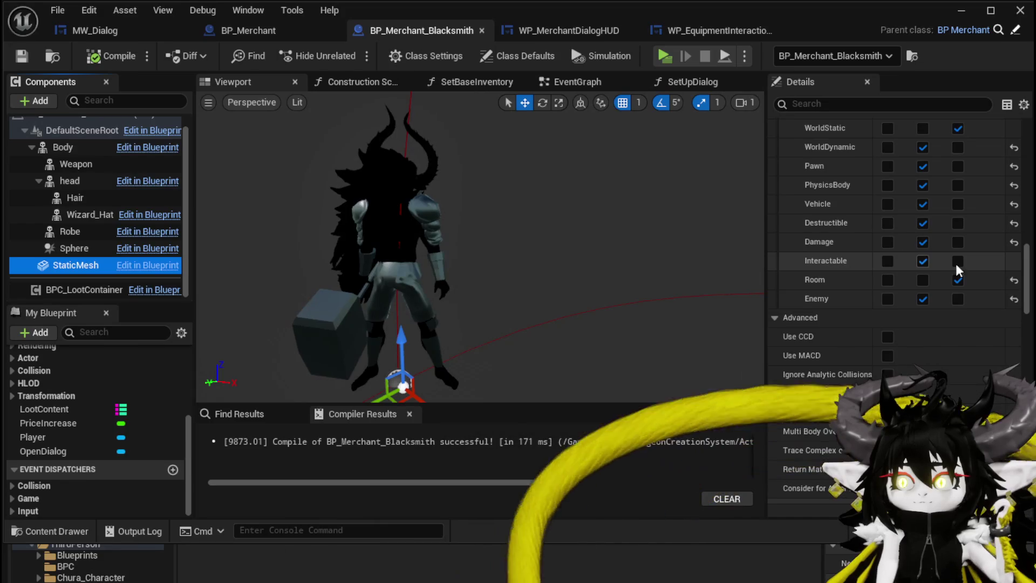
{"action": "scroll", "coordinate": [962, 267], "scroll_direction": "up", "scroll_amount": 5}
{"action": "scroll", "coordinate": [965, 272], "scroll_direction": "up", "scroll_amount": 6}
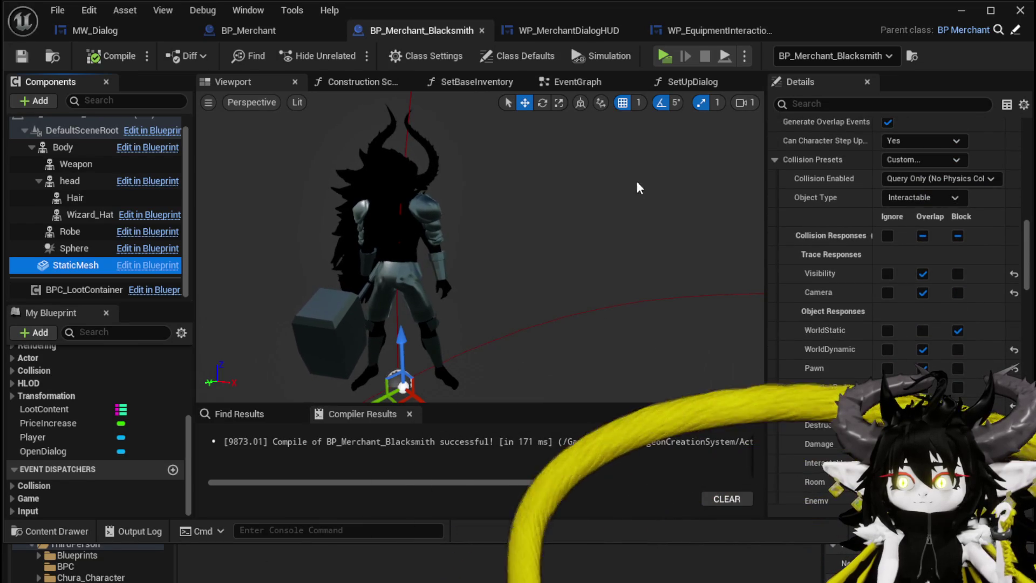
{"action": "left_click_drag", "start_coordinate": [647, 226], "coordinate": [637, 242]}
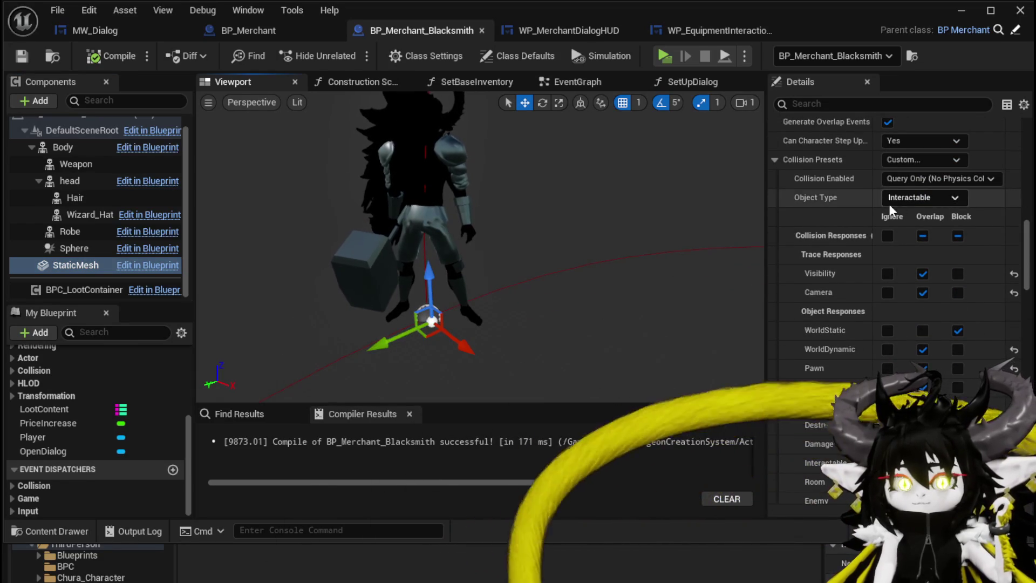
{"action": "scroll", "coordinate": [898, 211], "scroll_direction": "up", "scroll_amount": 10}
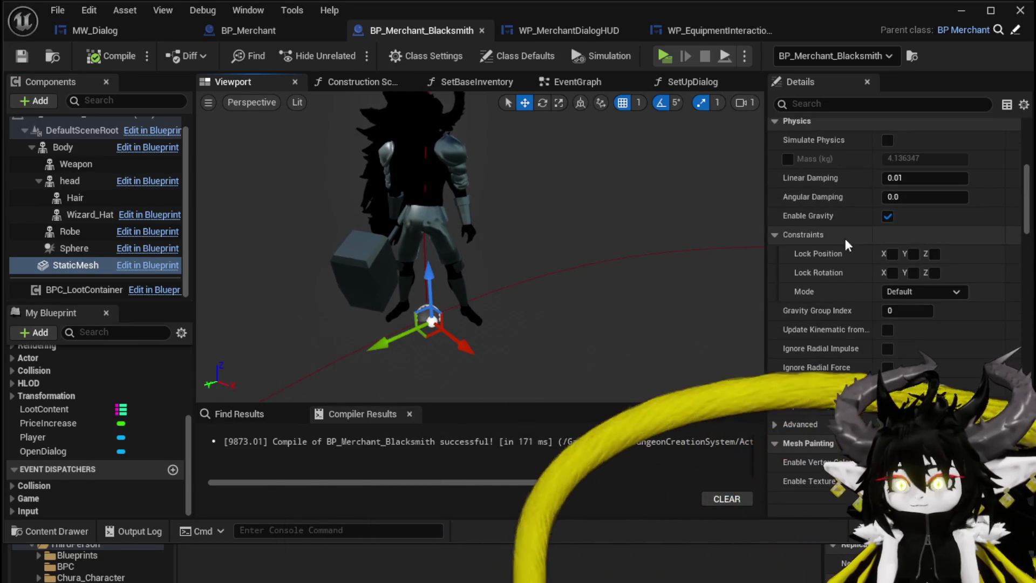
{"action": "left_click_drag", "start_coordinate": [466, 341], "coordinate": [431, 339]}
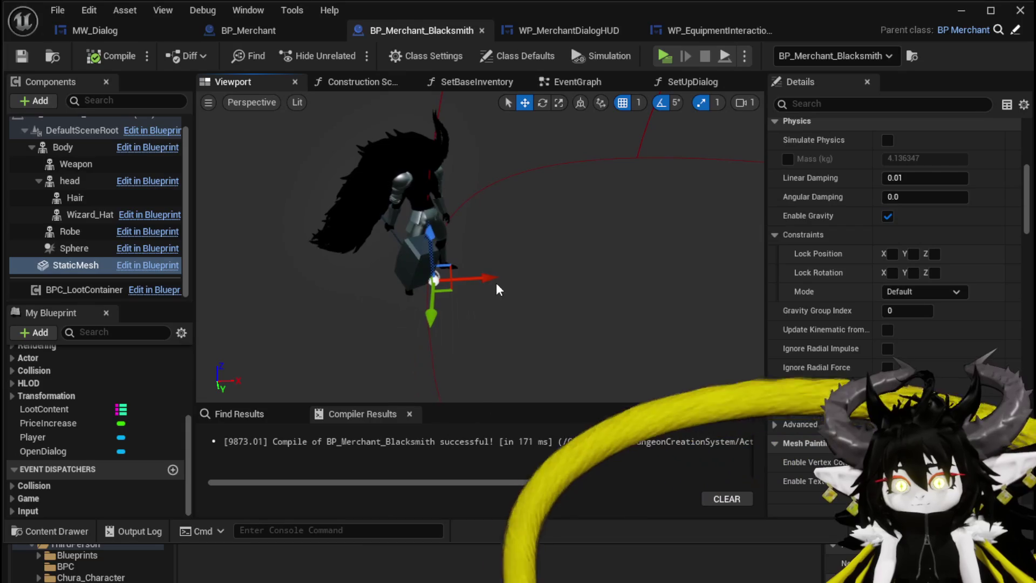
{"action": "scroll", "coordinate": [798, 269], "scroll_direction": "up", "scroll_amount": 15}
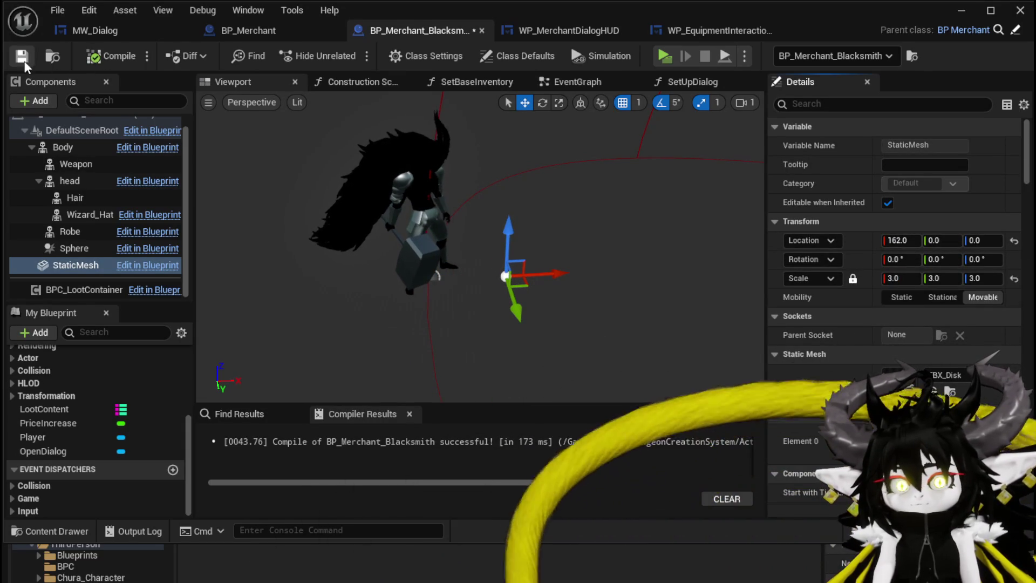
{"action": "left_click", "coordinate": [963, 16]}
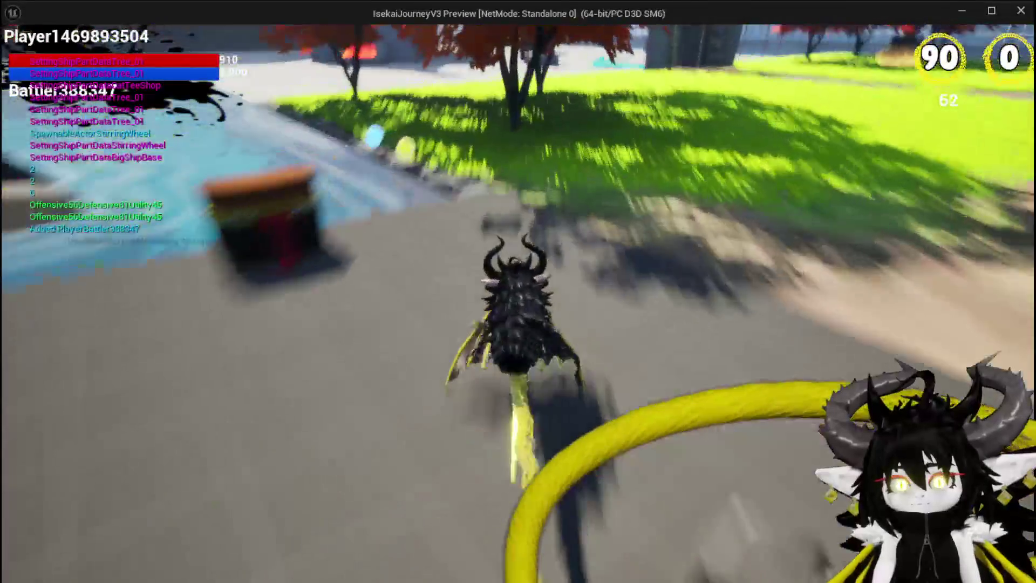
Run to the blacksmith in Play mode and open his dialog with E
{"action": "key", "text": "w"}
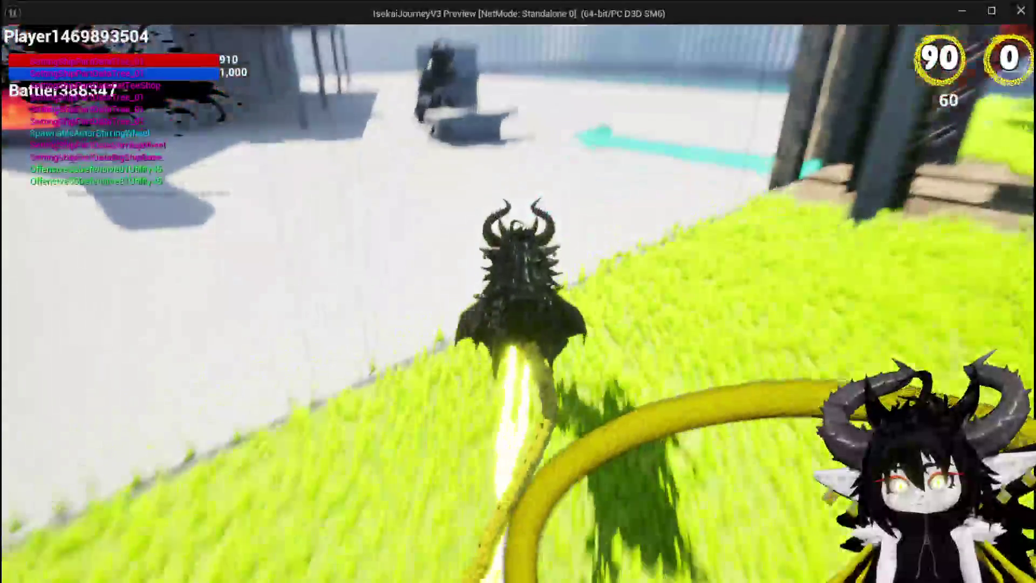
{"action": "key", "text": "e"}
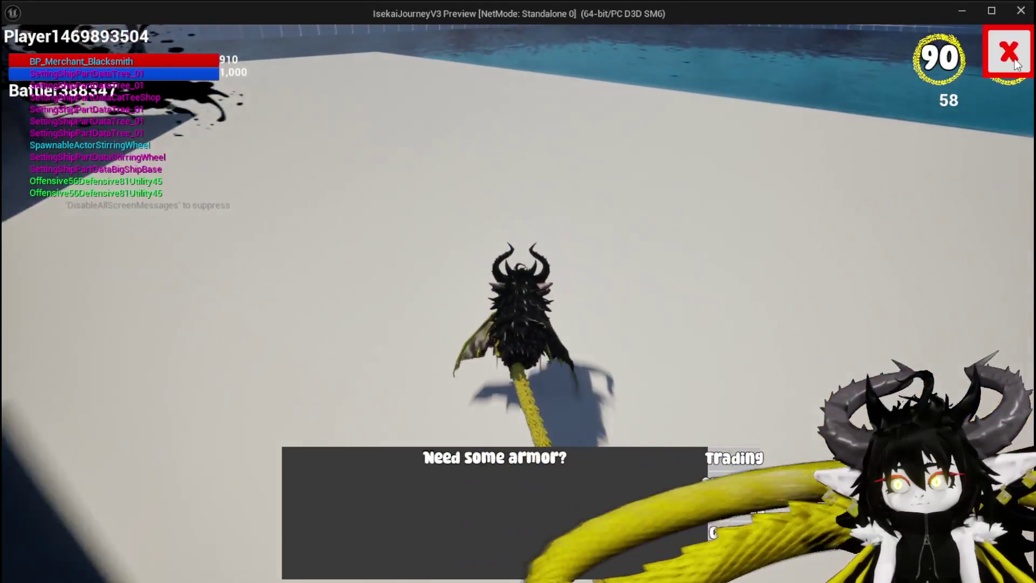
{"action": "left_click", "coordinate": [1014, 64]}
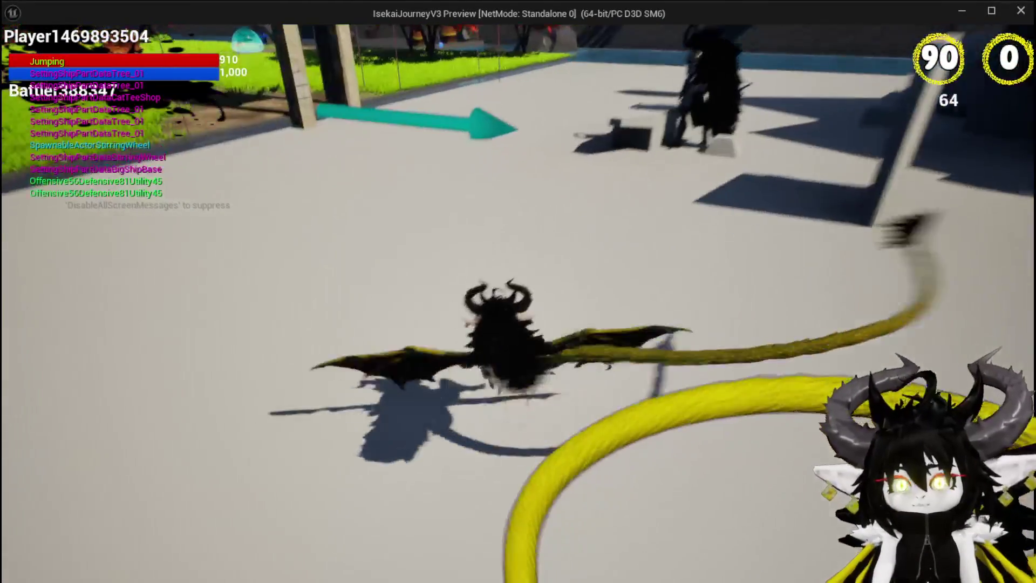
{"action": "key", "text": "e"}
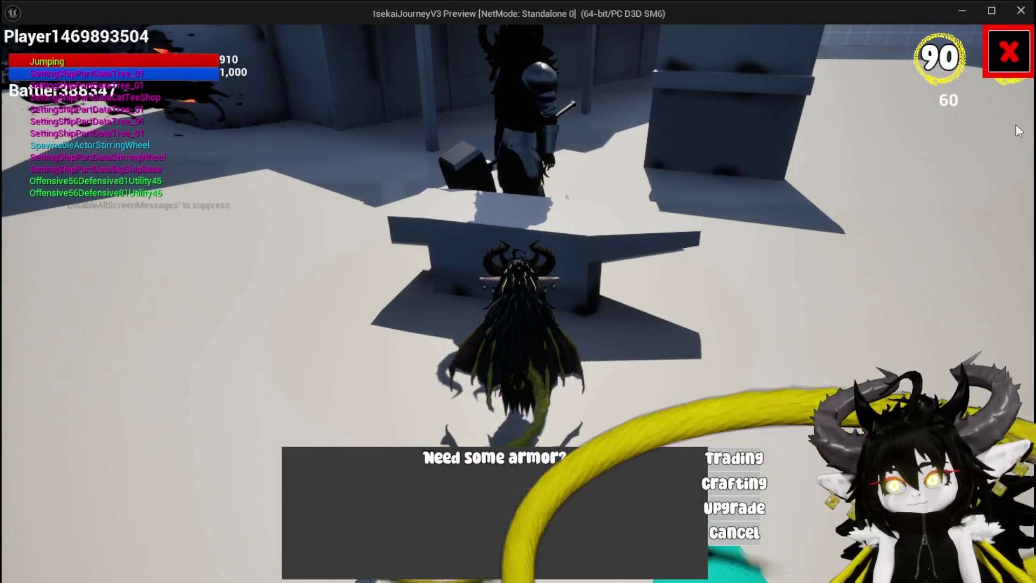
{"action": "left_click", "coordinate": [731, 531]}
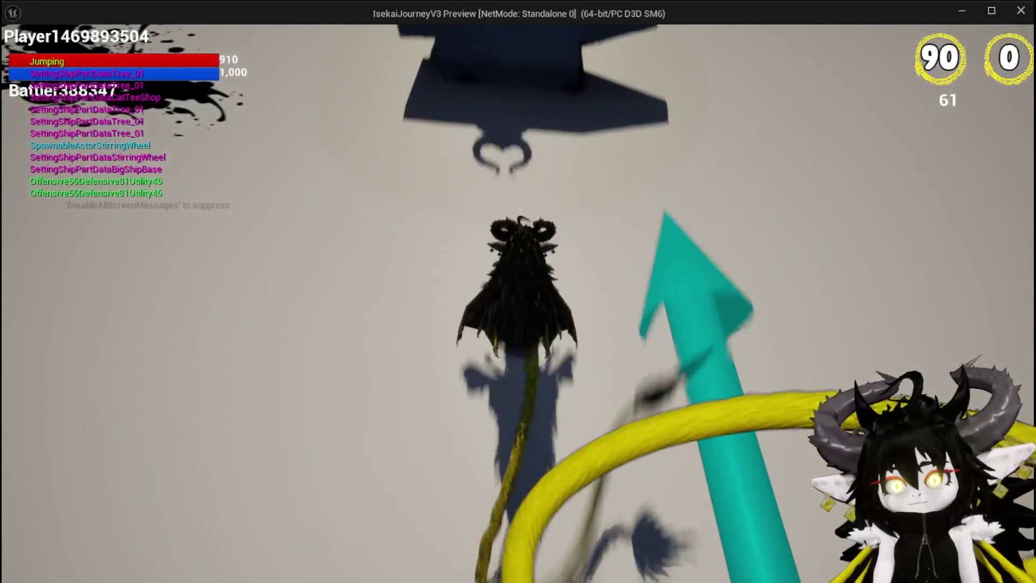
{"action": "key", "text": "e"}
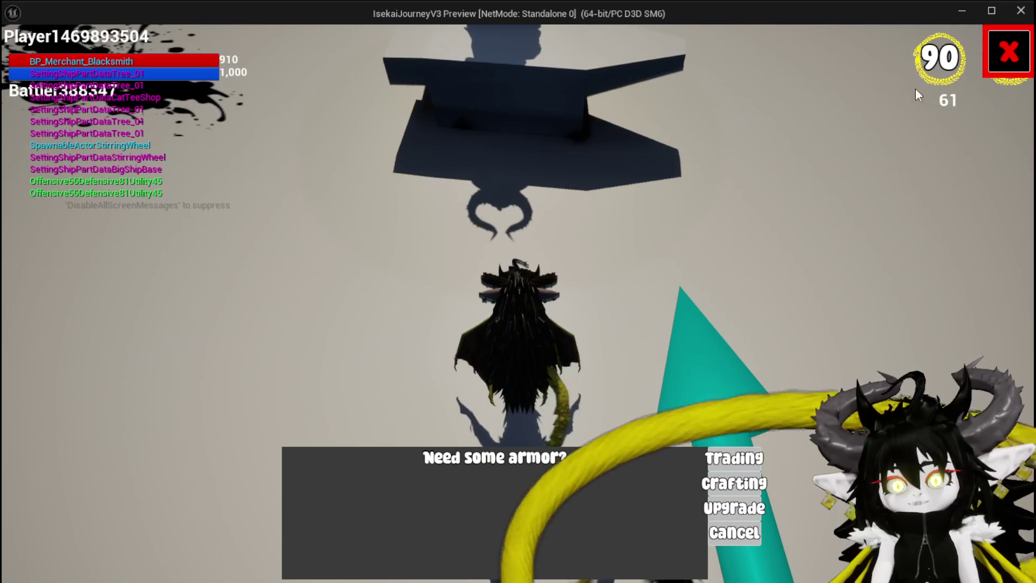
{"action": "left_click", "coordinate": [1008, 51]}
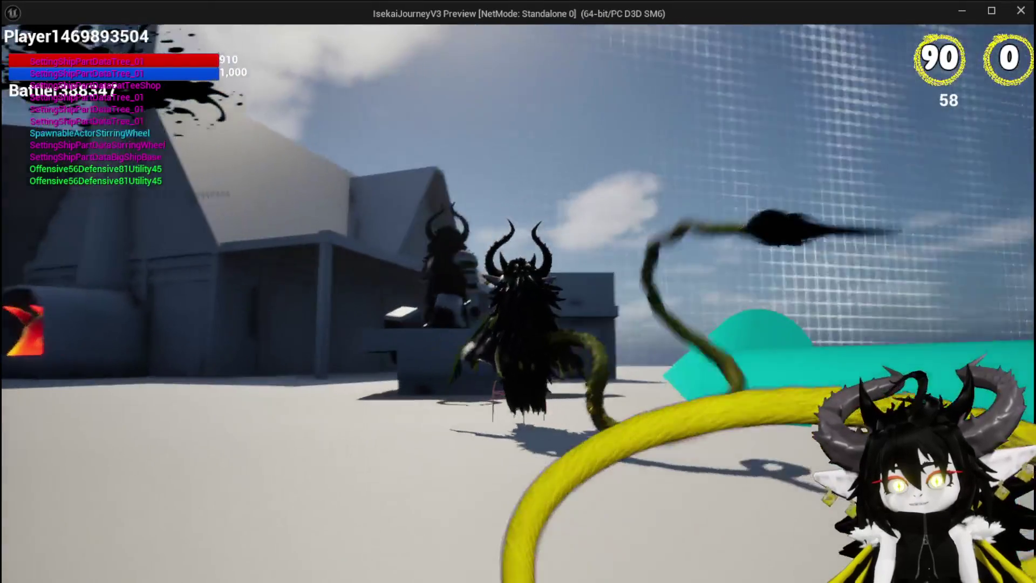
{"action": "key", "text": "e"}
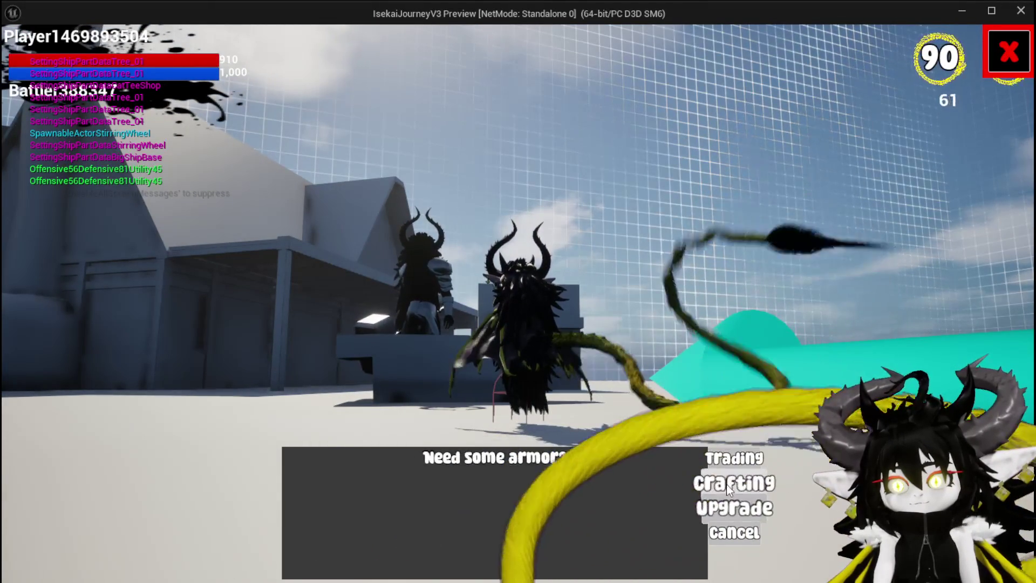
Open Trading, move Iron Ingots to the Buy panel and back, then close it
{"action": "left_click", "coordinate": [746, 455]}
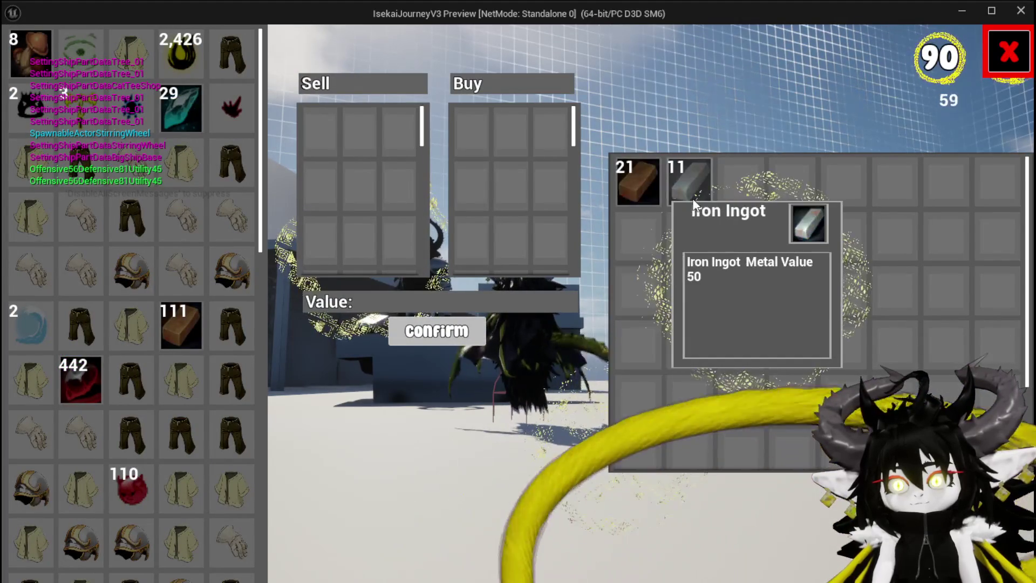
{"action": "left_click", "coordinate": [691, 197]}
{"action": "triple_click", "coordinate": [692, 197]}
{"action": "double_click", "coordinate": [692, 198]}
{"action": "double_click", "coordinate": [692, 197]}
{"action": "left_click", "coordinate": [691, 198]}
{"action": "triple_click", "coordinate": [472, 135]}
{"action": "triple_click", "coordinate": [471, 135]}
{"action": "triple_click", "coordinate": [471, 135]}
{"action": "left_click", "coordinate": [1005, 51]}
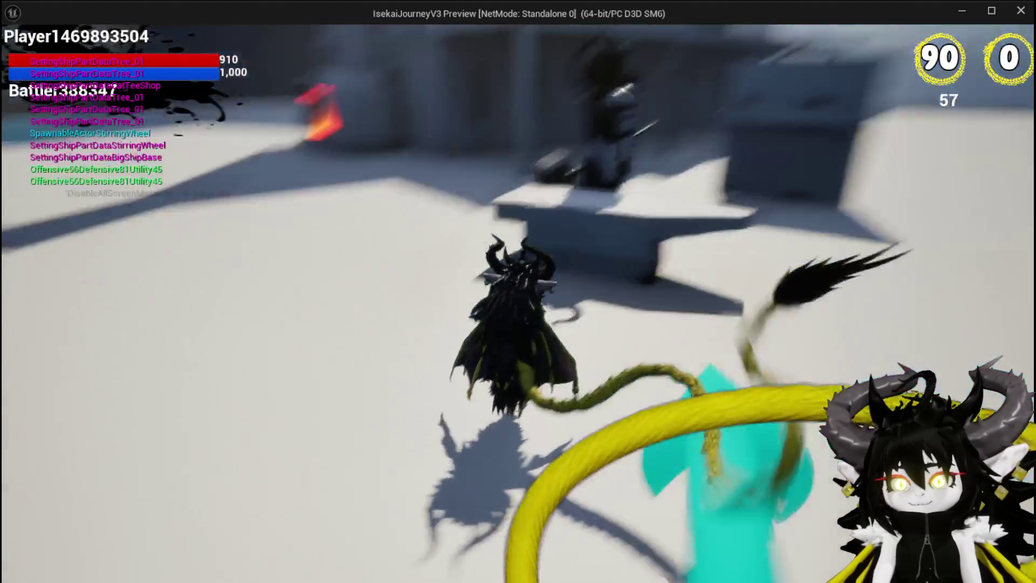
Walk around the furnace and anvil near the forge, then stop the preview
{"action": "key", "text": "w"}
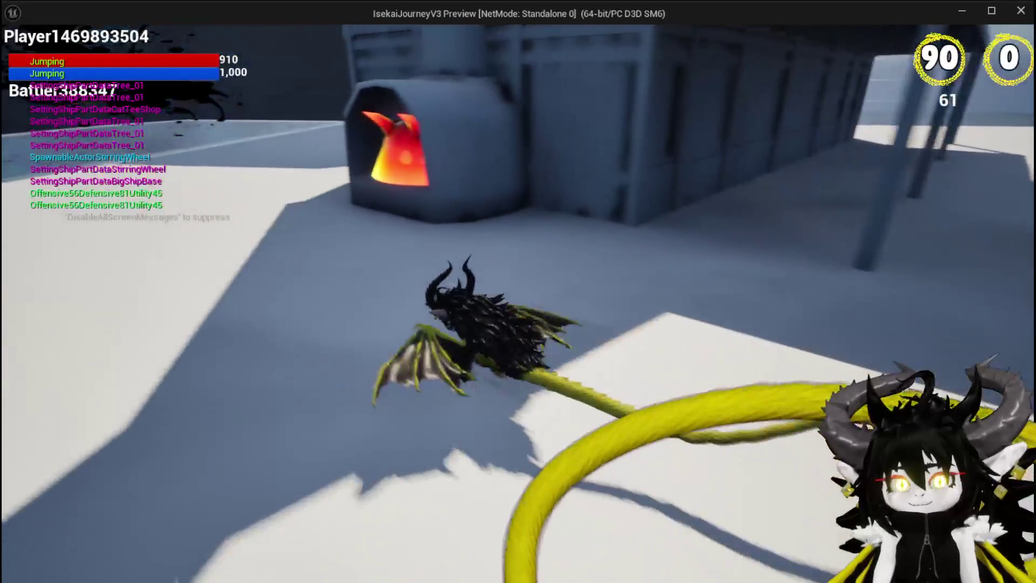
{"action": "key", "text": "w"}
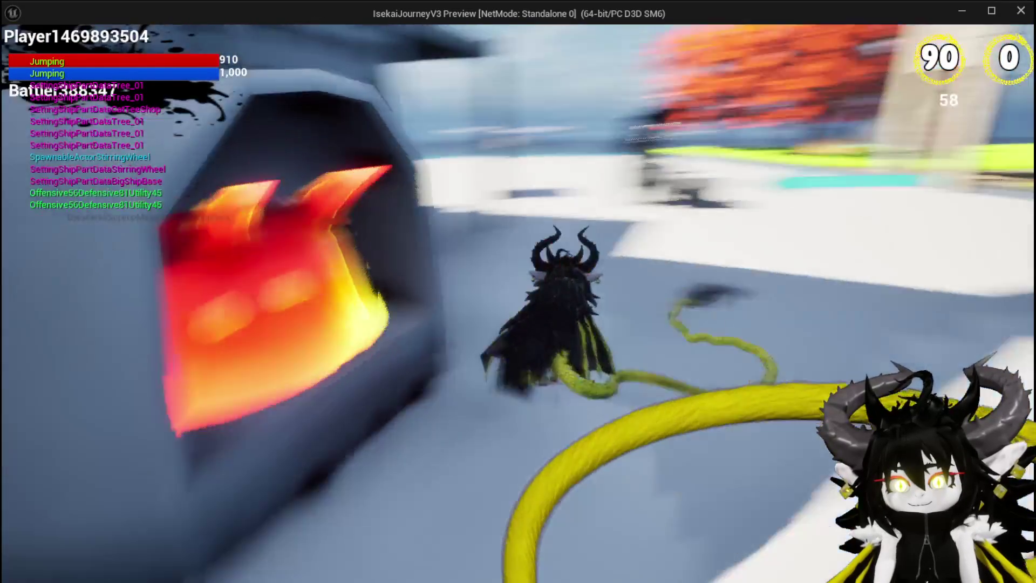
{"action": "key", "text": "w"}
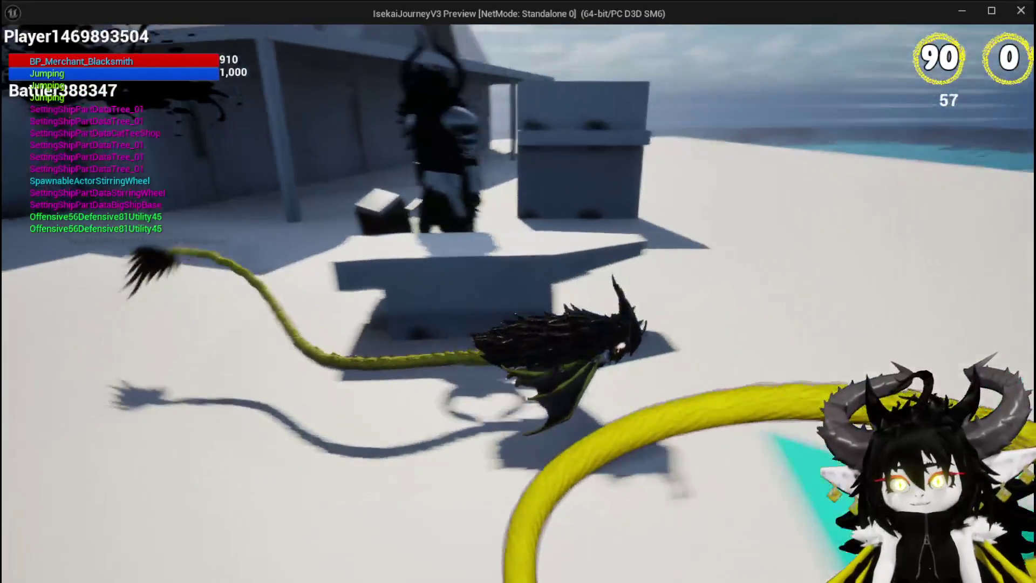
{"action": "key", "text": "s"}
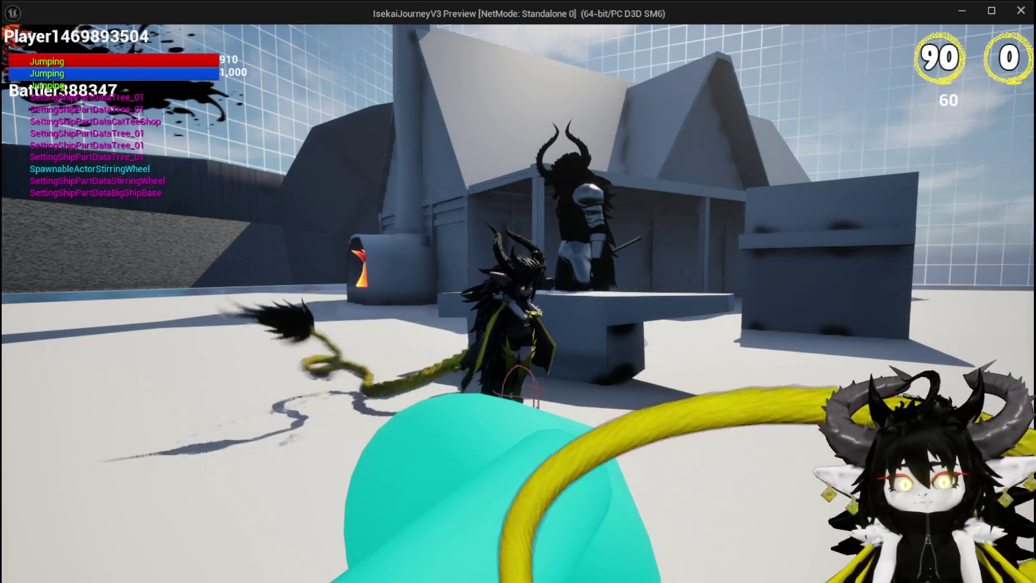
{"action": "key", "text": "d"}
{"action": "key", "text": "a"}
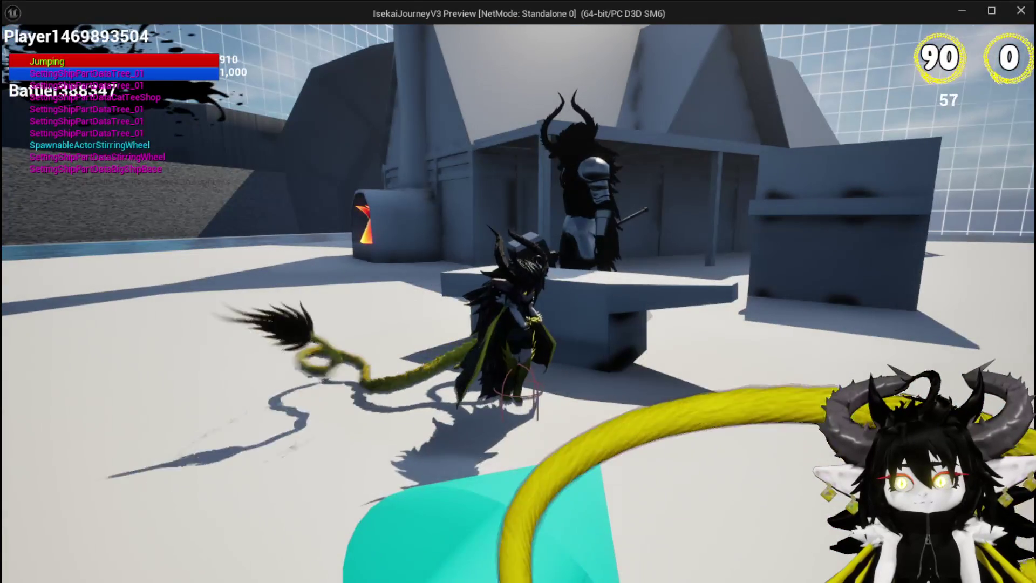
{"action": "key", "text": "Escape"}
{"action": "key", "text": "ctrl+s"}
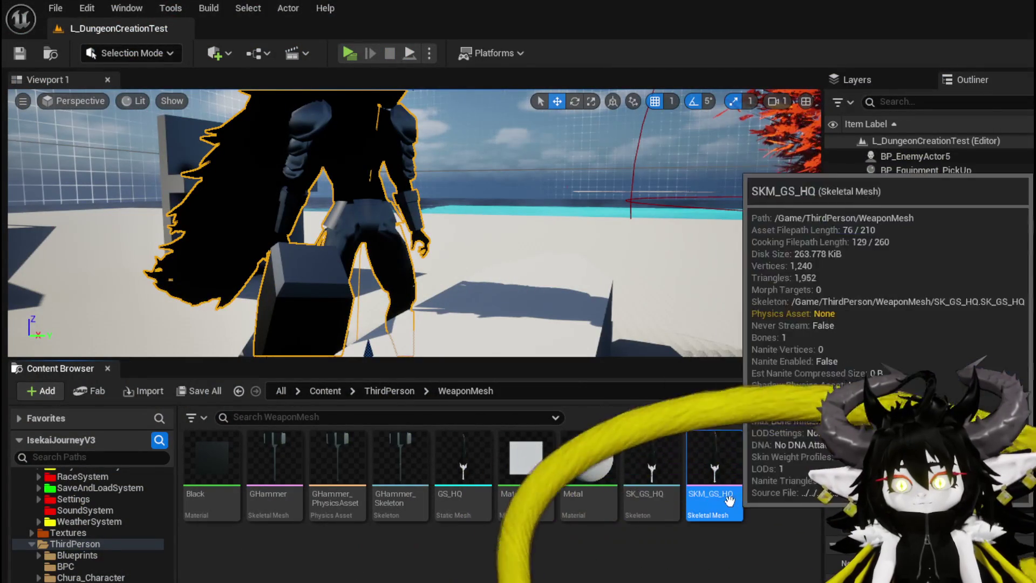
Delete the Metal and Black material assets
{"action": "left_click", "coordinate": [580, 477]}
{"action": "key", "text": "Delete"}
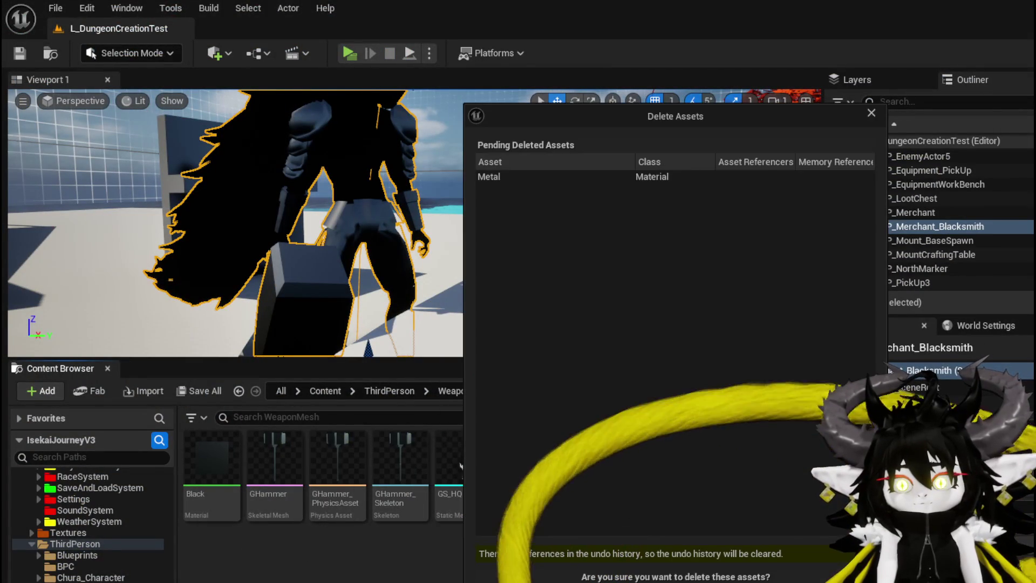
{"action": "key", "text": "Return"}
{"action": "left_click", "coordinate": [212, 458]}
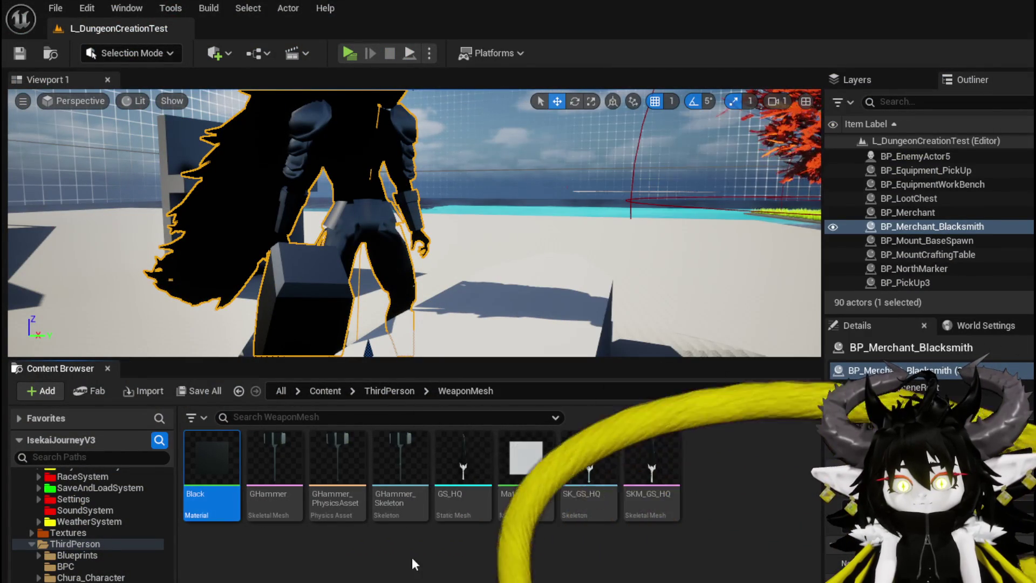
{"action": "key", "text": "Delete"}
{"action": "left_click", "coordinate": [672, 580]}
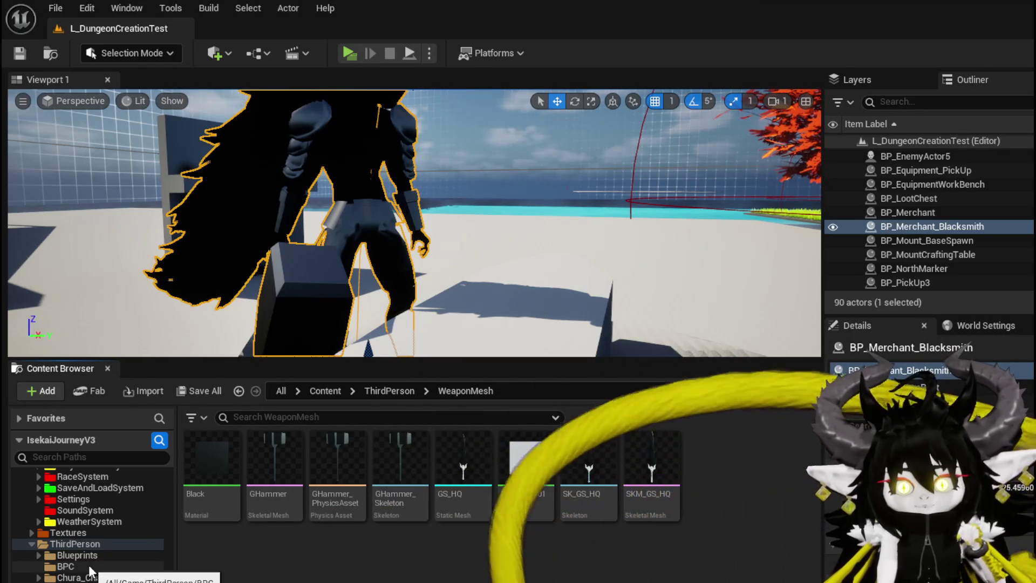
Open DungeonCreationSystem's DataBase folder in the Content Browser tree
{"action": "scroll", "coordinate": [90, 570], "scroll_direction": "up", "scroll_amount": 10}
{"action": "scroll", "coordinate": [96, 570], "scroll_direction": "up", "scroll_amount": 10}
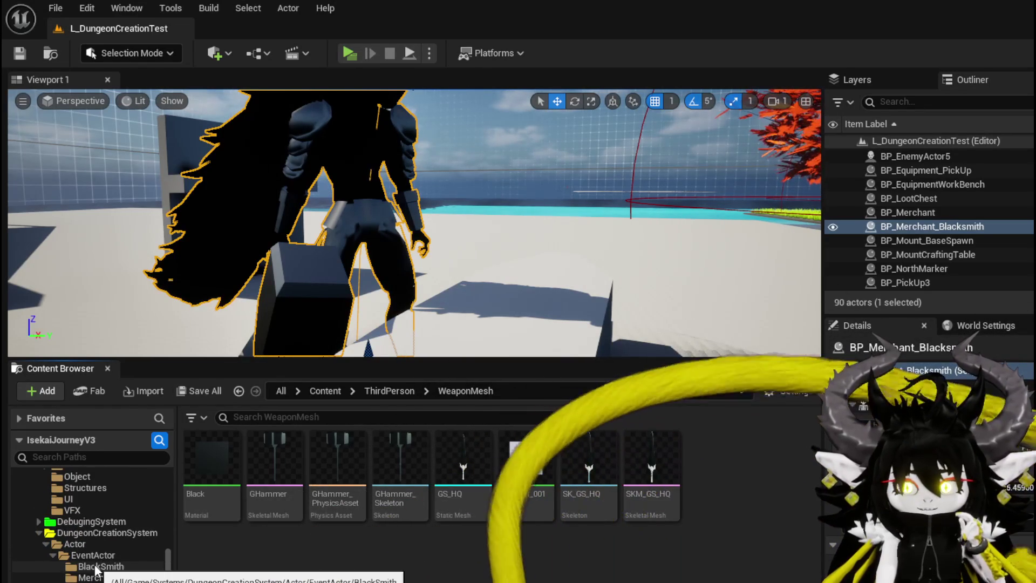
{"action": "left_click", "coordinate": [106, 534]}
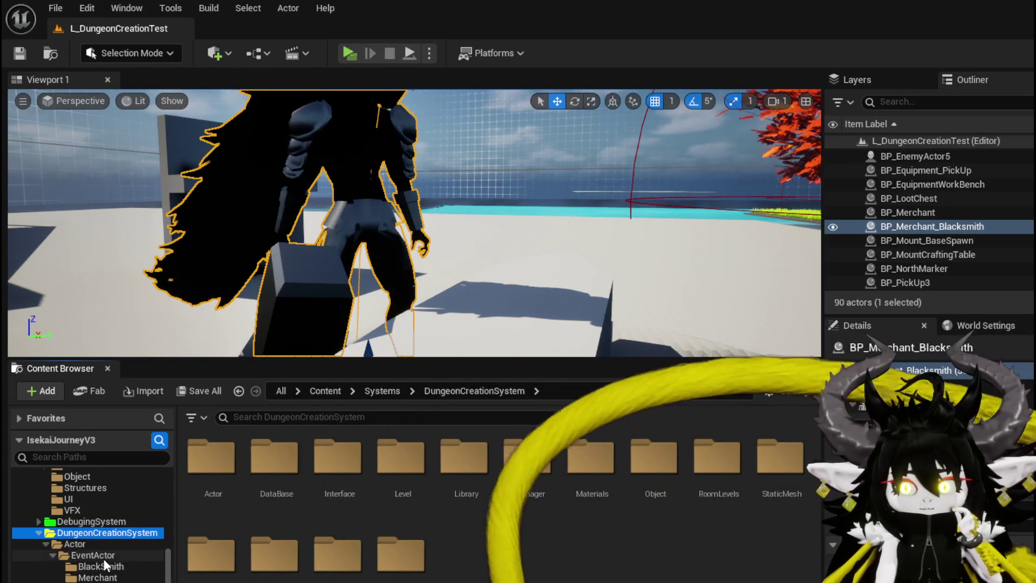
{"action": "scroll", "coordinate": [105, 555], "scroll_direction": "down", "scroll_amount": 2}
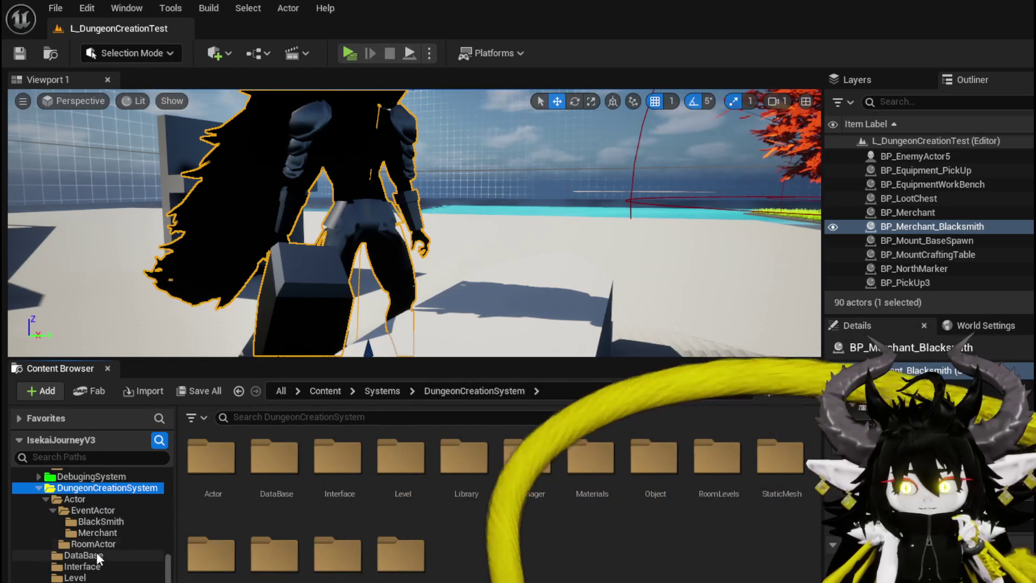
{"action": "left_click", "coordinate": [91, 554]}
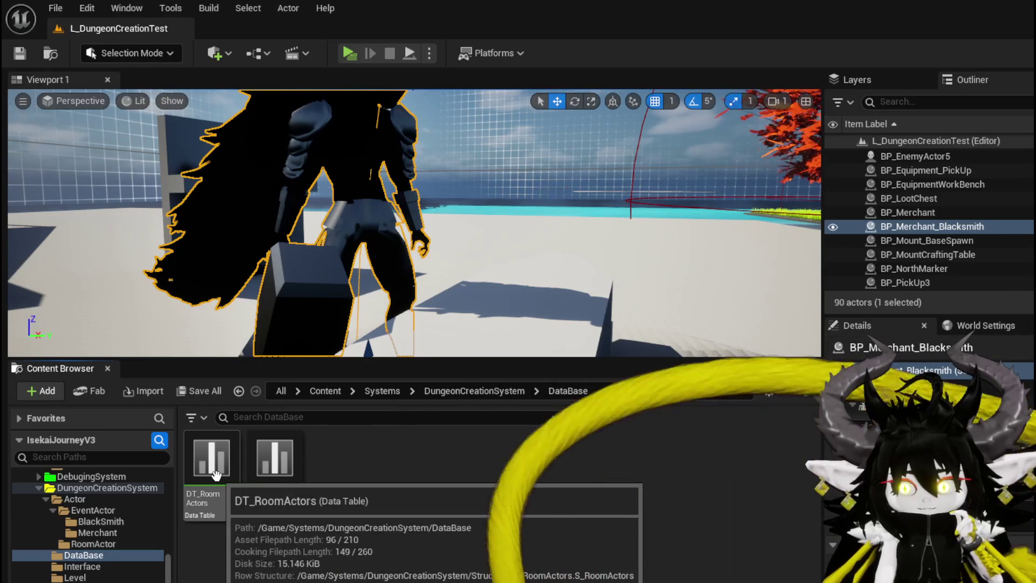
Open the DT_RoomActors data table and select the City_Smithy row
{"action": "double_click", "coordinate": [216, 476]}
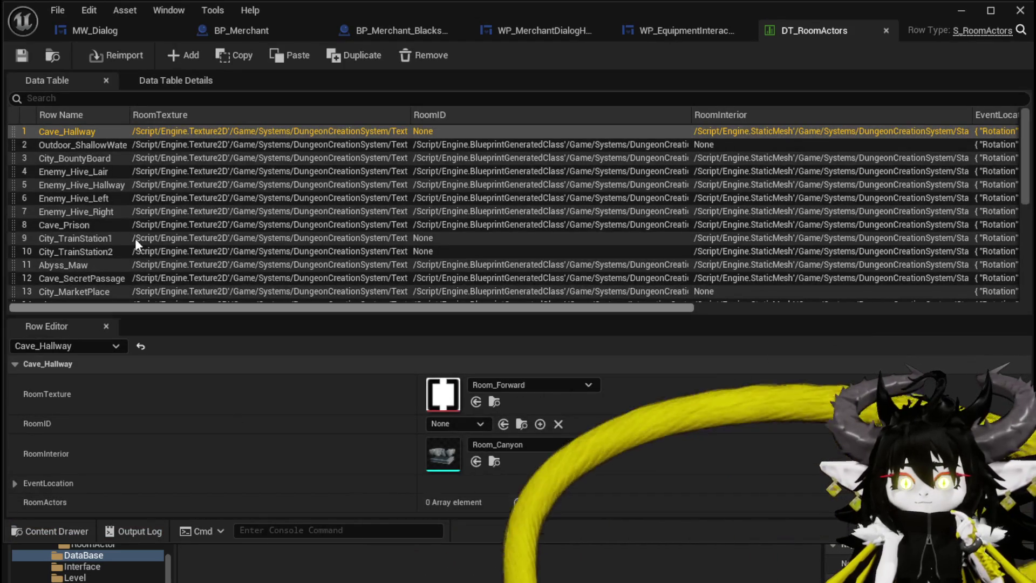
{"action": "scroll", "coordinate": [101, 211], "scroll_direction": "down", "scroll_amount": 5}
{"action": "scroll", "coordinate": [102, 215], "scroll_direction": "down", "scroll_amount": 1}
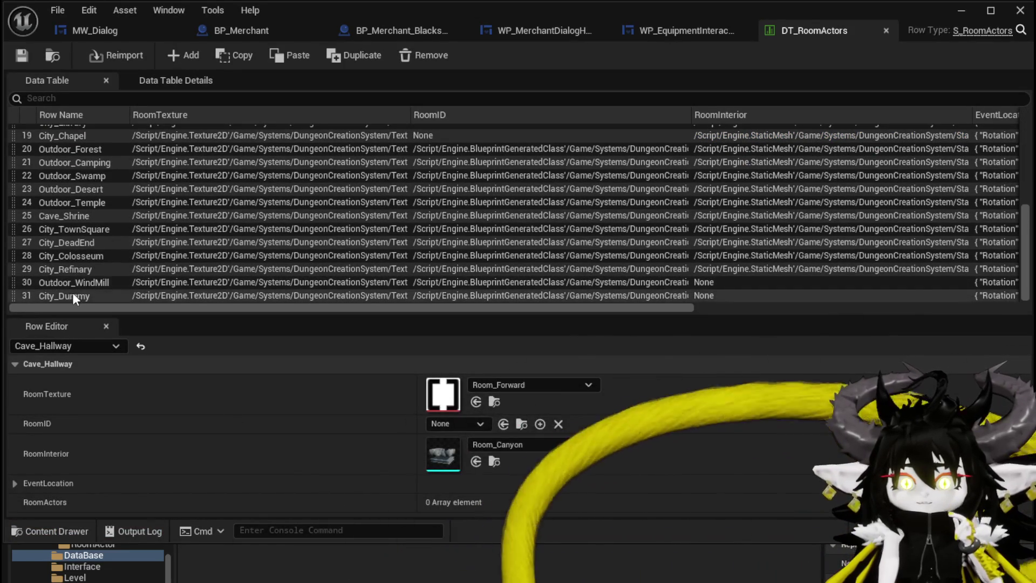
{"action": "scroll", "coordinate": [87, 238], "scroll_direction": "up", "scroll_amount": 2}
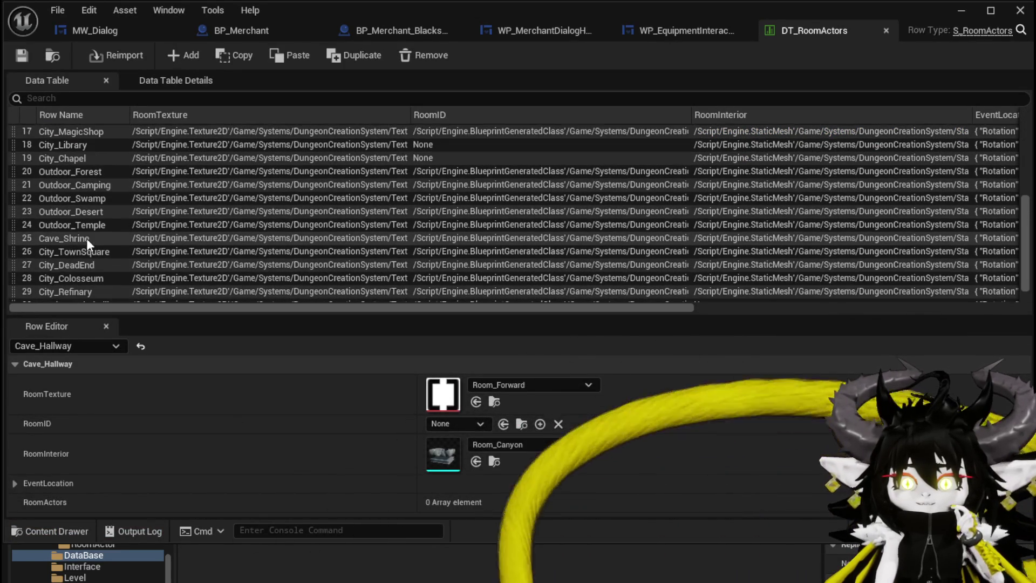
{"action": "scroll", "coordinate": [88, 242], "scroll_direction": "up", "scroll_amount": 4}
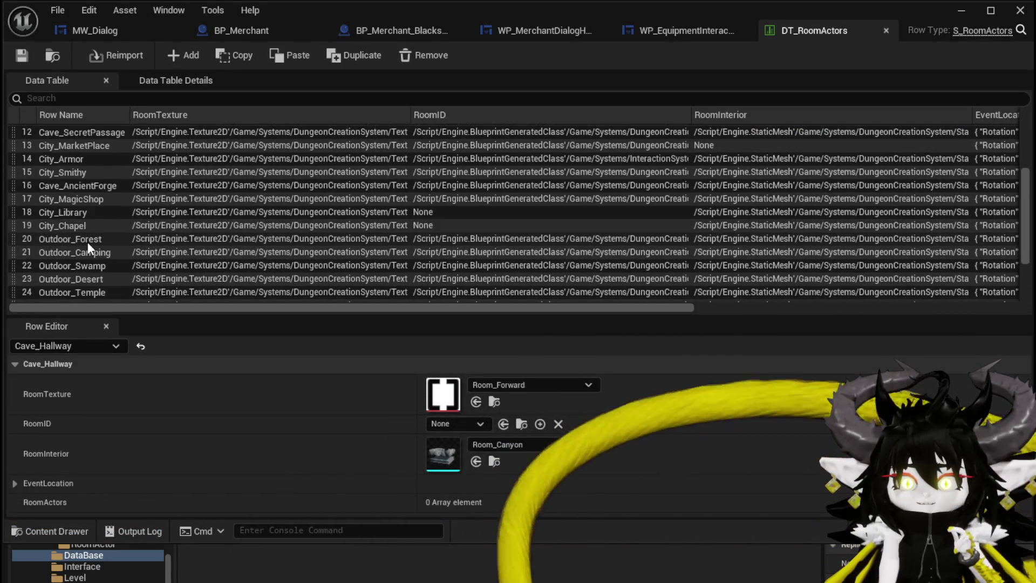
{"action": "scroll", "coordinate": [84, 245], "scroll_direction": "up", "scroll_amount": 1}
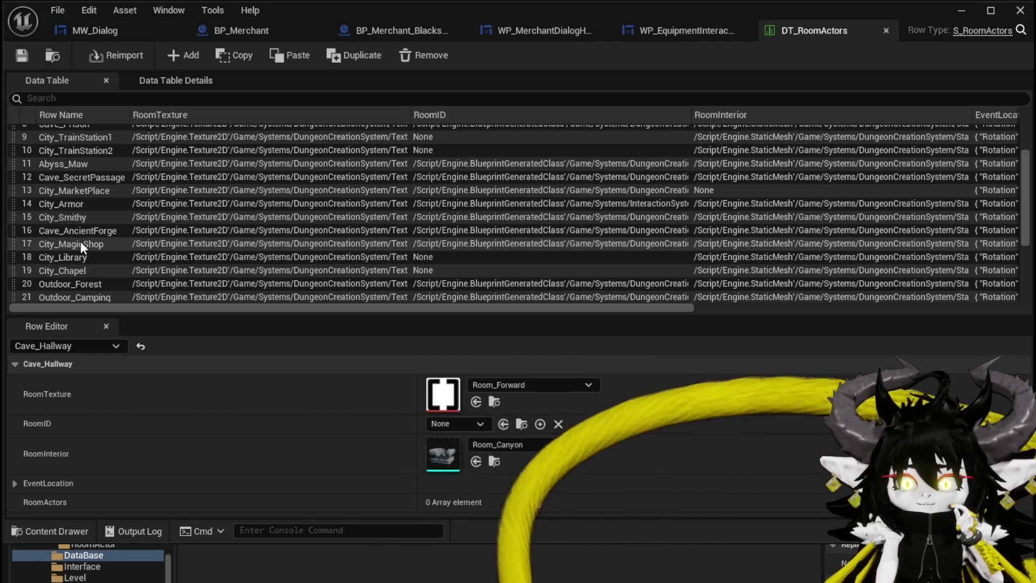
{"action": "left_click", "coordinate": [89, 220]}
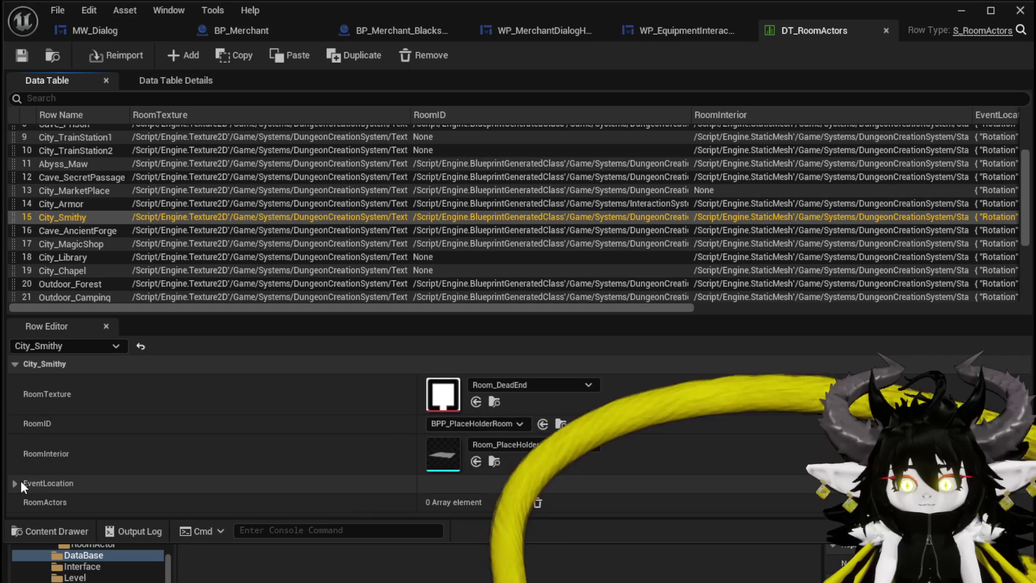
Add two RoomActors entries and set the first to BP_Merchant_Blacksmith
{"action": "left_click", "coordinate": [518, 502]}
{"action": "left_click", "coordinate": [519, 502]}
{"action": "scroll", "coordinate": [270, 482], "scroll_direction": "down", "scroll_amount": 1}
{"action": "left_click", "coordinate": [445, 484]}
{"action": "type", "text": "Black"}
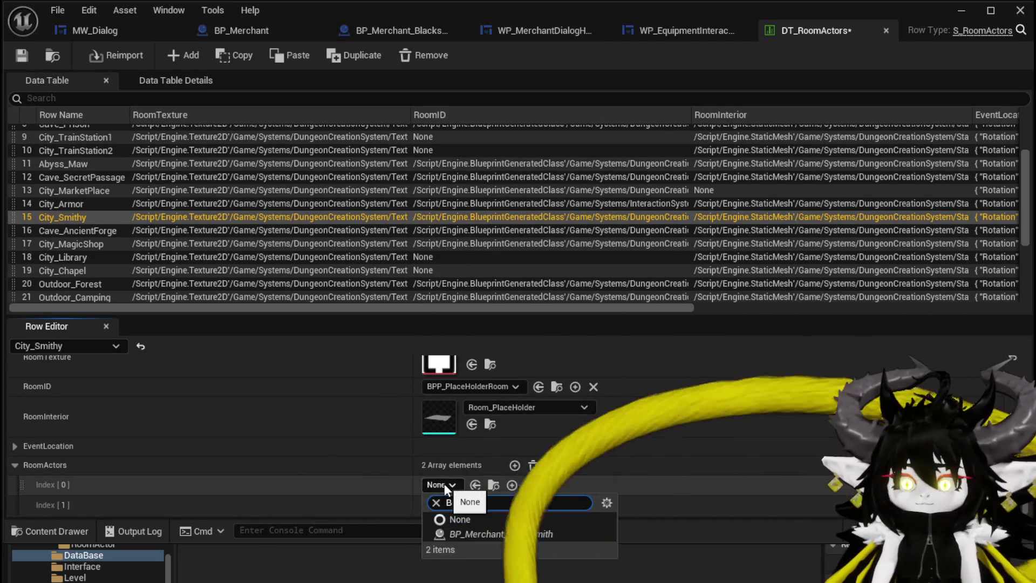
{"action": "left_click", "coordinate": [487, 531]}
Search 'For' for the second entry's class, leave it unset, and minimize the table
{"action": "left_click", "coordinate": [437, 505]}
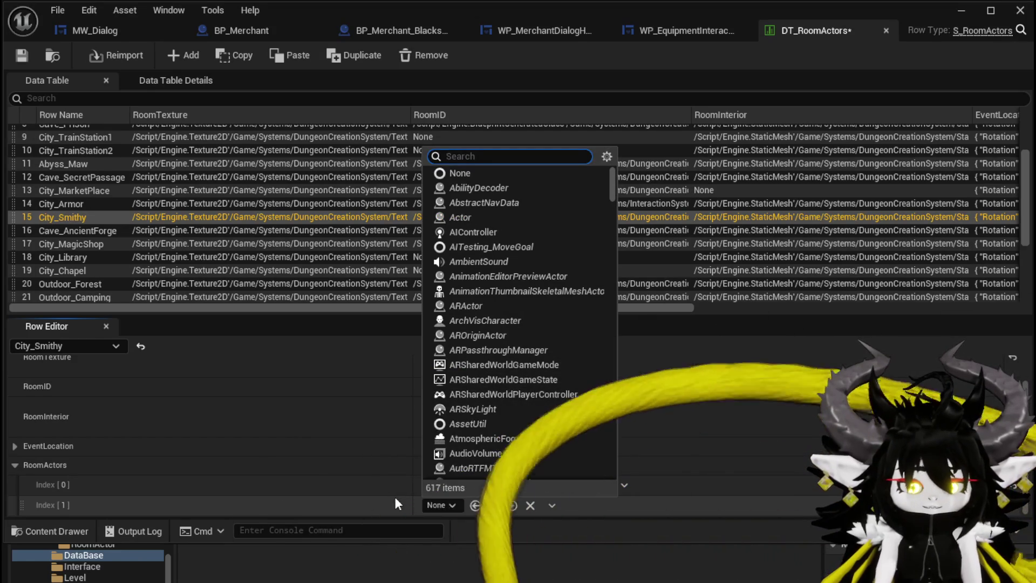
{"action": "type", "text": "For"}
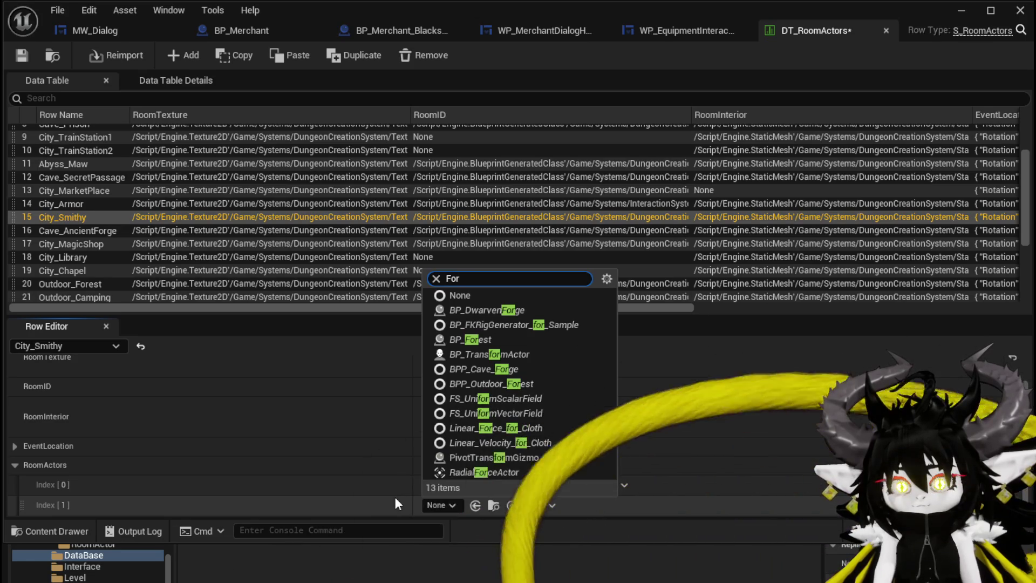
{"action": "key", "text": "BackSpace"}
{"action": "key", "text": "BackSpace"}
{"action": "key", "text": "BackSpace"}
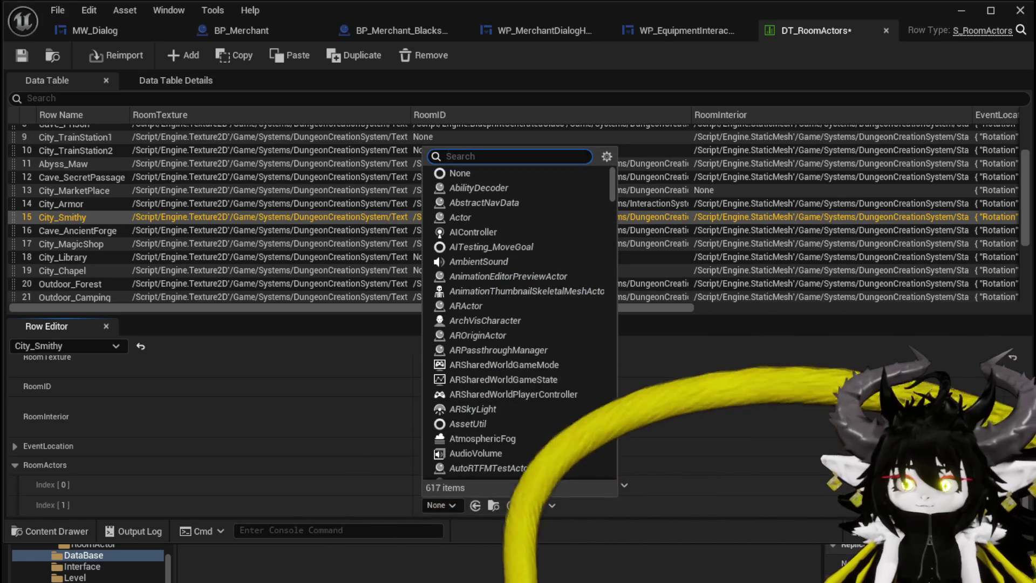
{"action": "left_click", "coordinate": [455, 517]}
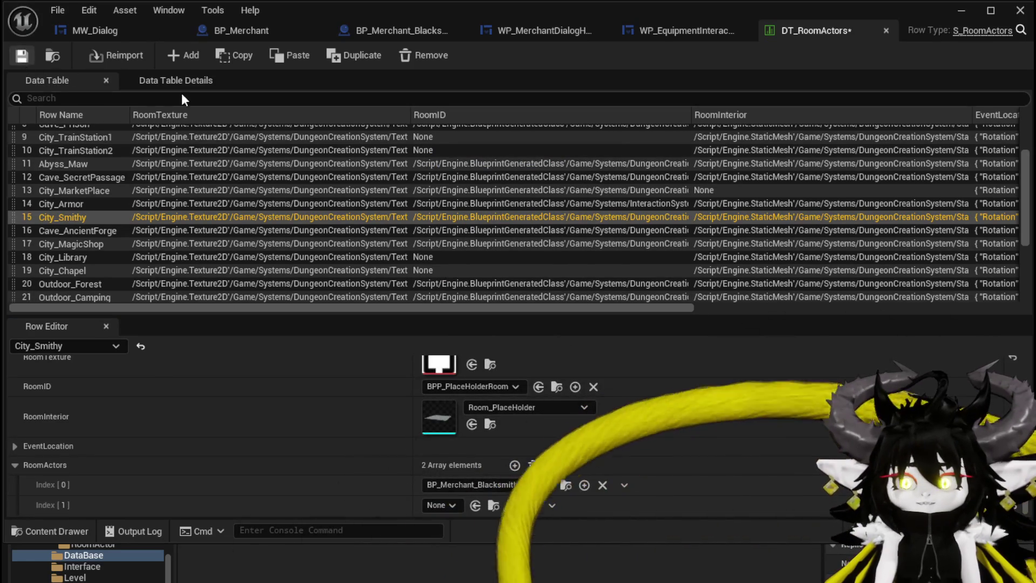
{"action": "left_click", "coordinate": [950, 5]}
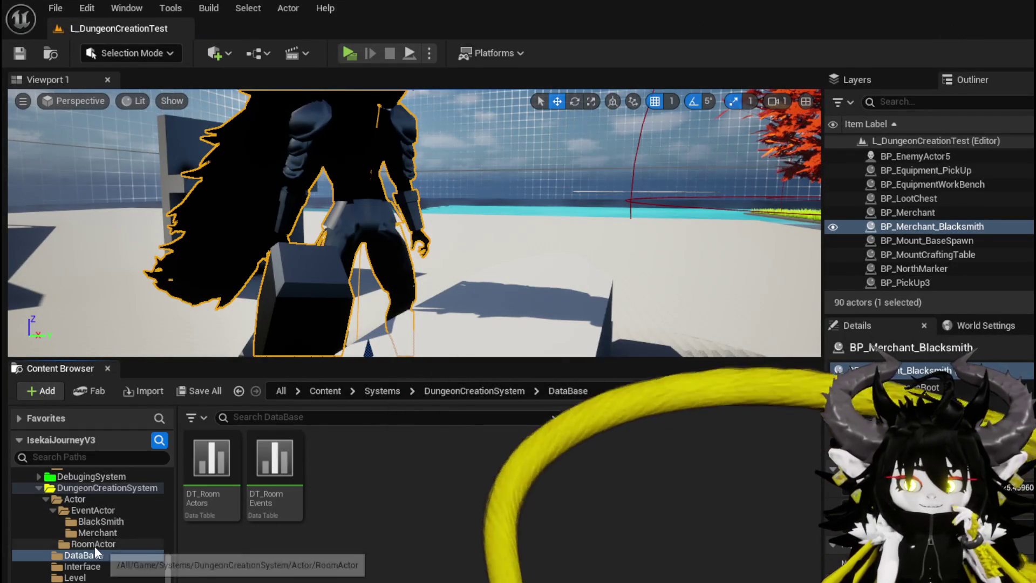
Create BP_Room_BlackSmith as a child of BP_Room_Base in RoomActor and save it
{"action": "left_click", "coordinate": [95, 545]}
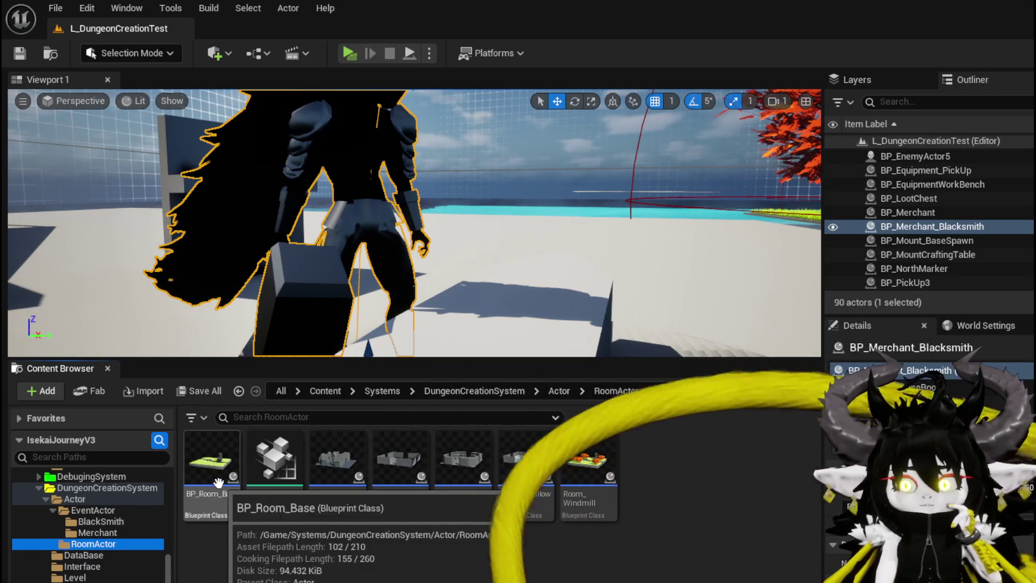
{"action": "right_click", "coordinate": [219, 475]}
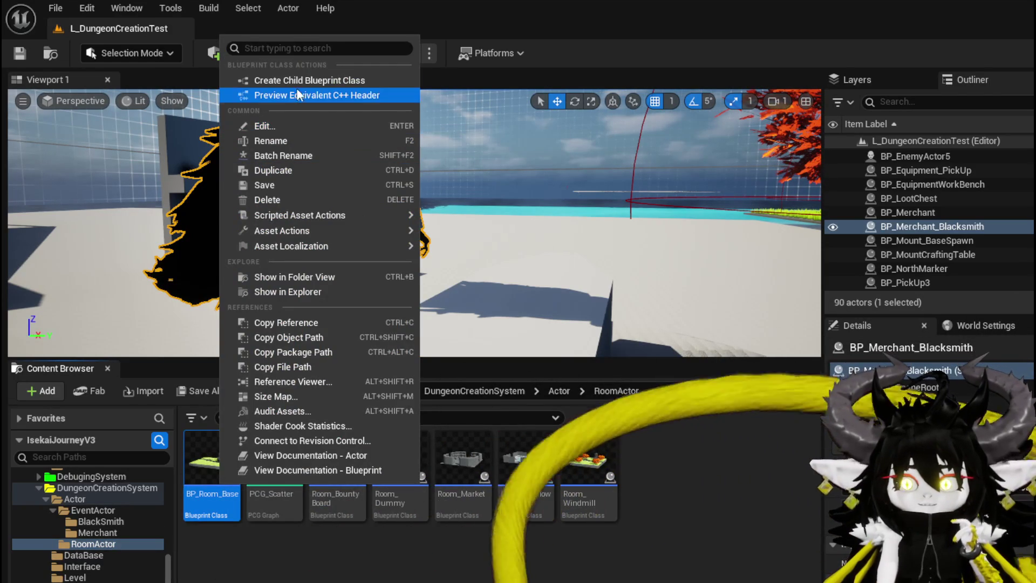
{"action": "left_click", "coordinate": [298, 81]}
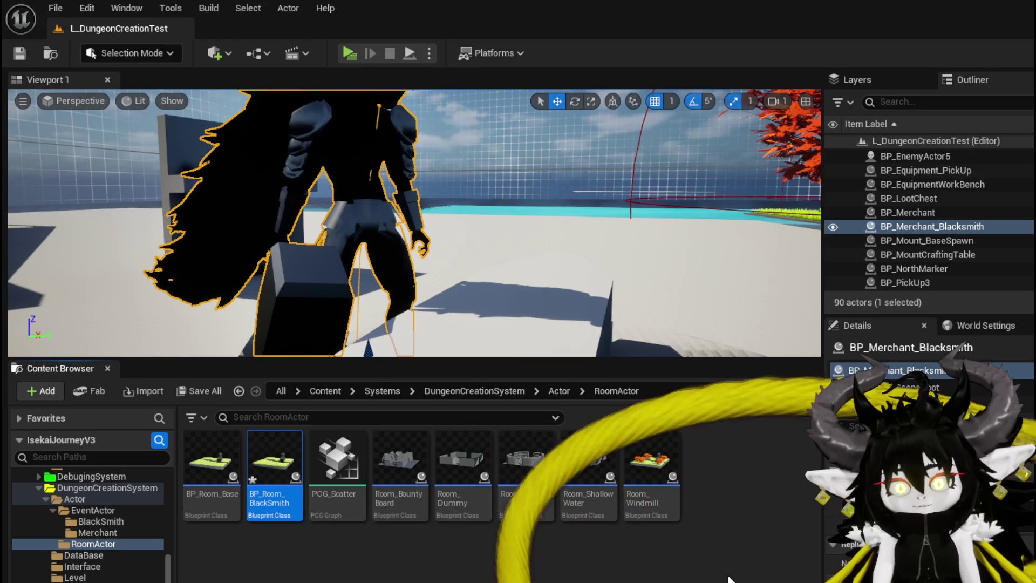
{"action": "key", "text": "ctrl+shift+s"}
{"action": "key", "text": "Return"}
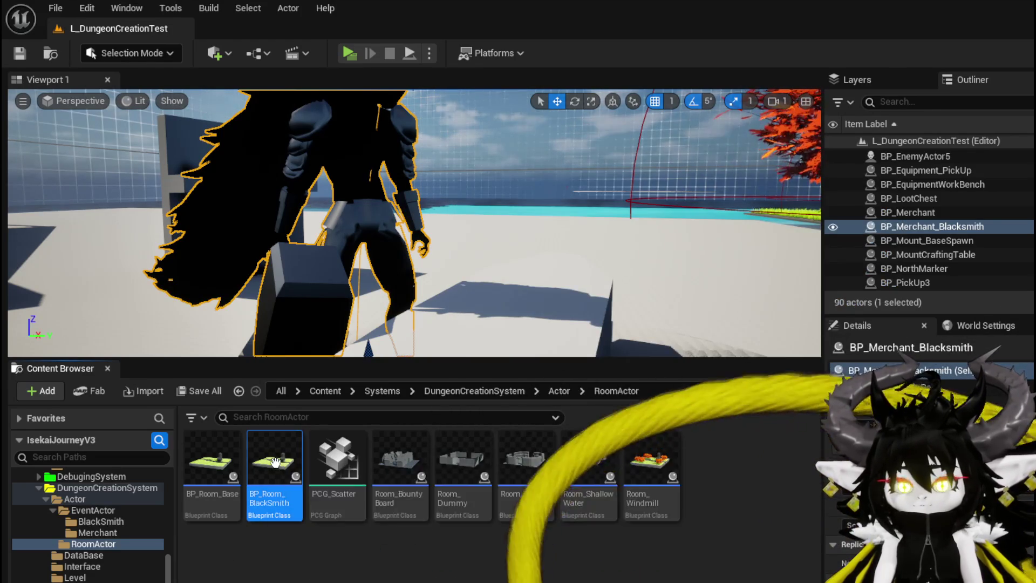
Set BP_Room_BlackSmith's StaticMesh component to the blacksmith house mesh and compile the blueprint
{"action": "double_click", "coordinate": [275, 462]}
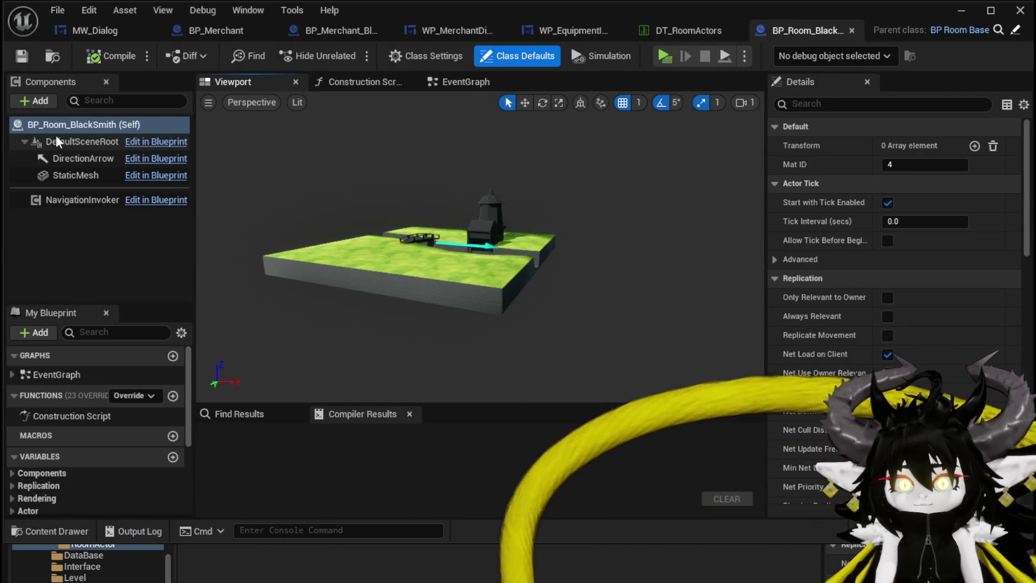
{"action": "left_click", "coordinate": [69, 176]}
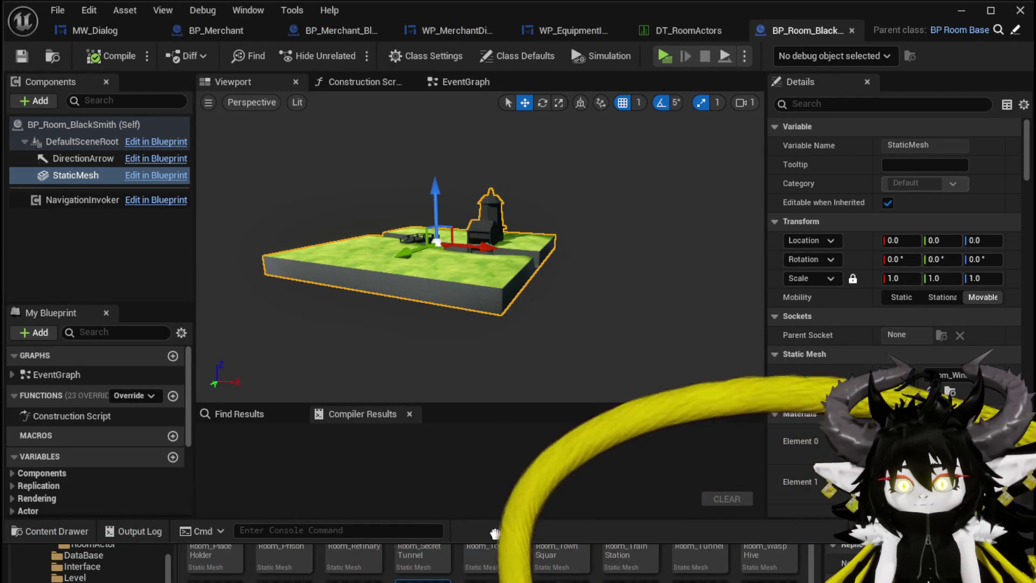
{"action": "left_click_drag", "start_coordinate": [916, 387], "coordinate": [915, 386]}
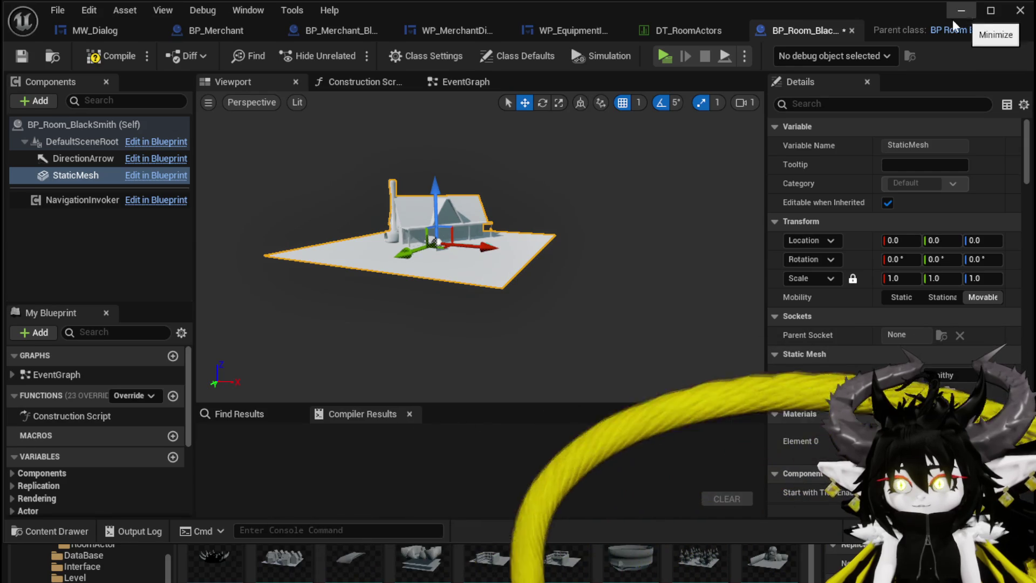
{"action": "left_click", "coordinate": [83, 60]}
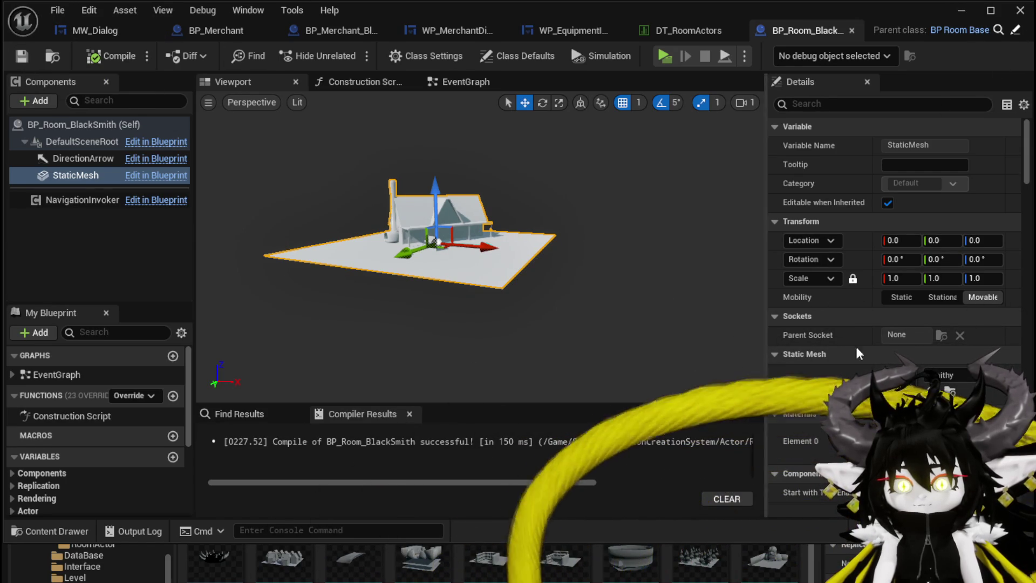
Copy the Room_CoffeeShop mesh's material and close its mesh editor
{"action": "key", "text": "alt+Tab"}
{"action": "double_click", "coordinate": [690, 438]}
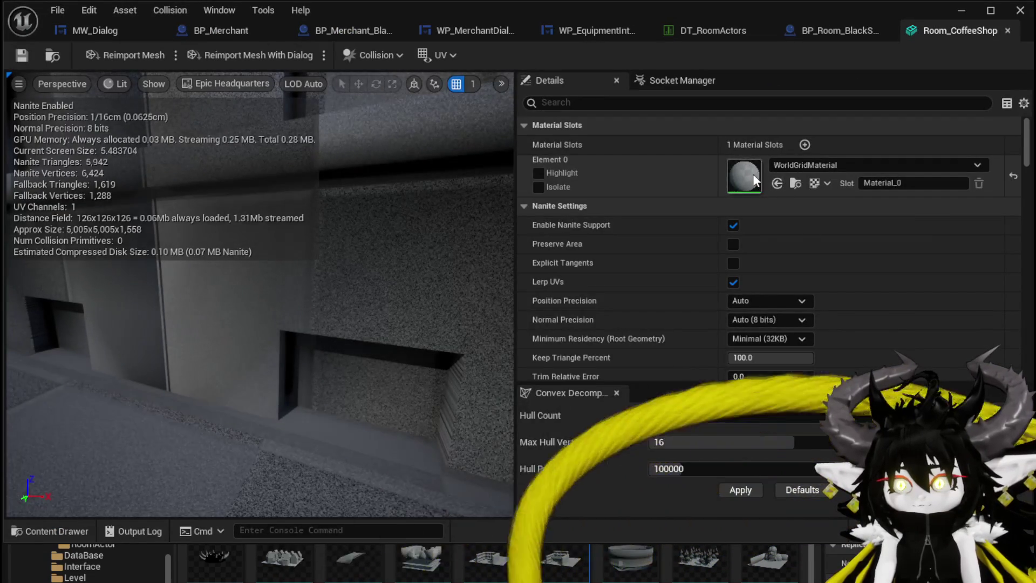
{"action": "right_click", "coordinate": [753, 176]}
{"action": "left_click", "coordinate": [800, 204]}
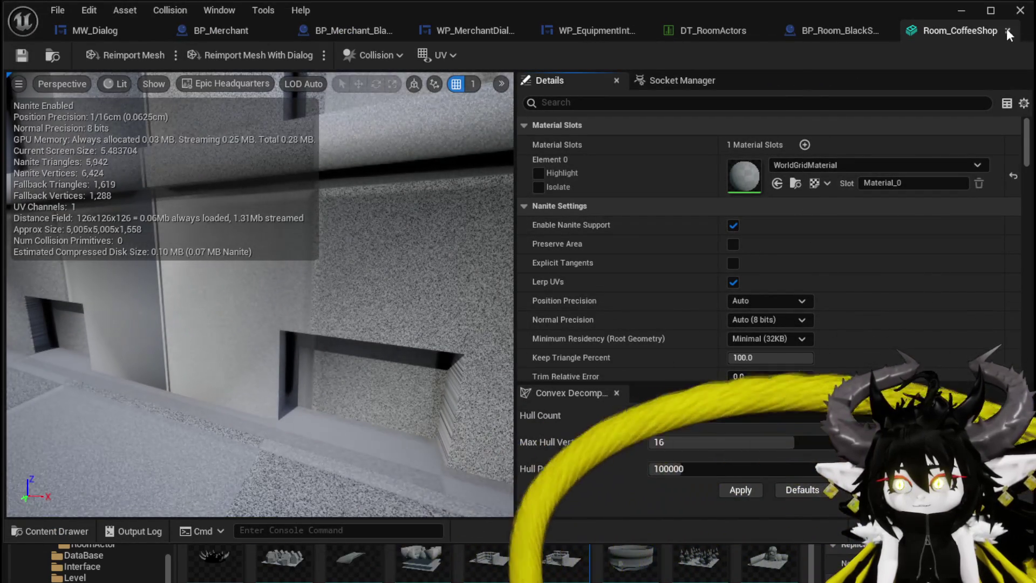
{"action": "left_click", "coordinate": [1006, 30]}
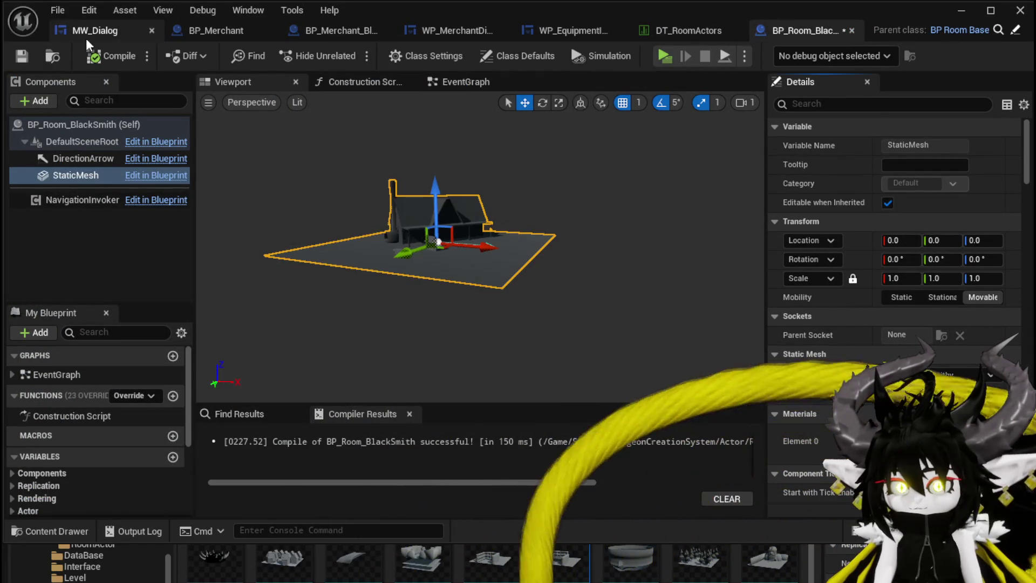
{"action": "left_click_drag", "start_coordinate": [468, 227], "coordinate": [438, 108]}
{"action": "left_click_drag", "start_coordinate": [440, 206], "coordinate": [440, 206]}
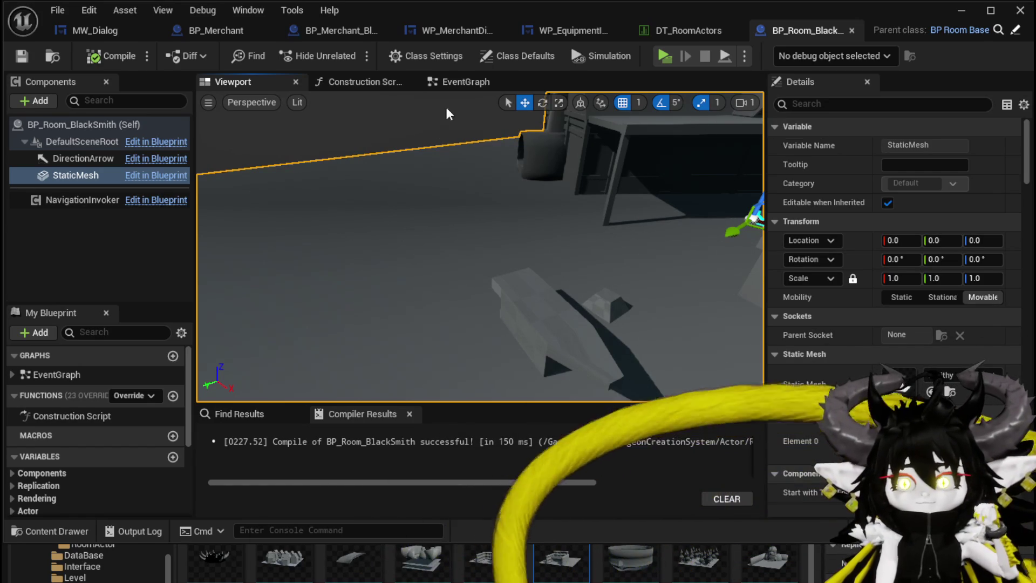
{"action": "key", "text": "alt+Tab"}
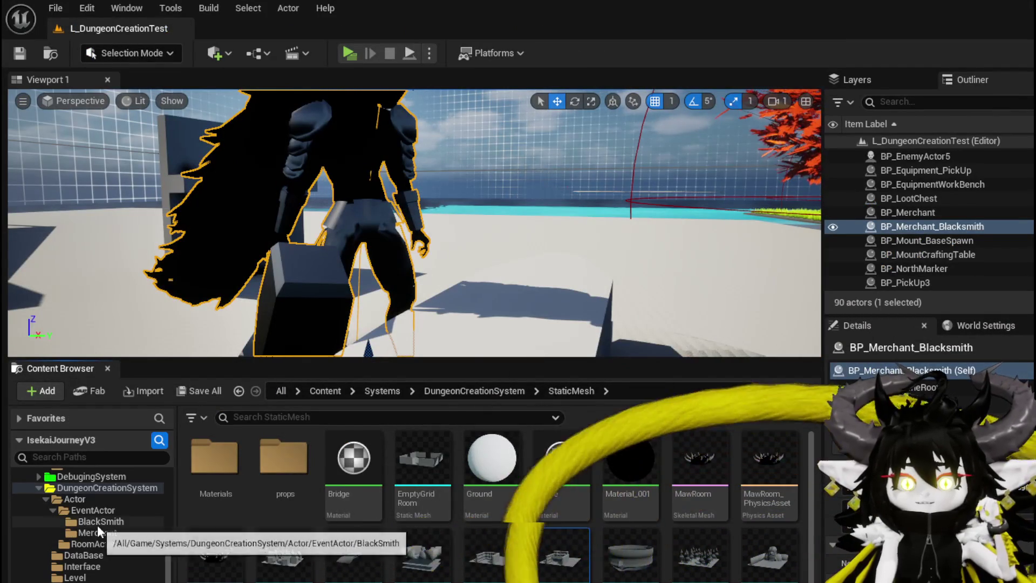
Browse to the RoomActor folder and open the Room_Windmill blueprint
{"action": "left_click", "coordinate": [92, 511]}
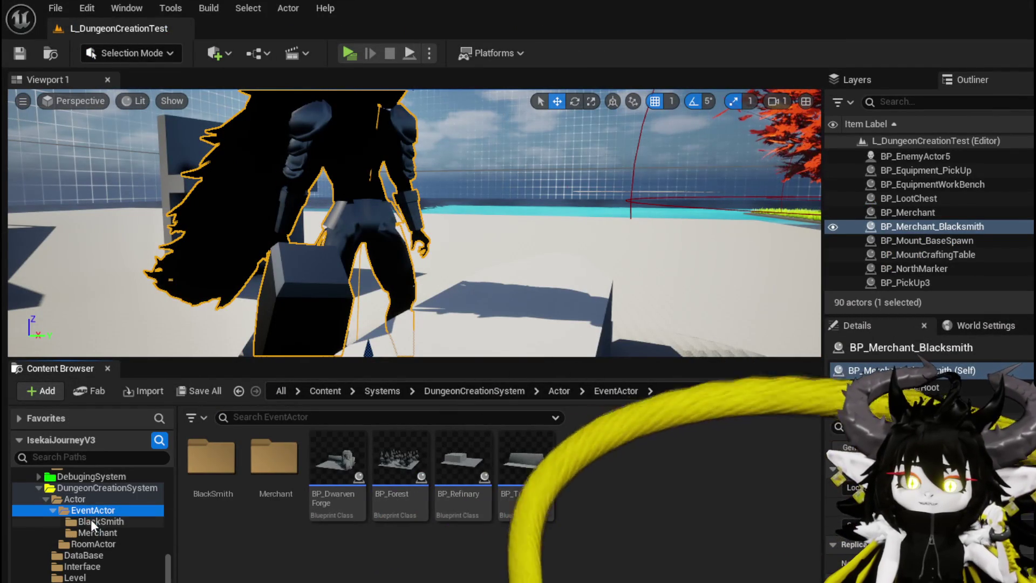
{"action": "left_click", "coordinate": [110, 545]}
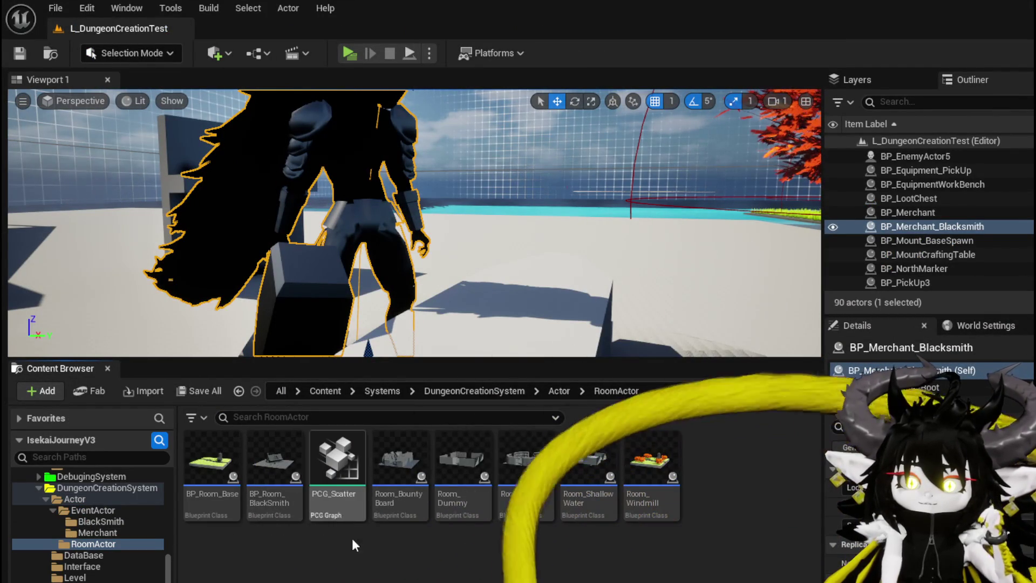
{"action": "left_click", "coordinate": [357, 554]}
{"action": "double_click", "coordinate": [643, 469]}
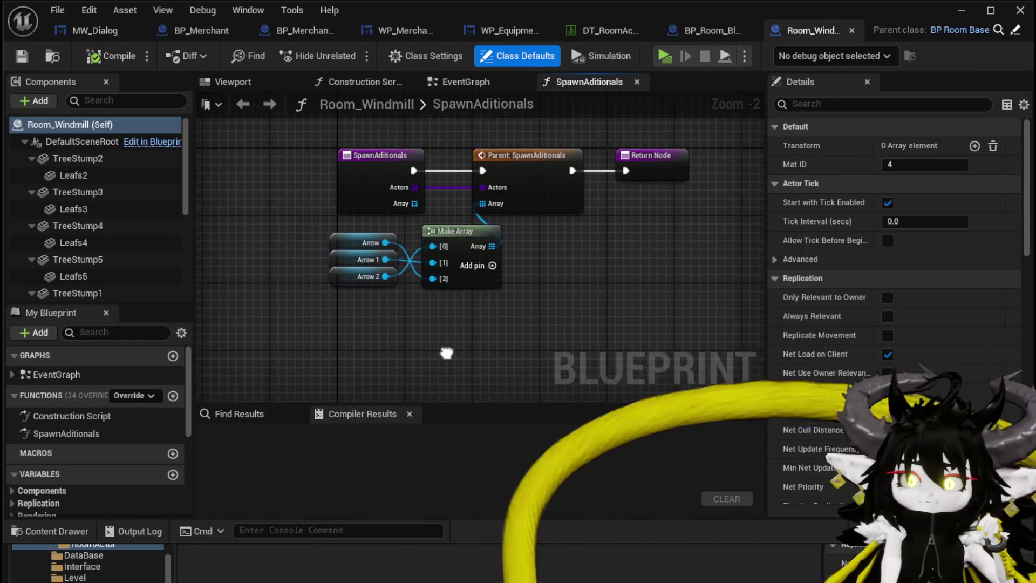
Inspect Room_Windmill's Arrow getter and arrow component, save it, and review its EventGraph
{"action": "mouse_move", "coordinate": [359, 266]}
{"action": "left_mouse_down"}
{"action": "mouse_move", "coordinate": [350, 291]}
{"action": "mouse_move", "coordinate": [351, 263]}
{"action": "mouse_move", "coordinate": [399, 221]}
{"action": "mouse_move", "coordinate": [399, 199]}
{"action": "left_mouse_up"}
{"action": "left_click", "coordinate": [324, 330]}
{"action": "left_click", "coordinate": [249, 82]}
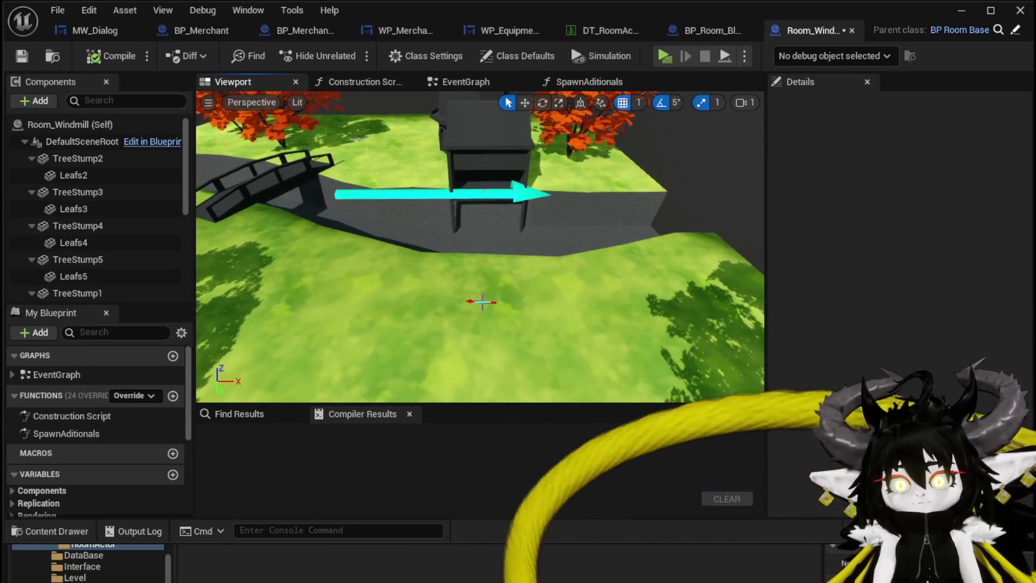
{"action": "left_click", "coordinate": [464, 300]}
{"action": "key", "text": "w"}
{"action": "key", "text": "ctrl+s"}
{"action": "left_click", "coordinate": [466, 81]}
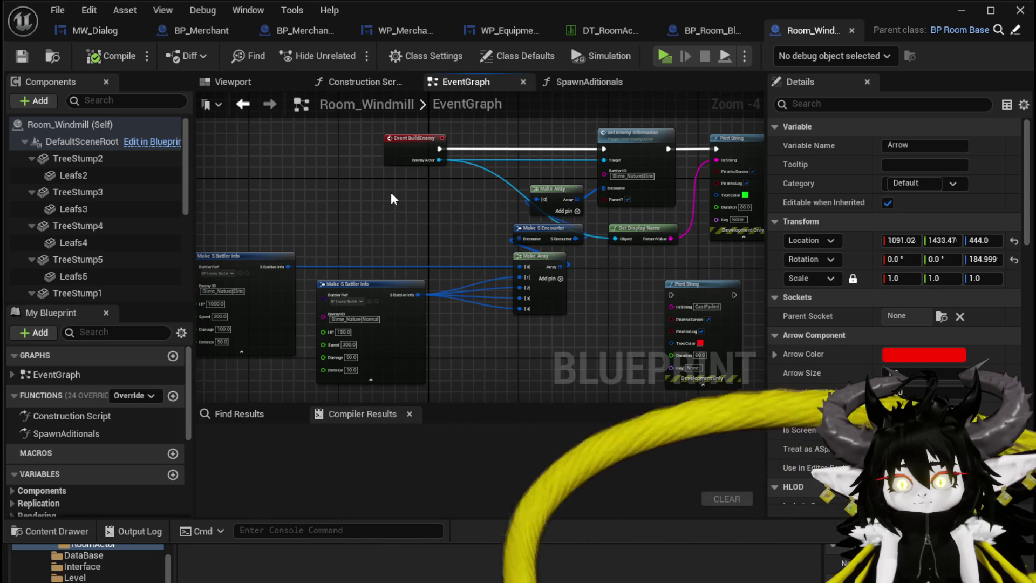
{"action": "scroll", "coordinate": [485, 232], "scroll_direction": "down", "scroll_amount": 3}
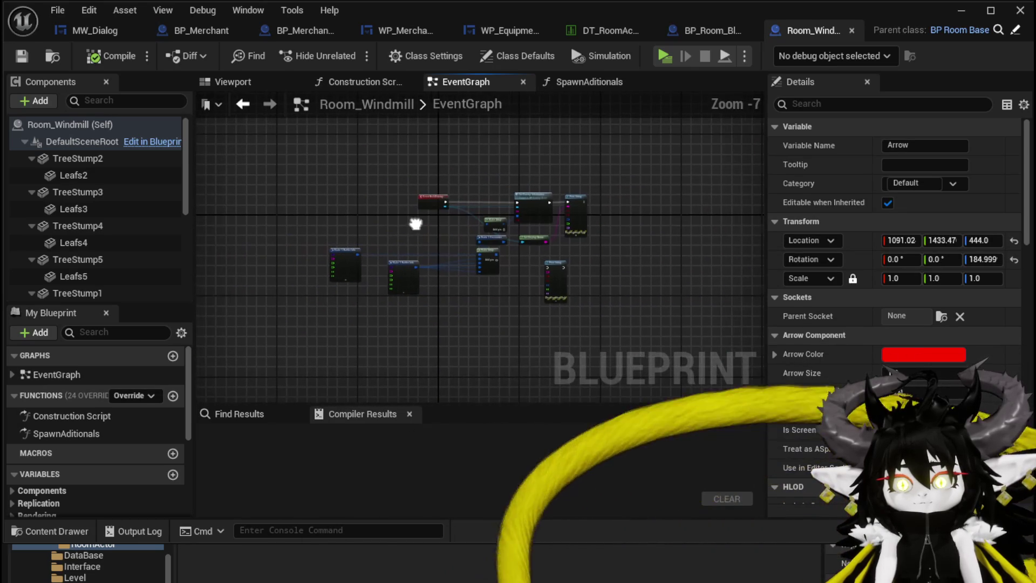
{"action": "left_click", "coordinate": [694, 32]}
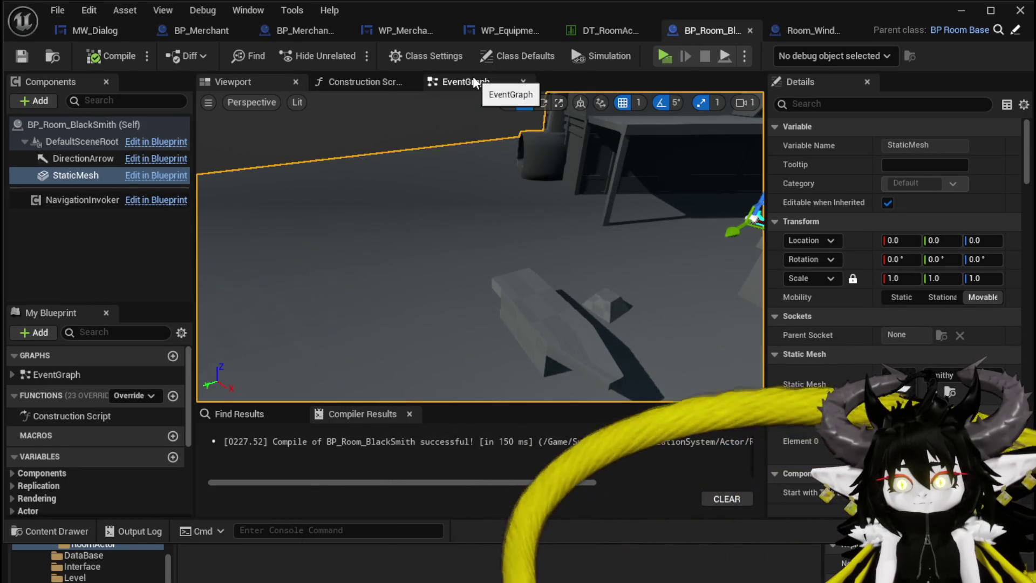
Add an Arrow component under DefaultSceneRoot and duplicate it as Arrow1
{"action": "left_click", "coordinate": [38, 100]}
{"action": "type", "text": "Arrow"}
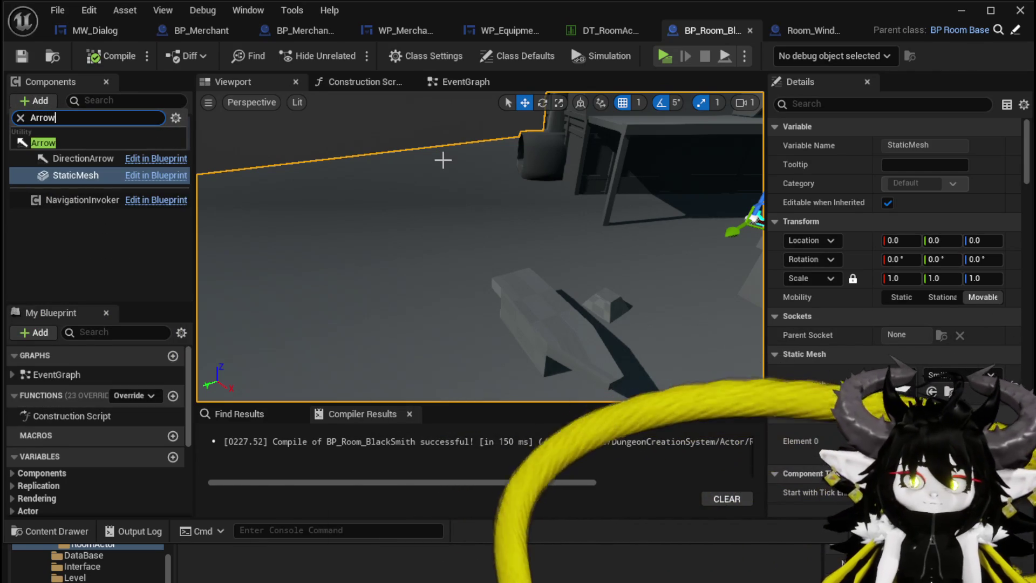
{"action": "key", "text": "Return"}
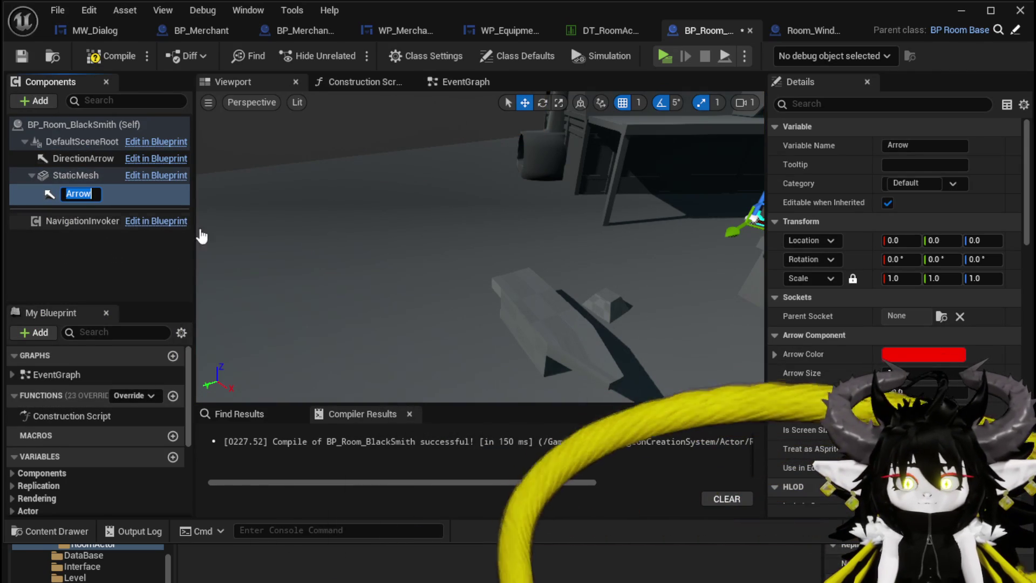
{"action": "left_click", "coordinate": [468, 250]}
{"action": "left_click", "coordinate": [59, 192]}
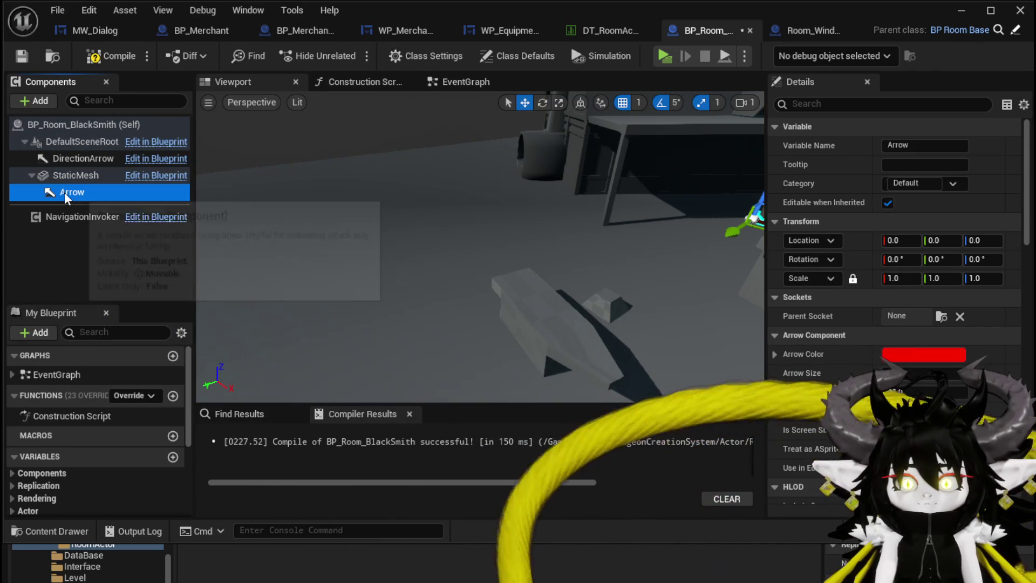
{"action": "mouse_move", "coordinate": [65, 195]}
{"action": "left_mouse_down"}
{"action": "mouse_move", "coordinate": [63, 128]}
{"action": "mouse_move", "coordinate": [60, 142]}
{"action": "left_mouse_up"}
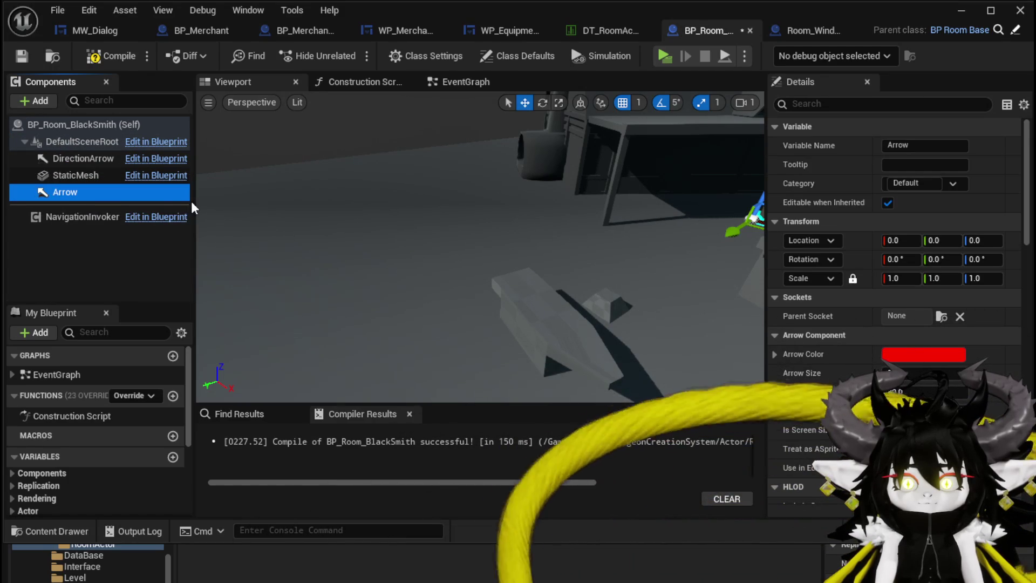
{"action": "key", "text": "ctrl+d"}
Slide the Arrow component along Y toward the wall
{"action": "left_click_drag", "start_coordinate": [727, 261], "coordinate": [620, 251]}
{"action": "left_click", "coordinate": [81, 175]}
{"action": "left_click_drag", "start_coordinate": [316, 211], "coordinate": [550, 215]}
{"action": "left_click_drag", "start_coordinate": [379, 231], "coordinate": [332, 234]}
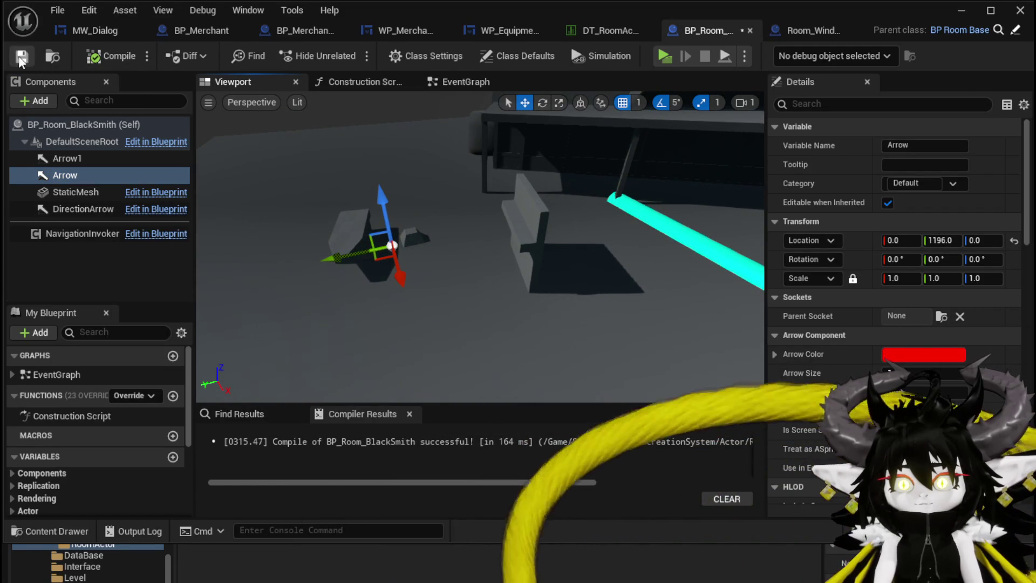
{"action": "left_click_drag", "start_coordinate": [514, 238], "coordinate": [545, 232]}
Rotate Arrow1 to about 120 degrees yaw and move it to about -1167, 253
{"action": "left_click", "coordinate": [92, 158]}
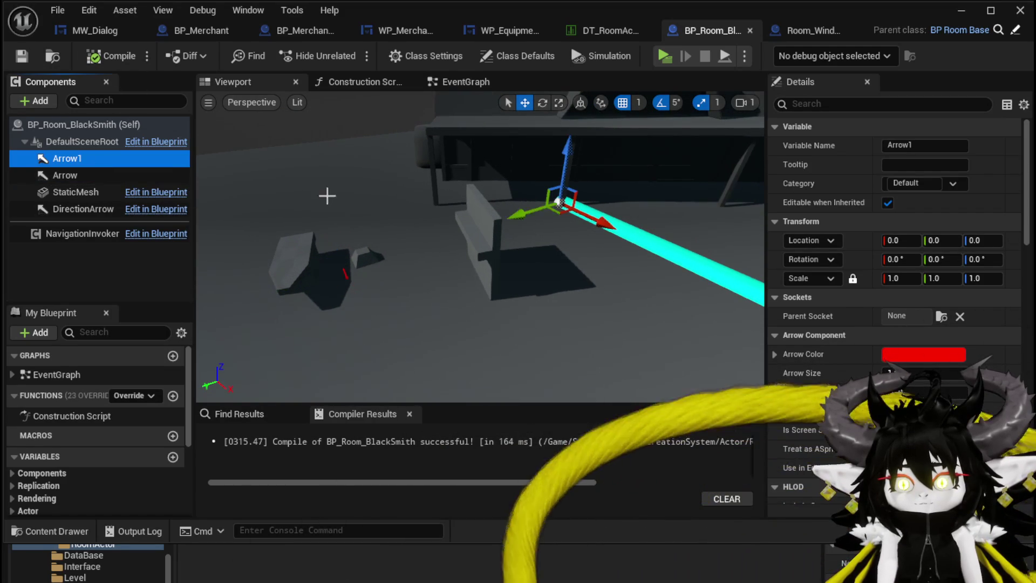
{"action": "mouse_move", "coordinate": [487, 179]}
{"action": "left_mouse_down"}
{"action": "mouse_move", "coordinate": [475, 194]}
{"action": "mouse_move", "coordinate": [470, 162]}
{"action": "mouse_move", "coordinate": [464, 205]}
{"action": "mouse_move", "coordinate": [475, 189]}
{"action": "mouse_move", "coordinate": [451, 226]}
{"action": "mouse_move", "coordinate": [381, 288]}
{"action": "left_mouse_up"}
{"action": "left_click_drag", "start_coordinate": [474, 243], "coordinate": [475, 199]}
{"action": "left_click_drag", "start_coordinate": [630, 274], "coordinate": [630, 259]}
{"action": "mouse_move", "coordinate": [500, 282]}
{"action": "left_mouse_down"}
{"action": "mouse_move", "coordinate": [522, 289]}
{"action": "mouse_move", "coordinate": [527, 273]}
{"action": "left_mouse_up"}
{"action": "key", "text": "w"}
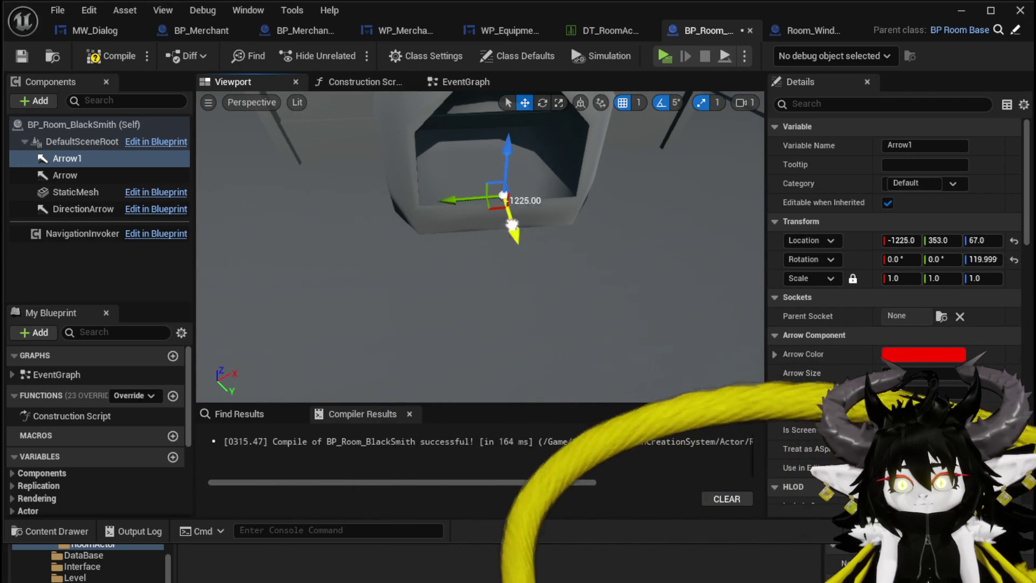
{"action": "mouse_move", "coordinate": [489, 176]}
{"action": "left_mouse_down"}
{"action": "mouse_move", "coordinate": [475, 162]}
{"action": "mouse_move", "coordinate": [442, 178]}
{"action": "mouse_move", "coordinate": [490, 183]}
{"action": "left_mouse_up"}
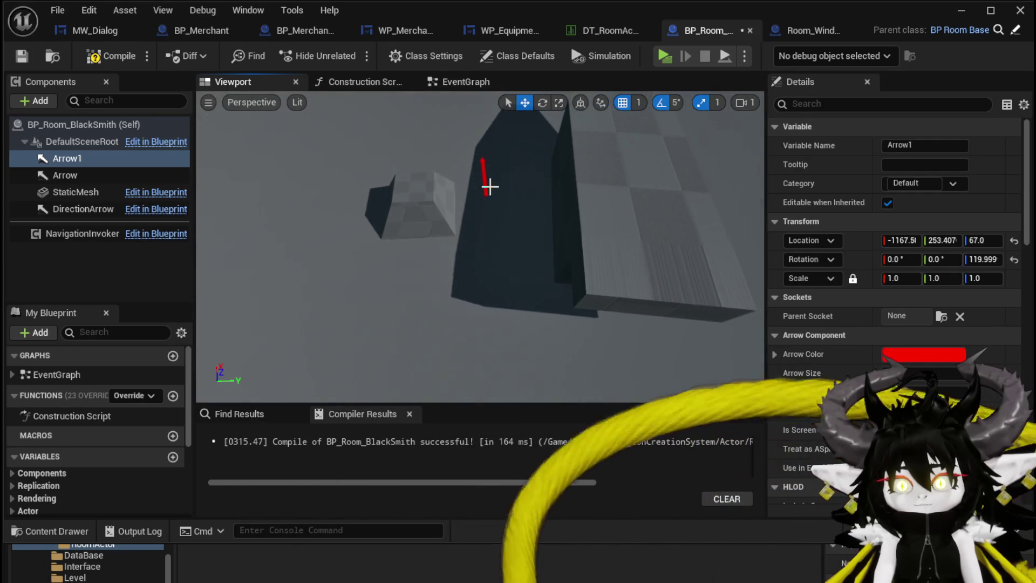
Rotate Arrow to 90 degrees yaw and place it at about -19, 1186, 0
{"action": "left_click", "coordinate": [486, 186]}
{"action": "left_click_drag", "start_coordinate": [458, 261], "coordinate": [566, 190]}
{"action": "left_click_drag", "start_coordinate": [410, 259], "coordinate": [394, 285]}
{"action": "left_click_drag", "start_coordinate": [463, 302], "coordinate": [415, 220]}
{"action": "key", "text": "w"}
{"action": "left_click_drag", "start_coordinate": [488, 237], "coordinate": [474, 235]}
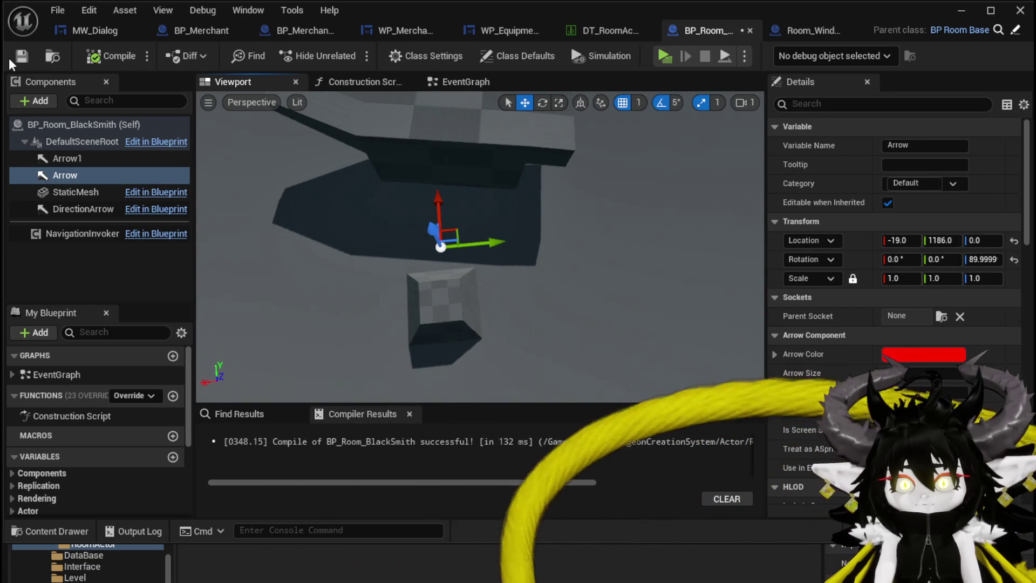
{"action": "left_click", "coordinate": [466, 82]}
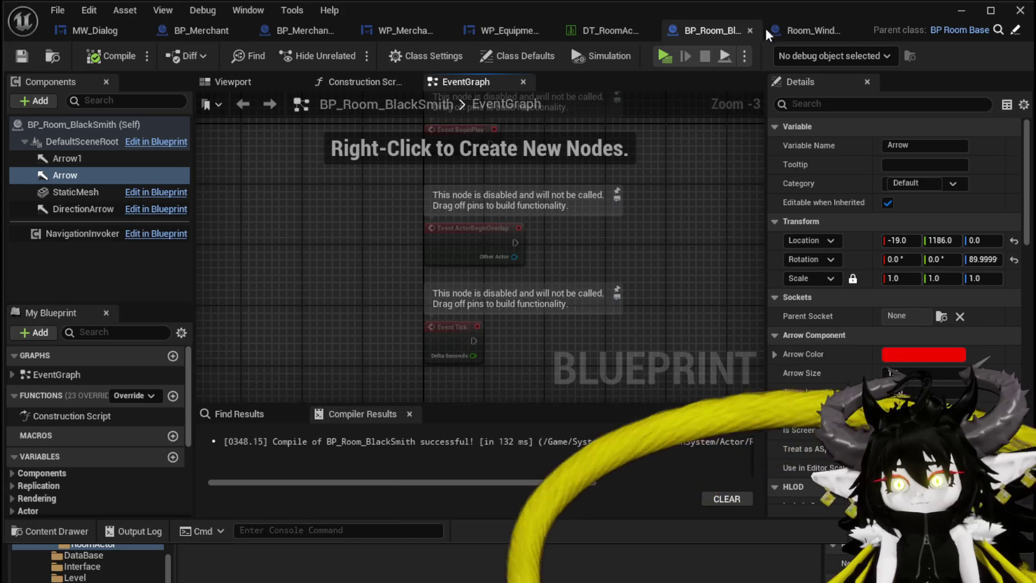
{"action": "left_click", "coordinate": [800, 30]}
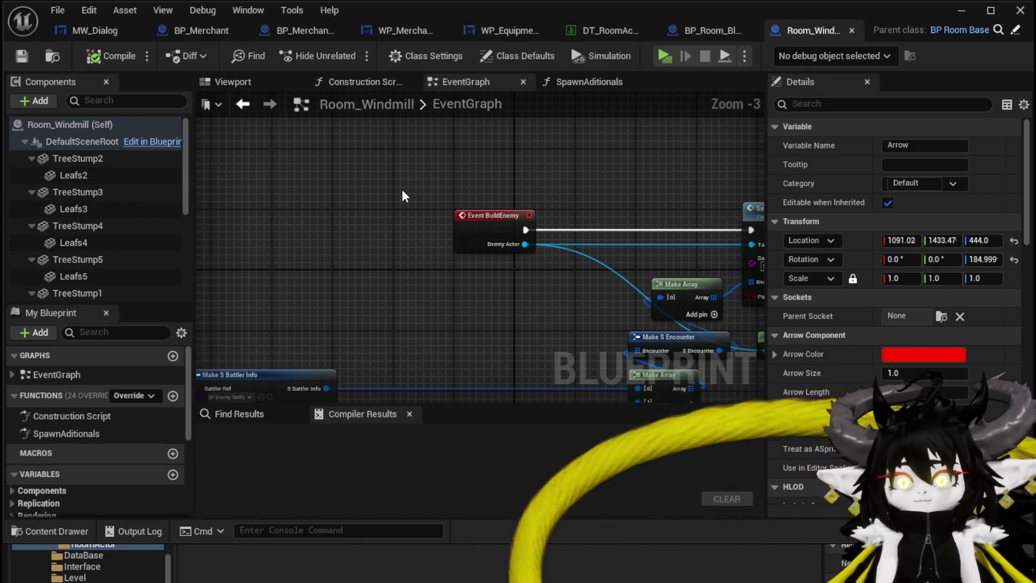
{"action": "left_click", "coordinate": [76, 433]}
{"action": "double_click", "coordinate": [57, 433]}
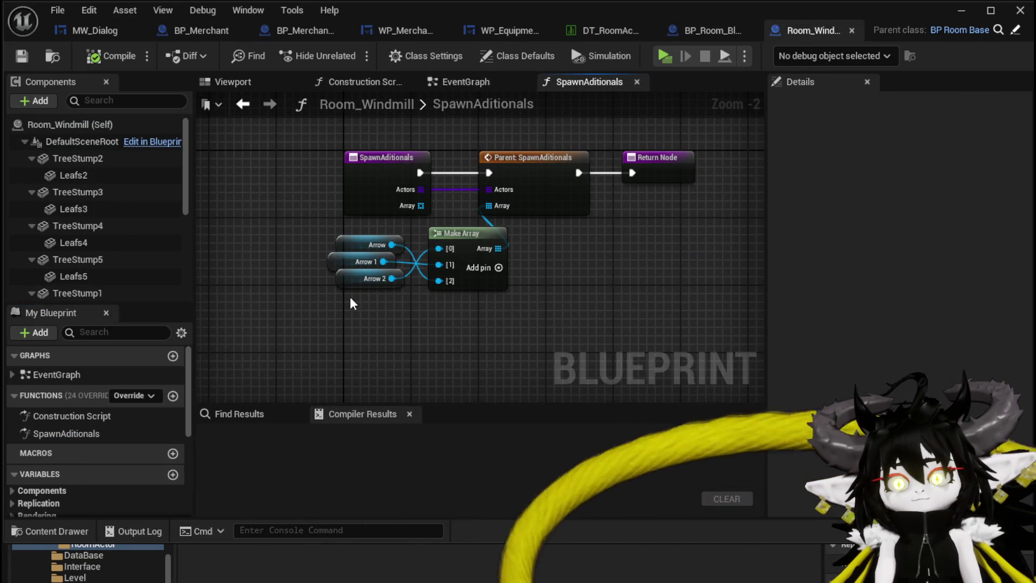
{"action": "left_click_drag", "start_coordinate": [318, 231], "coordinate": [479, 329]}
{"action": "left_click", "coordinate": [603, 133]}
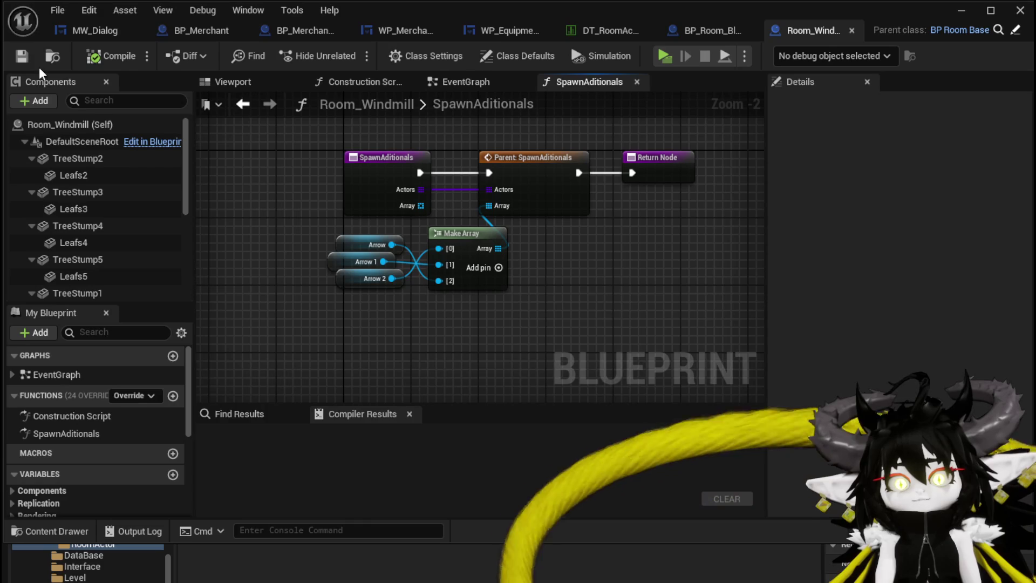
{"action": "left_click", "coordinate": [697, 32]}
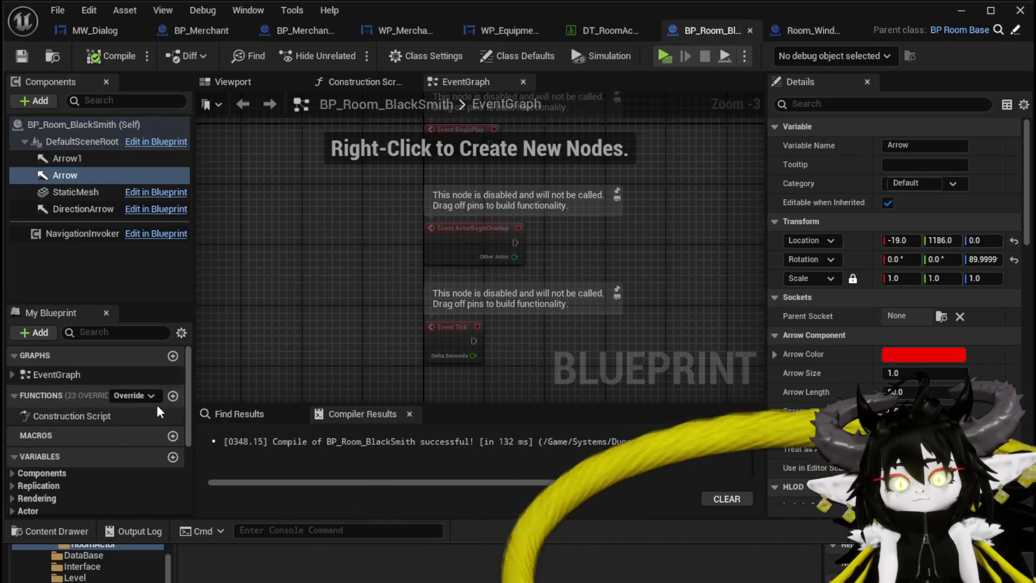
Override SpawnAditionals, passing a Make Array of Arrow and Arrow1 to the parent's Array pin
{"action": "left_click", "coordinate": [137, 397]}
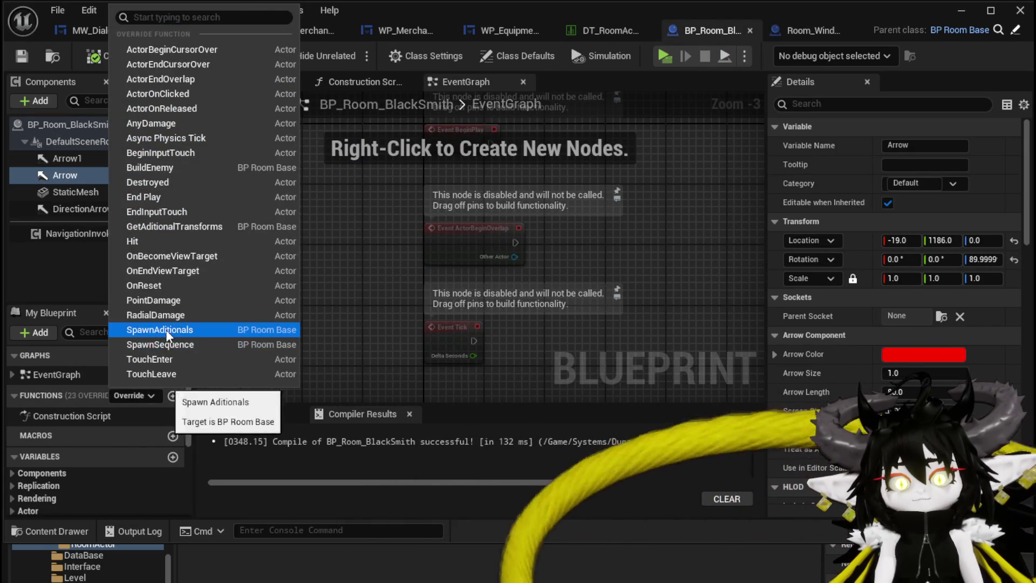
{"action": "left_click", "coordinate": [160, 329]}
{"action": "left_click_drag", "start_coordinate": [389, 318], "coordinate": [455, 263]}
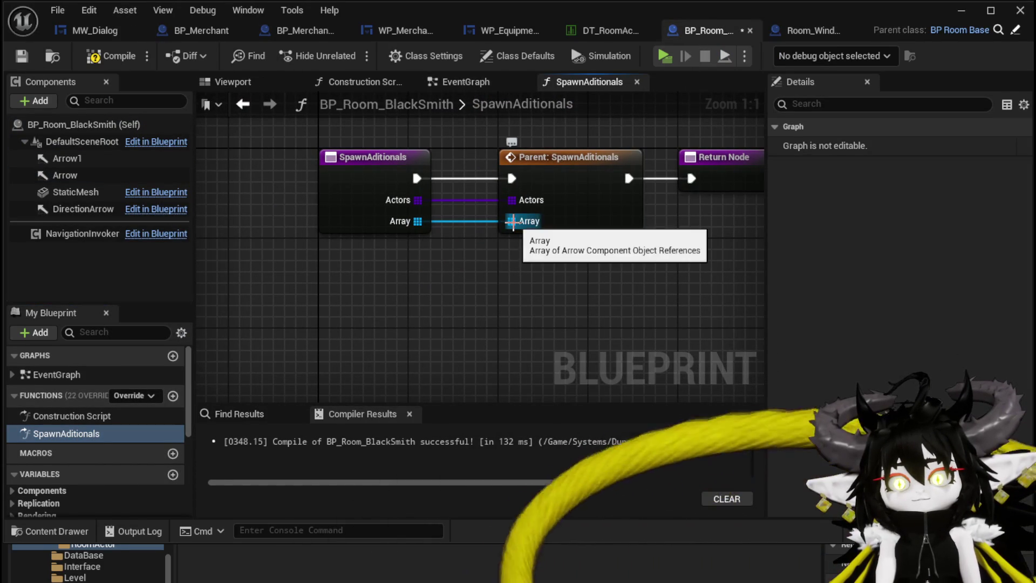
{"action": "left_click_drag", "start_coordinate": [513, 221], "coordinate": [490, 294]}
{"action": "type", "text": "make"}
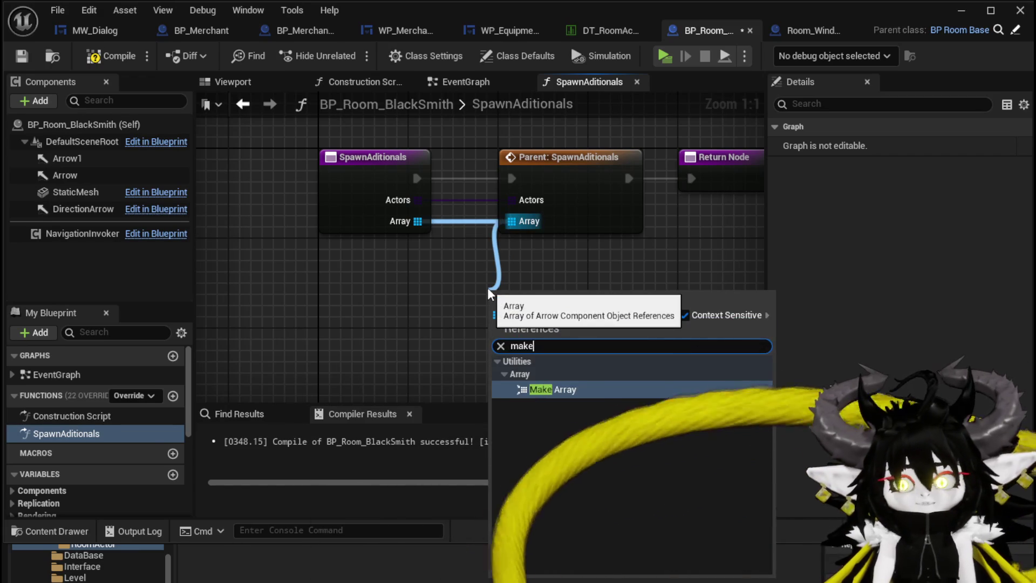
{"action": "key", "text": "Return"}
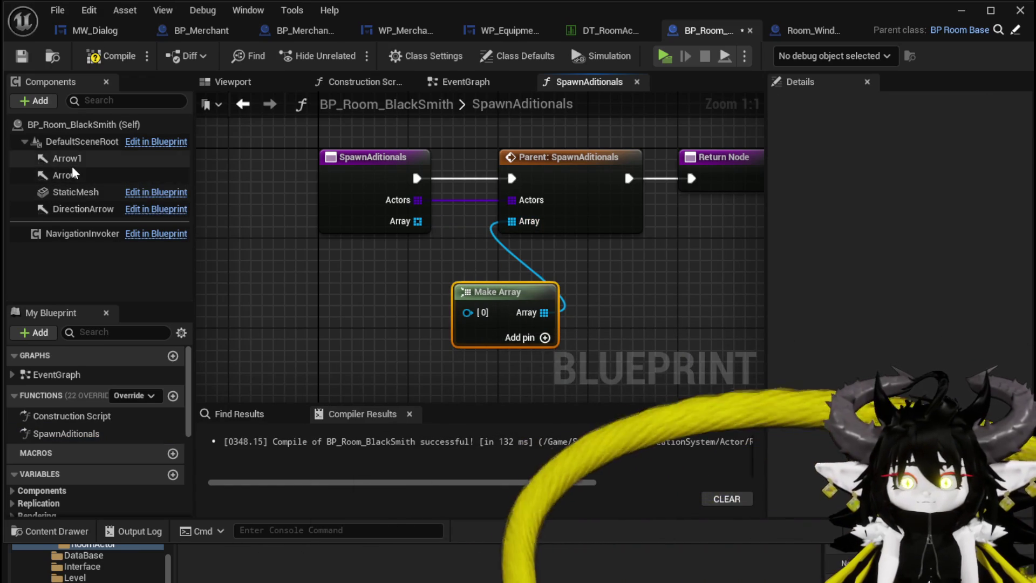
{"action": "left_click_drag", "start_coordinate": [65, 175], "coordinate": [467, 312]}
{"action": "left_click", "coordinate": [544, 337]}
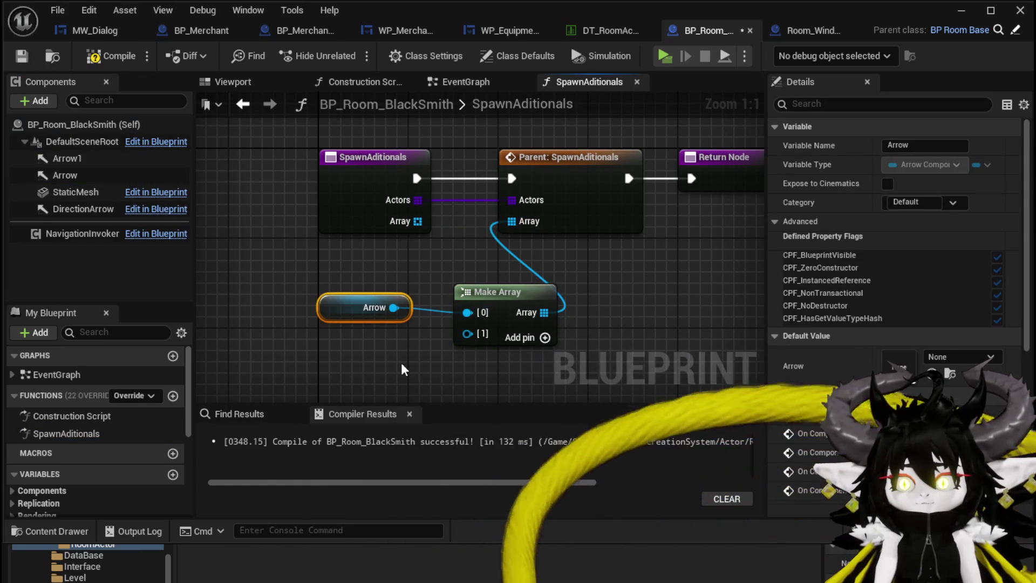
{"action": "mouse_move", "coordinate": [67, 158]}
{"action": "left_mouse_down"}
{"action": "mouse_move", "coordinate": [452, 345]}
{"action": "mouse_move", "coordinate": [467, 333]}
{"action": "left_mouse_up"}
{"action": "left_click", "coordinate": [356, 286]}
Compile and save BP_Room_BlackSmith, compare with Room_Windmill, then minimize the editor
{"action": "left_click", "coordinate": [110, 56]}
{"action": "left_click", "coordinate": [18, 58]}
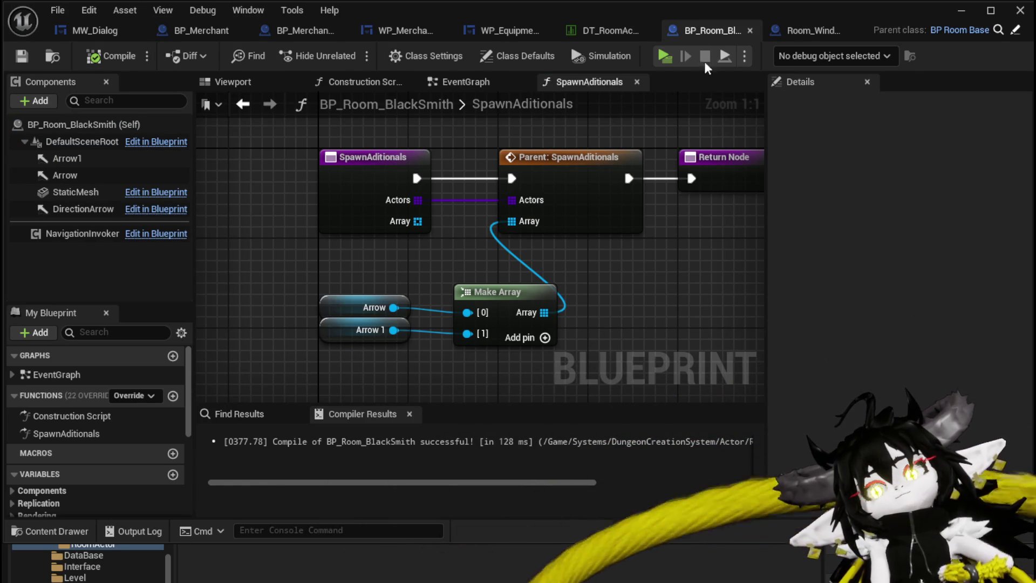
{"action": "left_click", "coordinate": [810, 35]}
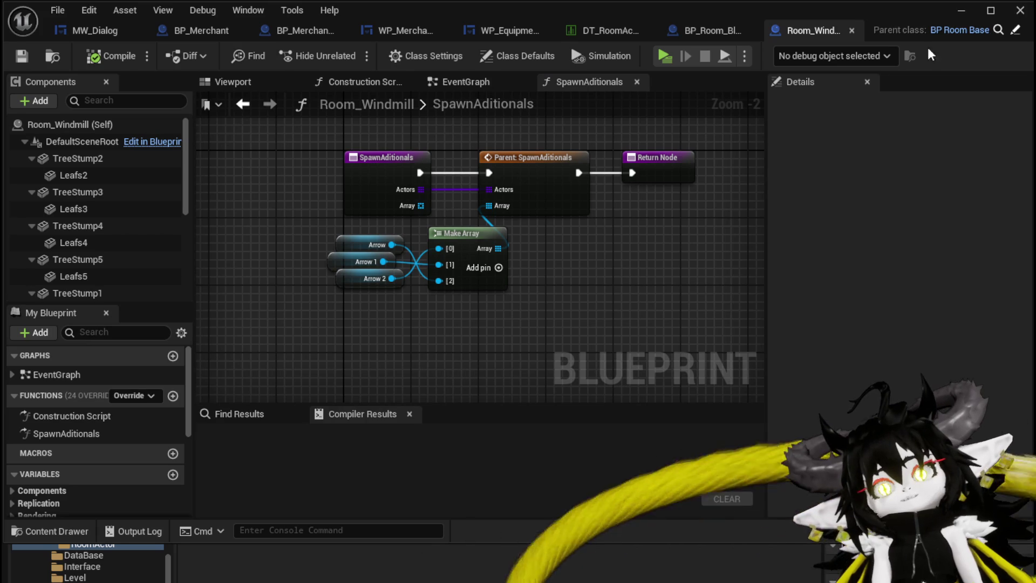
{"action": "left_click", "coordinate": [961, 11]}
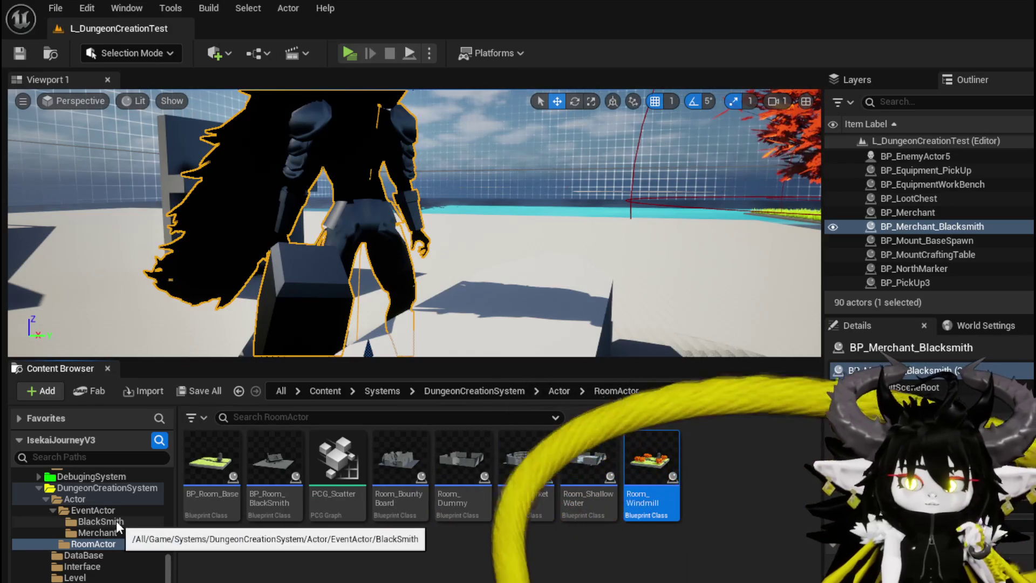
Search the DataBase, Manager, StaticMesh and other Content Browser folders for the refinery actor
{"action": "scroll", "coordinate": [116, 520], "scroll_direction": "down", "scroll_amount": 1}
{"action": "scroll", "coordinate": [115, 520], "scroll_direction": "down", "scroll_amount": 1}
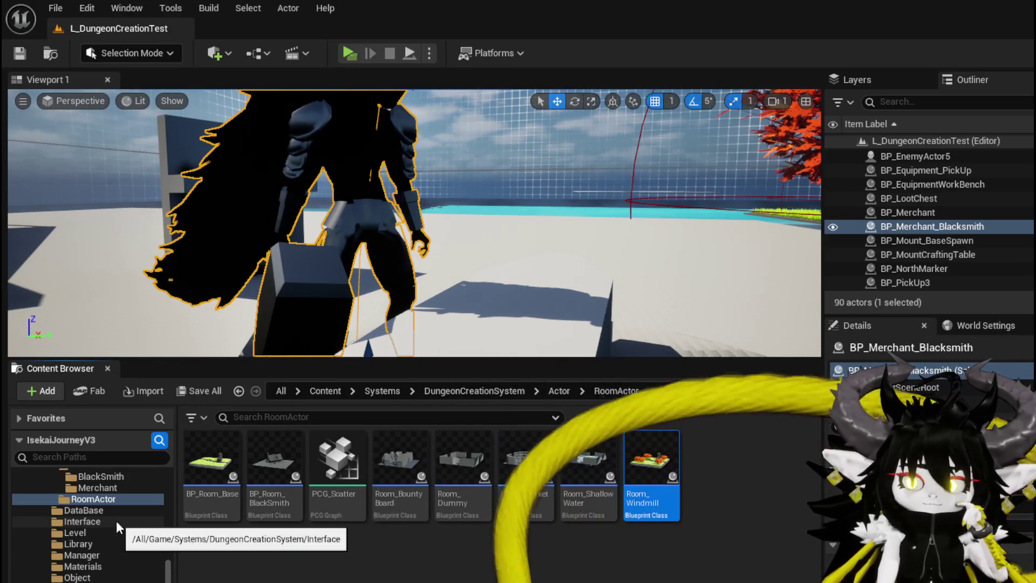
{"action": "left_click", "coordinate": [117, 511]}
{"action": "left_click", "coordinate": [111, 521]}
{"action": "left_click", "coordinate": [102, 534]}
{"action": "left_click", "coordinate": [99, 544]}
{"action": "left_click", "coordinate": [97, 556]}
{"action": "scroll", "coordinate": [116, 580], "scroll_direction": "down", "scroll_amount": 1}
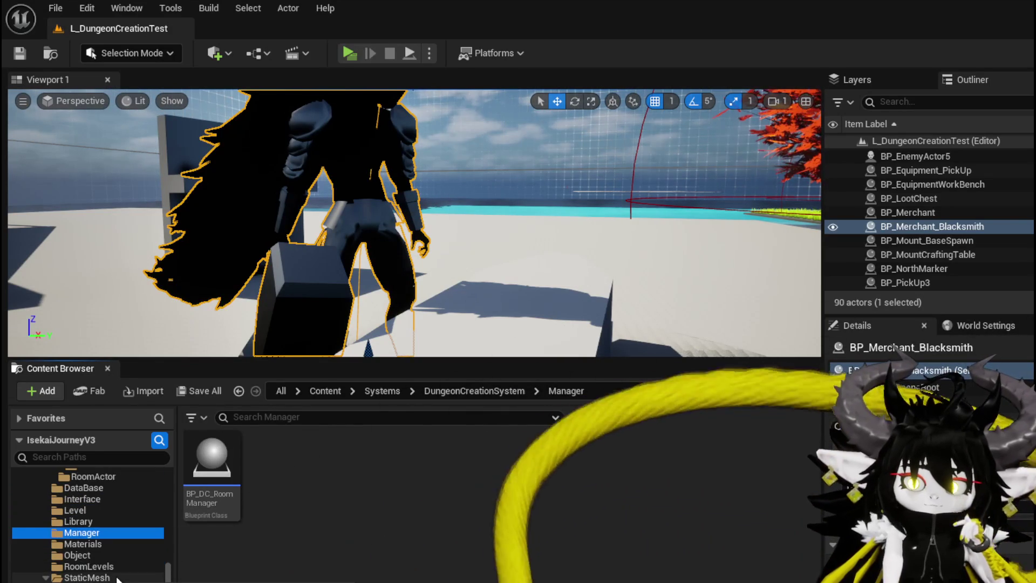
{"action": "left_click", "coordinate": [80, 581]}
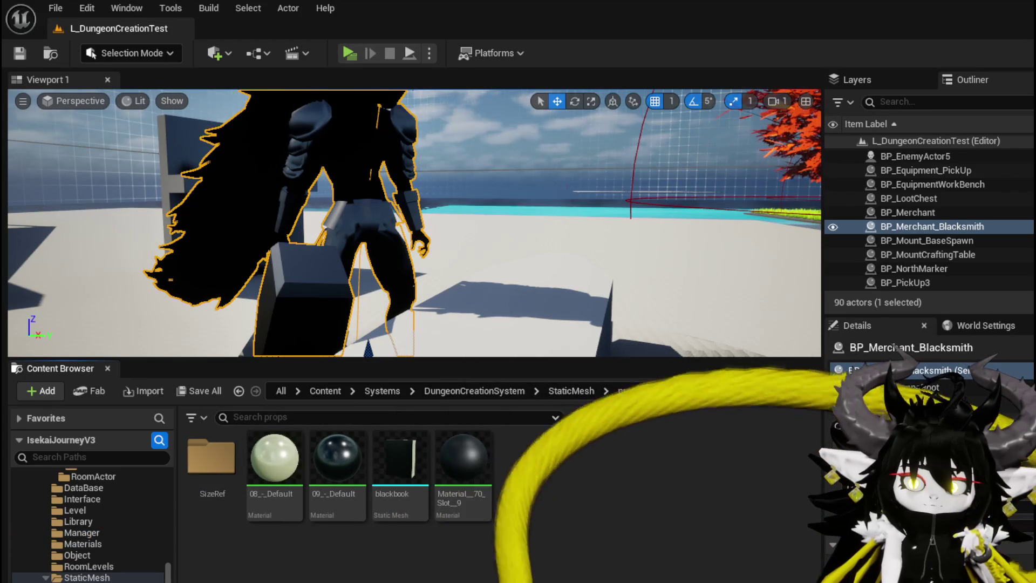
{"action": "double_click", "coordinate": [211, 456]}
{"action": "key", "text": "alt+Left"}
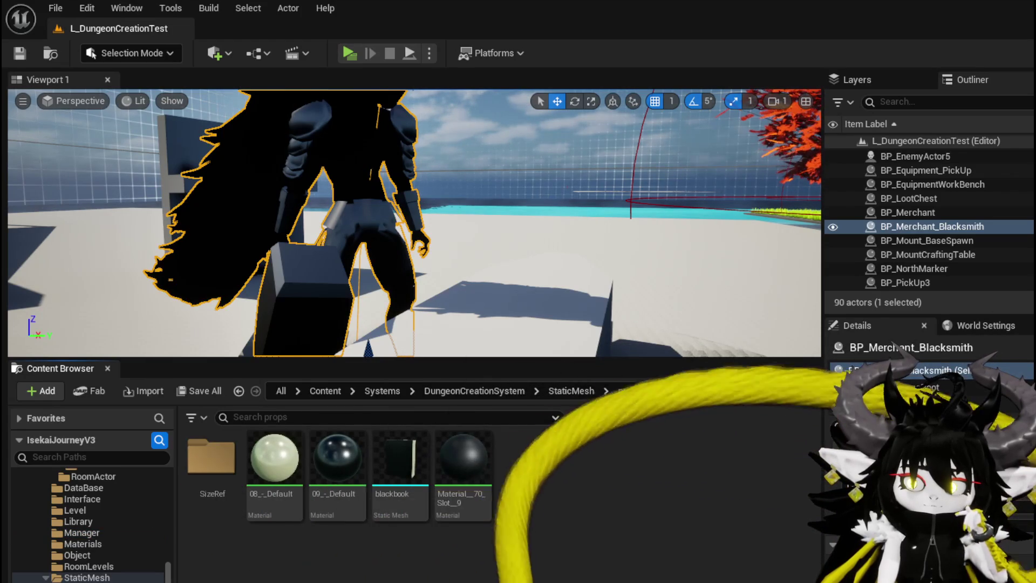
{"action": "left_click", "coordinate": [78, 578]}
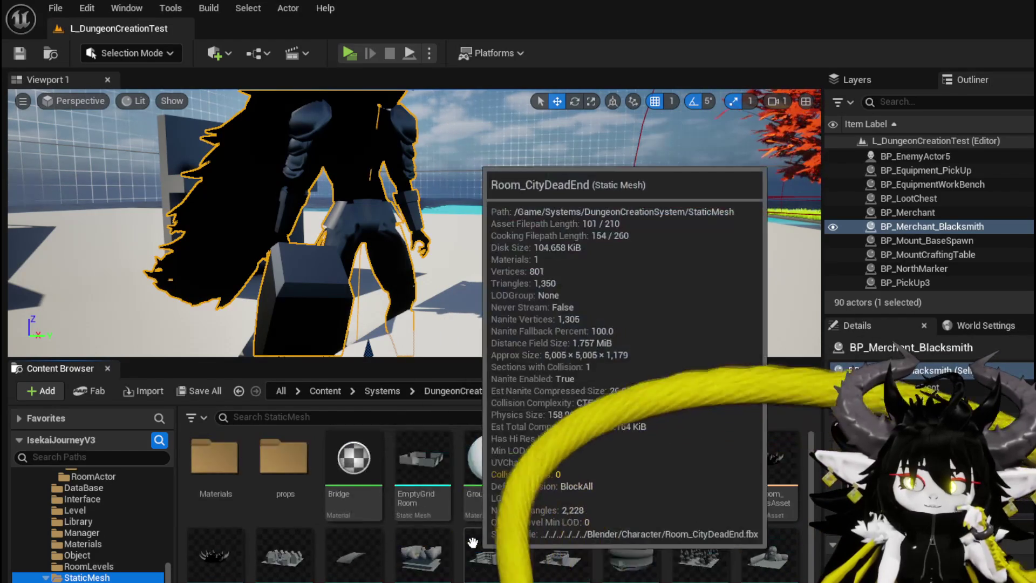
{"action": "scroll", "coordinate": [475, 518], "scroll_direction": "up", "scroll_amount": 3}
{"action": "left_click", "coordinate": [89, 566]}
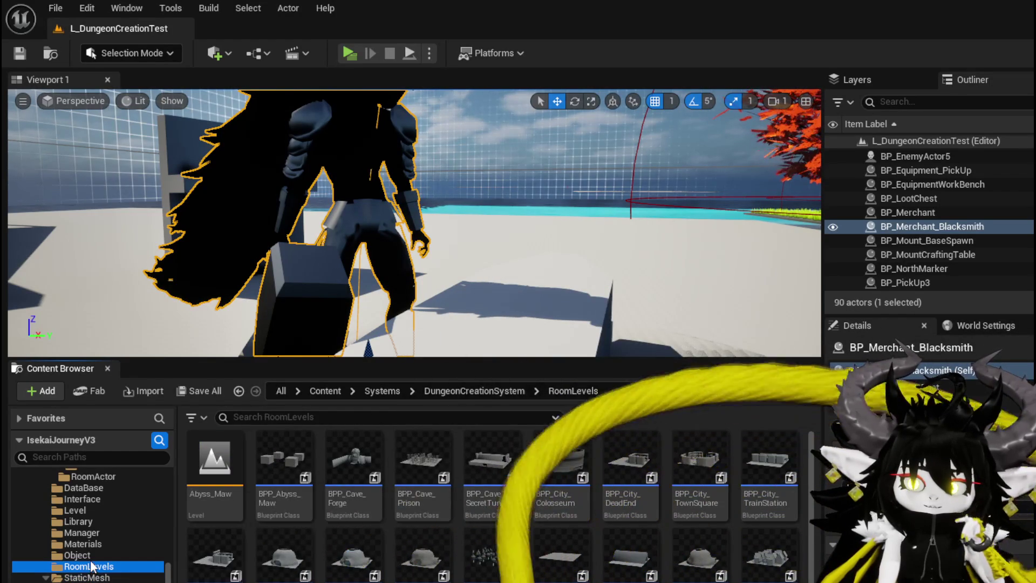
{"action": "left_click", "coordinate": [76, 554]}
{"action": "left_click", "coordinate": [93, 544]}
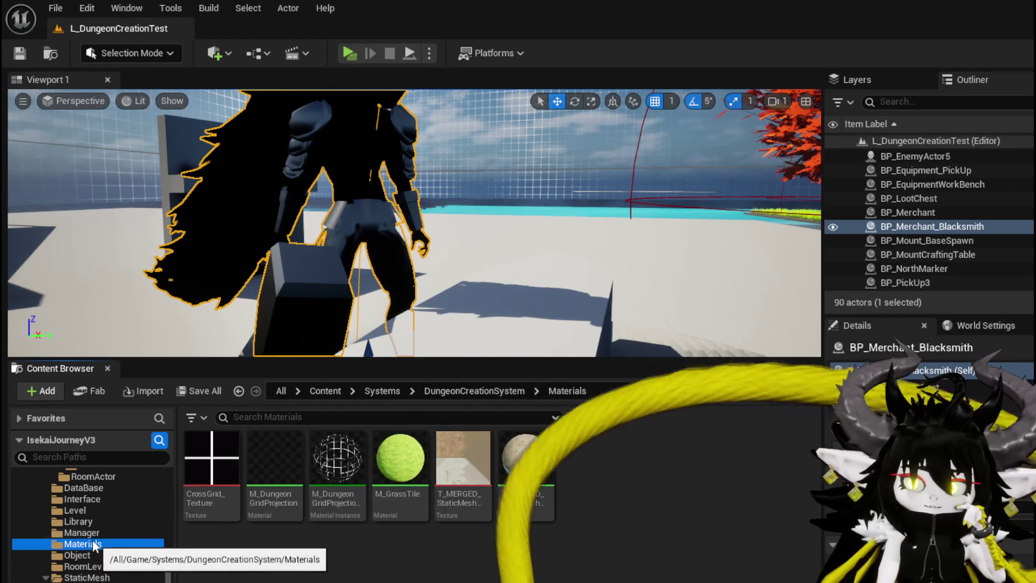
{"action": "left_click", "coordinate": [87, 532]}
{"action": "left_click", "coordinate": [89, 522]}
{"action": "left_click", "coordinate": [89, 510]}
{"action": "left_click", "coordinate": [90, 496]}
{"action": "left_click", "coordinate": [90, 487]}
{"action": "scroll", "coordinate": [99, 507], "scroll_direction": "up", "scroll_amount": 2}
{"action": "scroll", "coordinate": [97, 514], "scroll_direction": "down", "scroll_amount": 10}
{"action": "scroll", "coordinate": [102, 519], "scroll_direction": "down", "scroll_amount": 3}
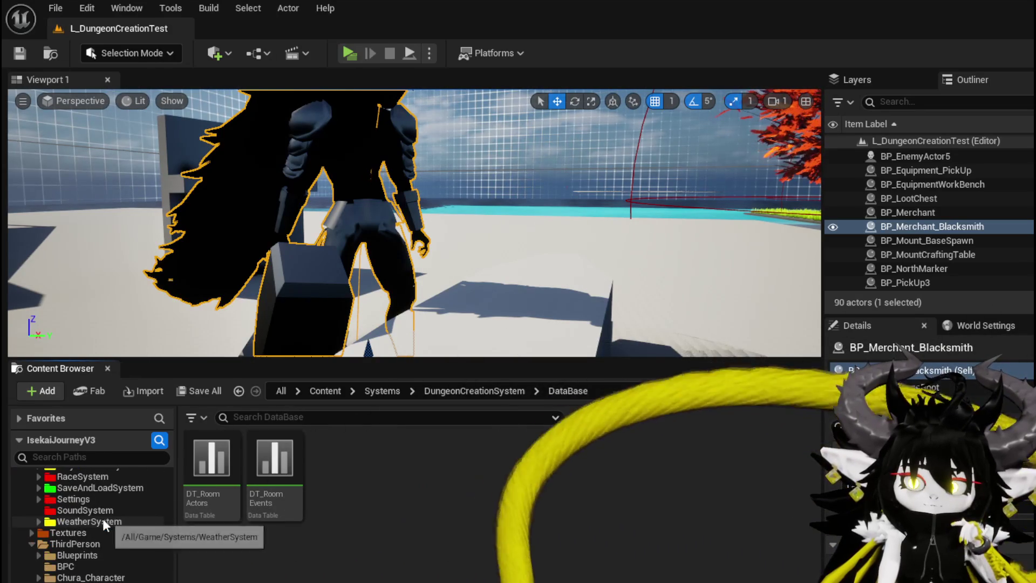
{"action": "scroll", "coordinate": [111, 522], "scroll_direction": "up", "scroll_amount": 3}
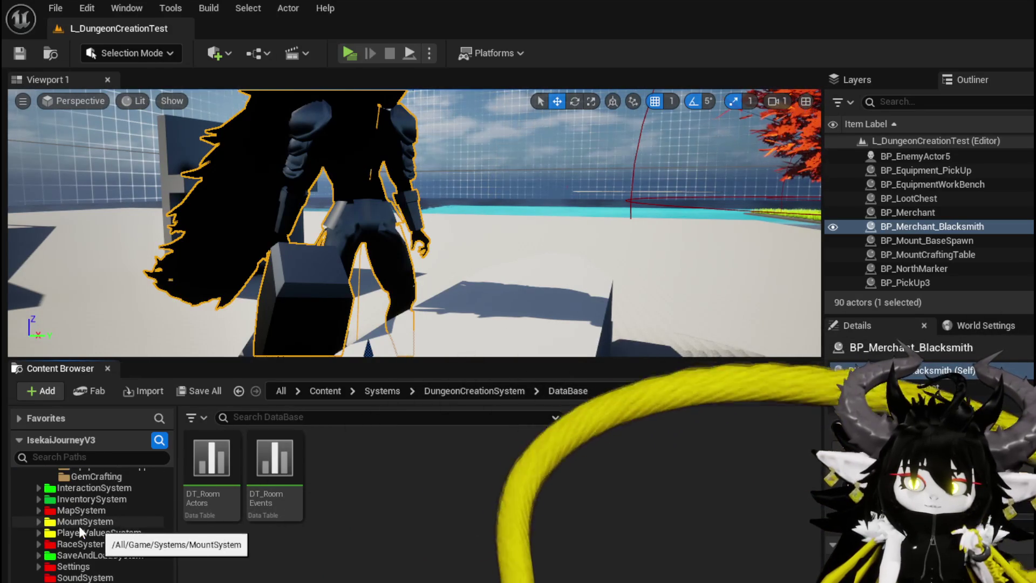
Open BP_Mount_Refinary_Small from MountSystem > MountAttachmentActor and view its function graph
{"action": "left_click", "coordinate": [38, 521]}
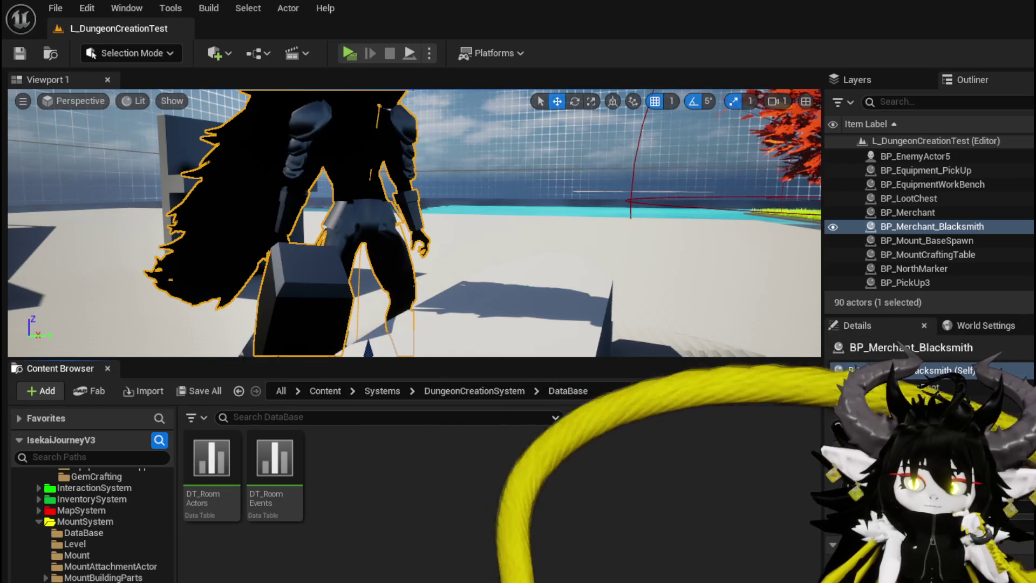
{"action": "left_click", "coordinate": [102, 578]}
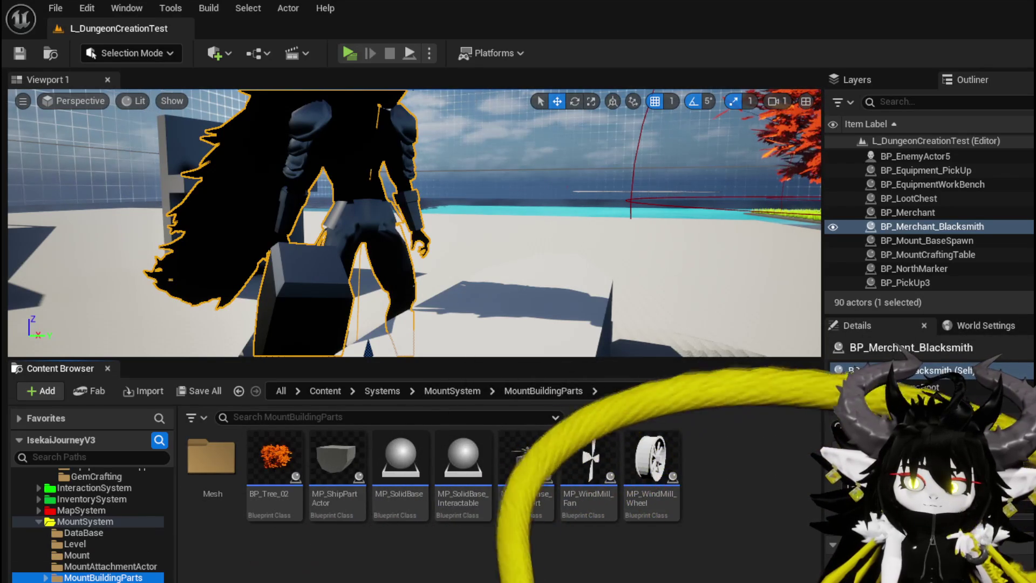
{"action": "left_click", "coordinate": [84, 571]}
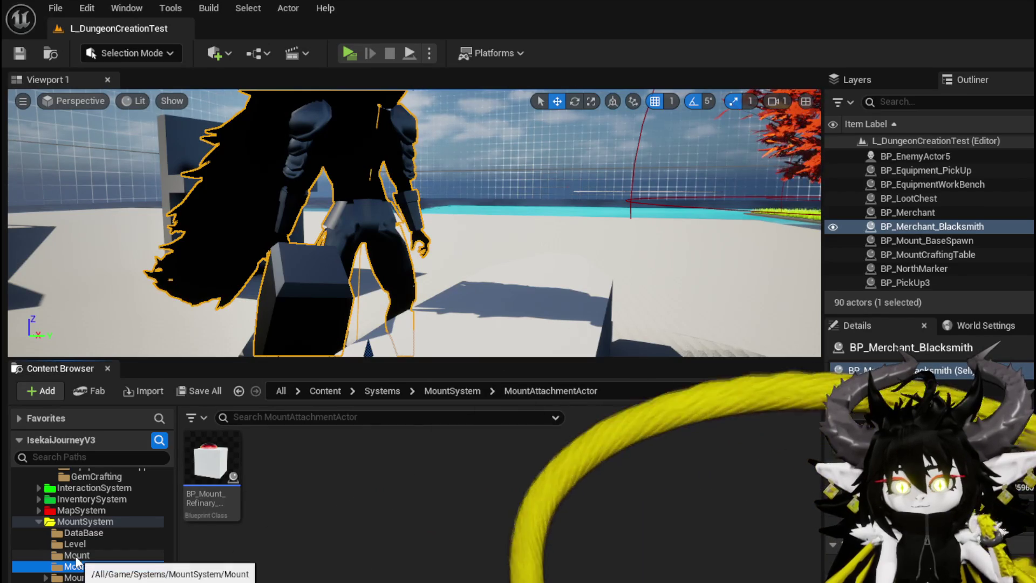
{"action": "scroll", "coordinate": [77, 563], "scroll_direction": "up", "scroll_amount": 3}
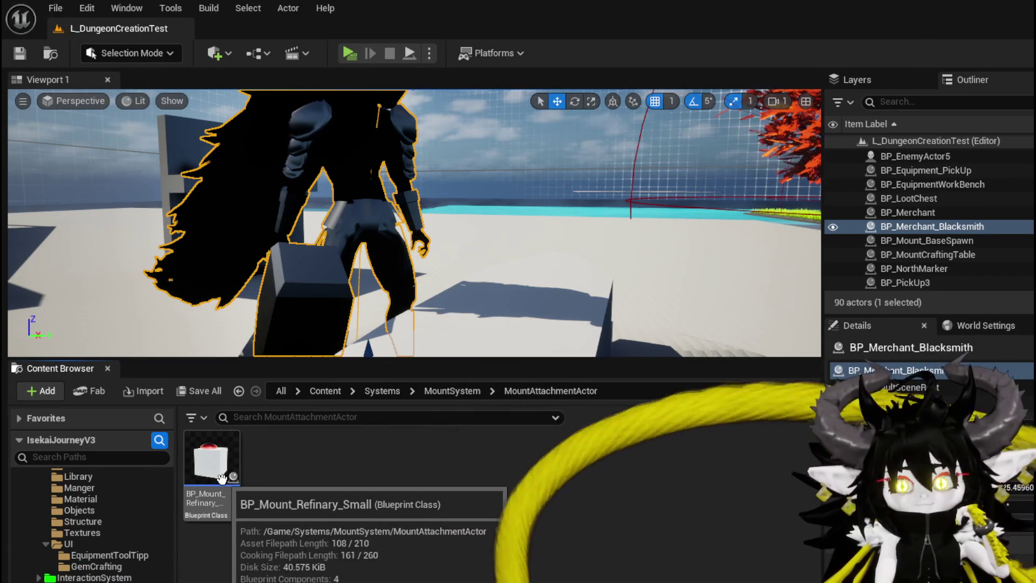
{"action": "double_click", "coordinate": [230, 484]}
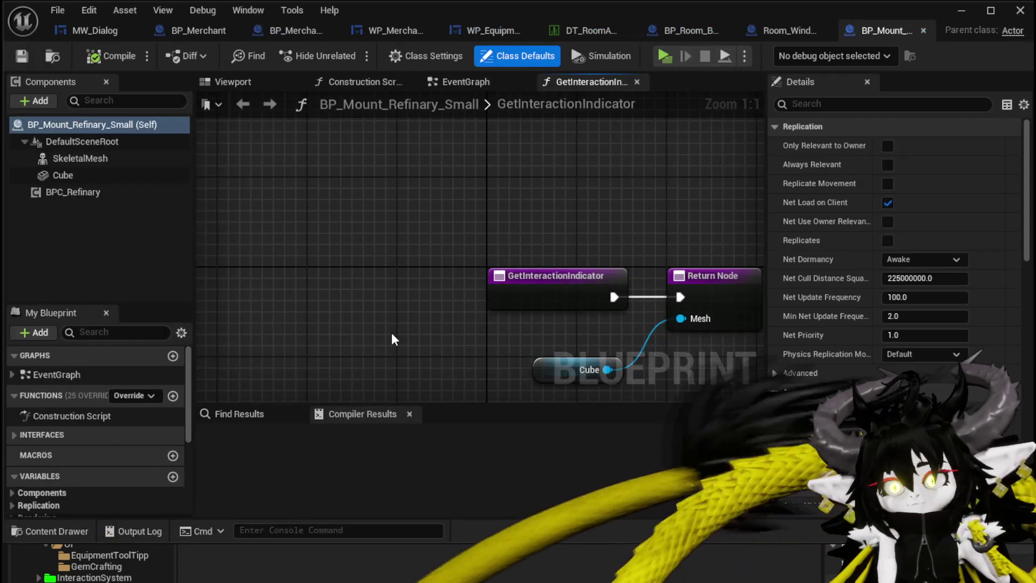
{"action": "scroll", "coordinate": [380, 318], "scroll_direction": "down", "scroll_amount": 2}
{"action": "left_click_drag", "start_coordinate": [379, 318], "coordinate": [303, 247]}
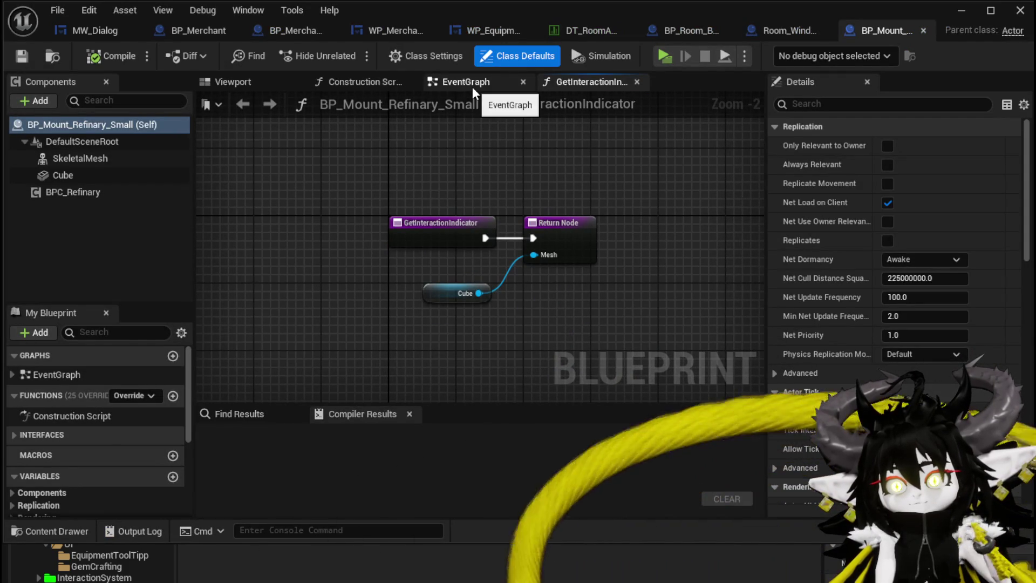
Frame the refinery's EventGraph, drag the BPC Refinary node right, then return to DT_RoomActors
{"action": "left_click", "coordinate": [471, 87]}
{"action": "key", "text": "Home"}
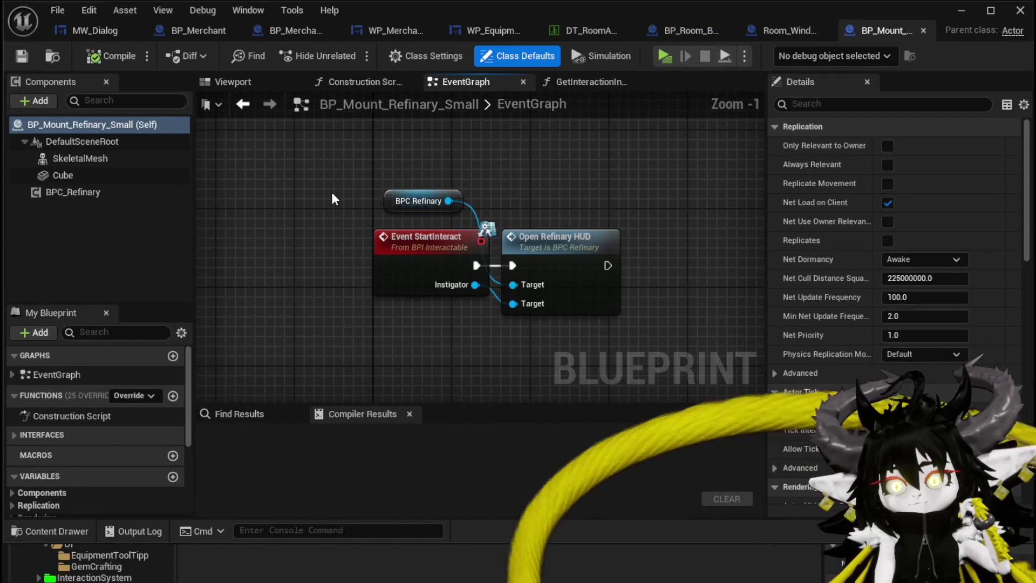
{"action": "left_click_drag", "start_coordinate": [381, 200], "coordinate": [489, 200]}
{"action": "left_click", "coordinate": [348, 172]}
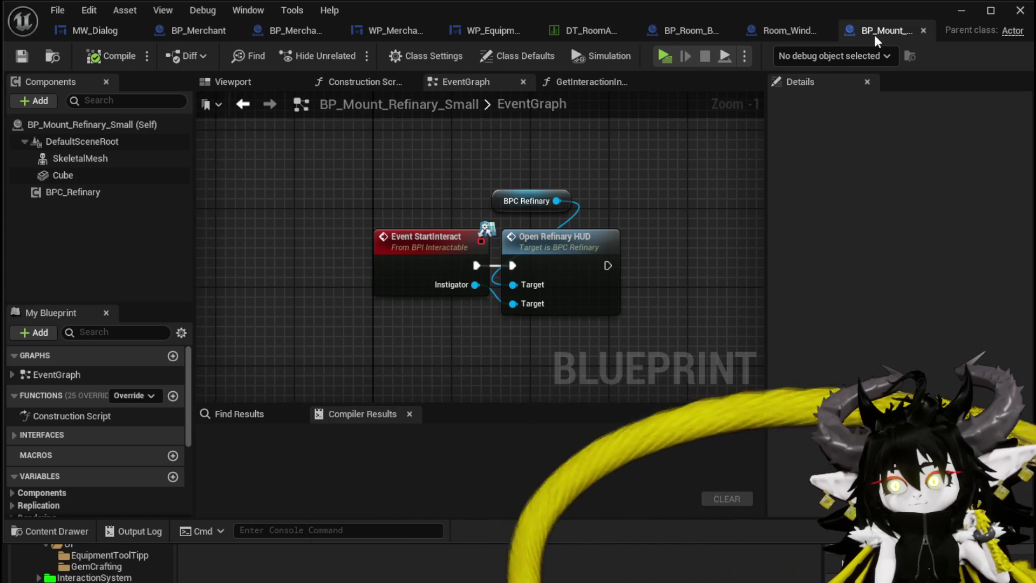
{"action": "left_click", "coordinate": [579, 31]}
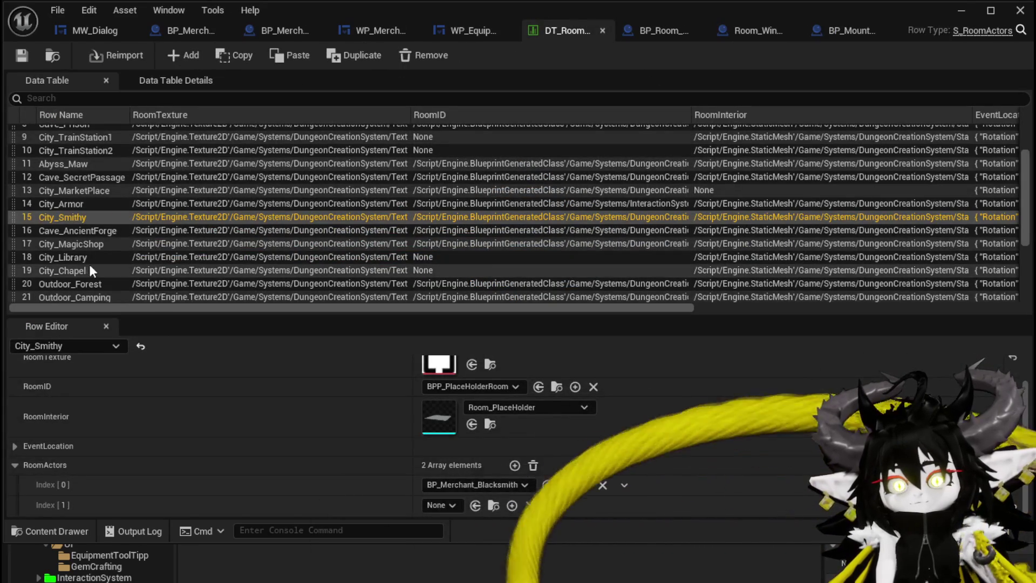
Search 'Refi' to set City_Smithy's Index [1] room actor to BP_Refinary, then browse to it
{"action": "left_click", "coordinate": [434, 504]}
{"action": "type", "text": "Refi"}
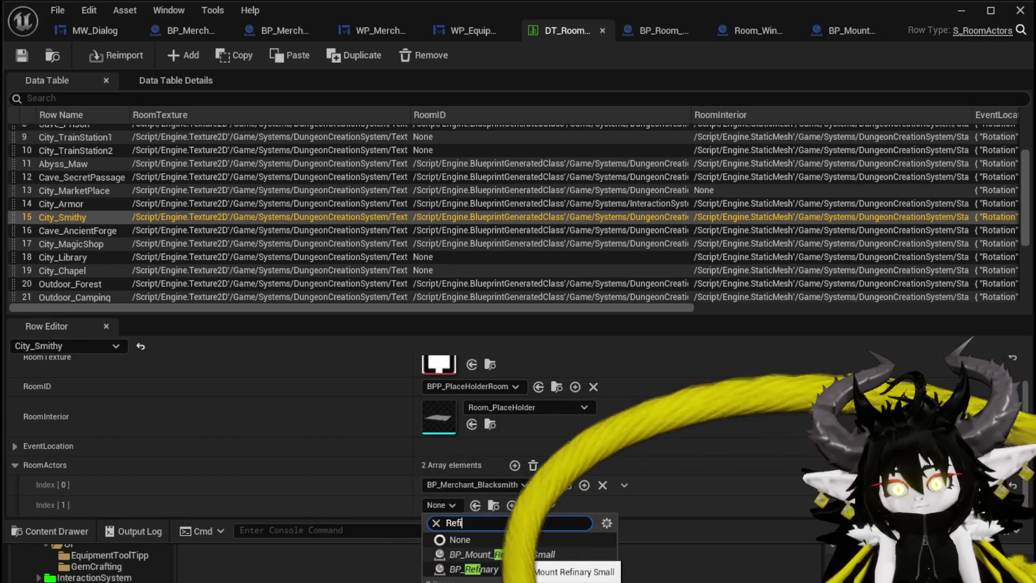
{"action": "left_click", "coordinate": [486, 568]}
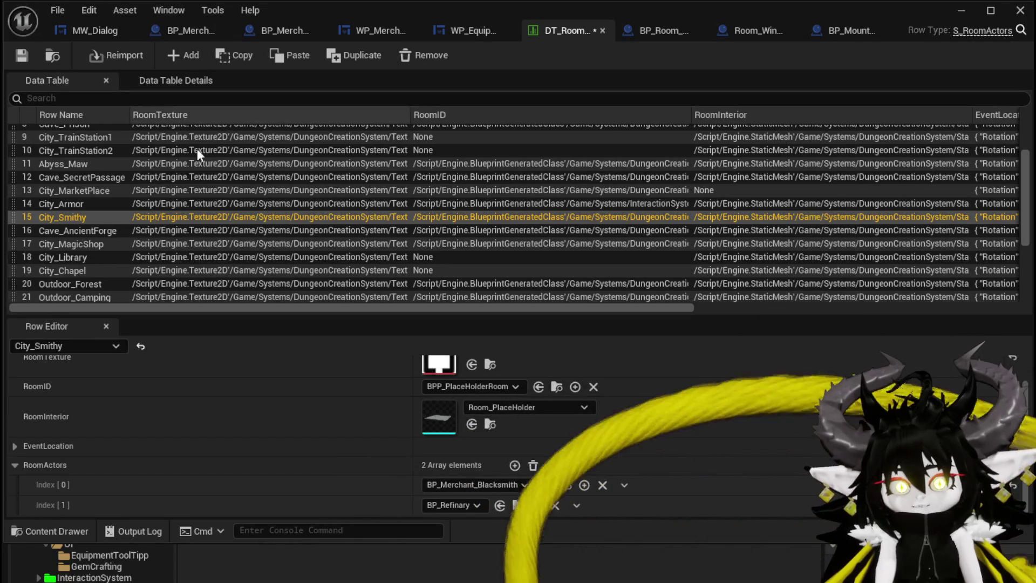
{"action": "left_click", "coordinate": [518, 505]}
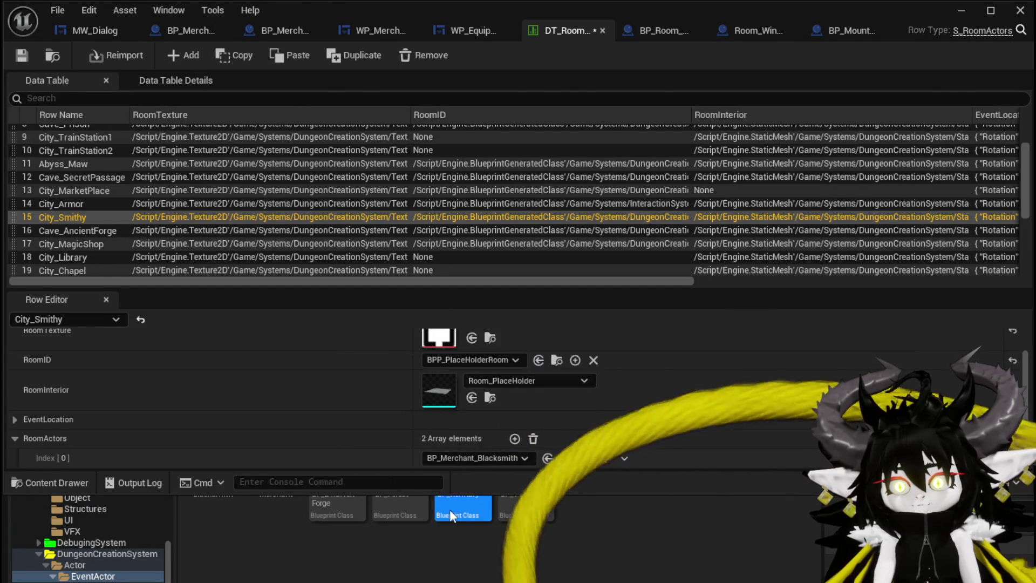
{"action": "double_click", "coordinate": [449, 509]}
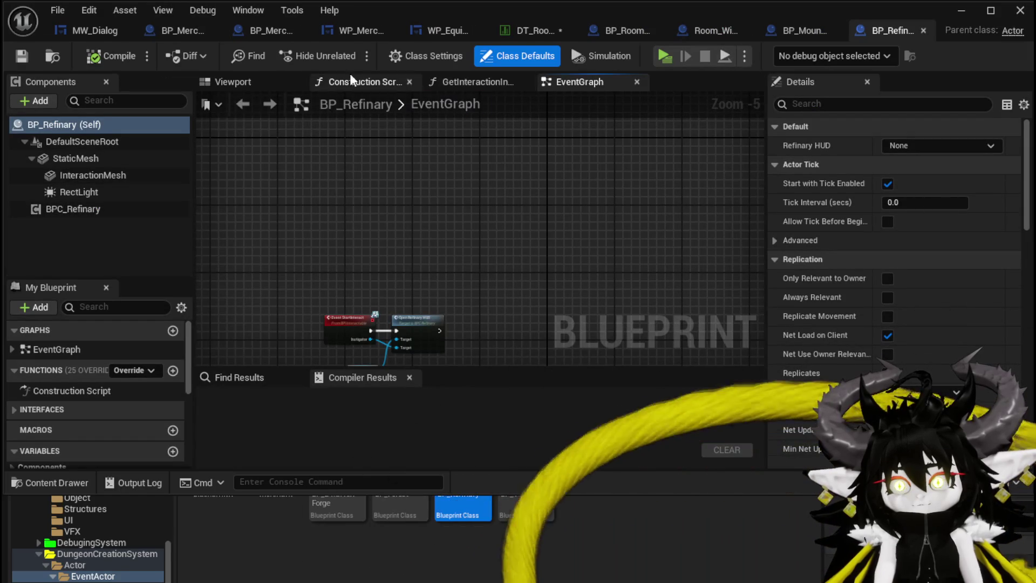
{"action": "left_click", "coordinate": [237, 83]}
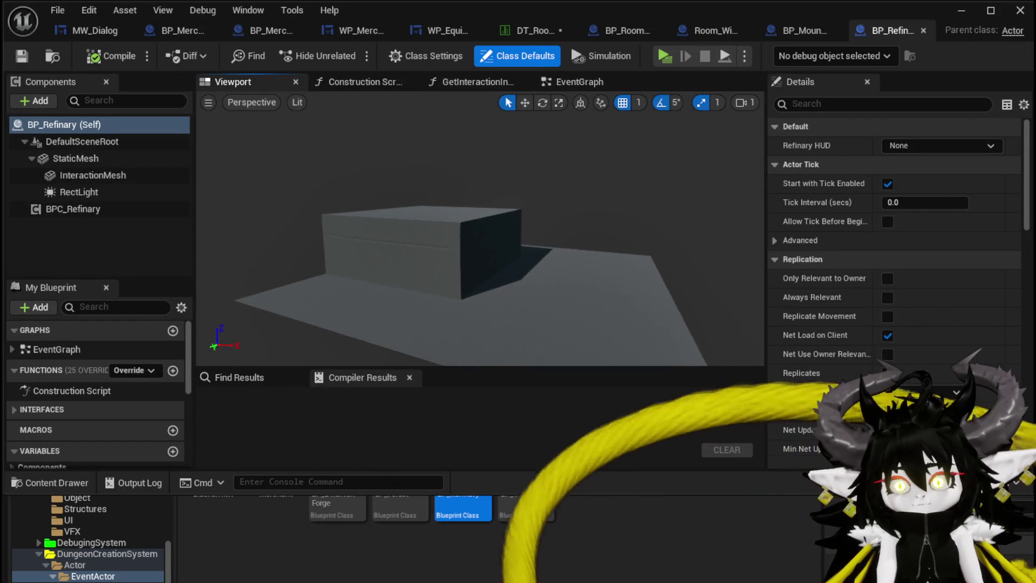
{"action": "left_click", "coordinate": [924, 31]}
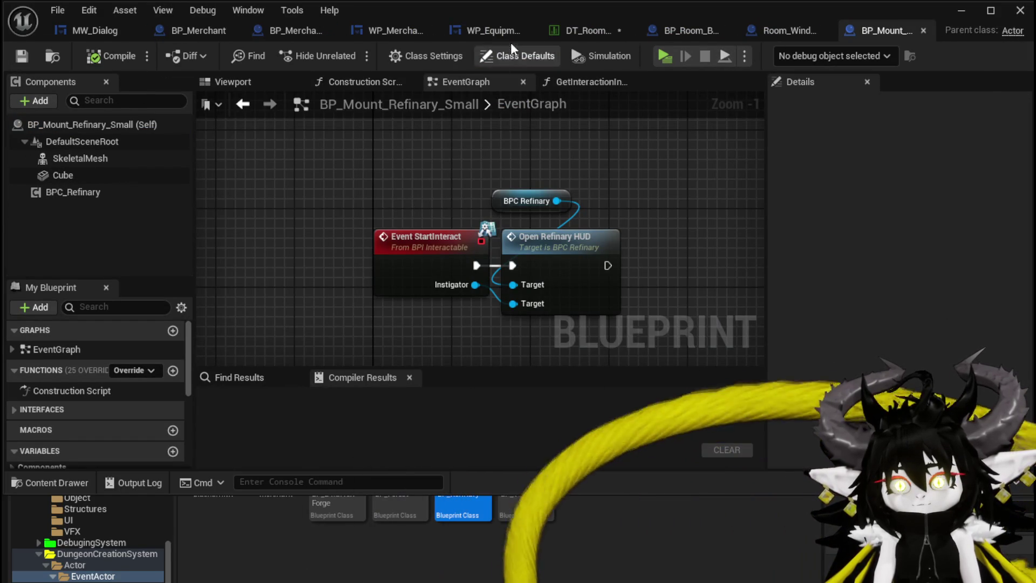
{"action": "left_click", "coordinate": [590, 30]}
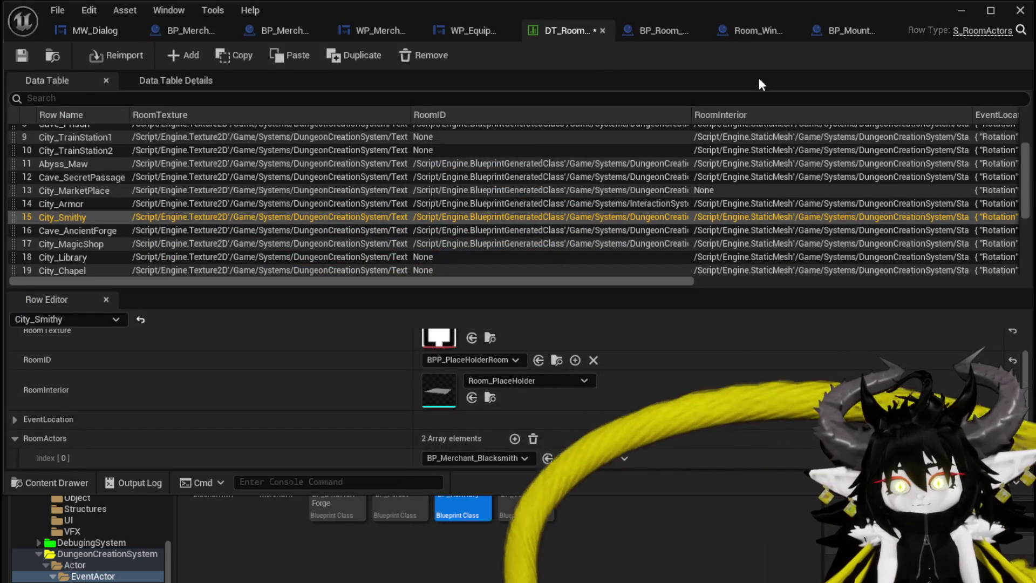
Search 'BP Refin' to switch Index [1] to BP_Mount_Refinary_Small and save DT_RoomActors
{"action": "scroll", "coordinate": [463, 426], "scroll_direction": "down", "scroll_amount": 1}
{"action": "left_click", "coordinate": [458, 453]}
{"action": "type", "text": "BP Refin"}
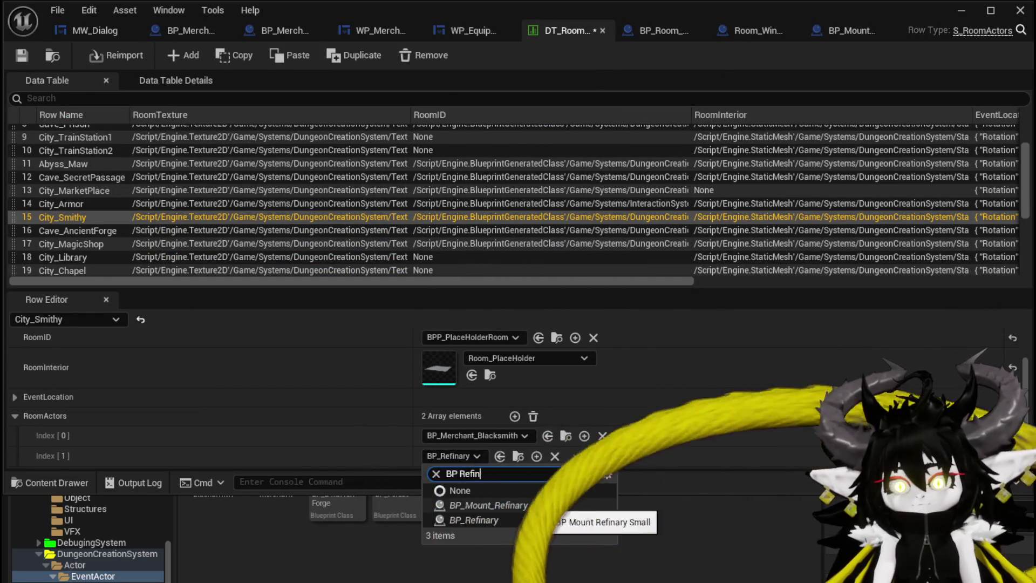
{"action": "left_click", "coordinate": [486, 505]}
{"action": "key", "text": "ctrl+s"}
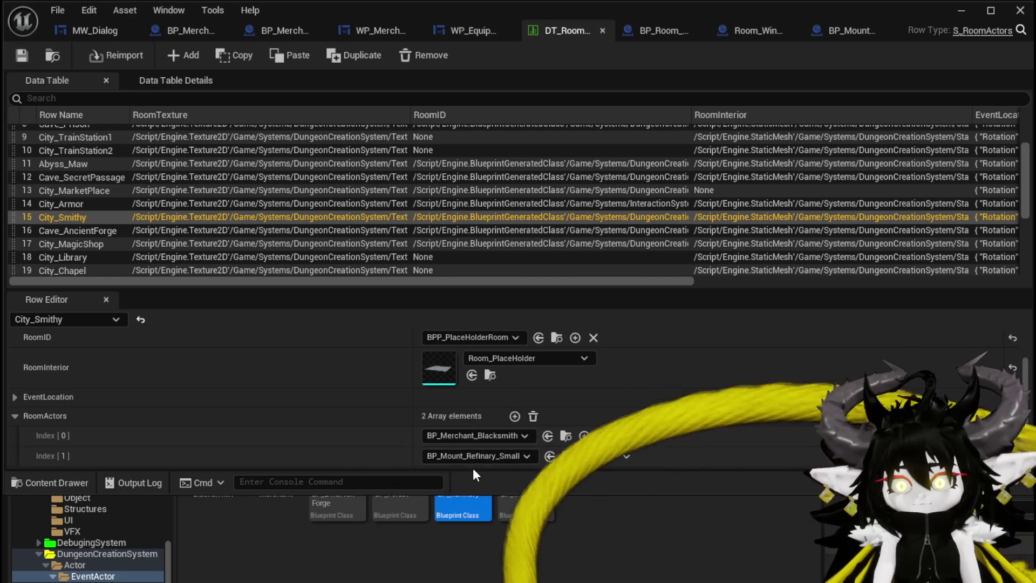
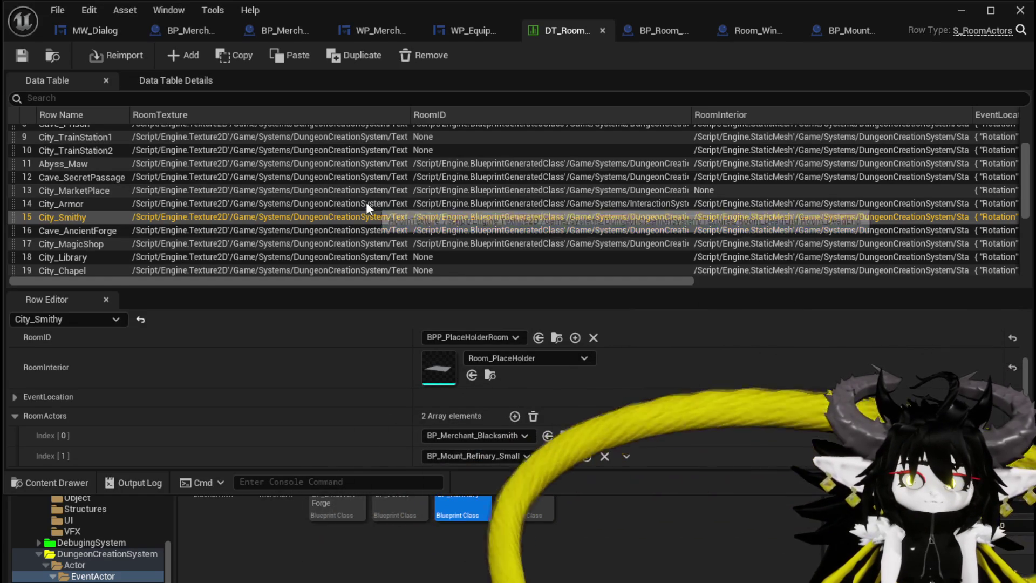
Leave the WP_MerchantDialogHUD editor for the level editor and show the Systems > BPC folder
{"action": "left_click", "coordinate": [371, 27]}
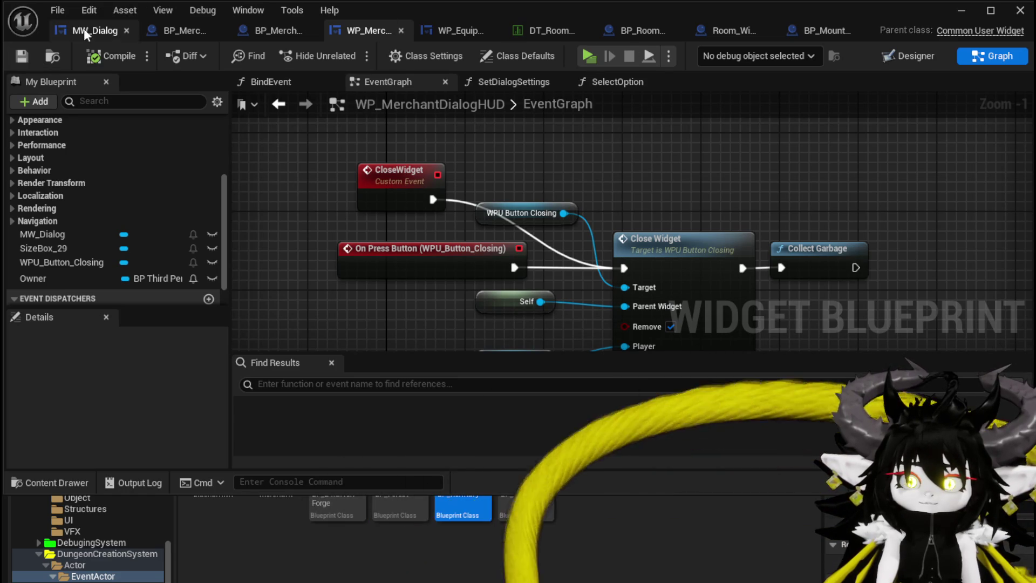
{"action": "left_click", "coordinate": [962, 10]}
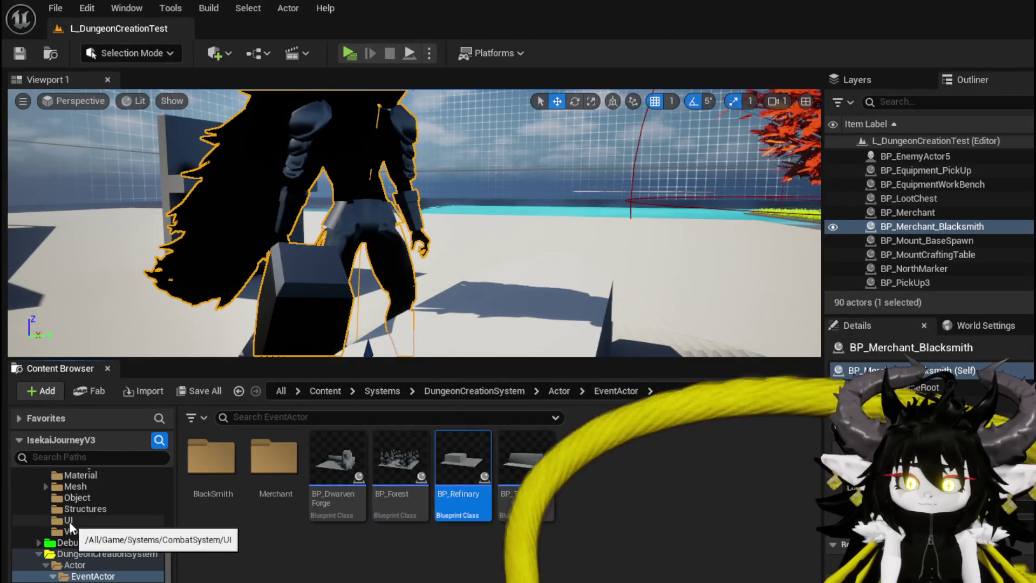
{"action": "scroll", "coordinate": [79, 516], "scroll_direction": "up", "scroll_amount": 10}
{"action": "scroll", "coordinate": [82, 514], "scroll_direction": "up", "scroll_amount": 3}
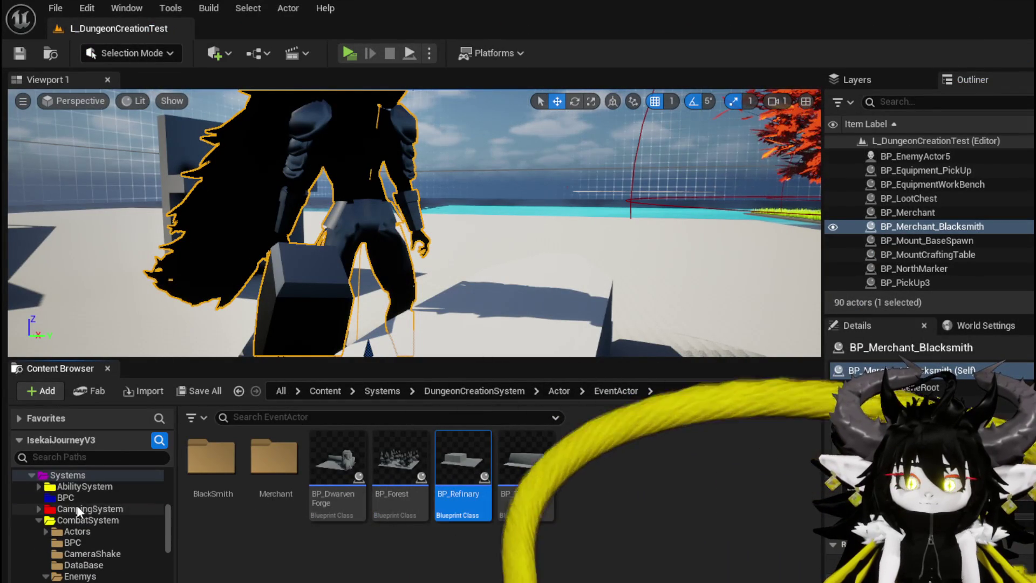
{"action": "scroll", "coordinate": [82, 510], "scroll_direction": "down", "scroll_amount": 5}
{"action": "scroll", "coordinate": [86, 500], "scroll_direction": "up", "scroll_amount": 5}
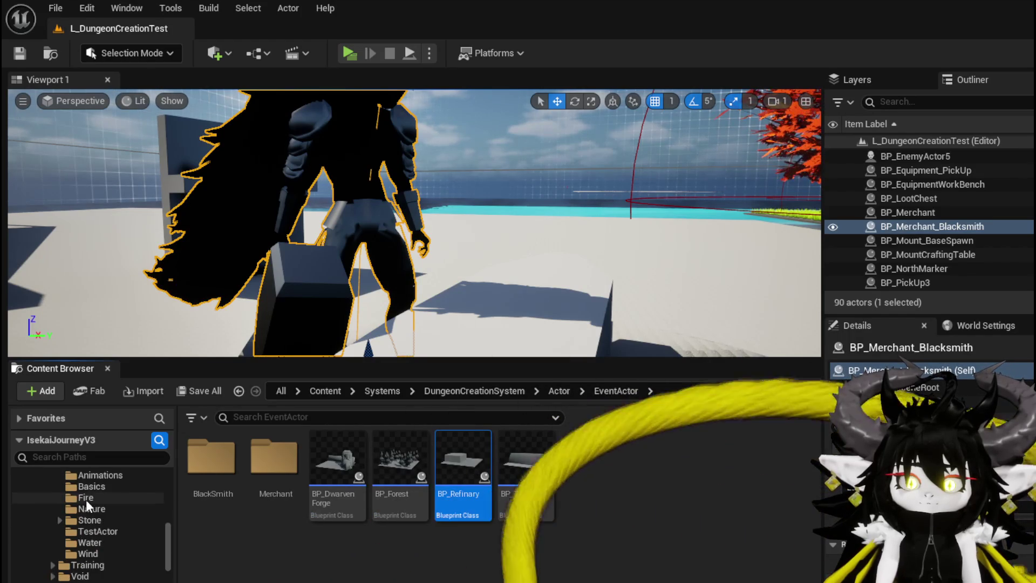
{"action": "left_click", "coordinate": [73, 519]}
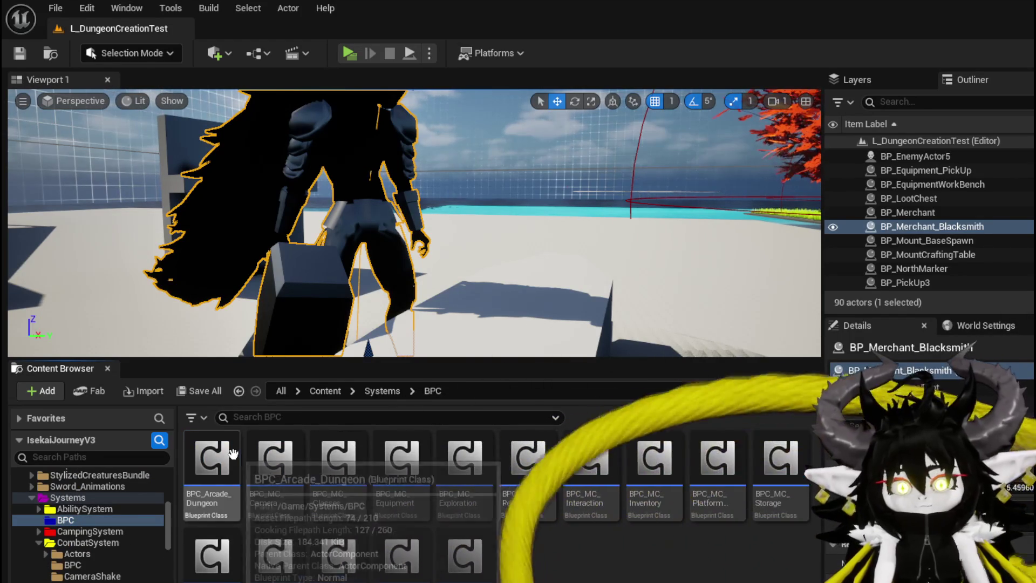
Open the BPC_Arcade_Dungeon blueprint and look through it
{"action": "double_click", "coordinate": [212, 461]}
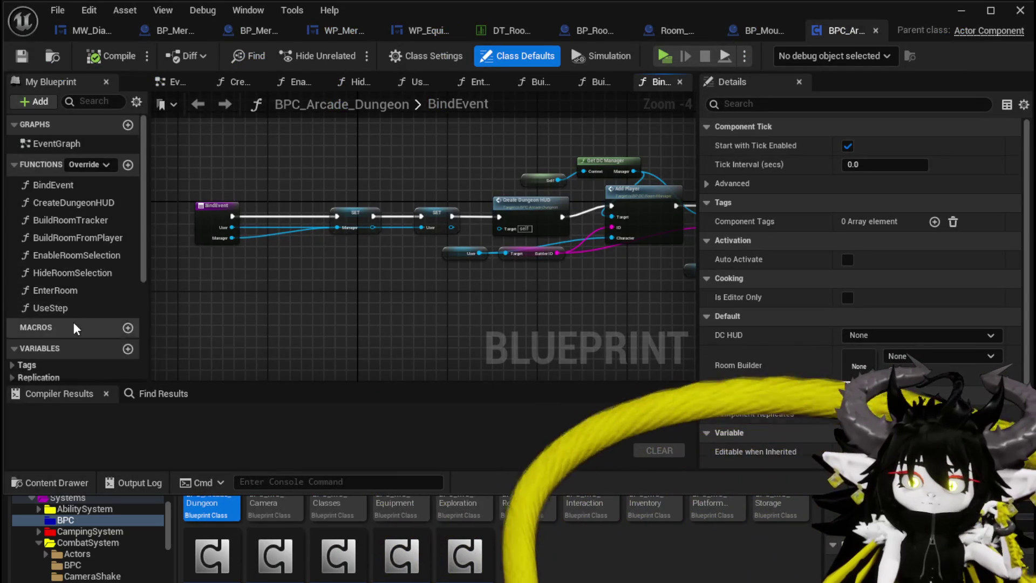
{"action": "scroll", "coordinate": [73, 321], "scroll_direction": "down", "scroll_amount": 5}
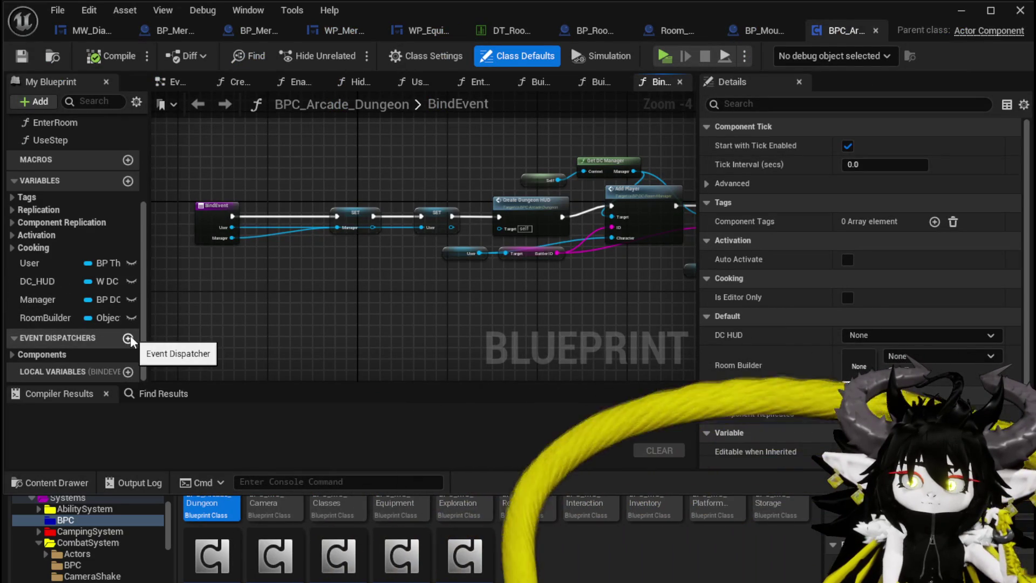
{"action": "scroll", "coordinate": [97, 325], "scroll_direction": "up", "scroll_amount": 3}
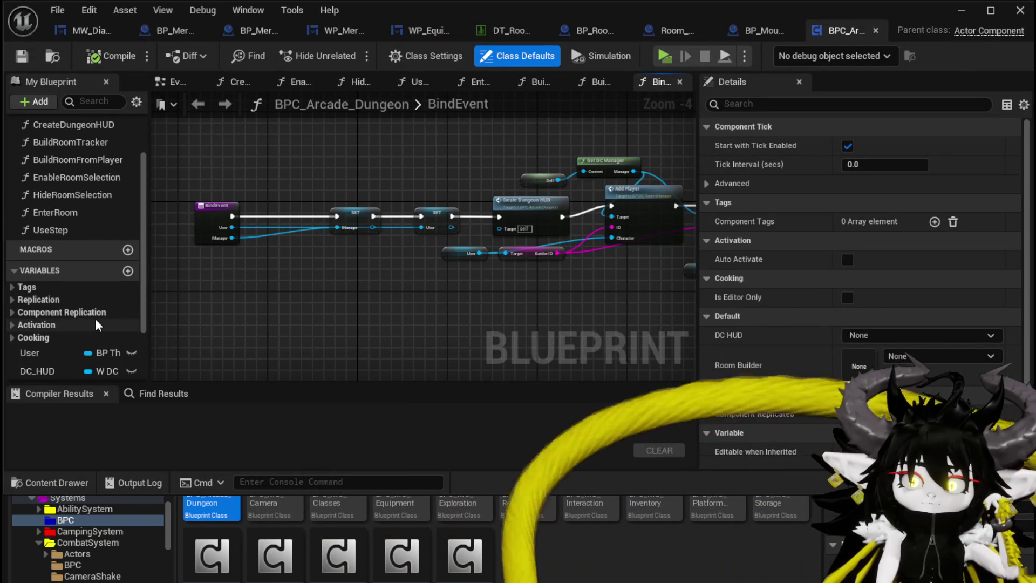
{"action": "scroll", "coordinate": [97, 324], "scroll_direction": "up", "scroll_amount": 3}
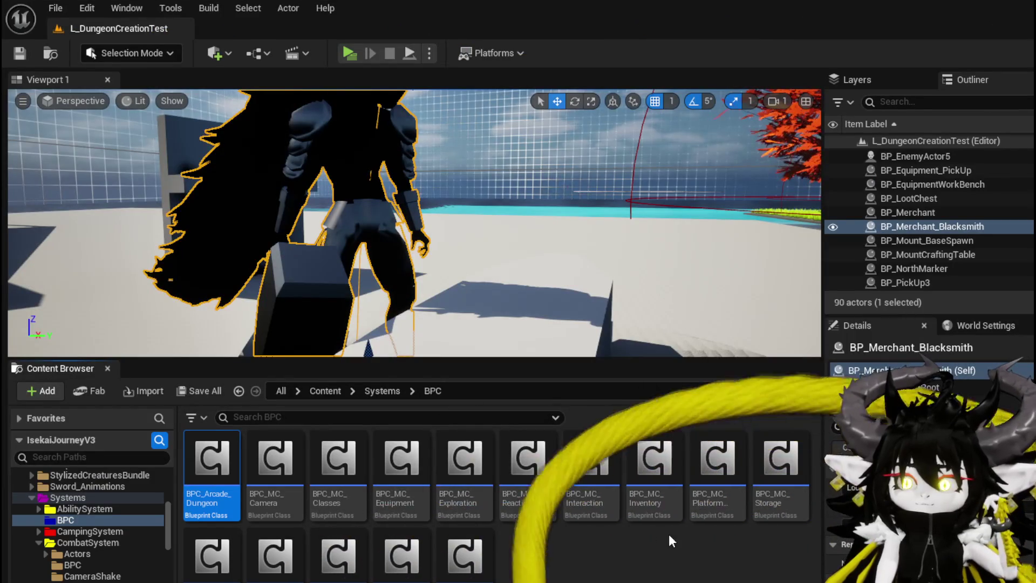
In BPC_MC_Storage, add a tenth element to CurrentRoomCardDeck's default value, then open DT_RoomActors' City_Smithy row
{"action": "double_click", "coordinate": [779, 469]}
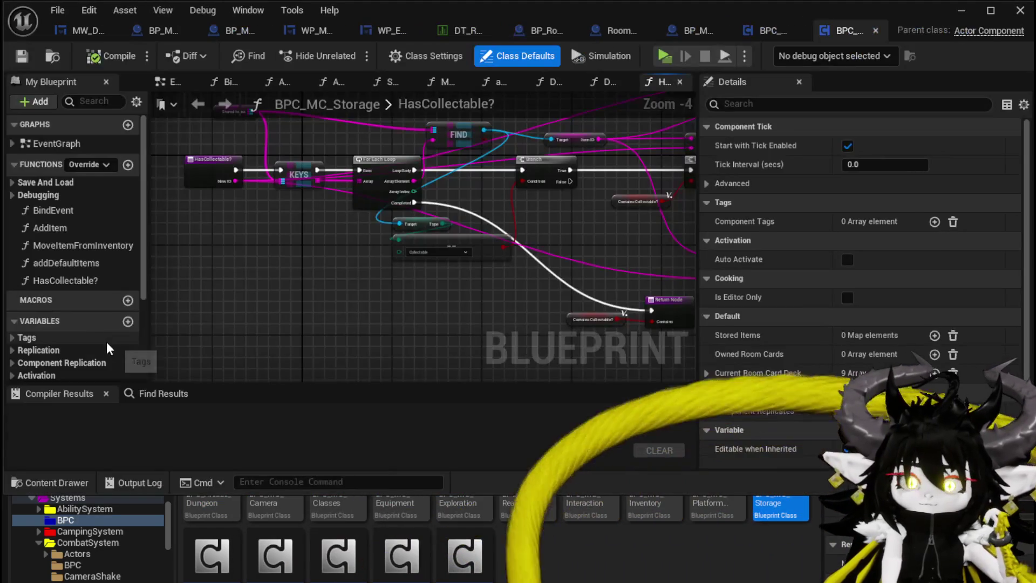
{"action": "scroll", "coordinate": [129, 330], "scroll_direction": "down", "scroll_amount": 5}
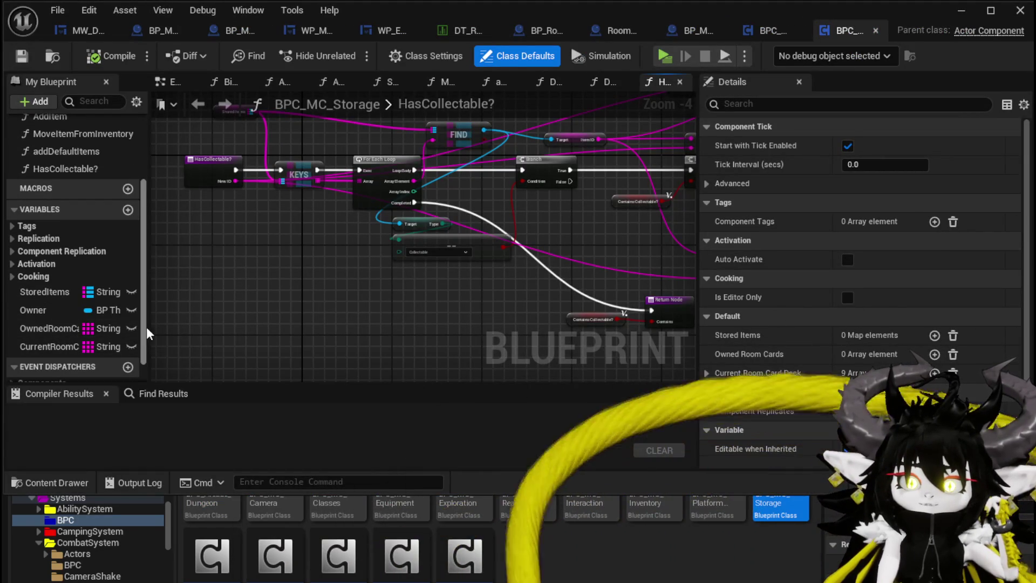
{"action": "left_click_drag", "start_coordinate": [142, 332], "coordinate": [210, 346]}
{"action": "left_click", "coordinate": [90, 350]}
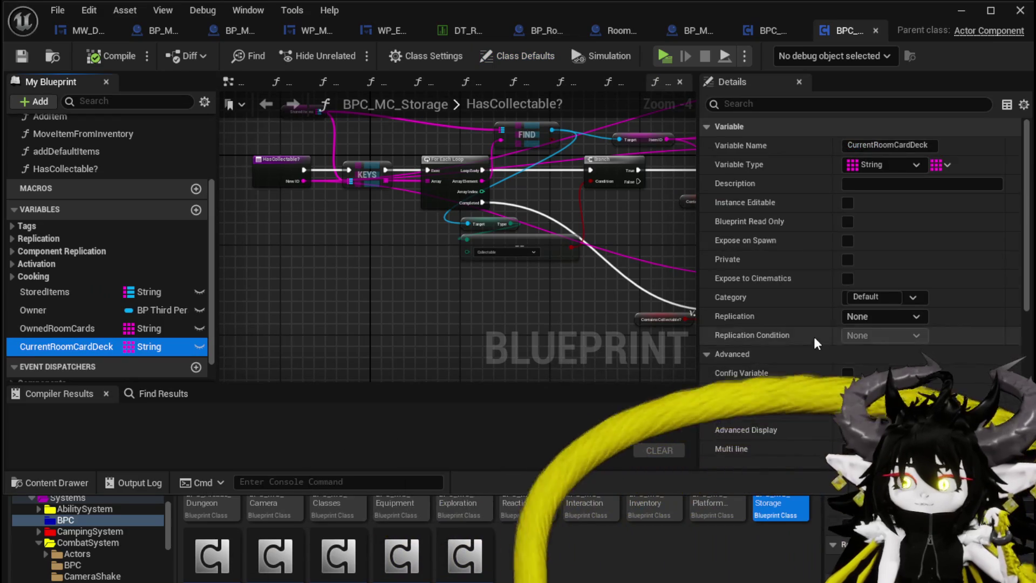
{"action": "scroll", "coordinate": [936, 270], "scroll_direction": "down", "scroll_amount": 10}
{"action": "left_click", "coordinate": [934, 263]}
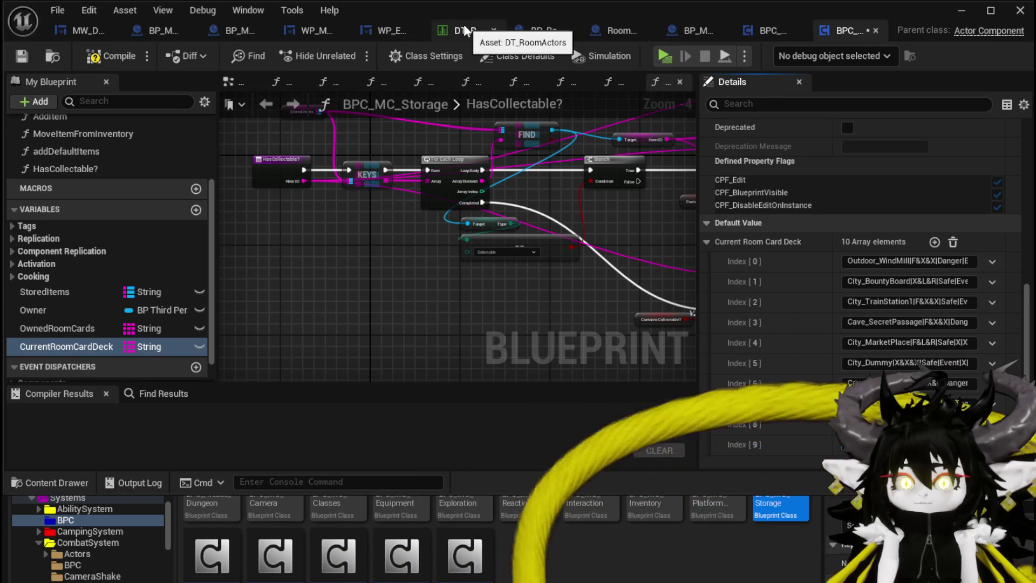
{"action": "left_click", "coordinate": [464, 27]}
{"action": "double_click", "coordinate": [75, 217]}
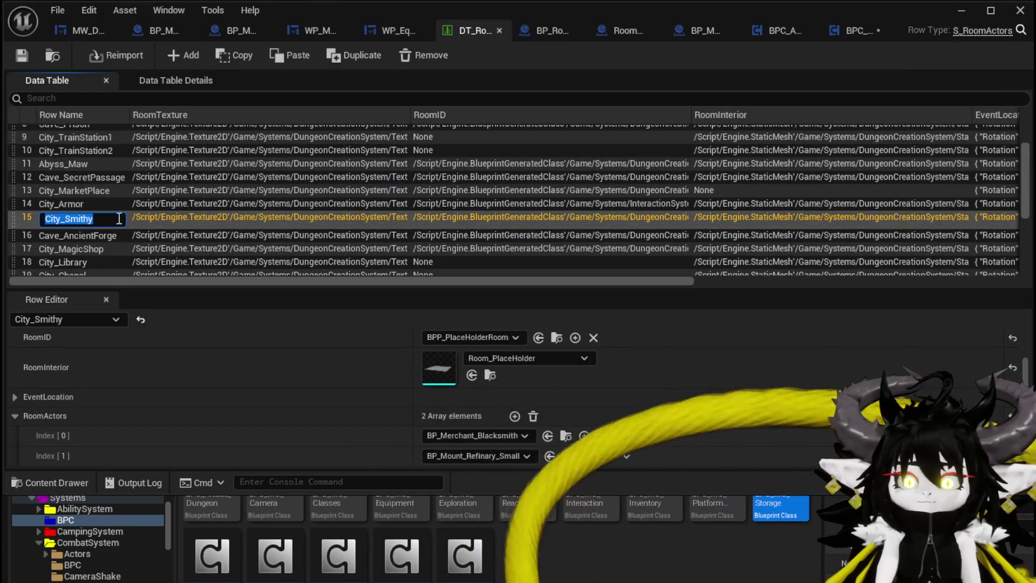
Compile and save BPC_MC_Storage with Ctrl+S, then minimise back to the L_DungeonCreationTest level
{"action": "left_click", "coordinate": [834, 31]}
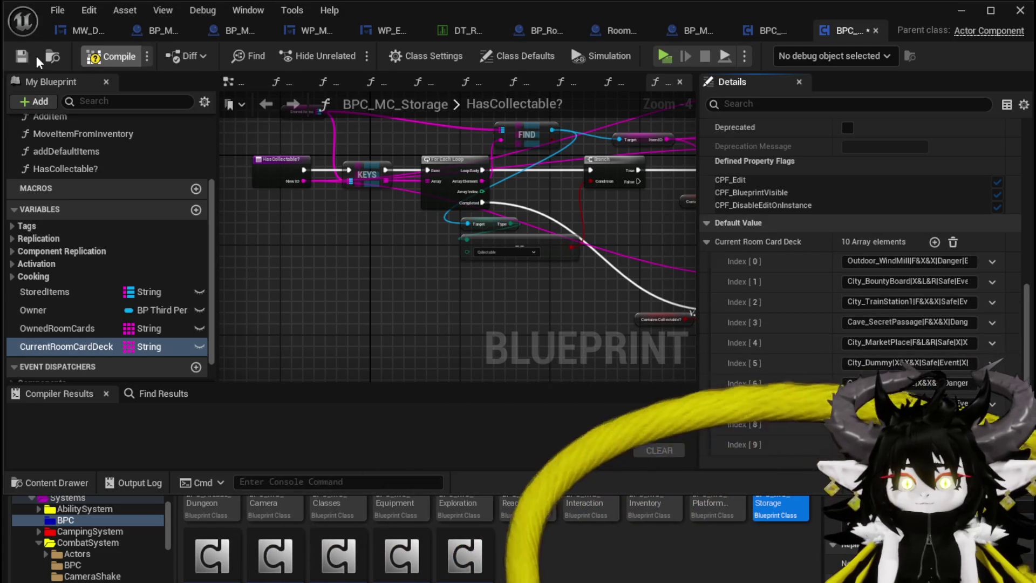
{"action": "key", "text": "ctrl+s"}
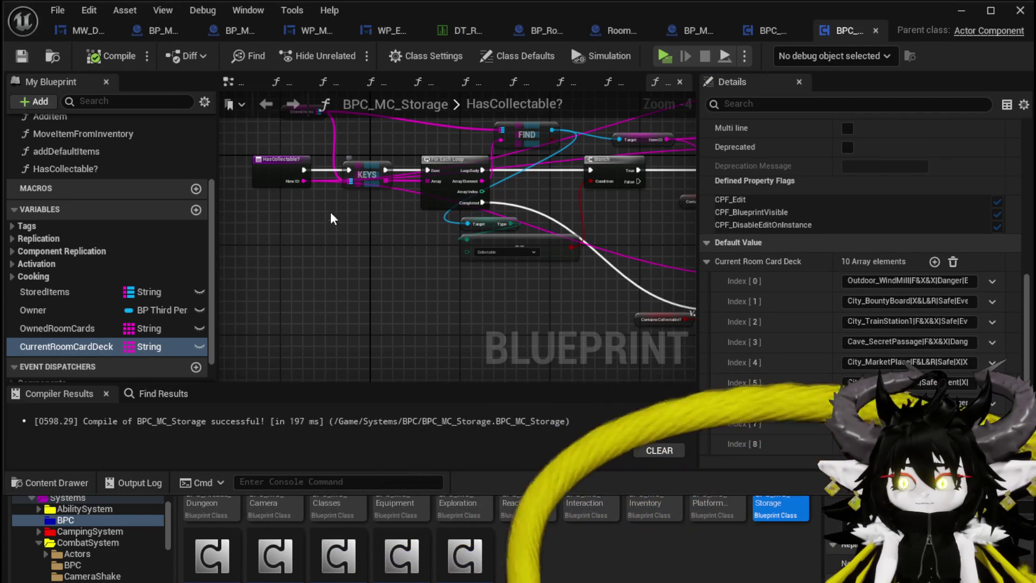
{"action": "scroll", "coordinate": [783, 338], "scroll_direction": "down", "scroll_amount": 1}
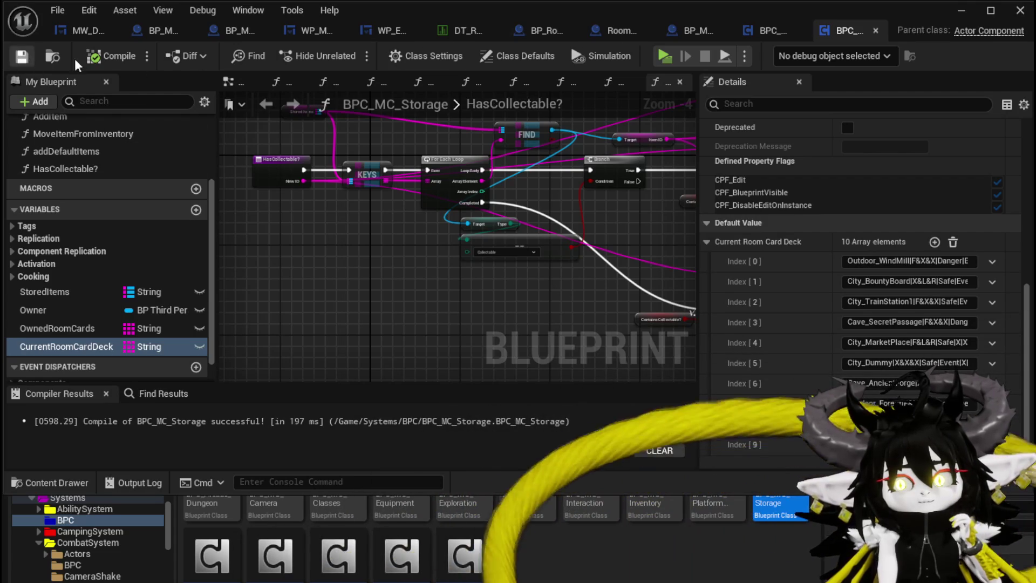
{"action": "left_click", "coordinate": [960, 11]}
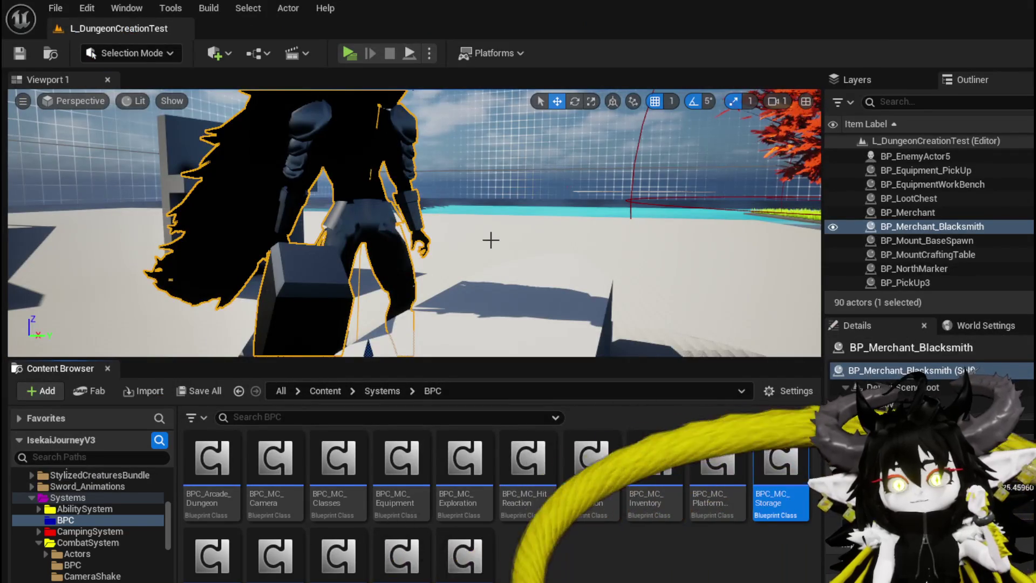
Delete the Smithy and another actor, turn the blacksmith merchant 45 degrees, and save the level
{"action": "left_click", "coordinate": [490, 237]}
{"action": "key", "text": "Delete"}
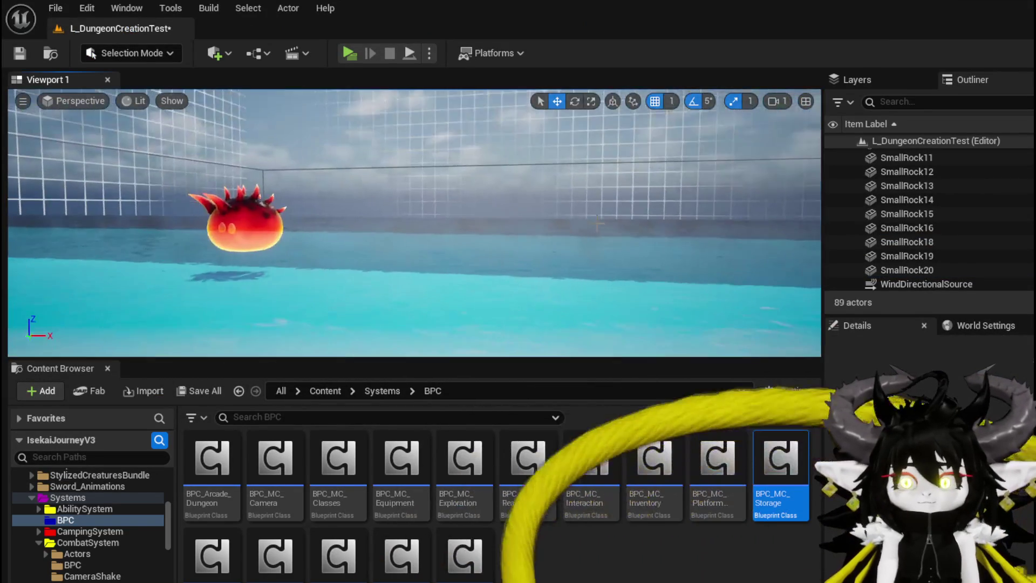
{"action": "key", "text": "Delete"}
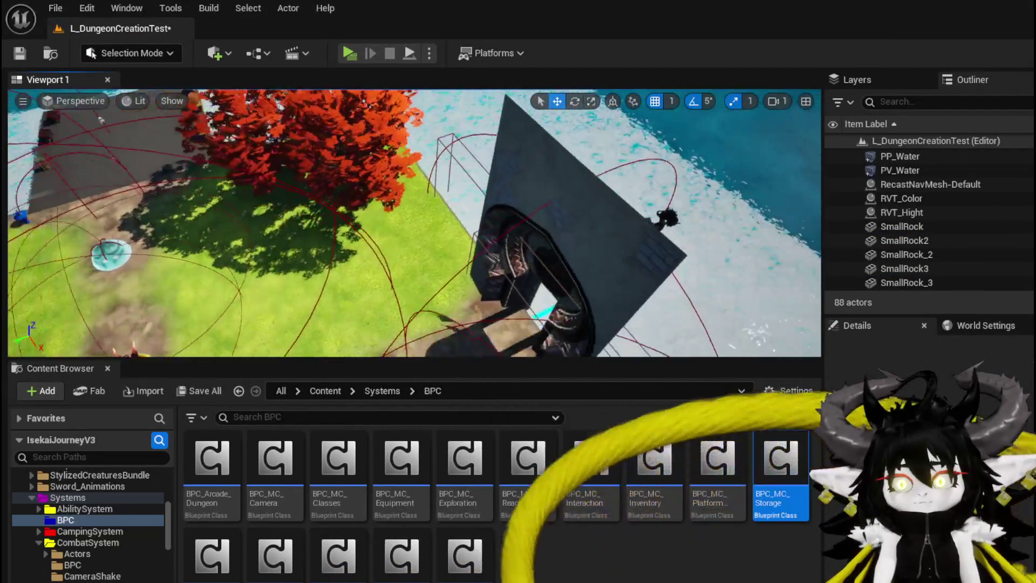
{"action": "left_click", "coordinate": [578, 211]}
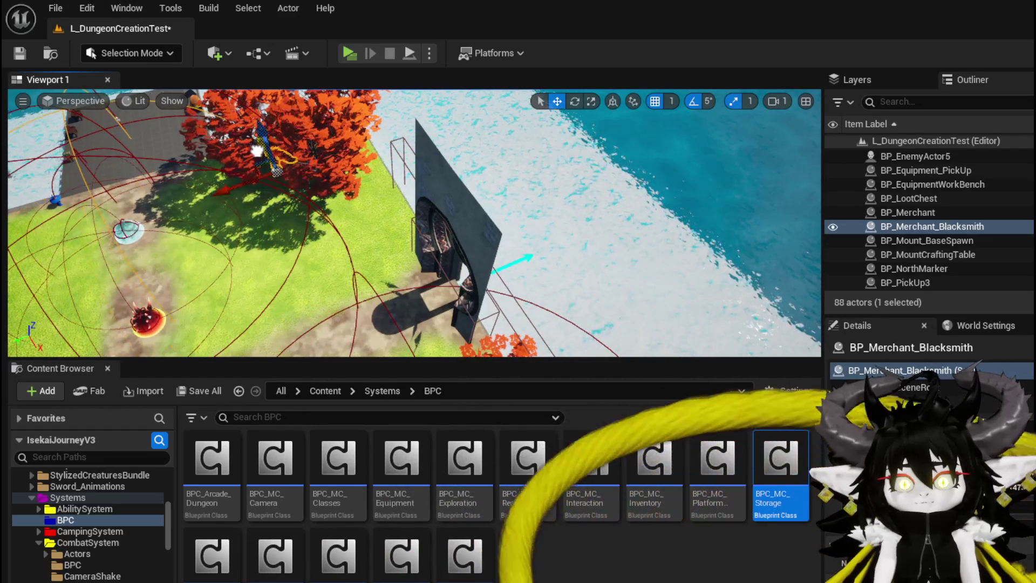
{"action": "left_click_drag", "start_coordinate": [250, 206], "coordinate": [148, 189]}
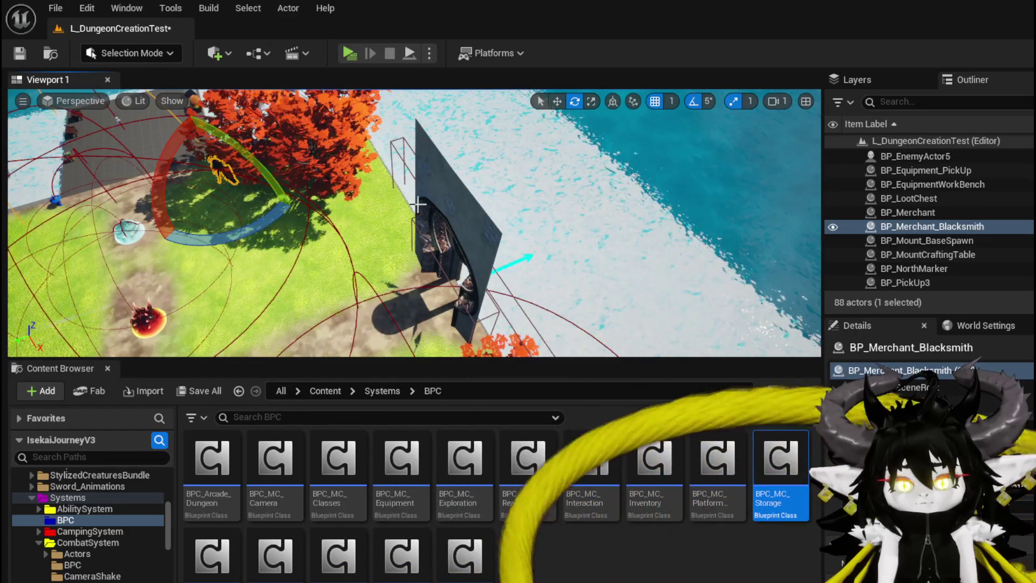
{"action": "key", "text": "ctrl+s"}
Start a test play, walk forward, and play the Forest and TrainStation1 room cards
{"action": "left_click", "coordinate": [354, 57]}
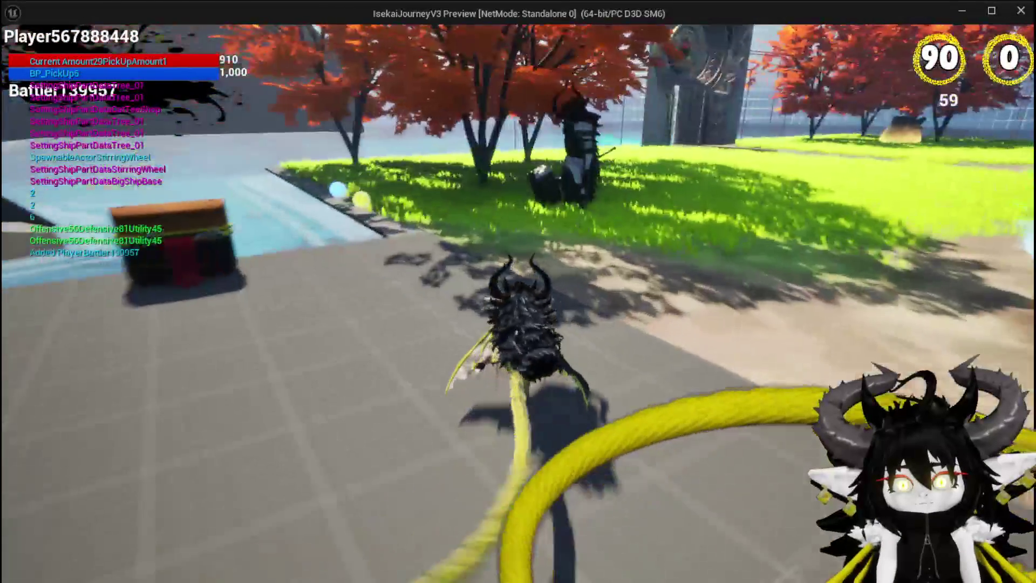
{"action": "key", "text": "w"}
{"action": "key", "text": "w"}
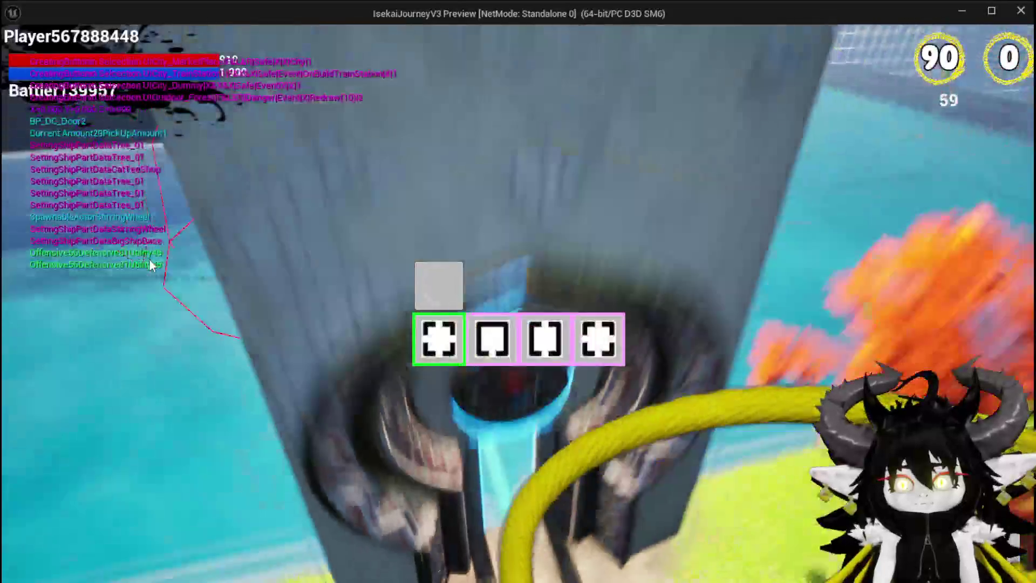
{"action": "mouse_move", "coordinate": [509, 351]}
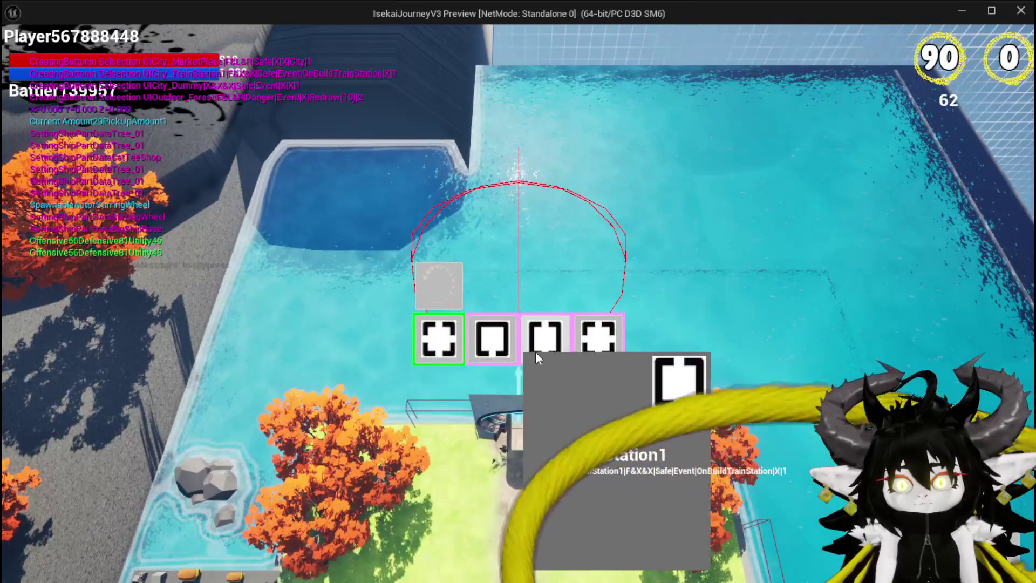
{"action": "left_click", "coordinate": [439, 288]}
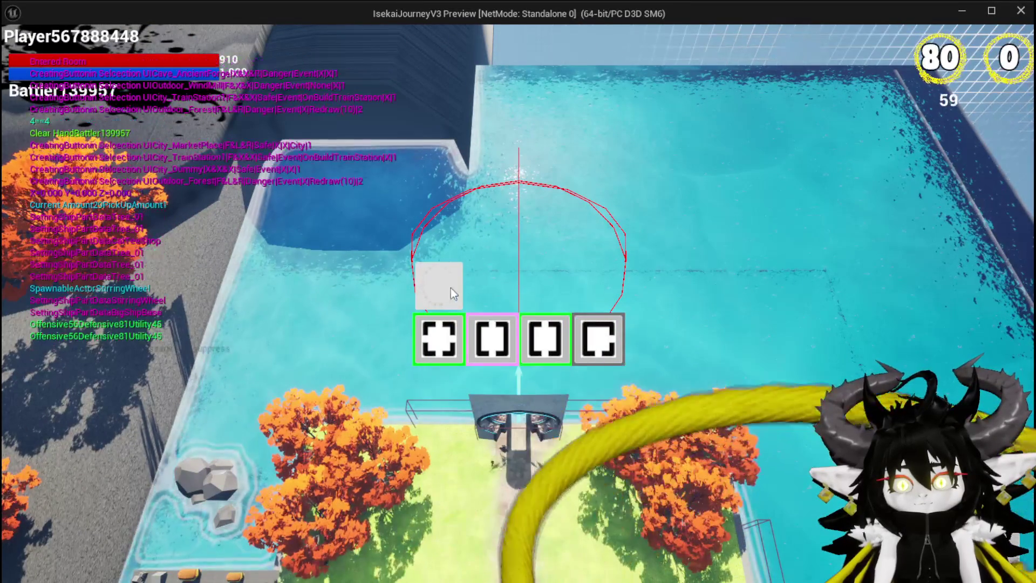
{"action": "mouse_move", "coordinate": [446, 319]}
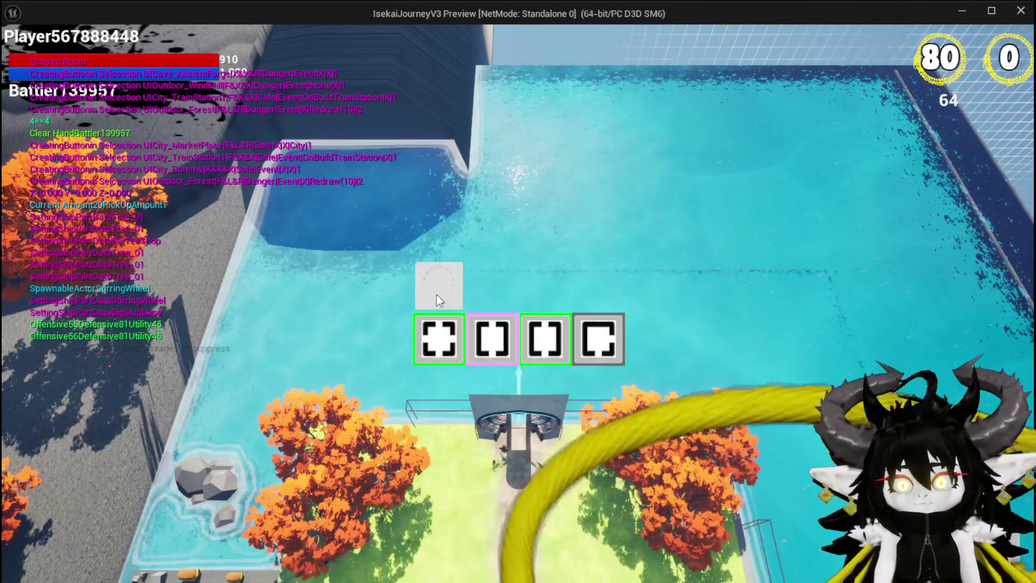
{"action": "left_click", "coordinate": [441, 282]}
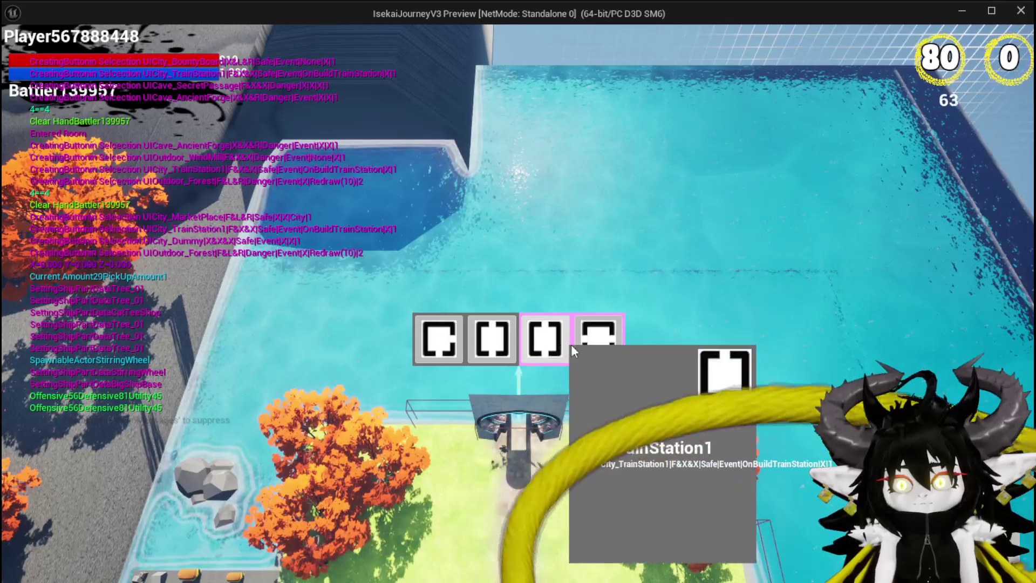
{"action": "left_click", "coordinate": [563, 350]}
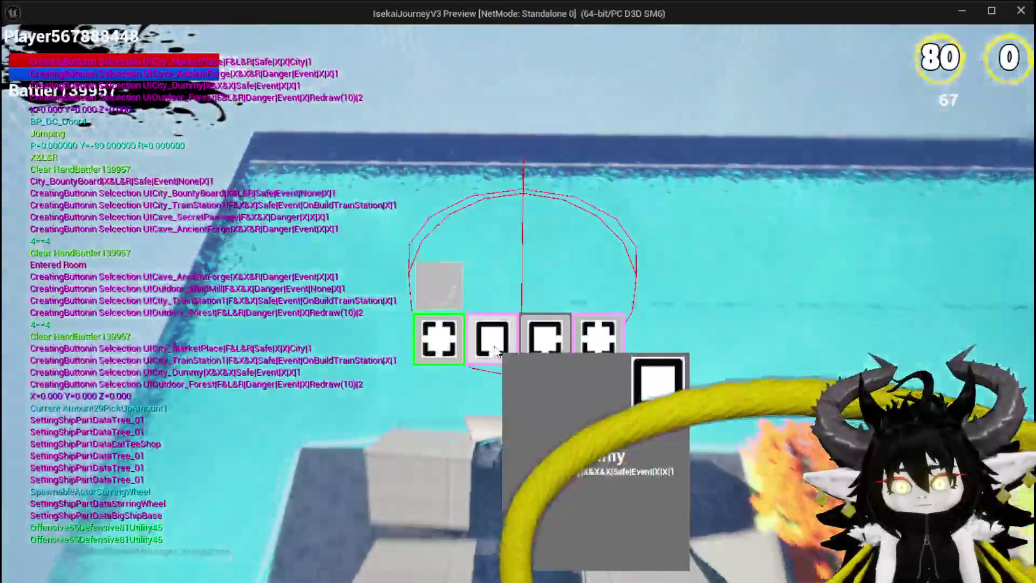
Pick the Smithy room card, then leave the game and stop the play session
{"action": "mouse_move", "coordinate": [572, 342]}
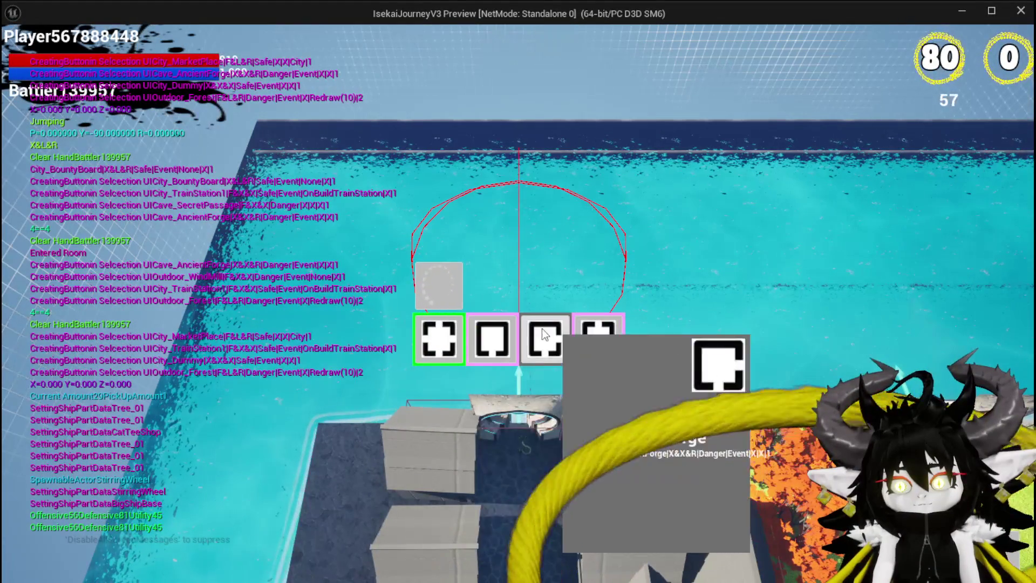
{"action": "left_click", "coordinate": [445, 290]}
{"action": "left_click", "coordinate": [445, 339]}
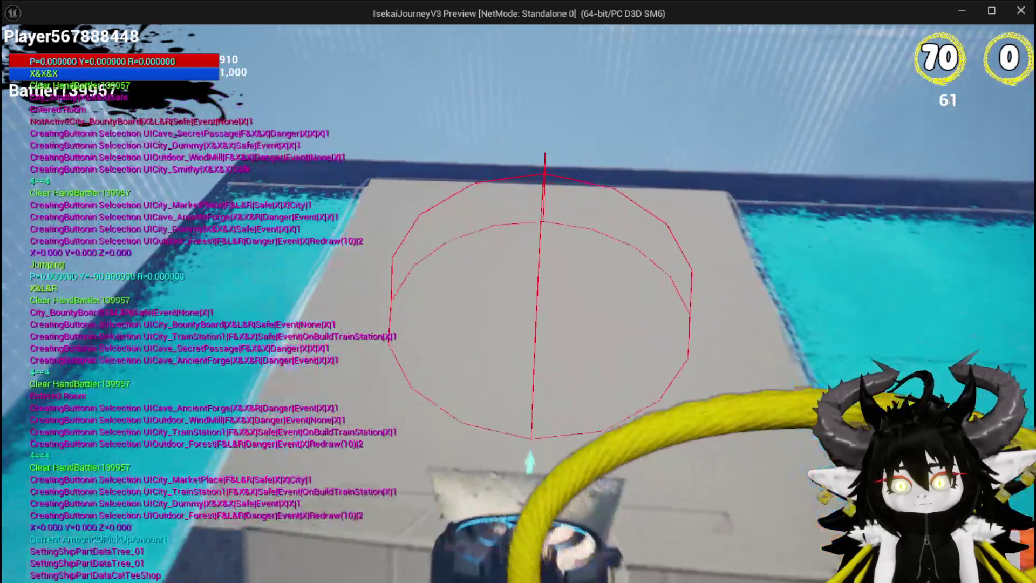
{"action": "key", "text": "alt+Tab"}
{"action": "key", "text": "Escape"}
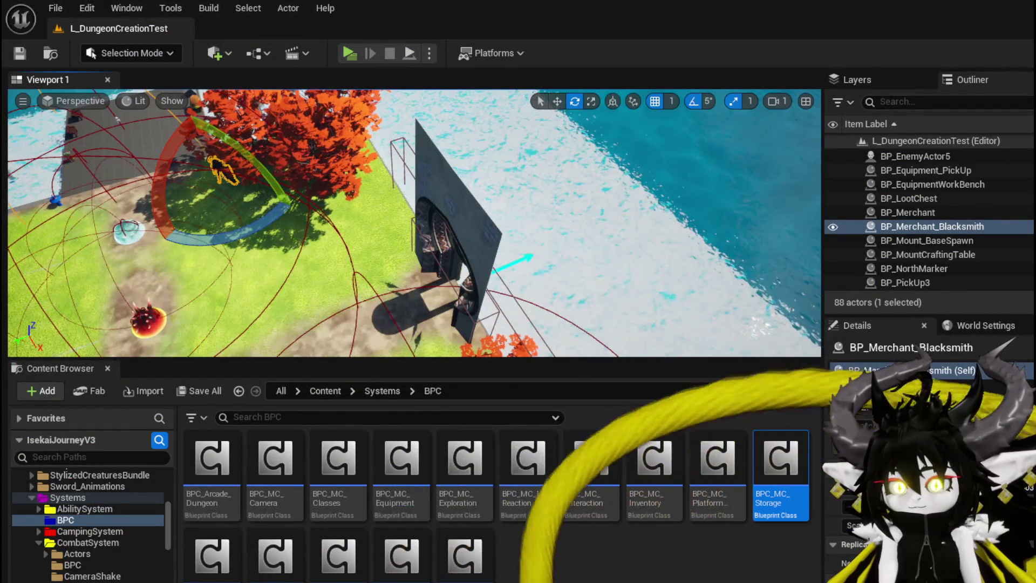
Set City_Smithy's RoomID to BP_Room_BlackSmith in DT_RoomActors
{"action": "key", "text": "alt+Tab"}
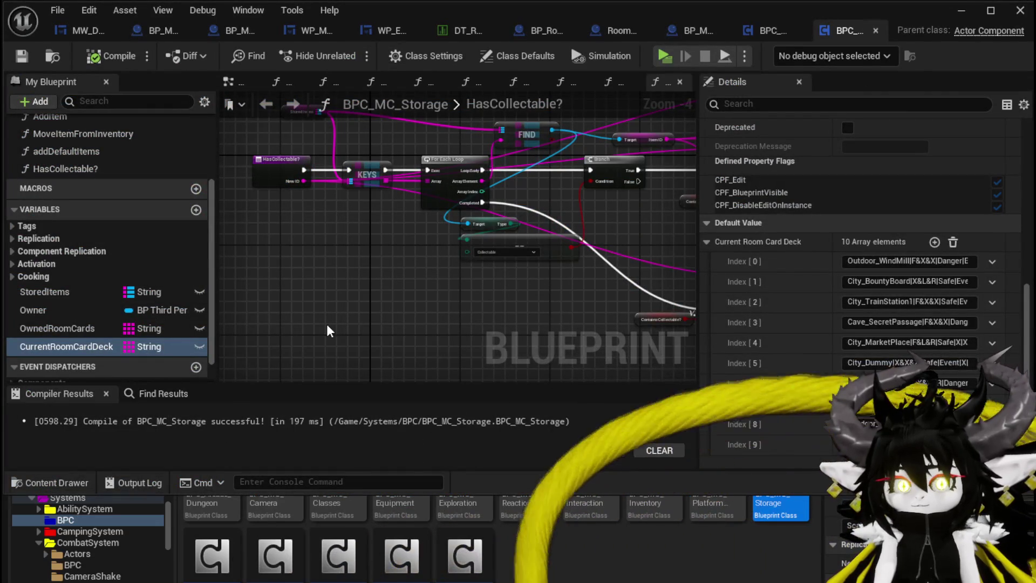
{"action": "left_click", "coordinate": [464, 30]}
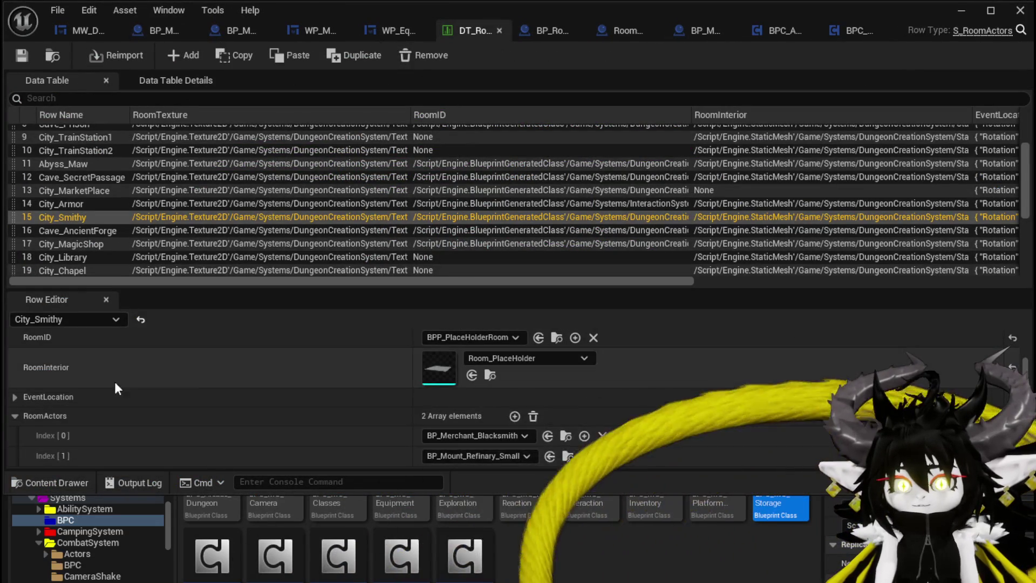
{"action": "scroll", "coordinate": [364, 396], "scroll_direction": "up", "scroll_amount": 2}
{"action": "left_click", "coordinate": [445, 397]}
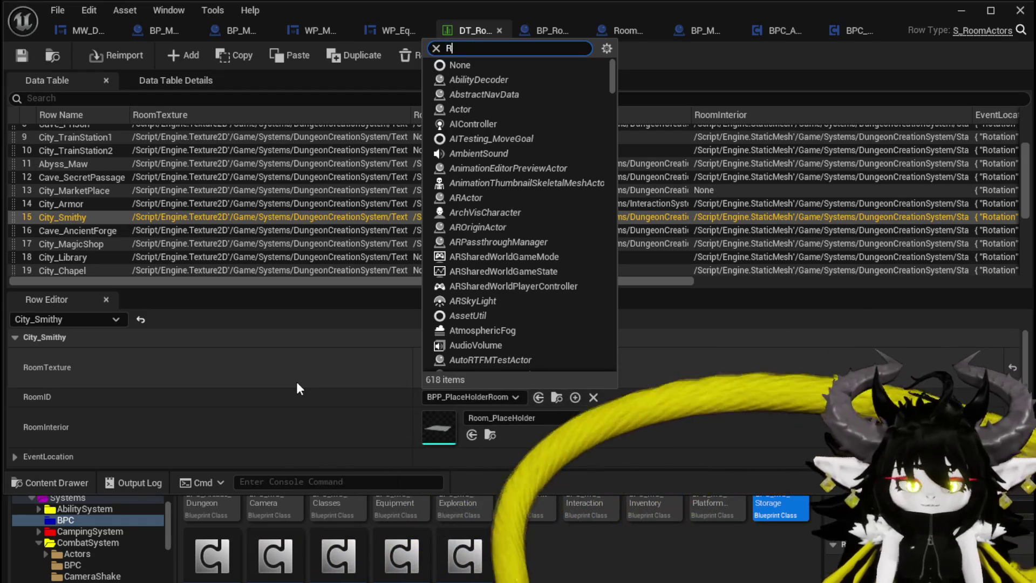
{"action": "type", "text": "Room_"}
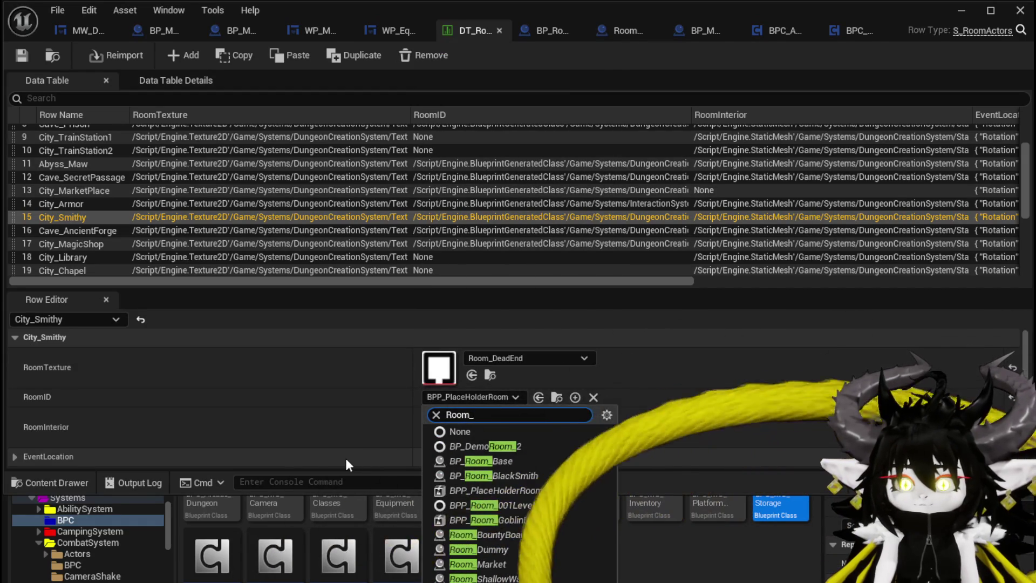
{"action": "left_click", "coordinate": [491, 475]}
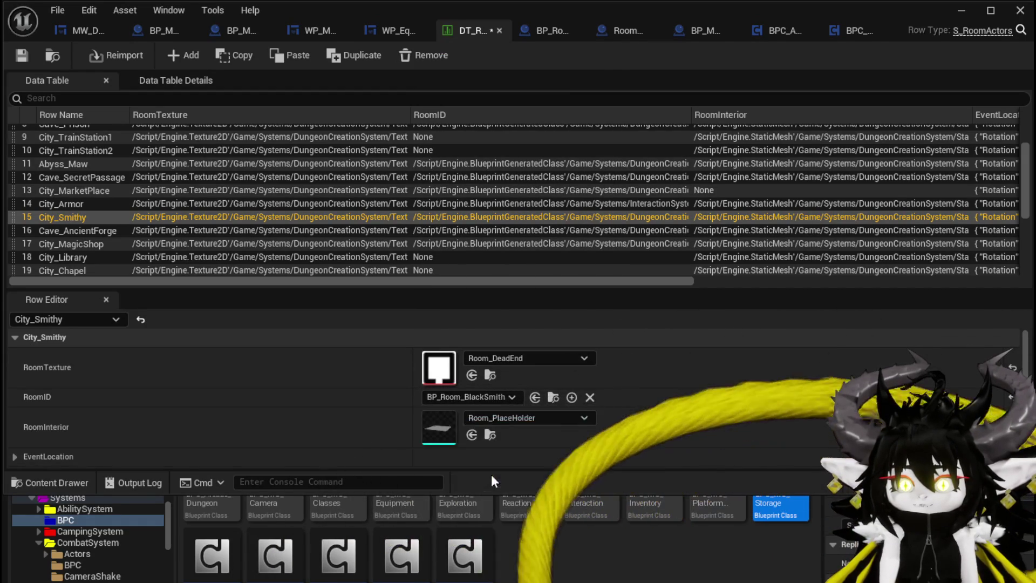
Set City_Smithy's RoomInterior to None, save DT_RoomActors, and return to the level
{"action": "left_click", "coordinate": [528, 417]}
{"action": "left_click", "coordinate": [485, 479]}
{"action": "left_click", "coordinate": [21, 55]}
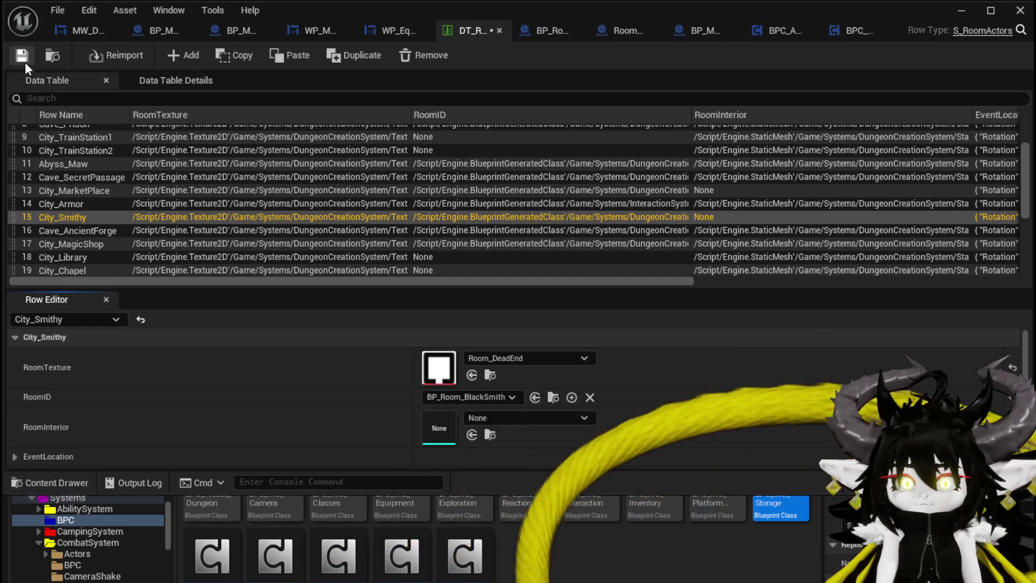
{"action": "scroll", "coordinate": [389, 340], "scroll_direction": "down", "scroll_amount": 2}
{"action": "scroll", "coordinate": [389, 349], "scroll_direction": "up", "scroll_amount": 2}
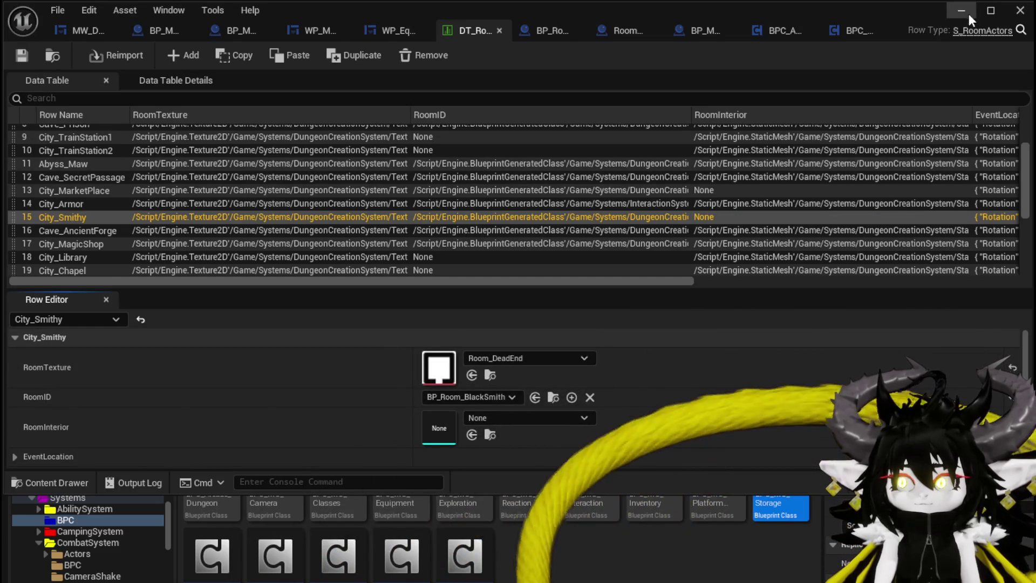
{"action": "left_click", "coordinate": [961, 12]}
{"action": "key", "text": "alt+Tab"}
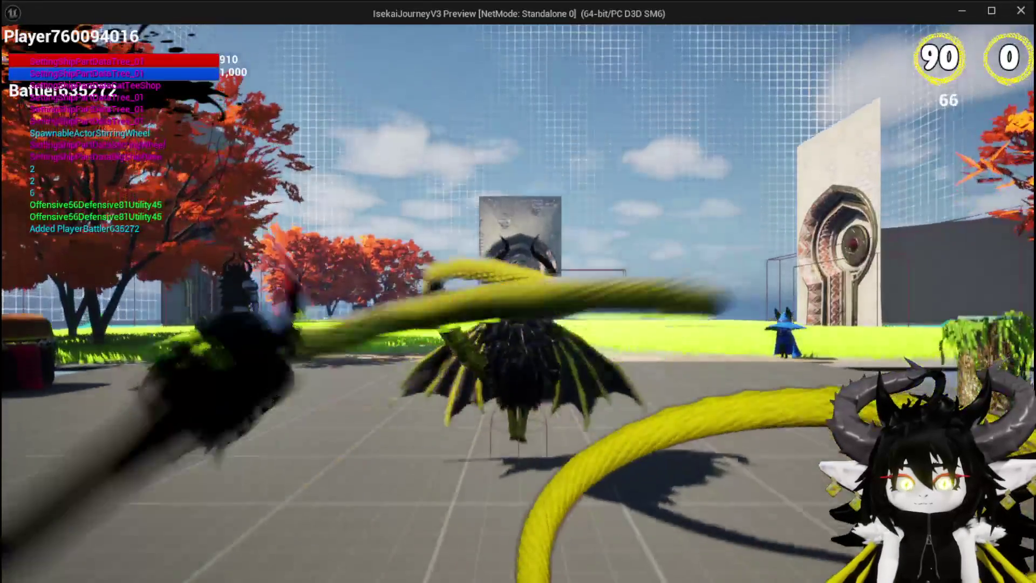
Walk into the portal, pick the Smithy card, and run up to the Smithy counter
{"action": "key", "text": "w"}
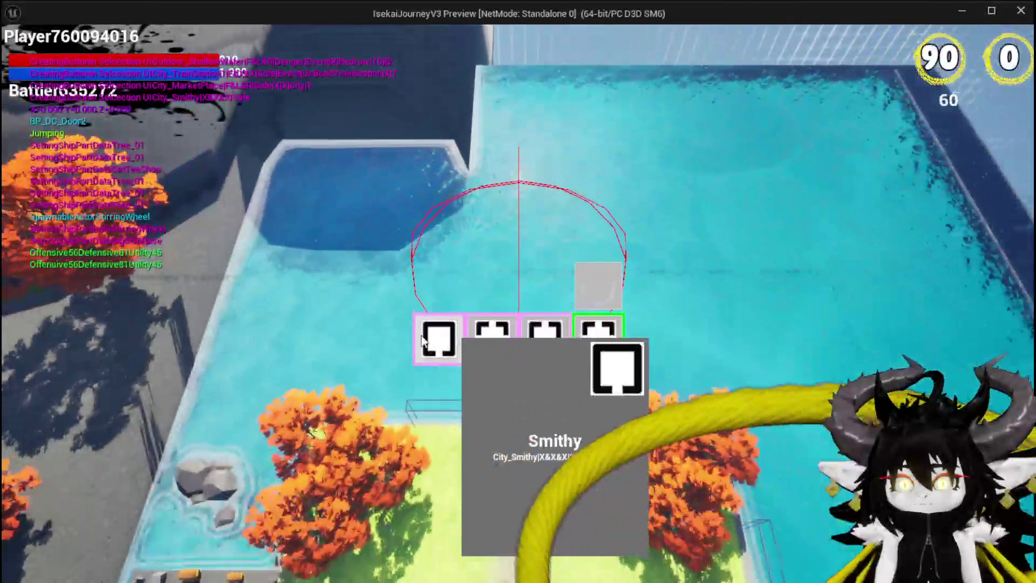
{"action": "left_click", "coordinate": [440, 337]}
{"action": "key", "text": "w"}
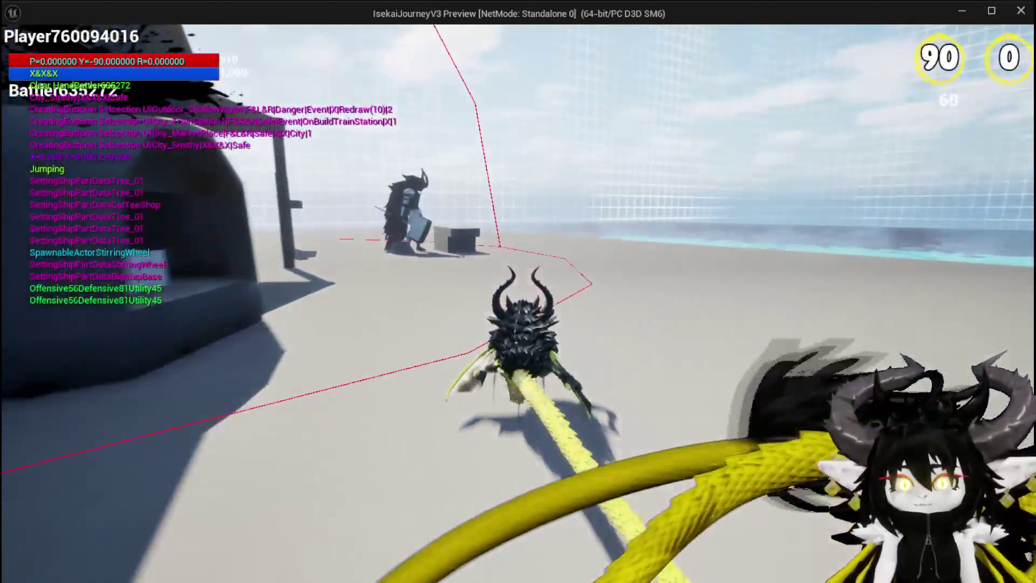
{"action": "key", "text": "w"}
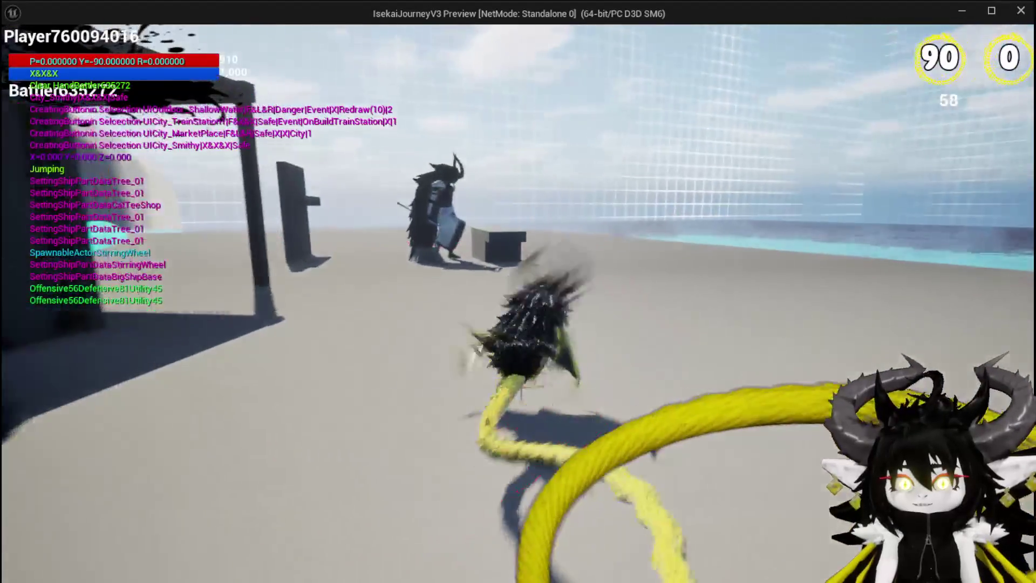
{"action": "key", "text": "w"}
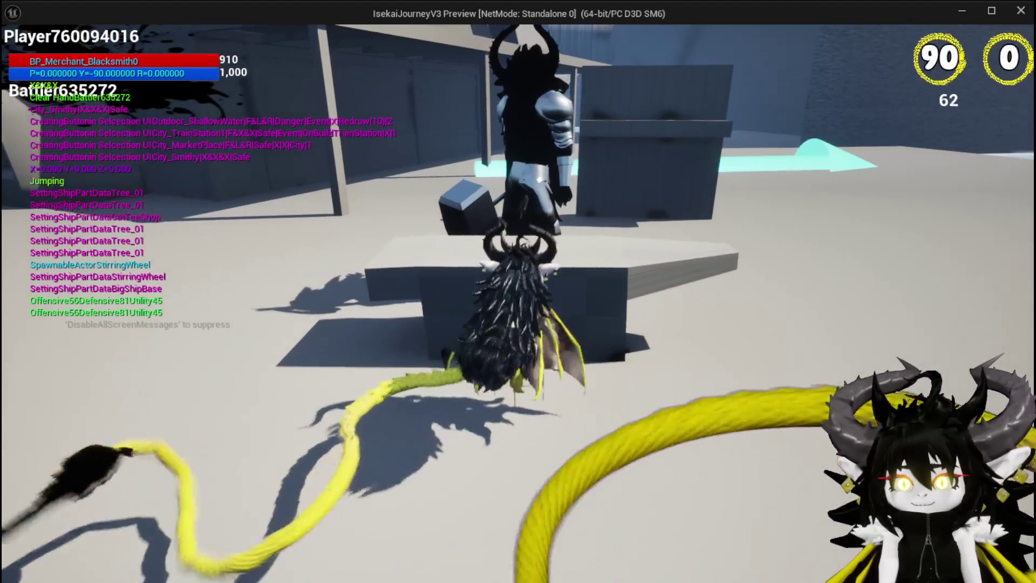
Talk to the blacksmith, put red ore into the refinery, close it, and quit the preview
{"action": "key", "text": "e"}
{"action": "left_click", "coordinate": [1001, 65]}
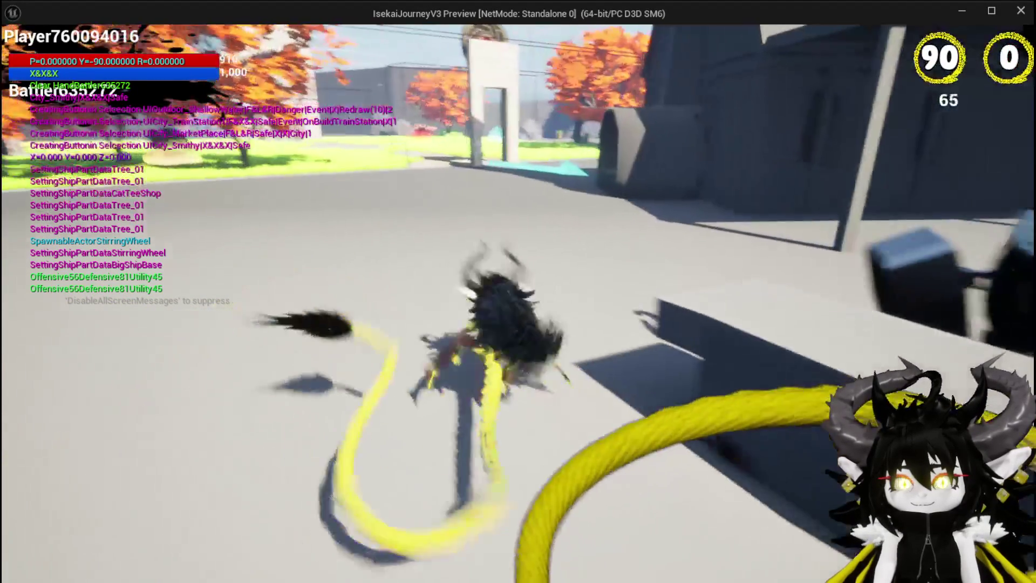
{"action": "key", "text": "e"}
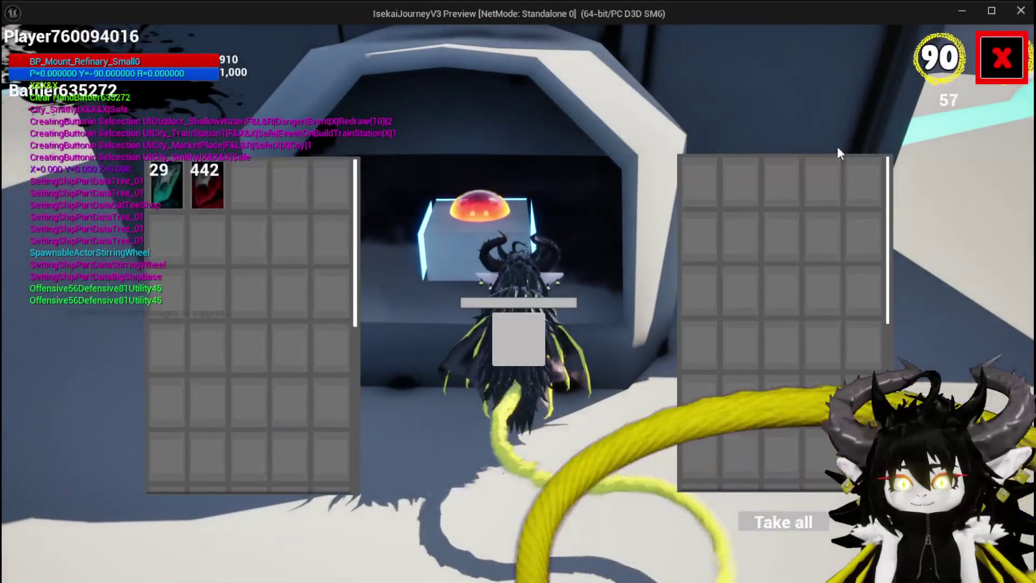
{"action": "left_click", "coordinate": [209, 192]}
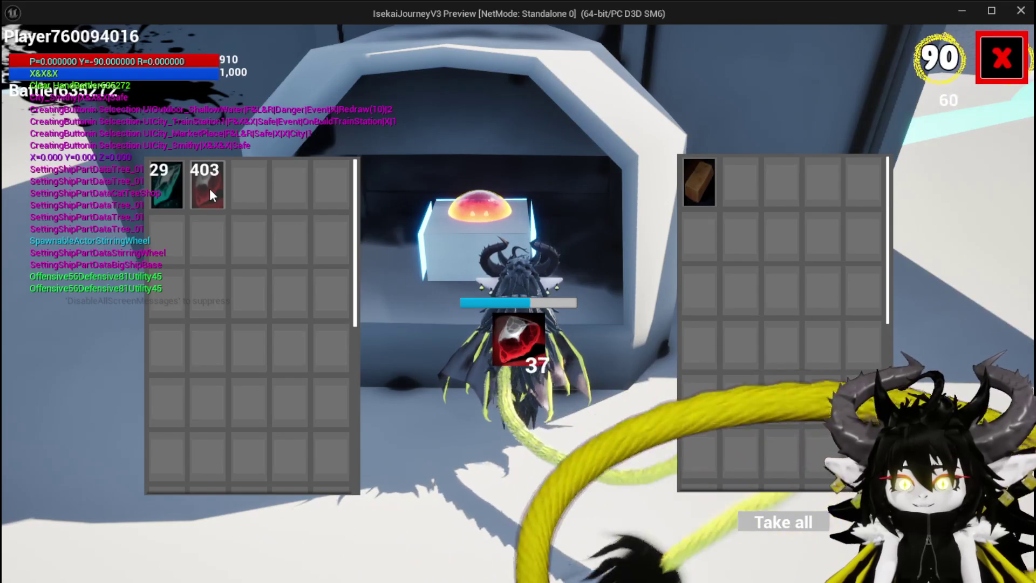
{"action": "left_click", "coordinate": [1002, 58]}
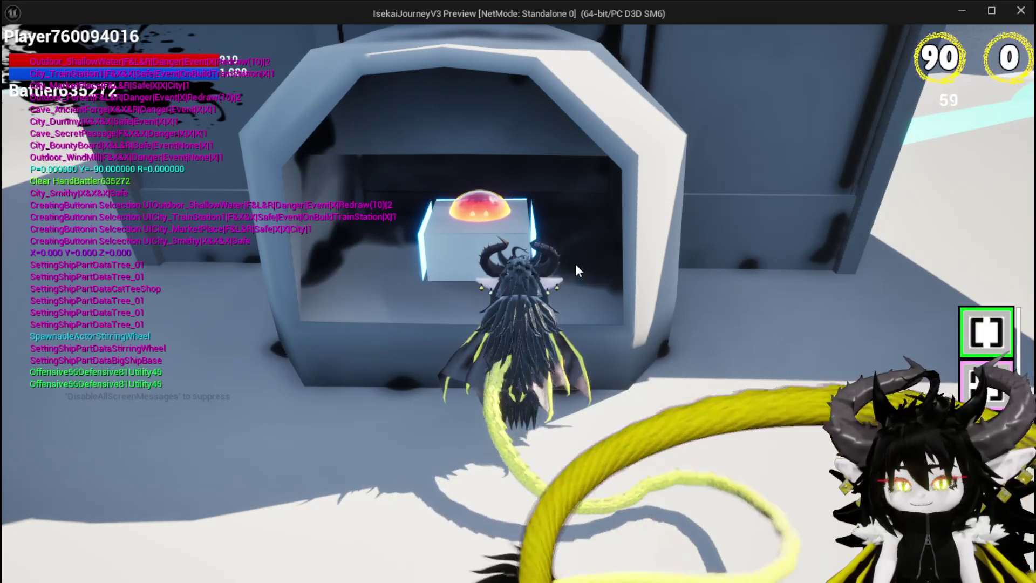
{"action": "key", "text": "Escape"}
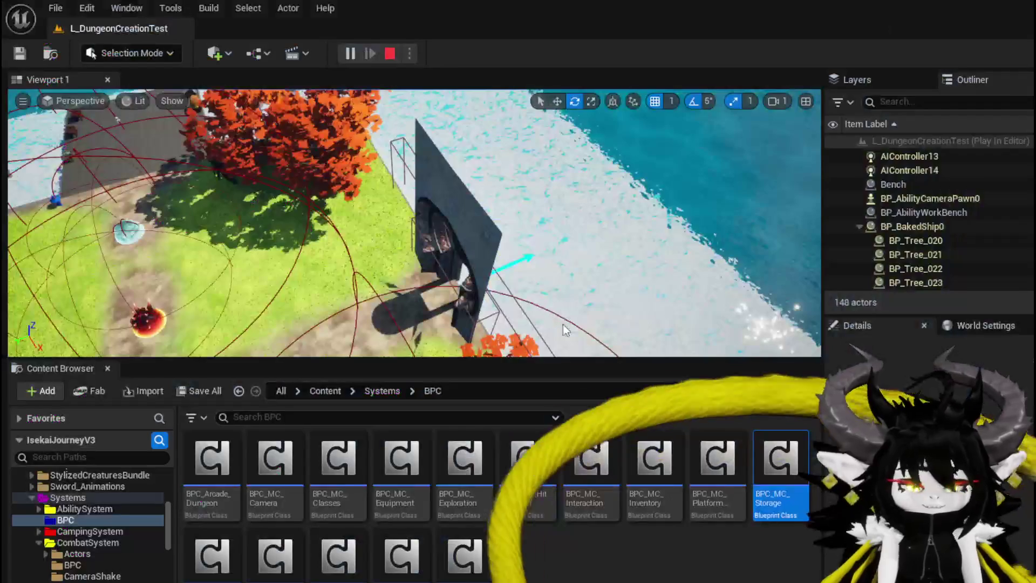
Browse to DungeonCreationSystem > Actor > RoomActor and open BP_Room_BlackSmith
{"action": "key", "text": "ctrl+s"}
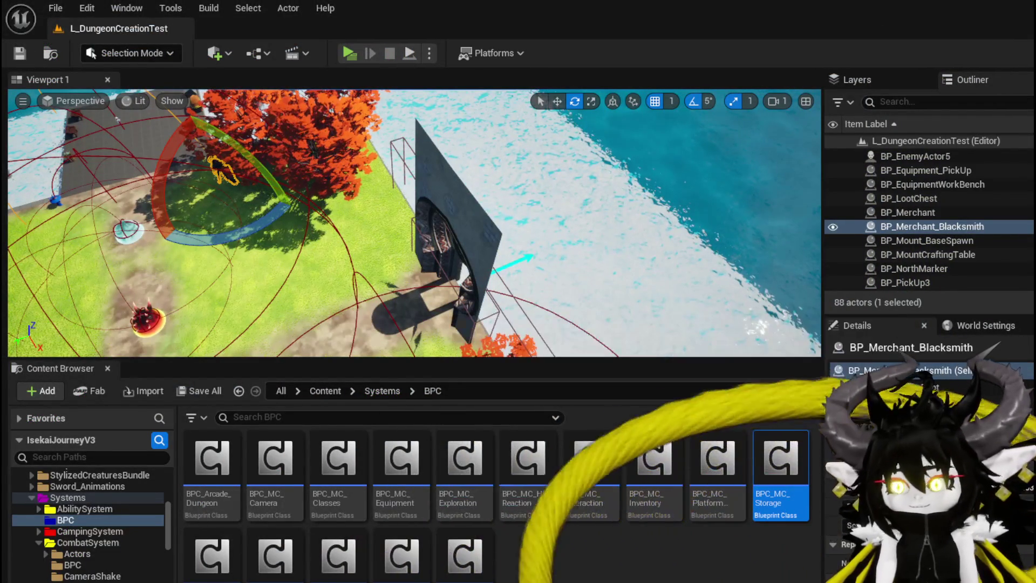
{"action": "key", "text": "f"}
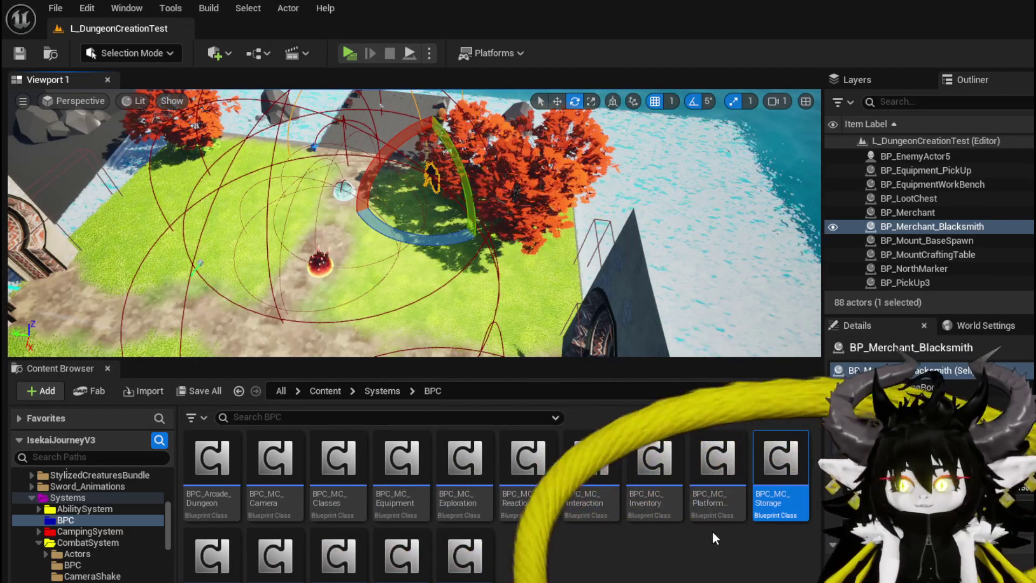
{"action": "left_click", "coordinate": [77, 553]}
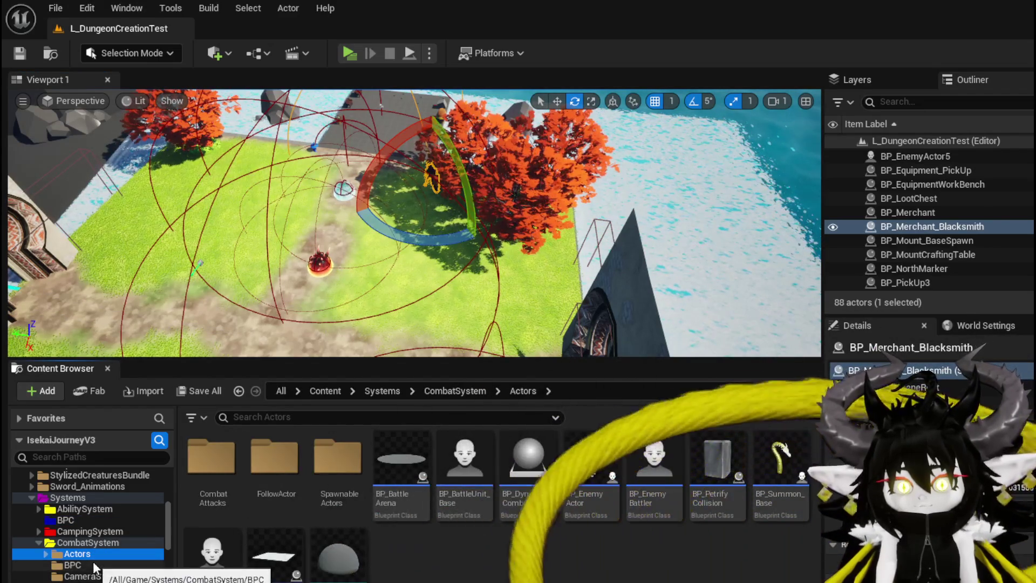
{"action": "scroll", "coordinate": [115, 561], "scroll_direction": "down", "scroll_amount": 10}
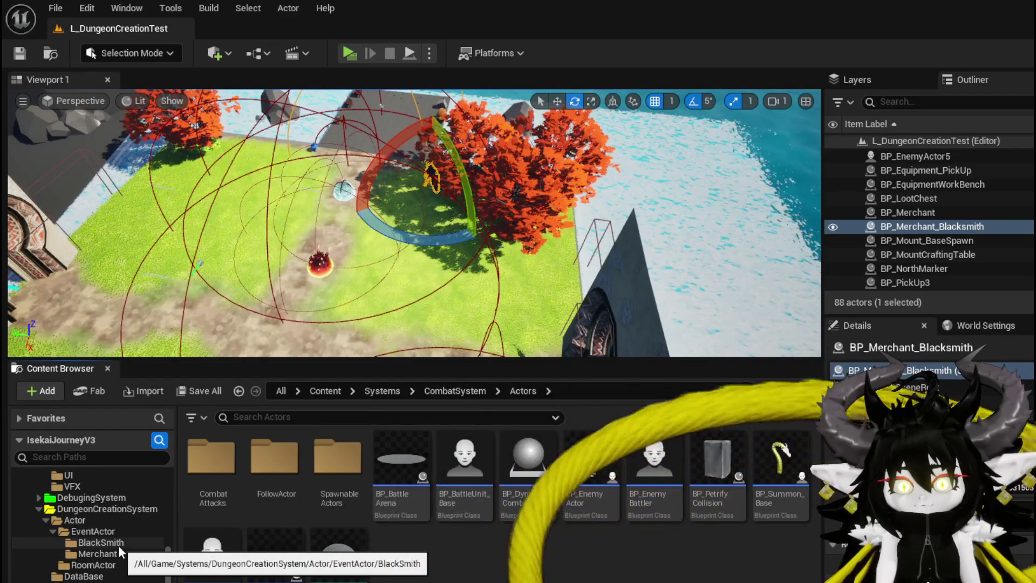
{"action": "left_click", "coordinate": [95, 565]}
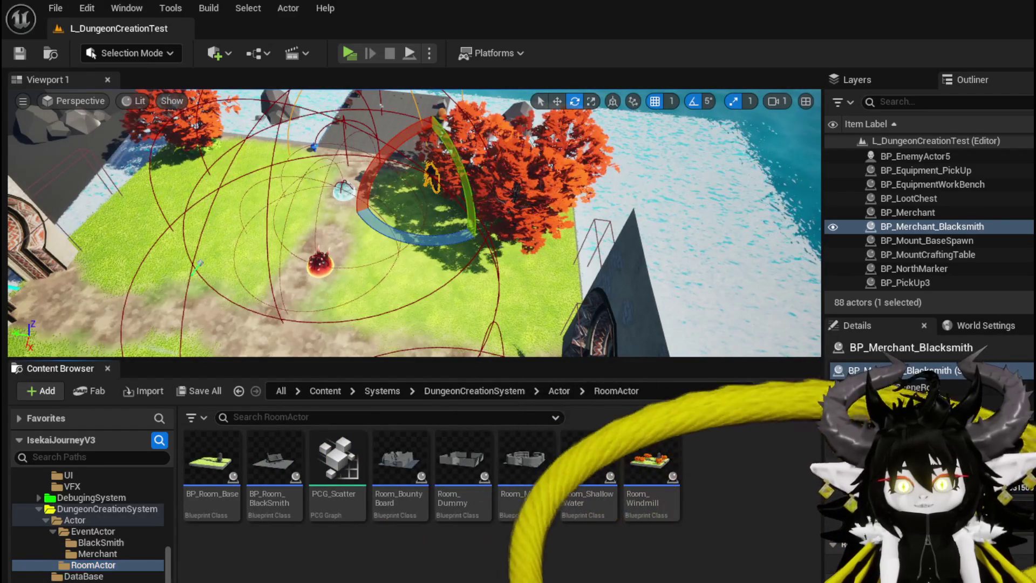
{"action": "double_click", "coordinate": [278, 490]}
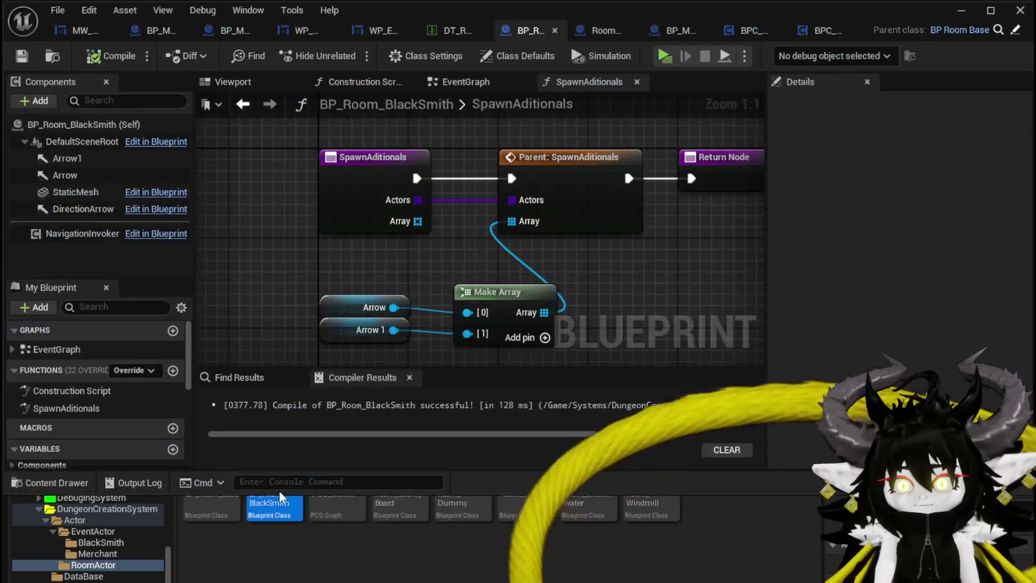
{"action": "left_click", "coordinate": [256, 82]}
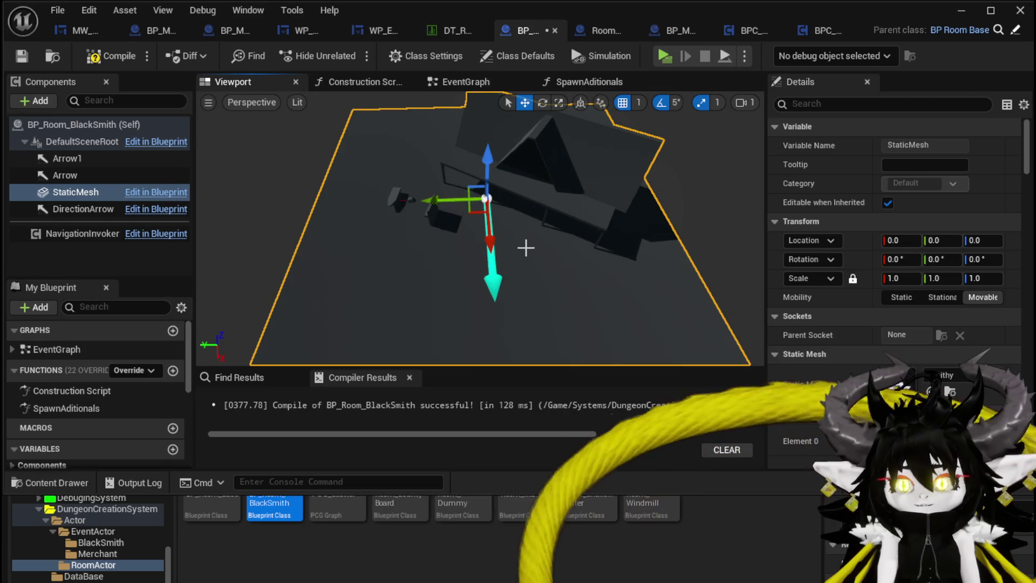
{"action": "key", "text": "e"}
{"action": "mouse_move", "coordinate": [453, 253]}
{"action": "left_mouse_down"}
{"action": "mouse_move", "coordinate": [508, 299]}
{"action": "mouse_move", "coordinate": [532, 212]}
{"action": "mouse_move", "coordinate": [567, 197]}
{"action": "left_mouse_up"}
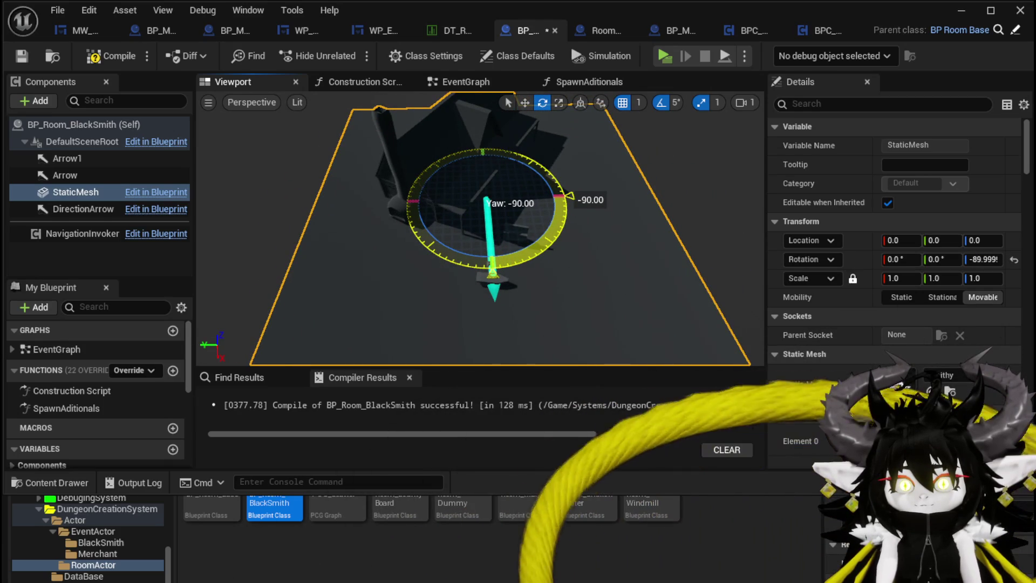
{"action": "mouse_move", "coordinate": [566, 197]}
{"action": "left_mouse_down"}
{"action": "mouse_move", "coordinate": [563, 275]}
{"action": "mouse_move", "coordinate": [405, 266]}
{"action": "mouse_move", "coordinate": [389, 250]}
{"action": "mouse_move", "coordinate": [402, 196]}
{"action": "mouse_move", "coordinate": [405, 209]}
{"action": "left_mouse_up"}
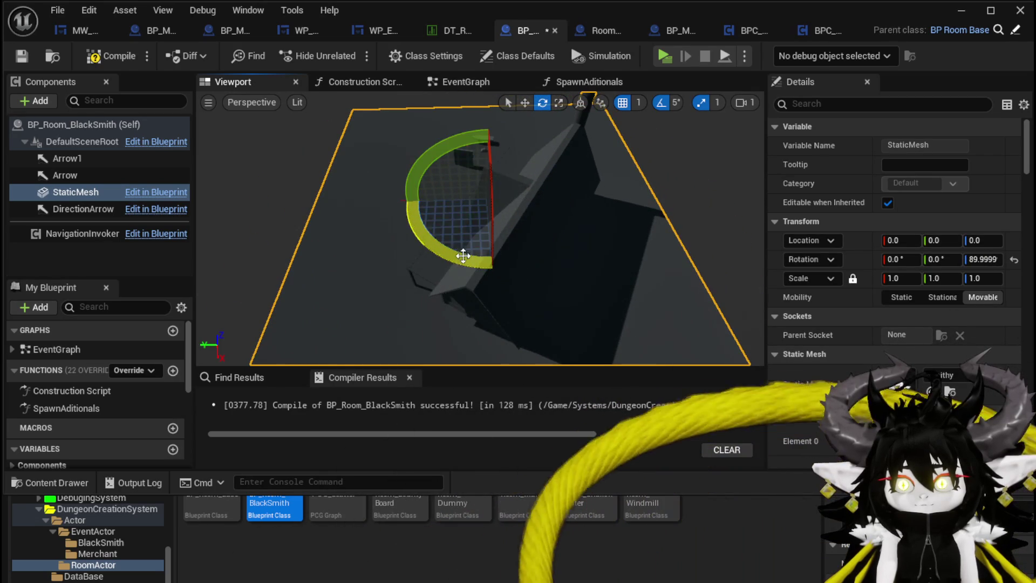
{"action": "left_click_drag", "start_coordinate": [409, 259], "coordinate": [474, 210]}
{"action": "left_click_drag", "start_coordinate": [469, 294], "coordinate": [643, 230]}
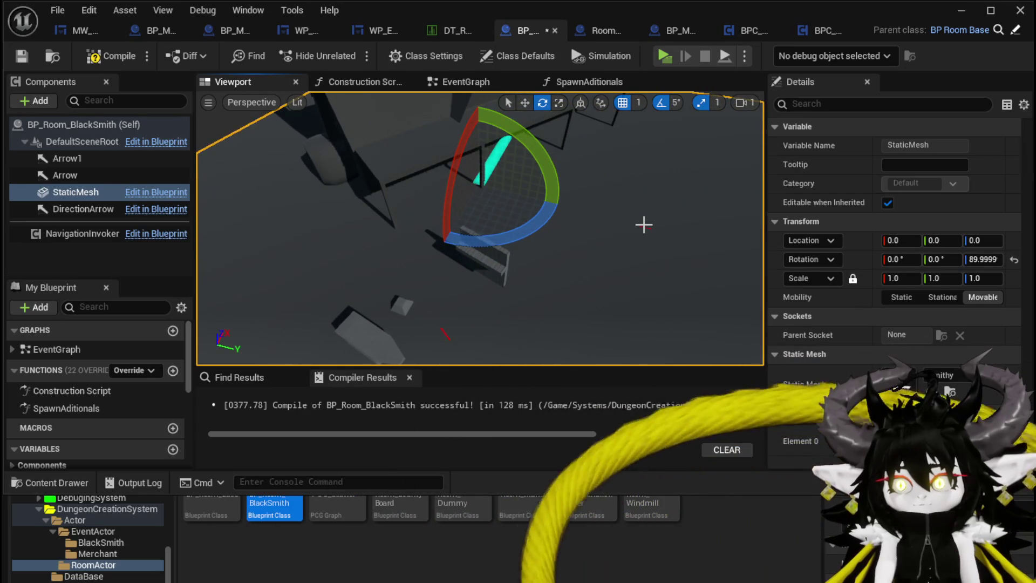
{"action": "left_click", "coordinate": [69, 162]}
{"action": "left_click", "coordinate": [65, 174]}
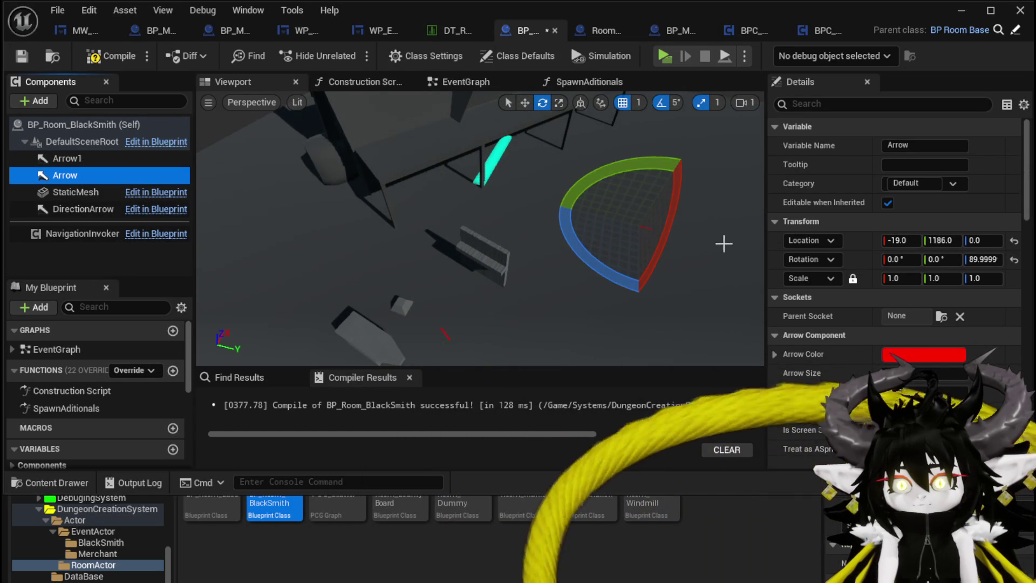
Move the Arrow along X, parent it under StaticMesh, and rotate it to about 90° yaw
{"action": "left_click_drag", "start_coordinate": [724, 243], "coordinate": [716, 243]}
{"action": "key", "text": "w"}
{"action": "mouse_move", "coordinate": [639, 282]}
{"action": "left_mouse_down"}
{"action": "mouse_move", "coordinate": [658, 317]}
{"action": "mouse_move", "coordinate": [415, 276]}
{"action": "left_mouse_up"}
{"action": "mouse_move", "coordinate": [499, 243]}
{"action": "left_mouse_down"}
{"action": "mouse_move", "coordinate": [431, 277]}
{"action": "mouse_move", "coordinate": [502, 300]}
{"action": "left_mouse_up"}
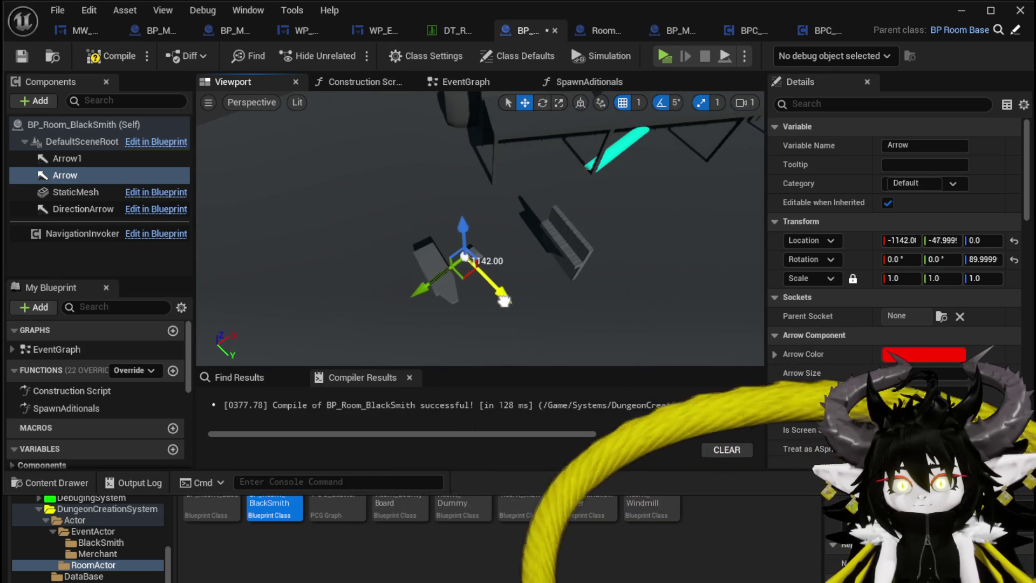
{"action": "left_click_drag", "start_coordinate": [80, 177], "coordinate": [81, 193]}
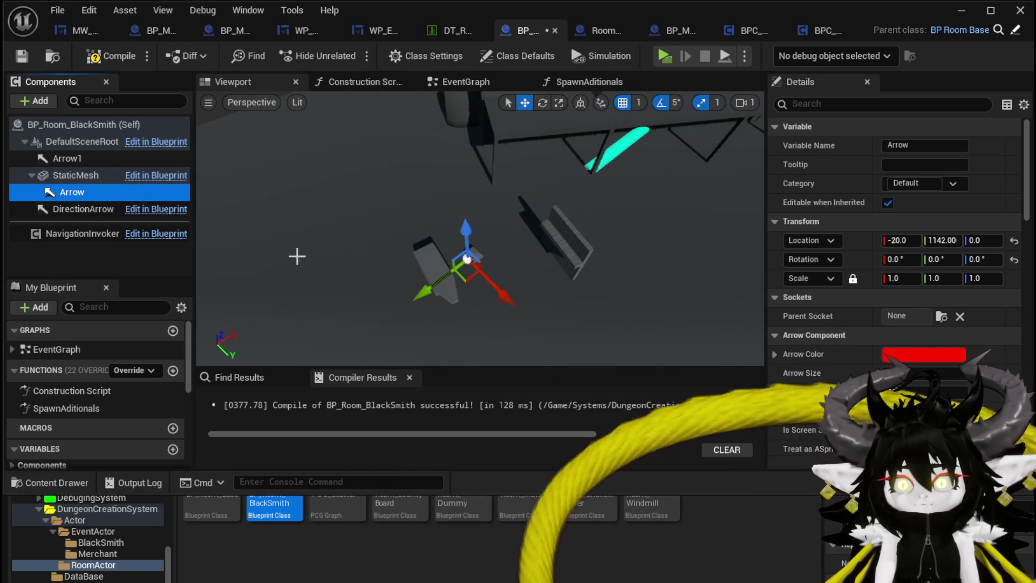
{"action": "scroll", "coordinate": [497, 280], "scroll_direction": "up", "scroll_amount": 3}
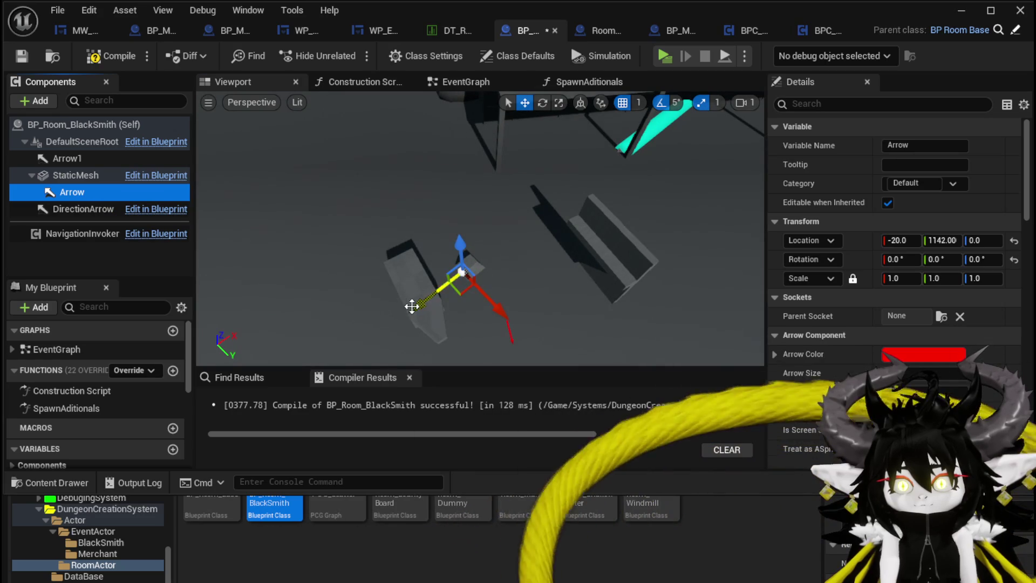
{"action": "left_click_drag", "start_coordinate": [476, 354], "coordinate": [410, 356]}
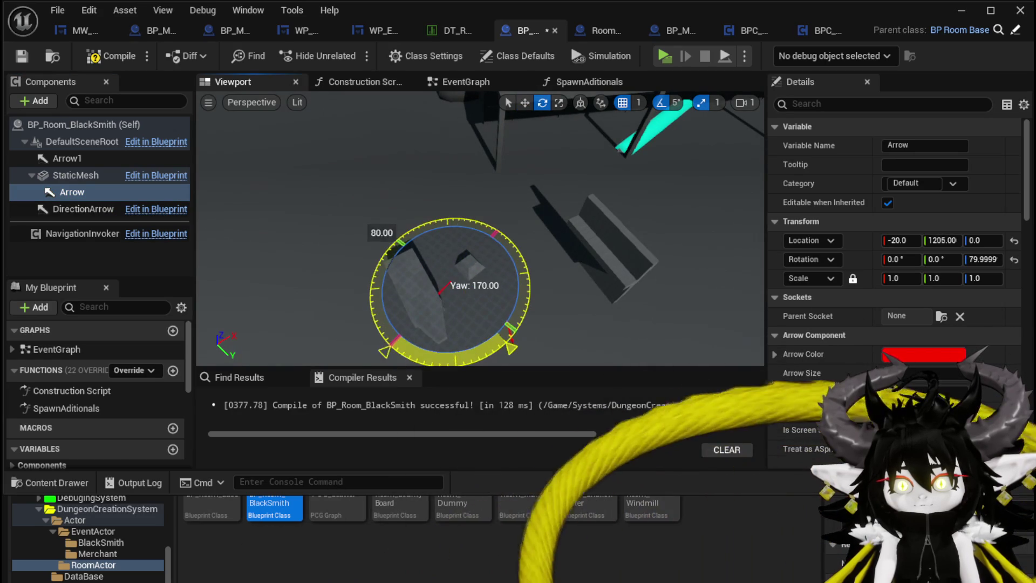
{"action": "left_click_drag", "start_coordinate": [509, 345], "coordinate": [522, 335]}
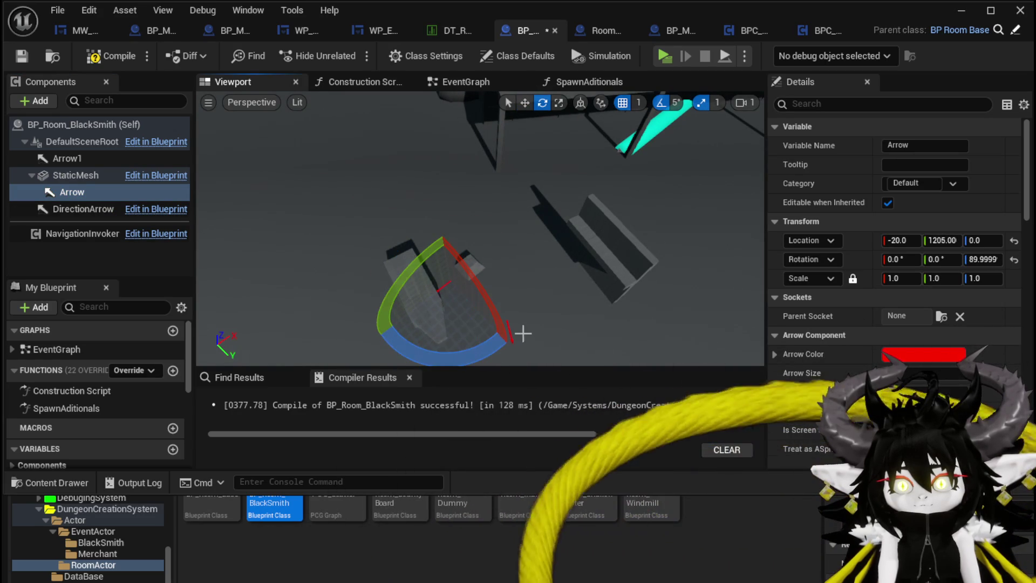
Parent Arrow1 under StaticMesh, reposition and rotate it to about 120° yaw, then play-test
{"action": "left_click", "coordinate": [508, 325]}
{"action": "left_click", "coordinate": [509, 330]}
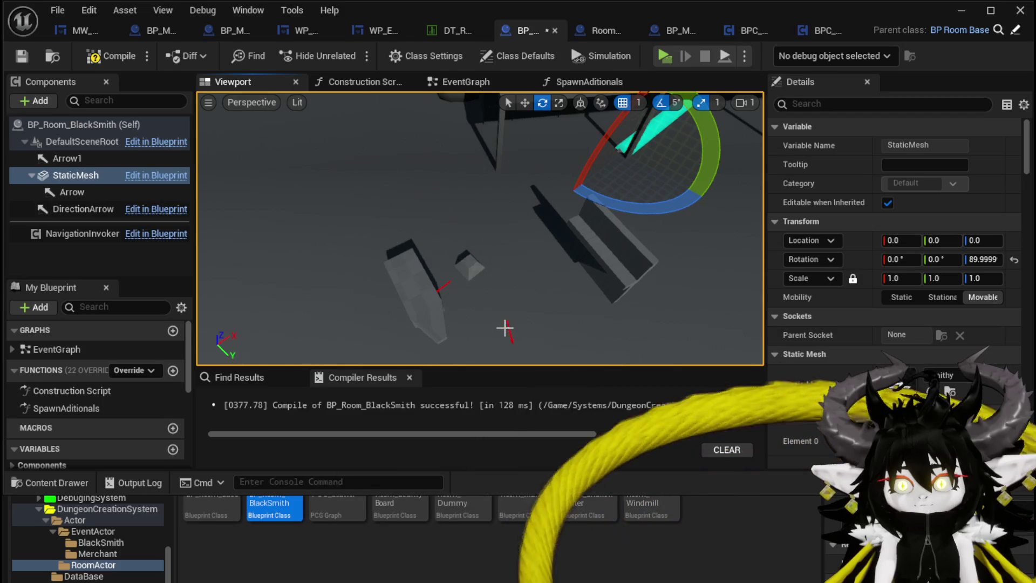
{"action": "left_click", "coordinate": [74, 194]}
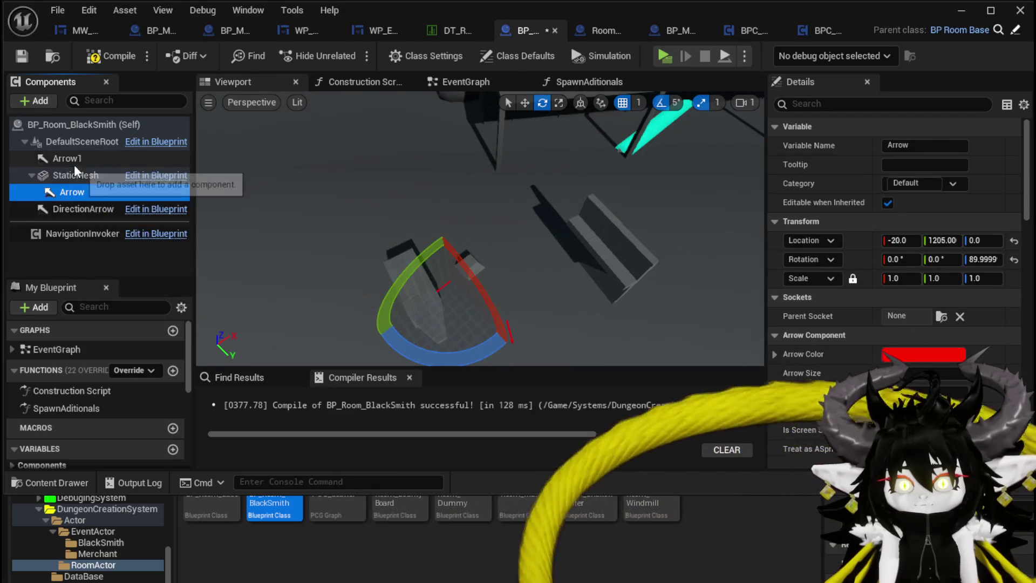
{"action": "left_click", "coordinate": [68, 159]}
{"action": "left_click_drag", "start_coordinate": [68, 158], "coordinate": [65, 175]}
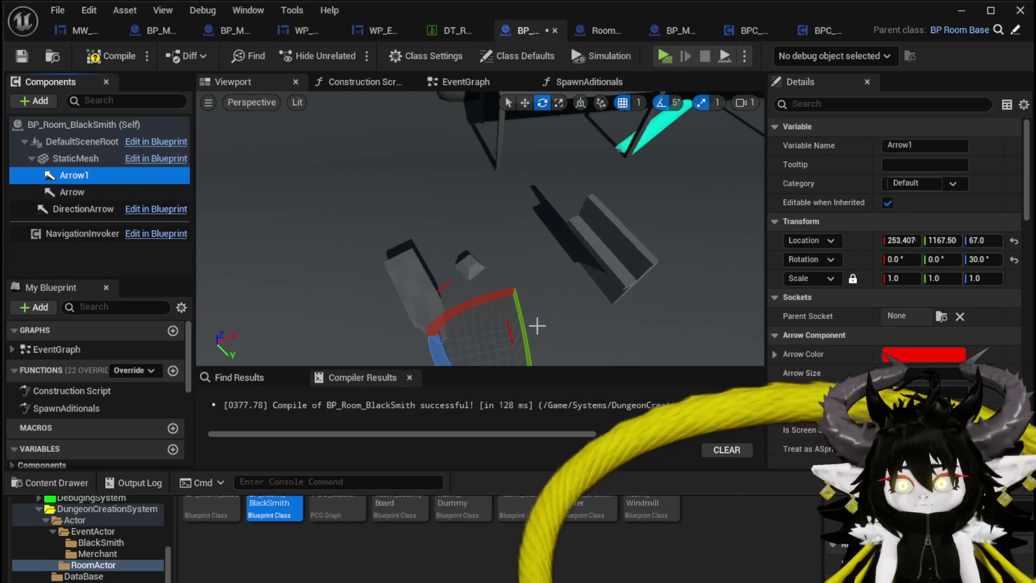
{"action": "key", "text": "w"}
{"action": "mouse_move", "coordinate": [526, 328]}
{"action": "left_mouse_down"}
{"action": "mouse_move", "coordinate": [460, 328]}
{"action": "mouse_move", "coordinate": [347, 130]}
{"action": "mouse_move", "coordinate": [556, 151]}
{"action": "mouse_move", "coordinate": [358, 213]}
{"action": "mouse_move", "coordinate": [446, 174]}
{"action": "mouse_move", "coordinate": [508, 172]}
{"action": "left_mouse_up"}
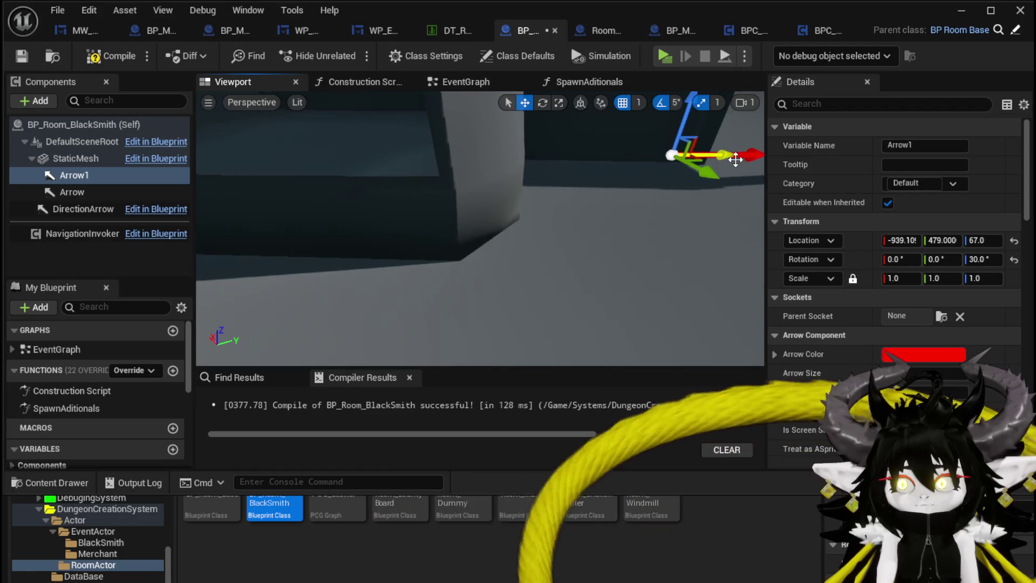
{"action": "mouse_move", "coordinate": [737, 157]}
{"action": "left_mouse_down"}
{"action": "mouse_move", "coordinate": [721, 176]}
{"action": "mouse_move", "coordinate": [625, 185]}
{"action": "mouse_move", "coordinate": [464, 174]}
{"action": "mouse_move", "coordinate": [381, 220]}
{"action": "mouse_move", "coordinate": [412, 171]}
{"action": "mouse_move", "coordinate": [433, 184]}
{"action": "left_mouse_up"}
{"action": "key", "text": "e"}
{"action": "key", "text": "e"}
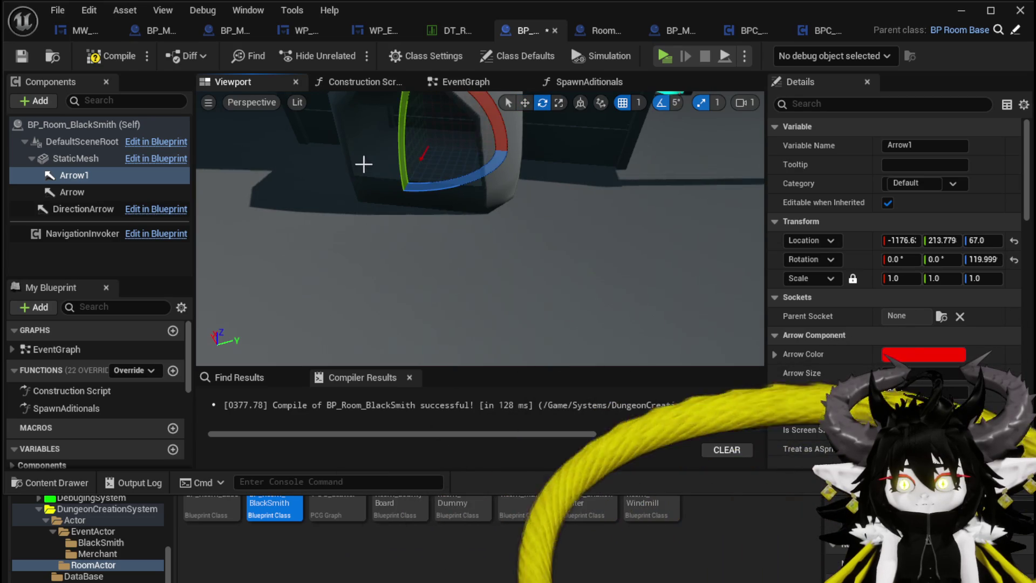
{"action": "left_click", "coordinate": [665, 54]}
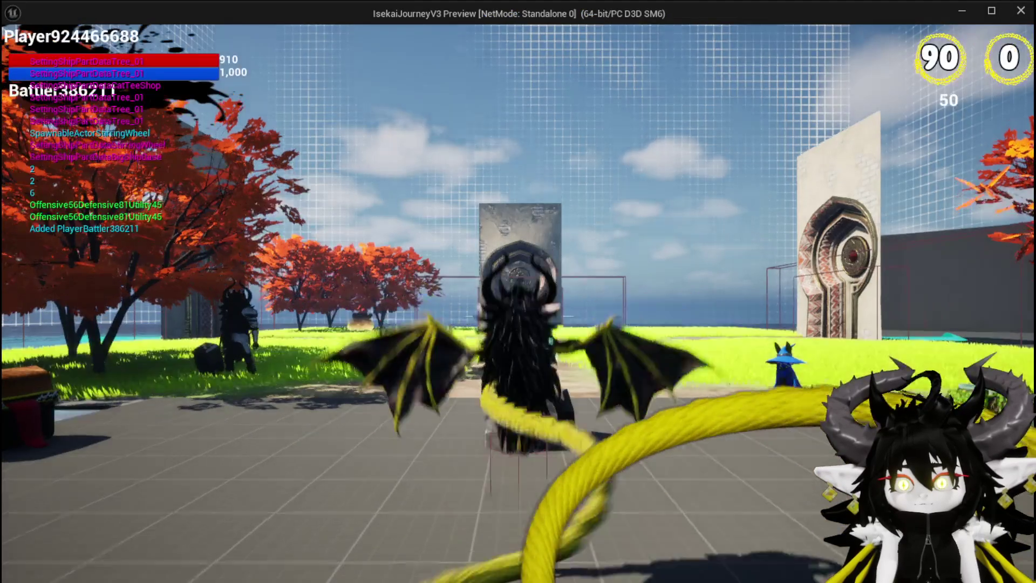
Run across the plaza, pick rooms until the Smithy loads, then stop the preview
{"action": "key", "text": "w"}
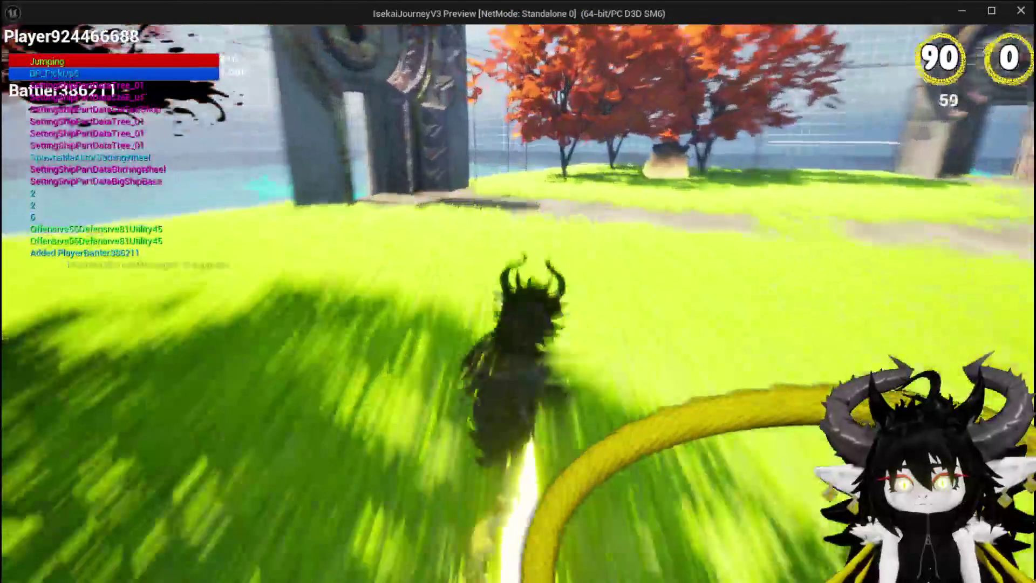
{"action": "mouse_move", "coordinate": [521, 350]}
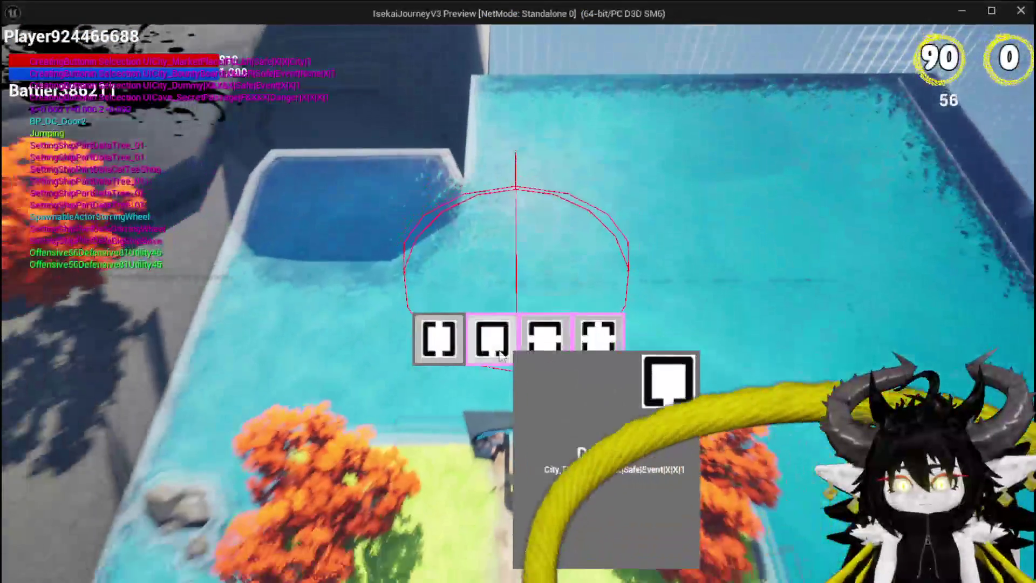
{"action": "left_click", "coordinate": [598, 339]}
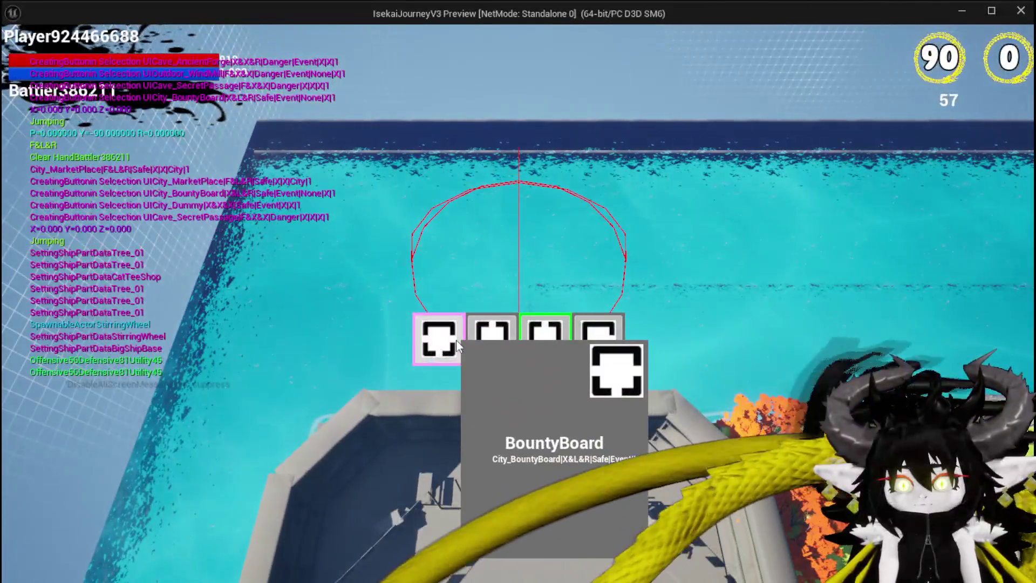
{"action": "left_click", "coordinate": [456, 341]}
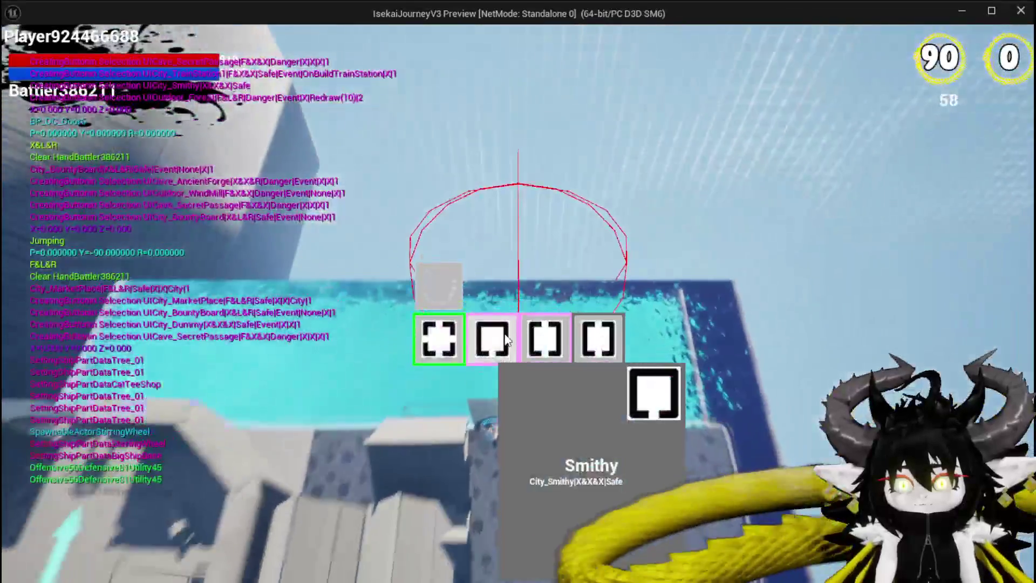
{"action": "left_click", "coordinate": [597, 337]}
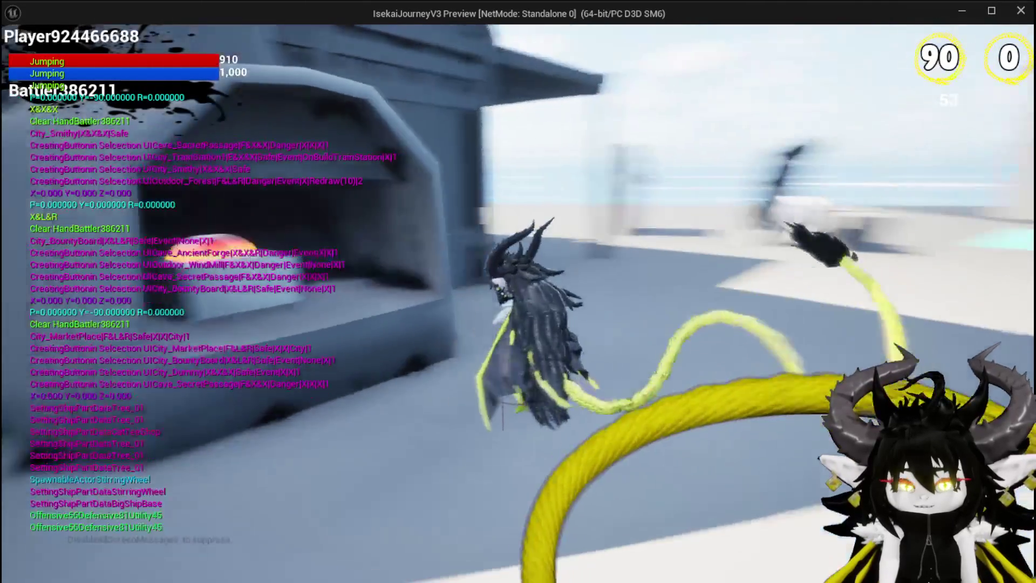
{"action": "key", "text": "Escape"}
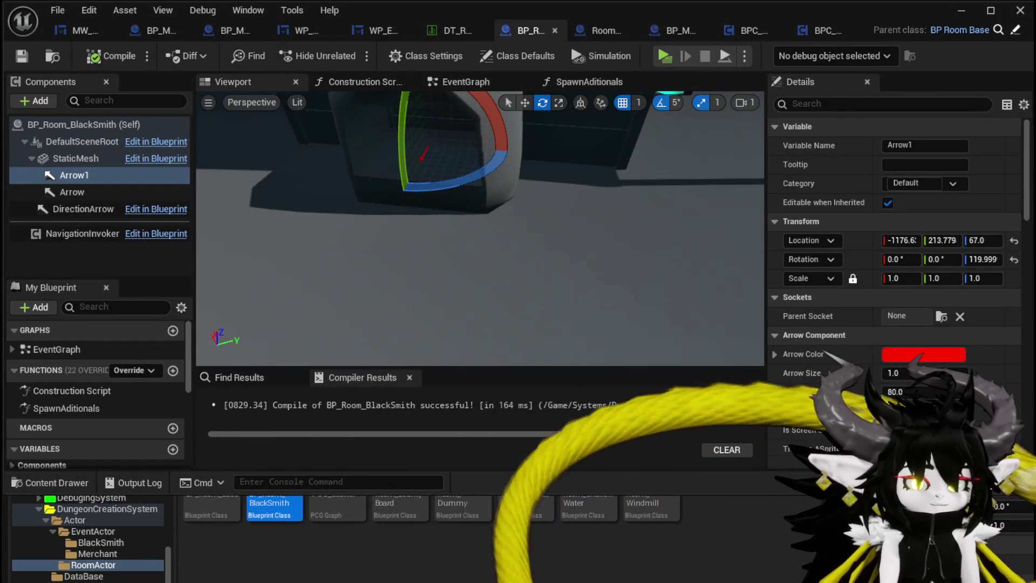
{"action": "left_click_drag", "start_coordinate": [290, 180], "coordinate": [206, 103]}
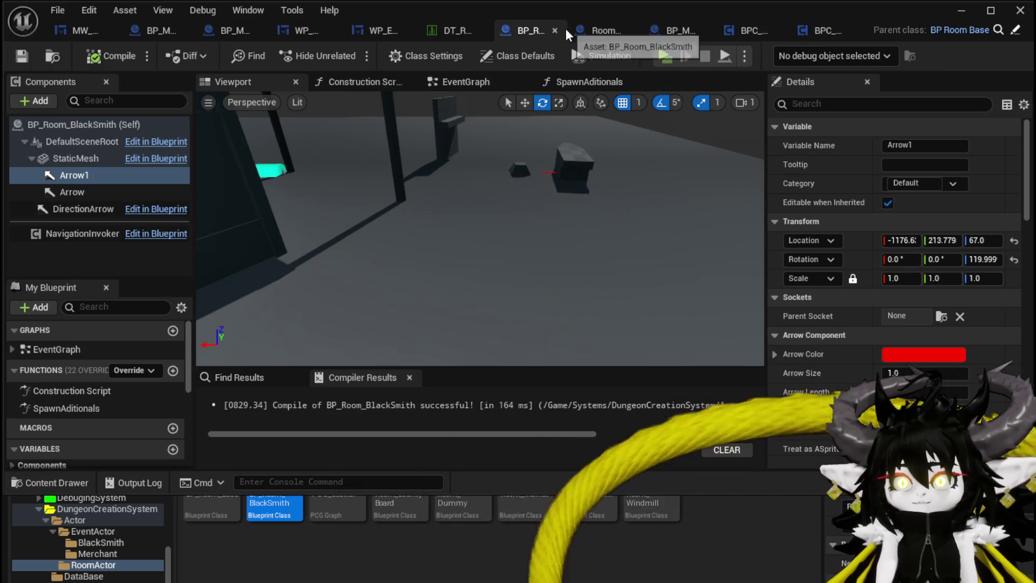
{"action": "left_click", "coordinate": [675, 31]}
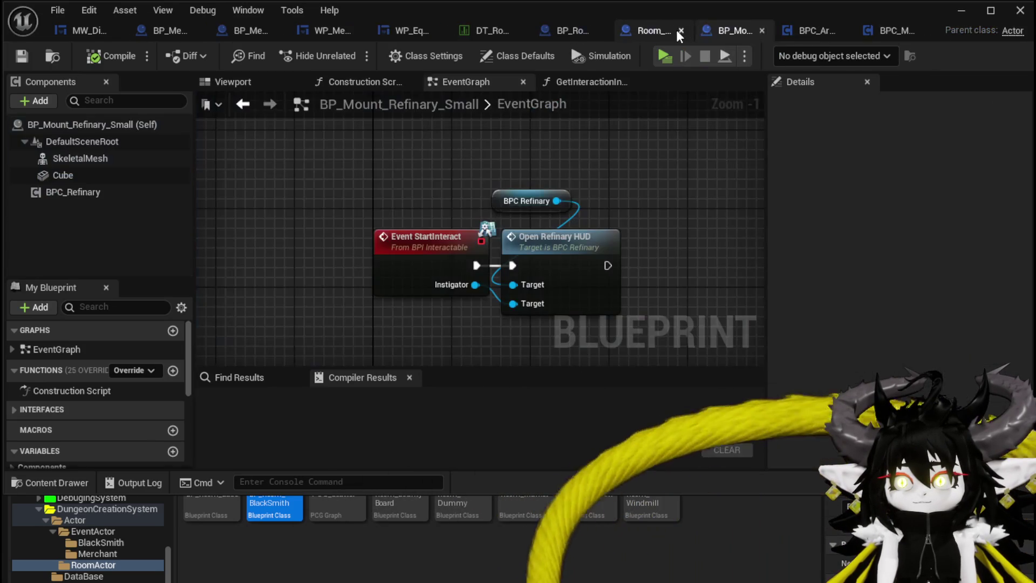
{"action": "left_click", "coordinate": [246, 83]}
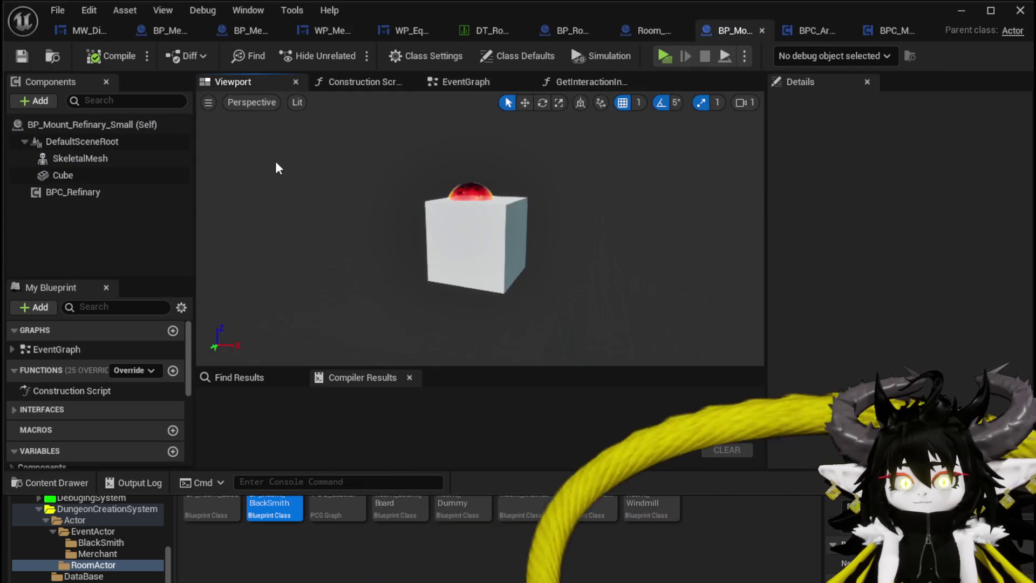
{"action": "left_click", "coordinate": [479, 184]}
{"action": "key", "text": "w"}
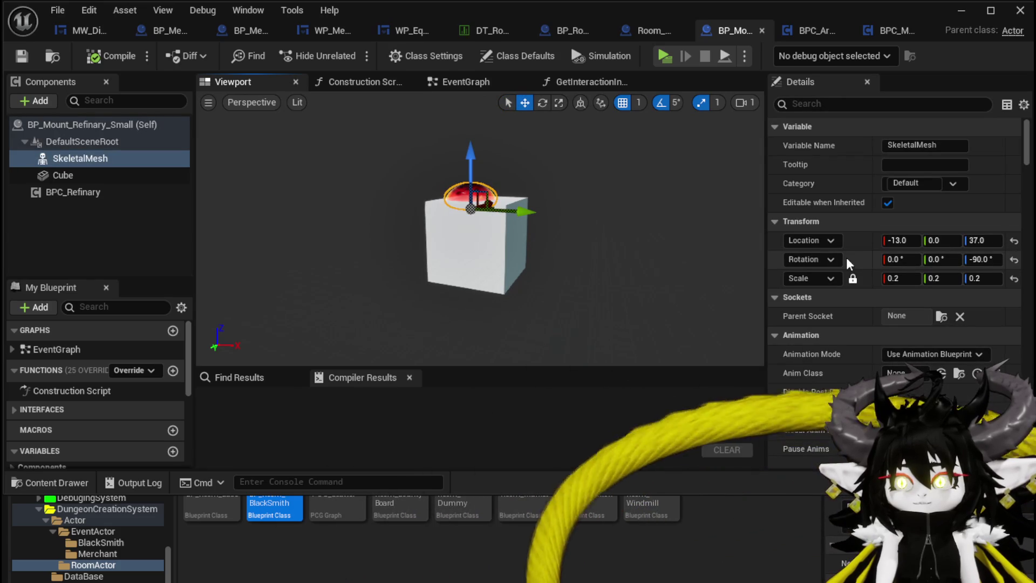
{"action": "scroll", "coordinate": [881, 259], "scroll_direction": "down", "scroll_amount": 5}
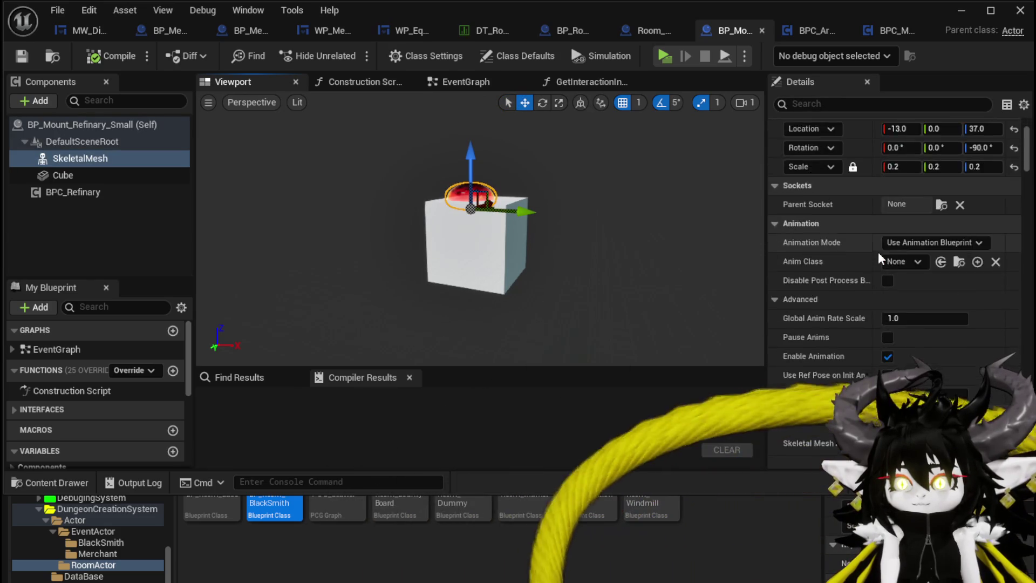
{"action": "right_click", "coordinate": [964, 300]}
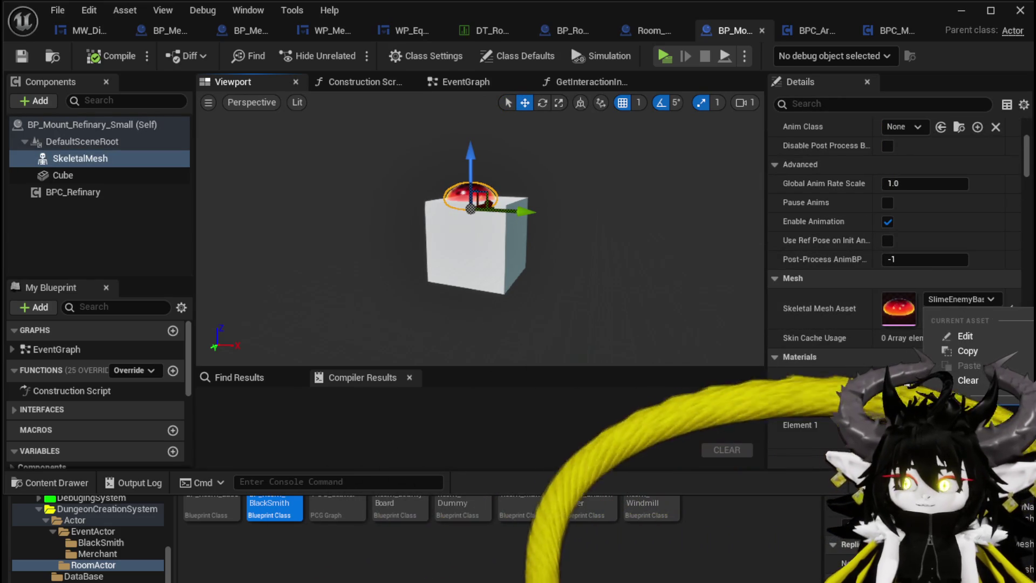
{"action": "left_click", "coordinate": [968, 366]}
{"action": "scroll", "coordinate": [893, 242], "scroll_direction": "up", "scroll_amount": 5}
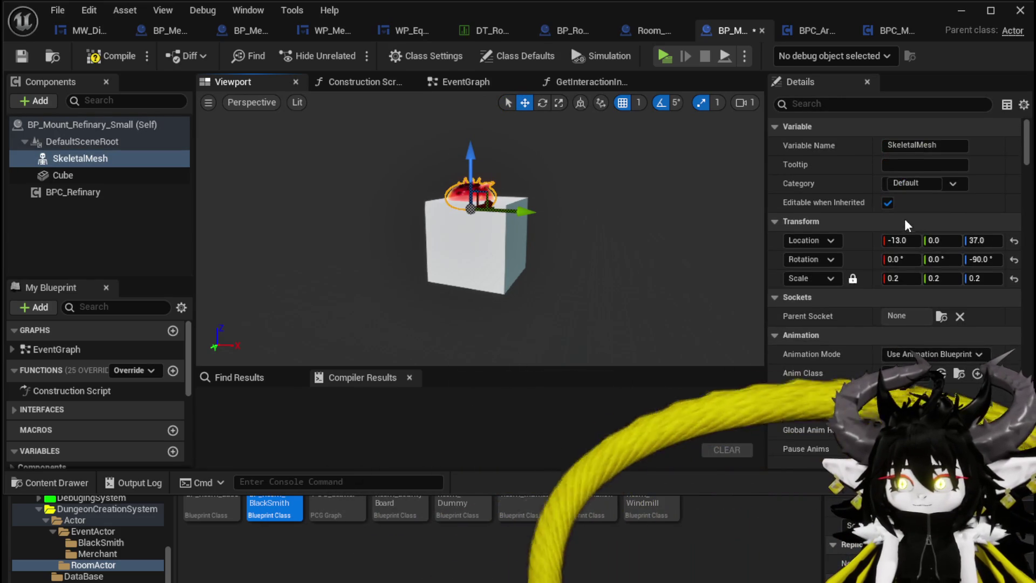
{"action": "key", "text": "Return"}
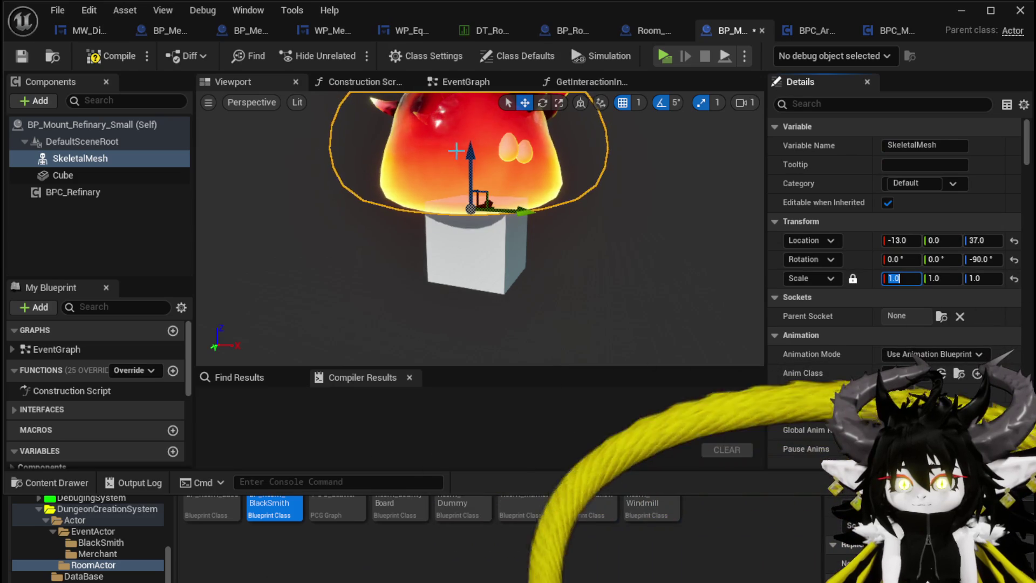
{"action": "left_click_drag", "start_coordinate": [462, 155], "coordinate": [462, 219]}
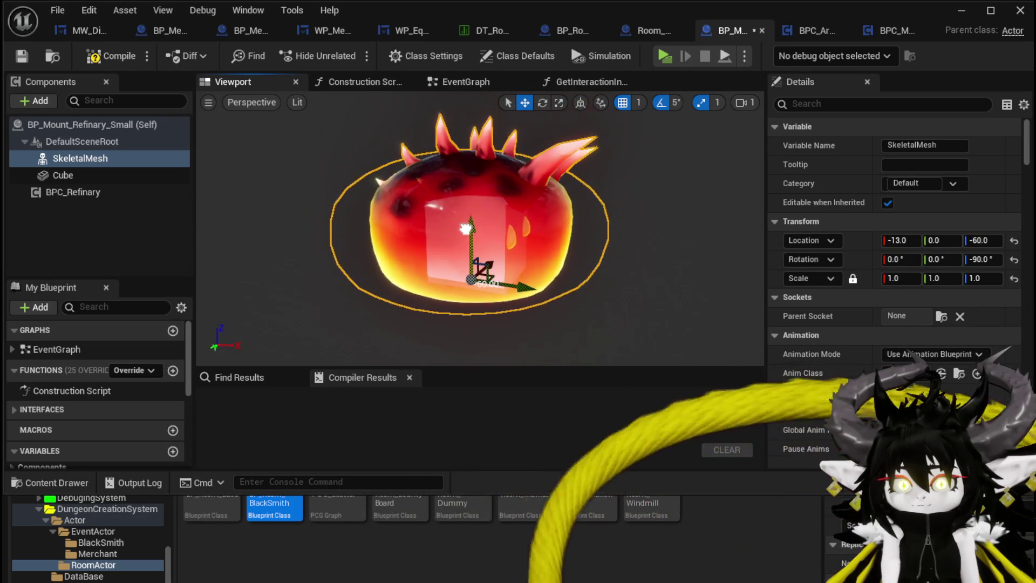
{"action": "scroll", "coordinate": [480, 226], "scroll_direction": "up", "scroll_amount": 5}
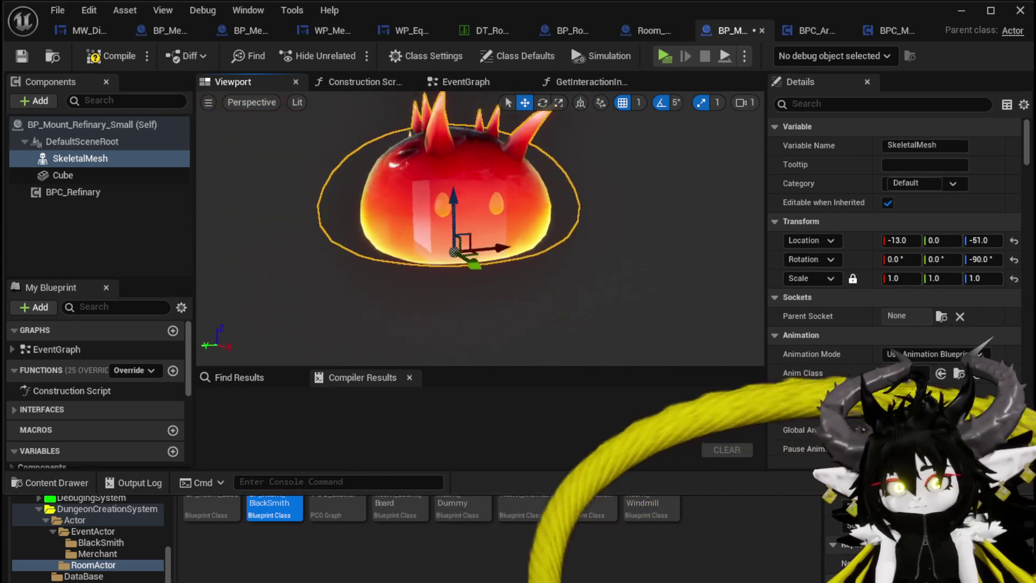
{"action": "scroll", "coordinate": [480, 227], "scroll_direction": "down", "scroll_amount": 5}
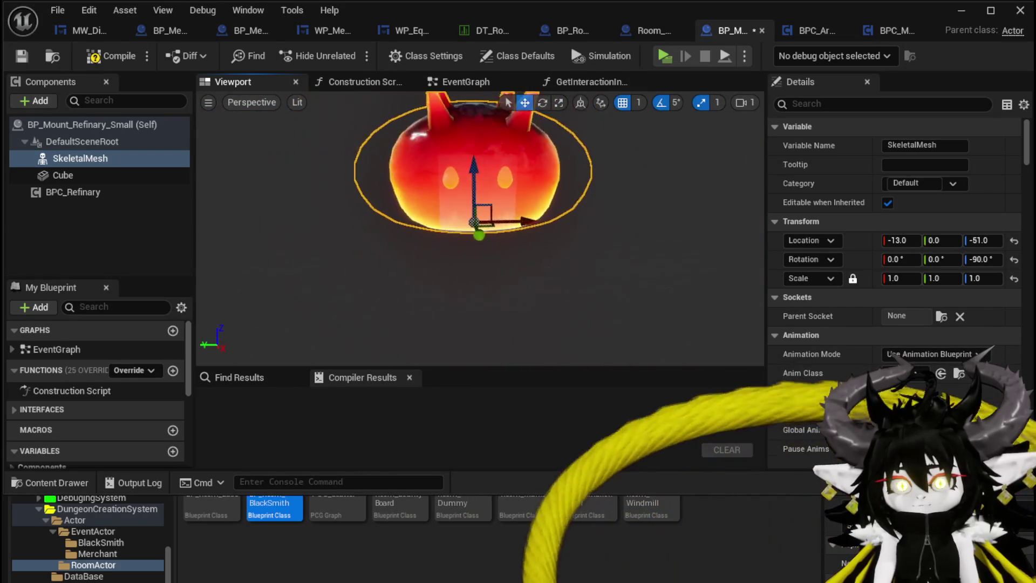
{"action": "left_click", "coordinate": [97, 176]}
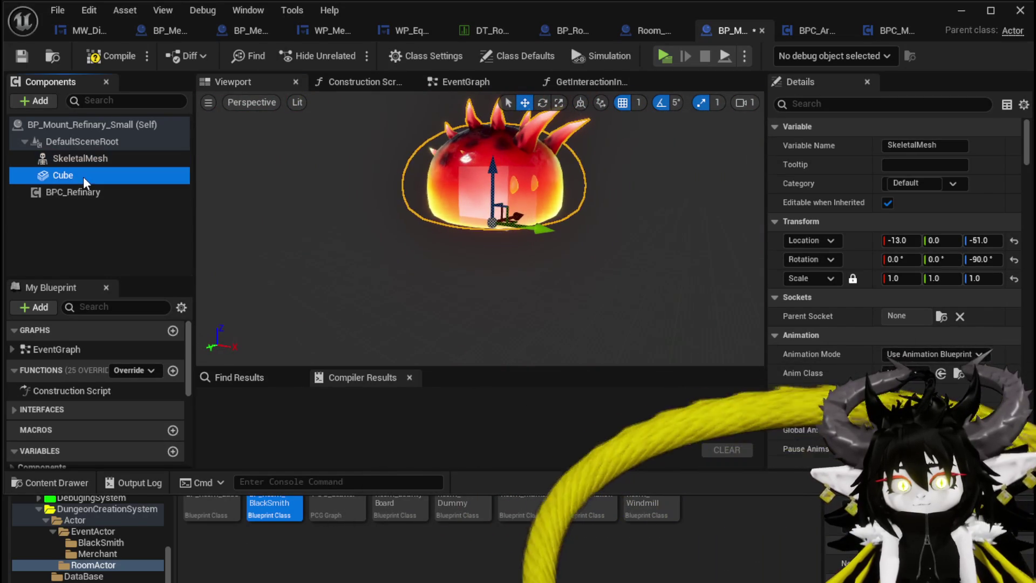
Unlock uniform scale and set the Cube's scale to 2, 2, 0.1
{"action": "left_click", "coordinate": [853, 278]}
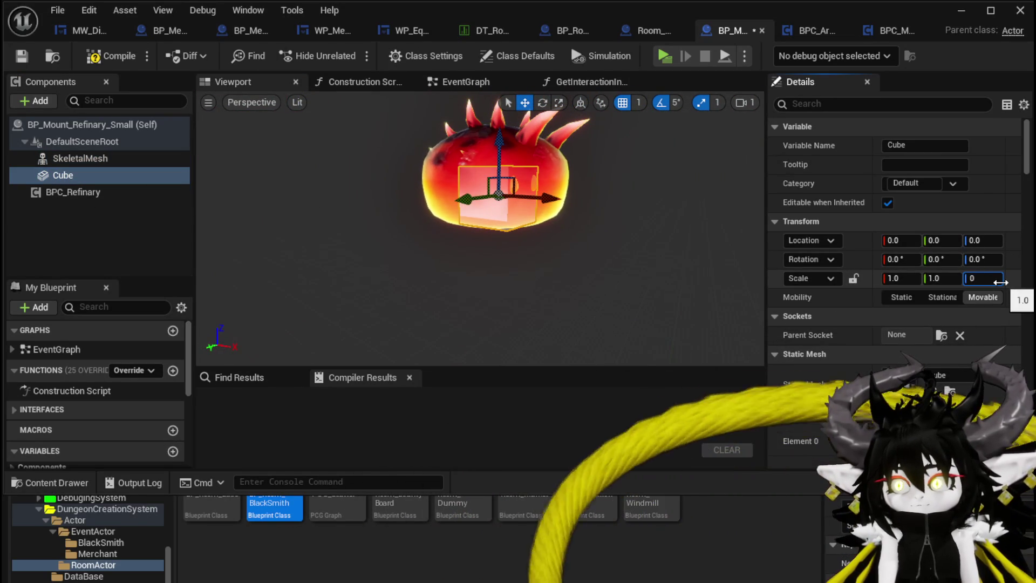
{"action": "left_click", "coordinate": [982, 278]}
{"action": "type", "text": "0.1"}
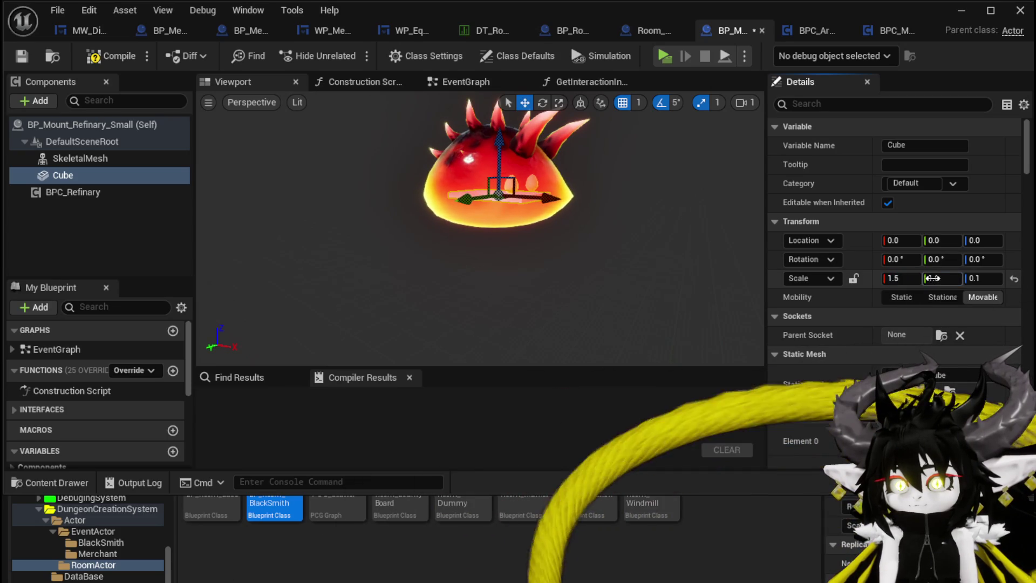
{"action": "left_click", "coordinate": [936, 277]}
{"action": "type", "text": "1.5"}
{"action": "left_click", "coordinate": [917, 278]}
{"action": "type", "text": "2"}
{"action": "key", "text": "Tab"}
{"action": "type", "text": "2"}
{"action": "key", "text": "Return"}
Set Location Z to 0 for both the Cube and the slime skeletal mesh
{"action": "left_click_drag", "start_coordinate": [500, 143], "coordinate": [500, 172]}
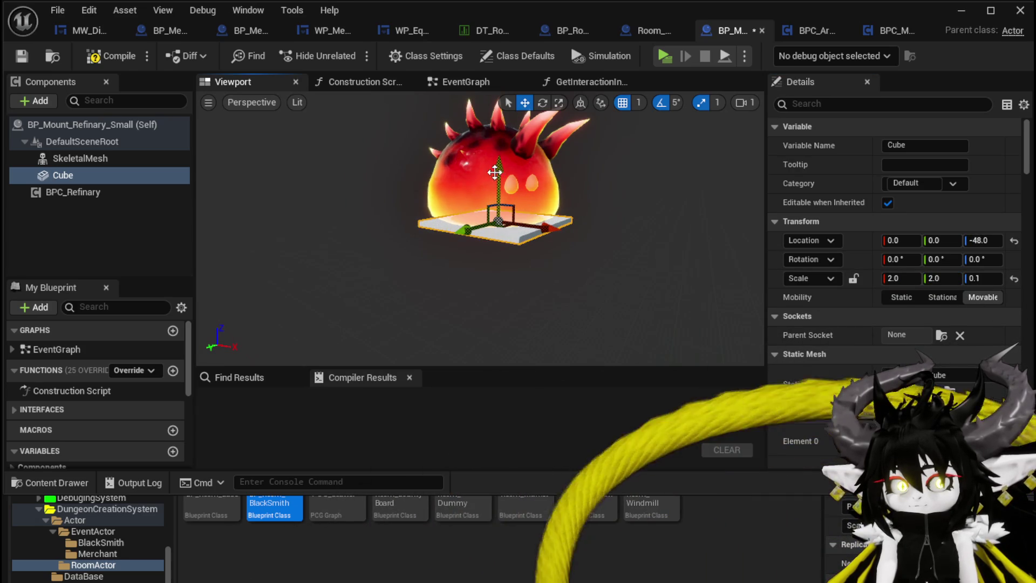
{"action": "left_click", "coordinate": [979, 240]}
{"action": "type", "text": "0"}
{"action": "key", "text": "Return"}
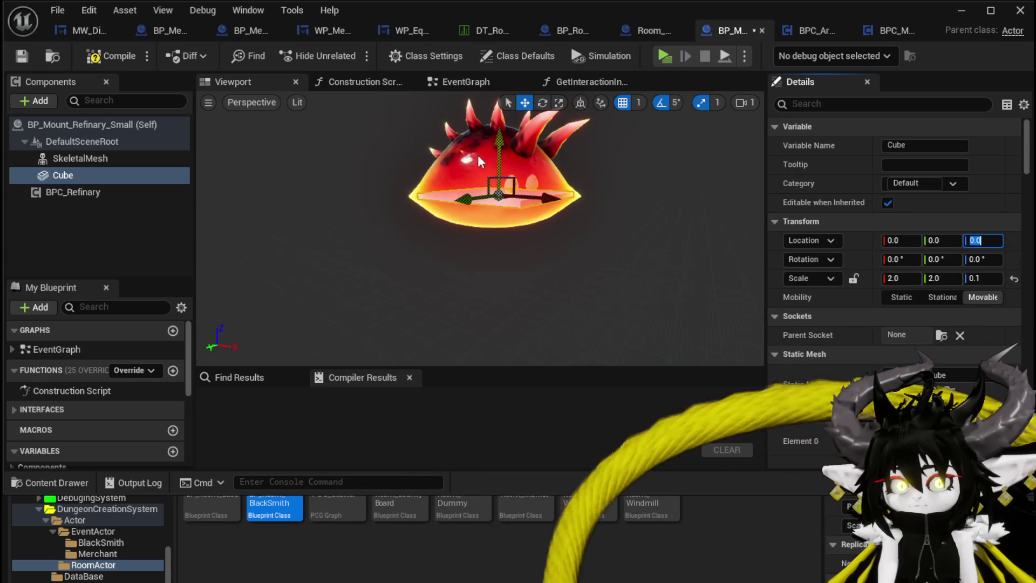
{"action": "left_click", "coordinate": [165, 159]}
{"action": "left_click", "coordinate": [979, 240]}
{"action": "type", "text": "0"}
{"action": "key", "text": "Return"}
Compile the blueprint, then select the StartInteract and HUD nodes in the event graph
{"action": "left_click", "coordinate": [110, 55]}
{"action": "scroll", "coordinate": [480, 226], "scroll_direction": "up", "scroll_amount": 5}
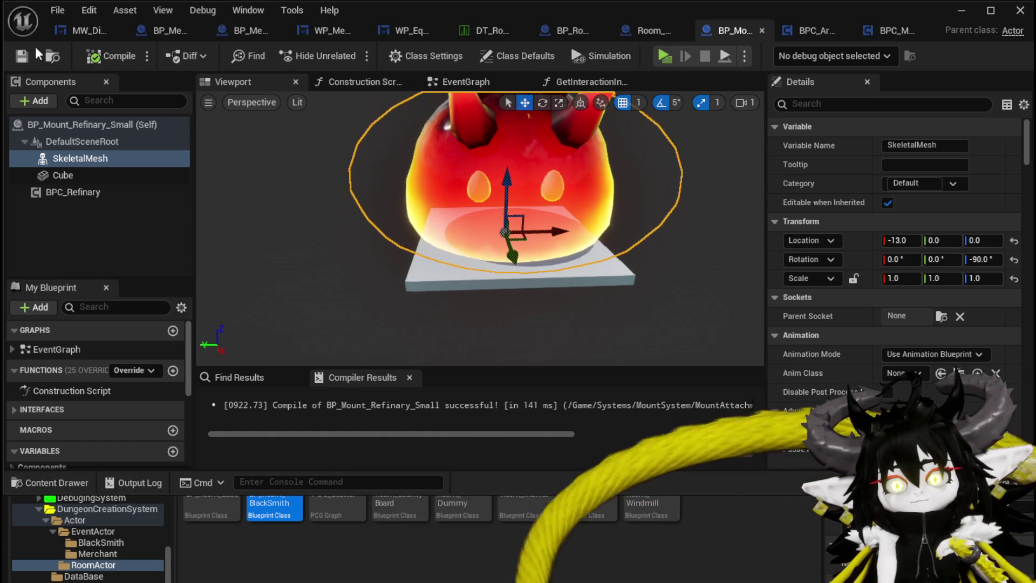
{"action": "key", "text": "f"}
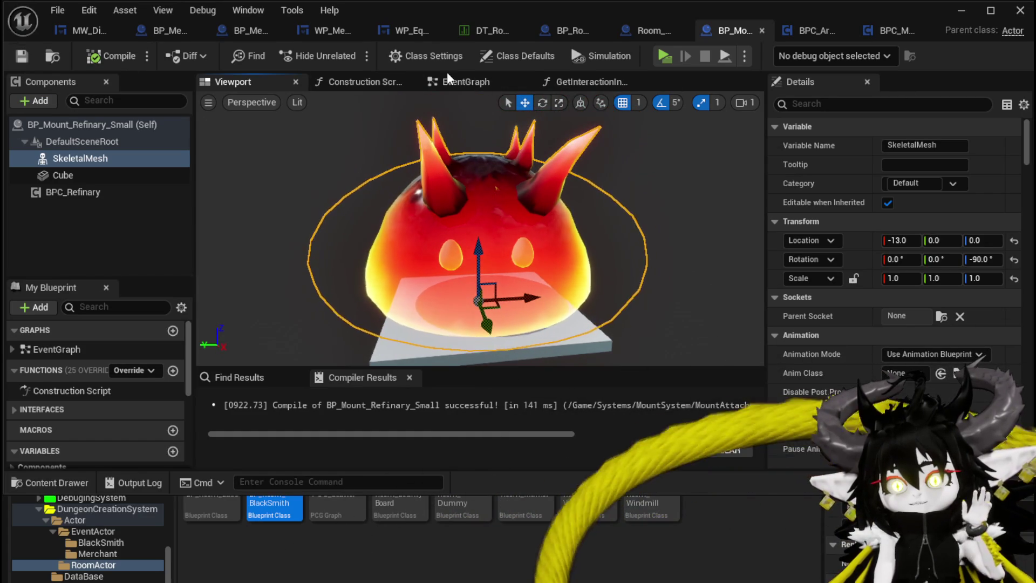
{"action": "left_click", "coordinate": [464, 82]}
{"action": "mouse_move", "coordinate": [394, 173]}
{"action": "left_mouse_down"}
{"action": "mouse_move", "coordinate": [612, 313]}
{"action": "mouse_move", "coordinate": [395, 178]}
{"action": "left_mouse_up"}
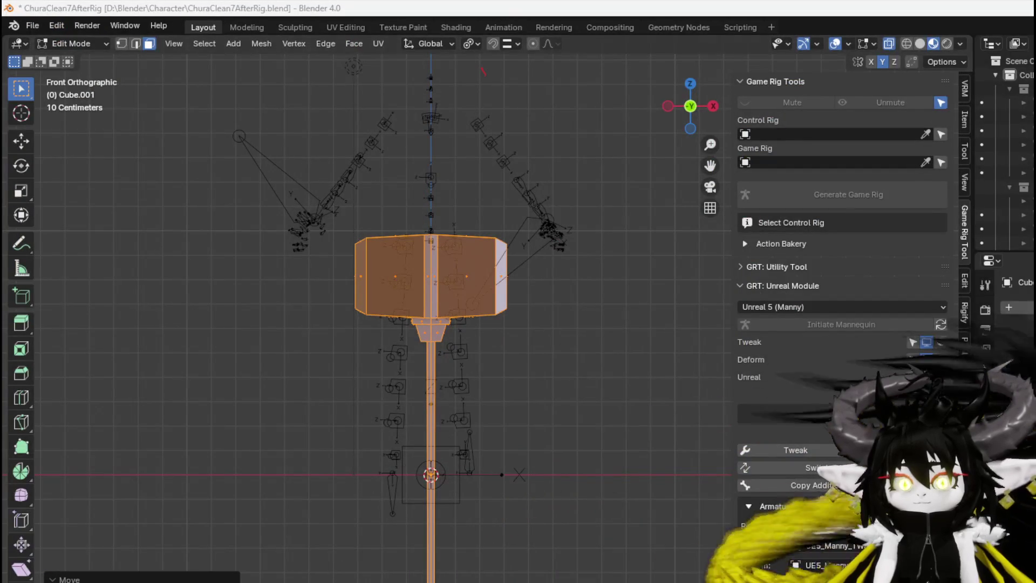
Save ChuraClean7AfterRig.blend through Blender's File menu
{"action": "left_click", "coordinate": [30, 25]}
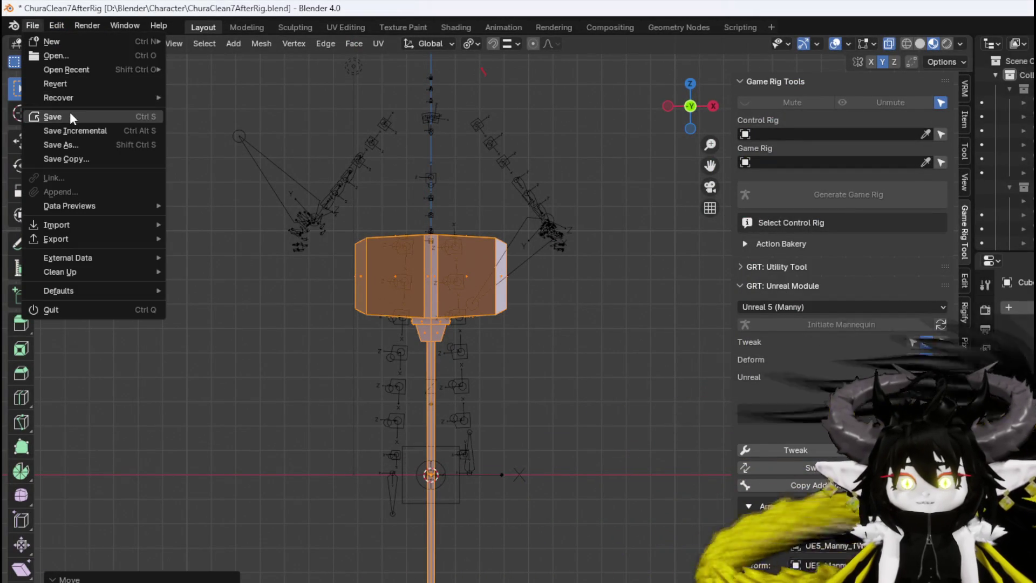
{"action": "left_click", "coordinate": [70, 112]}
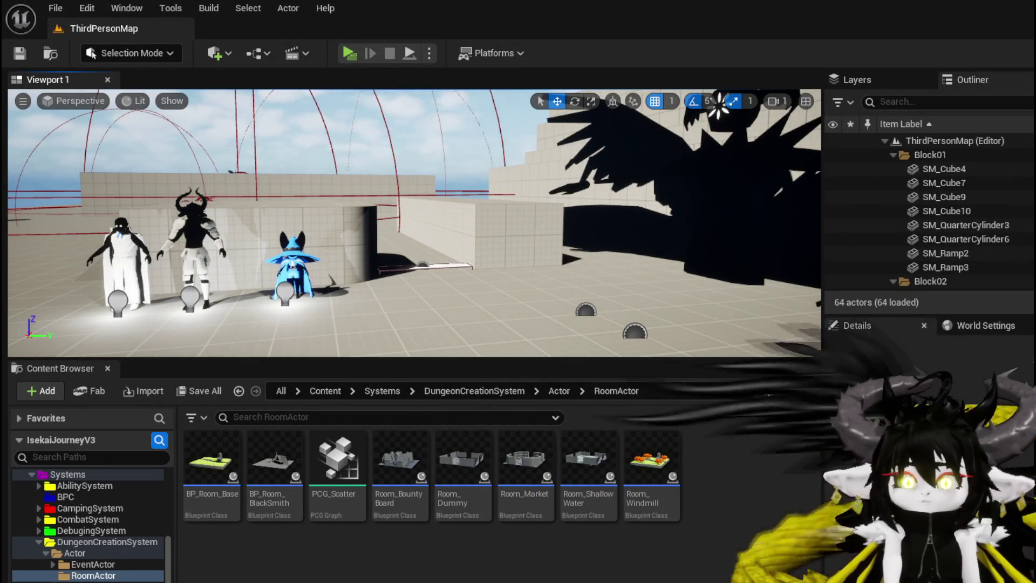
Back in Unreal's ThirdPersonMap level editor, open the File menu to reach recent levels
{"action": "left_click", "coordinate": [43, 10]}
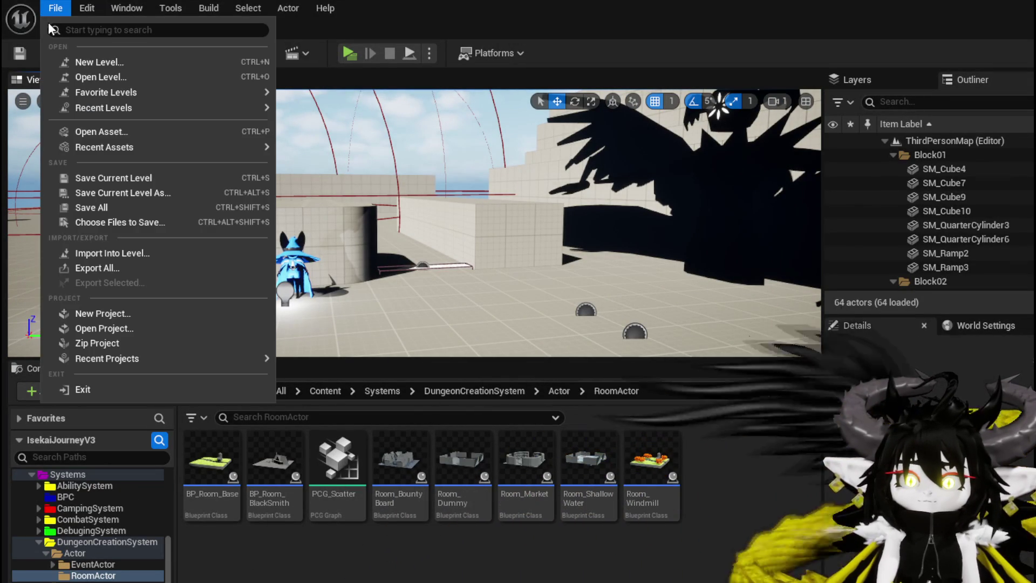
Load L_DungeonCreationTest from Recent Levels and save the modified level and assets
{"action": "mouse_move", "coordinate": [107, 109]}
{"action": "left_click", "coordinate": [341, 130]}
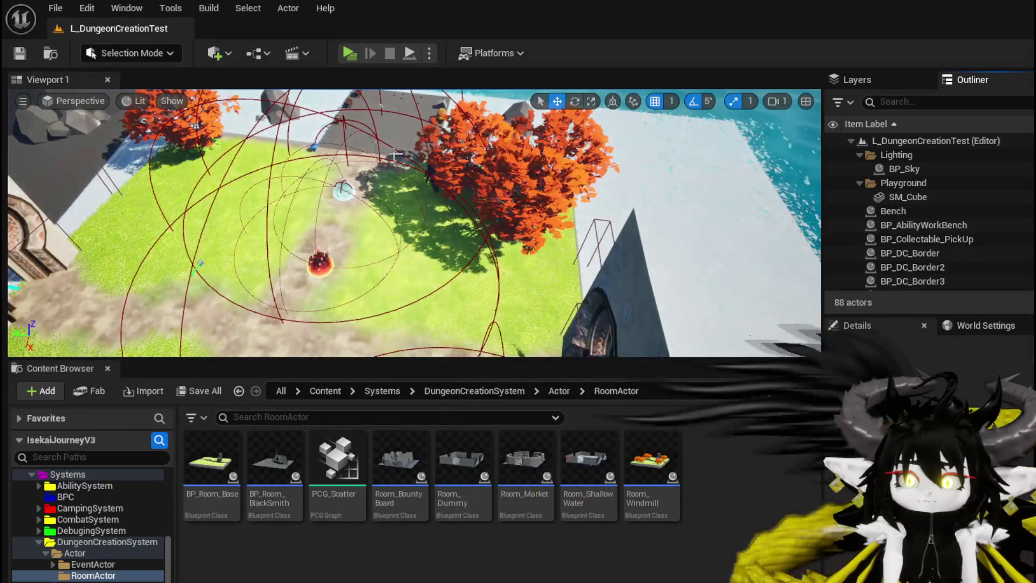
{"action": "left_click", "coordinate": [20, 53]}
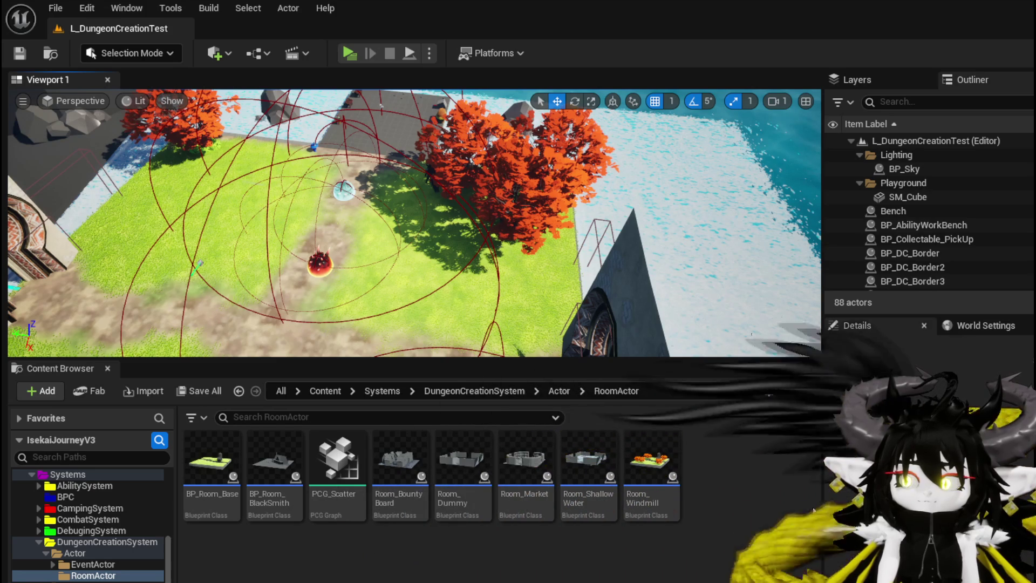
In the blueprint editor, close the unneeded Room tab and switch to BP_Room_BlackSmith
{"action": "key", "text": "alt+Tab"}
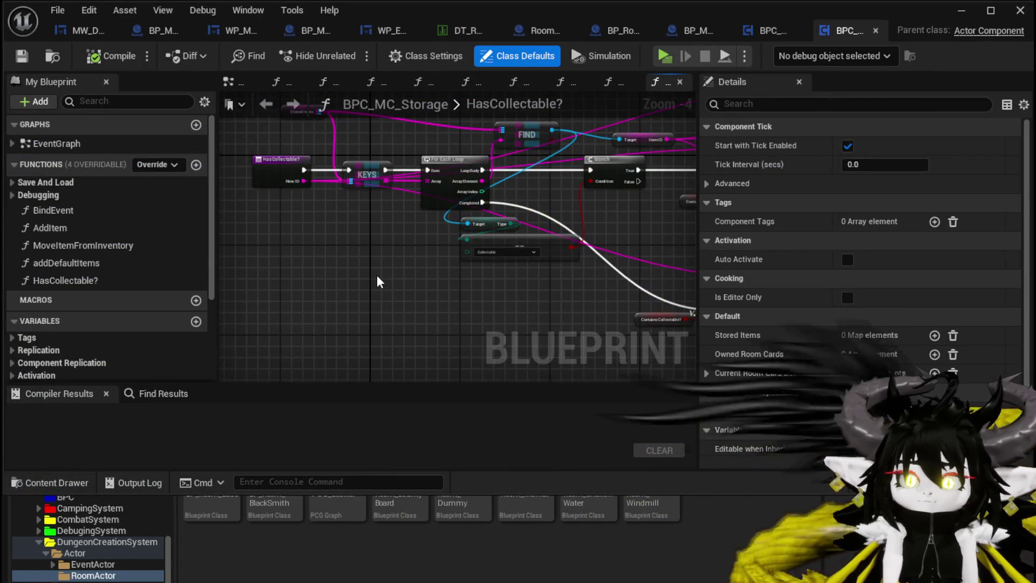
{"action": "scroll", "coordinate": [378, 281], "scroll_direction": "down", "scroll_amount": 2}
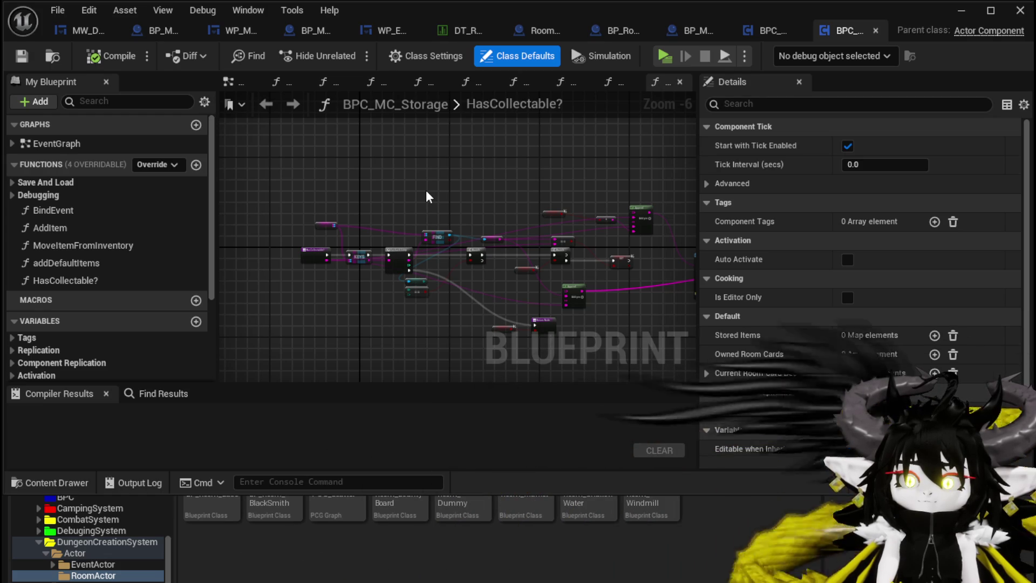
{"action": "scroll", "coordinate": [428, 196], "scroll_direction": "down", "scroll_amount": 2}
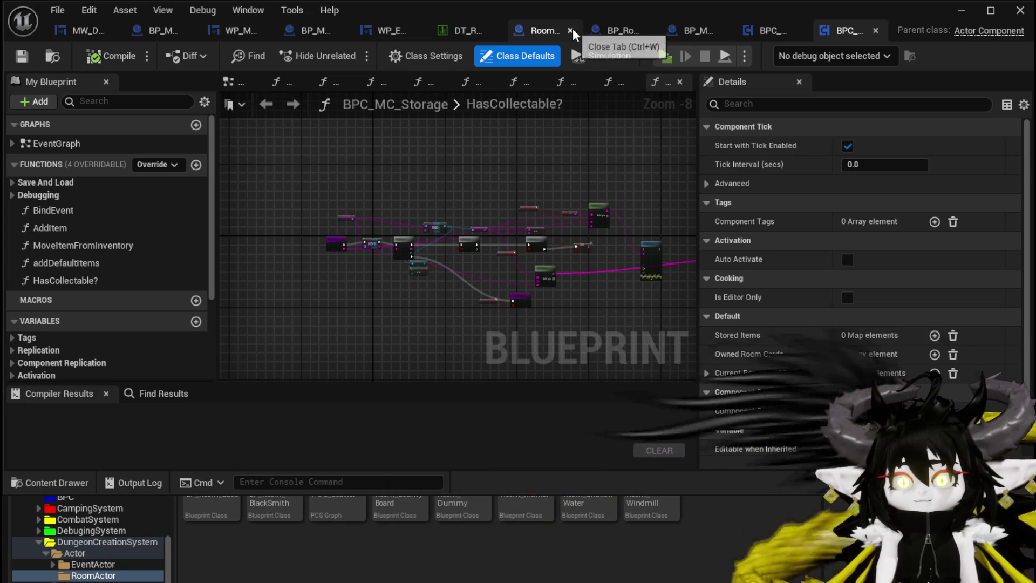
{"action": "left_click", "coordinate": [570, 31]}
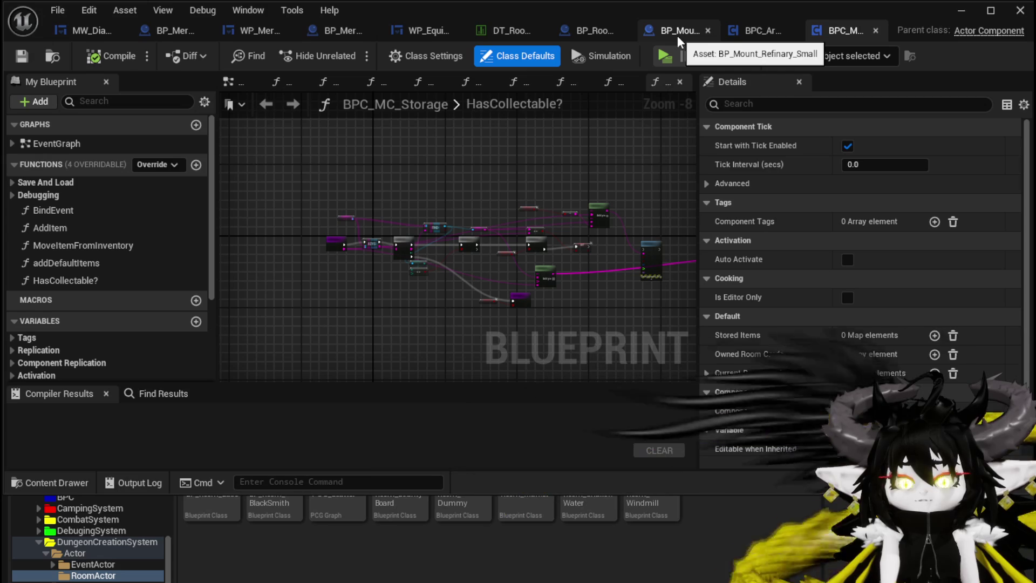
{"action": "left_click", "coordinate": [603, 30]}
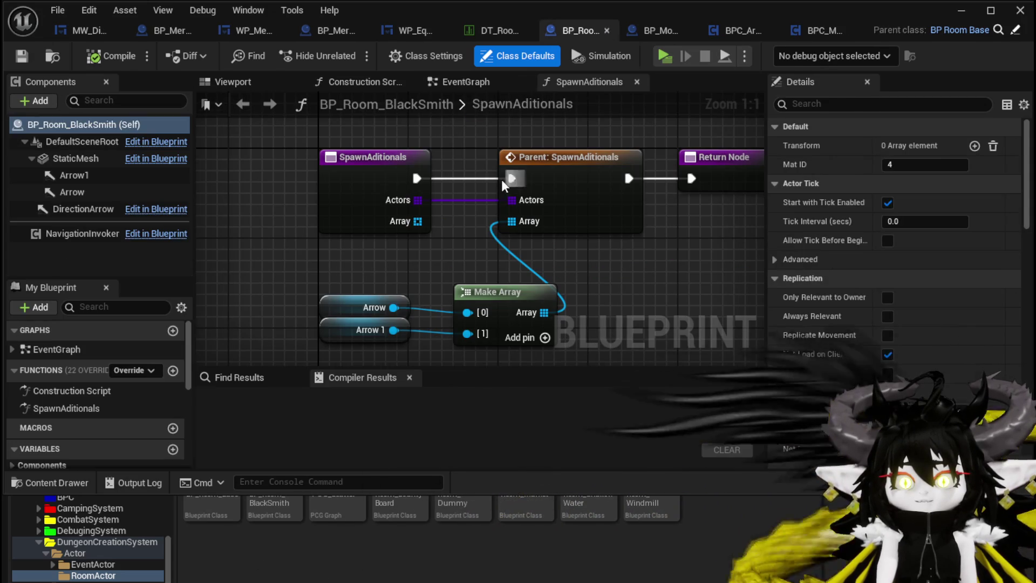
In BP_Room_BlackSmith's event graph, delete the two unused disabled events and move Event BeginPlay lower
{"action": "scroll", "coordinate": [382, 145], "scroll_direction": "down", "scroll_amount": 4}
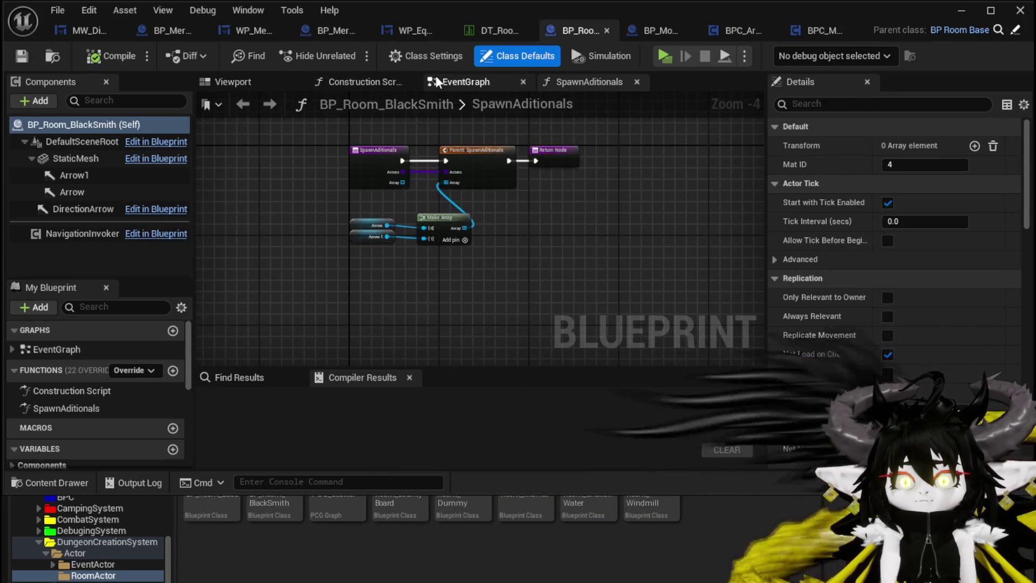
{"action": "left_click", "coordinate": [442, 81]}
{"action": "mouse_move", "coordinate": [423, 216]}
{"action": "left_mouse_down"}
{"action": "mouse_move", "coordinate": [291, 221]}
{"action": "mouse_move", "coordinate": [529, 361]}
{"action": "left_mouse_up"}
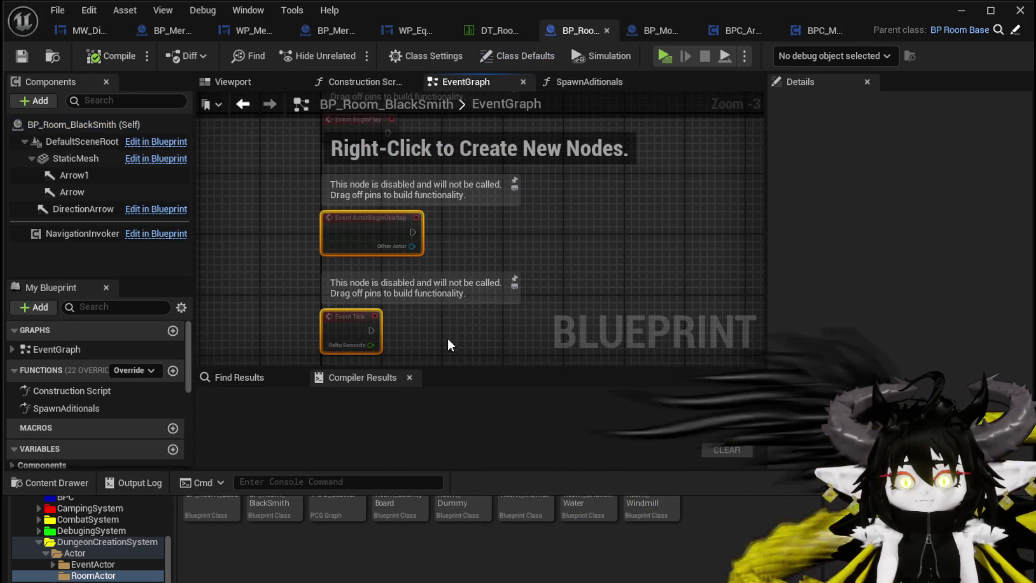
{"action": "key", "text": "Delete"}
{"action": "scroll", "coordinate": [418, 185], "scroll_direction": "up", "scroll_amount": 2}
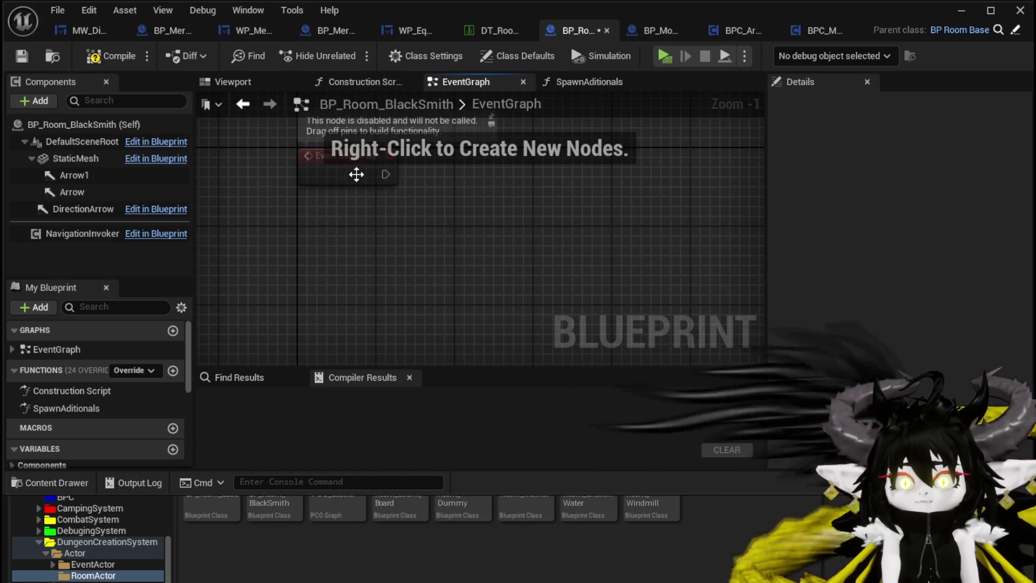
{"action": "left_click_drag", "start_coordinate": [357, 174], "coordinate": [367, 253]}
Add a Get Actor Of Class node and wire BeginPlay's execution into it
{"action": "right_click", "coordinate": [464, 250]}
{"action": "type", "text": "get"}
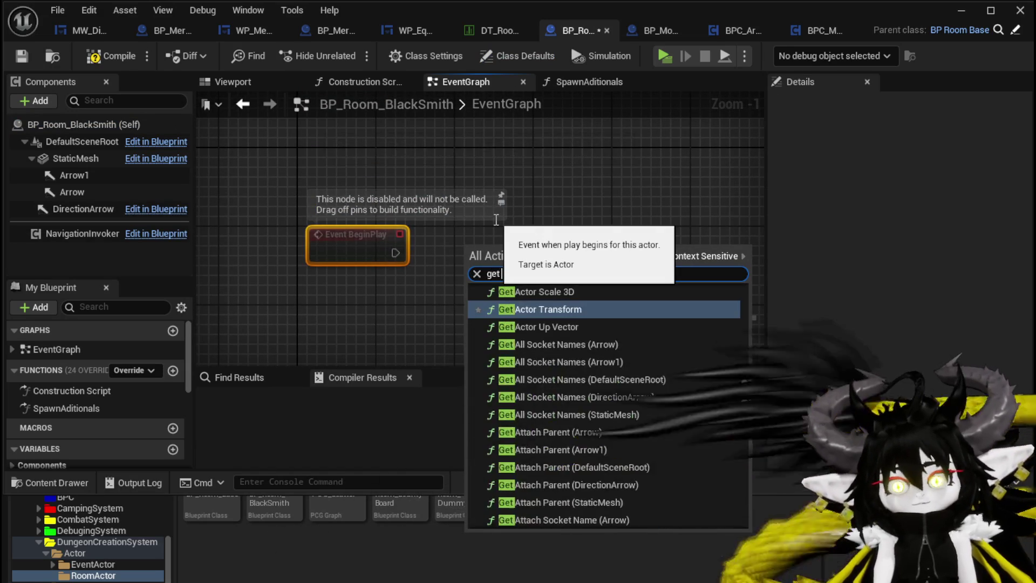
{"action": "type", "text": " actor"}
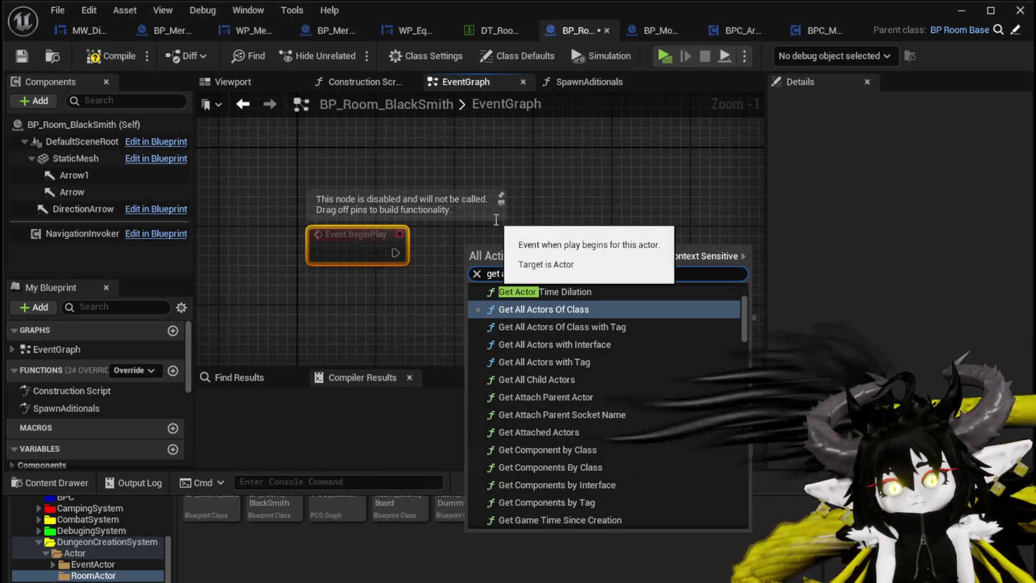
{"action": "type", "text": " of"}
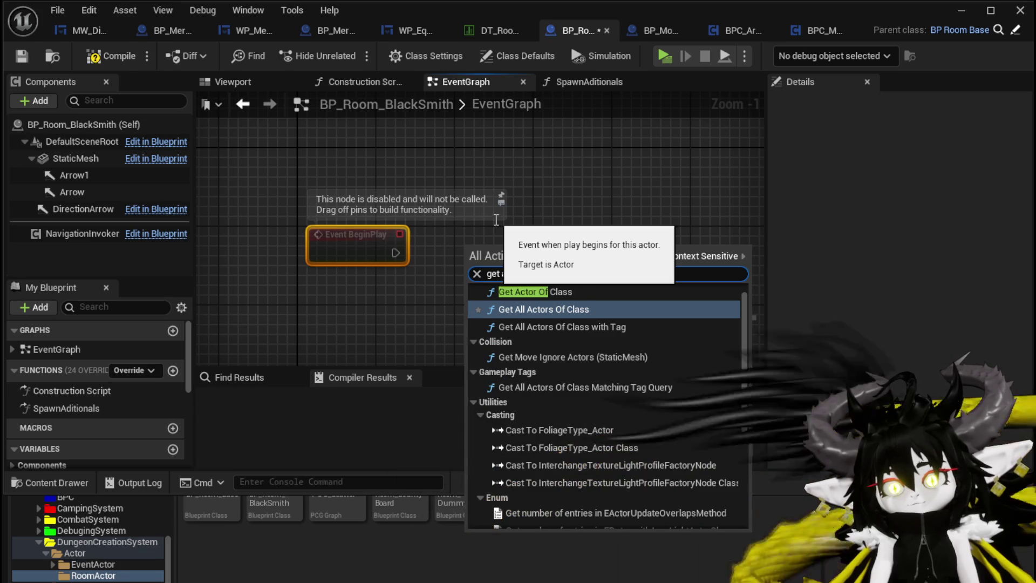
{"action": "left_click", "coordinate": [534, 292]}
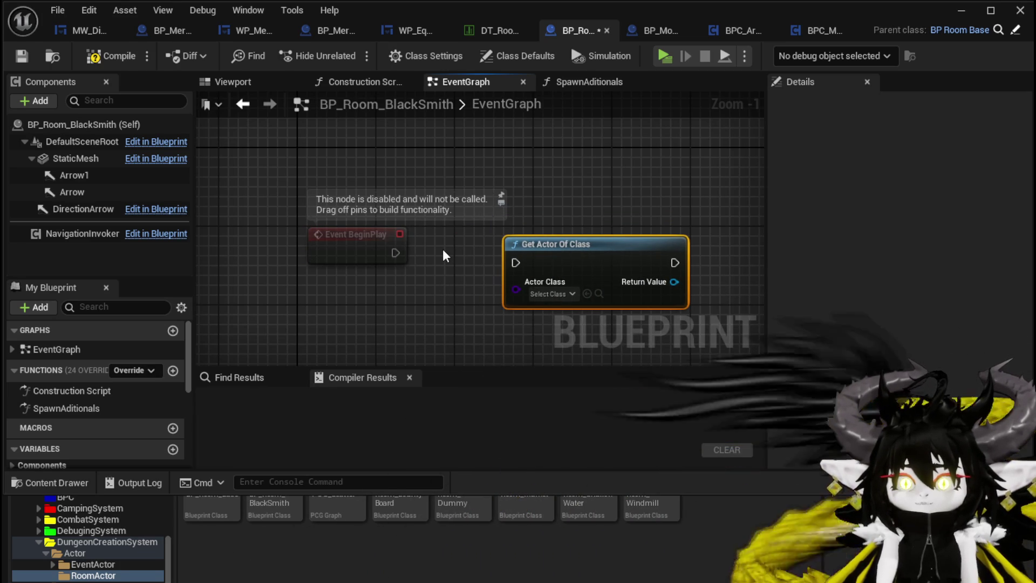
{"action": "left_click_drag", "start_coordinate": [395, 252], "coordinate": [513, 261]}
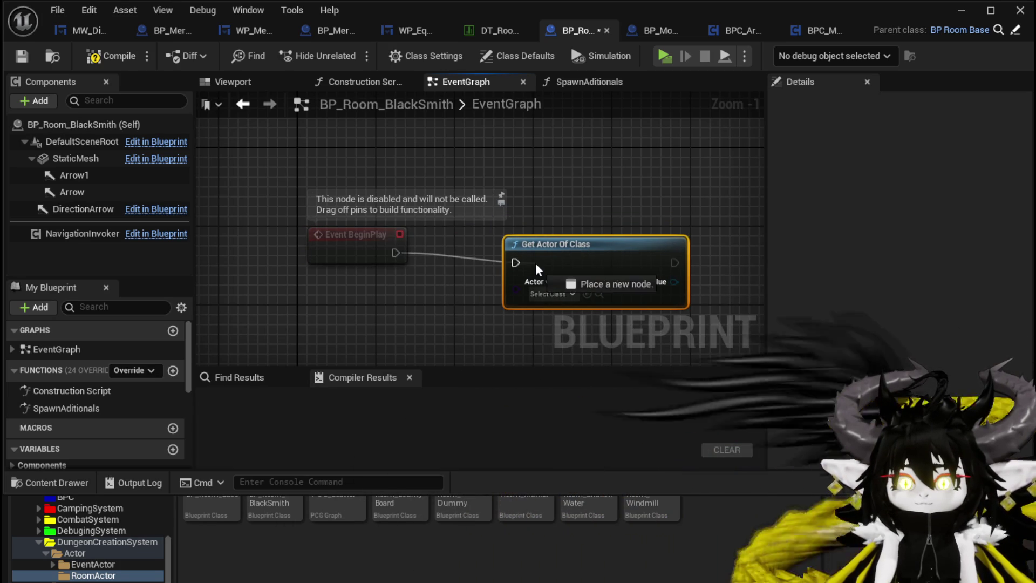
{"action": "left_click_drag", "start_coordinate": [396, 252], "coordinate": [515, 262]}
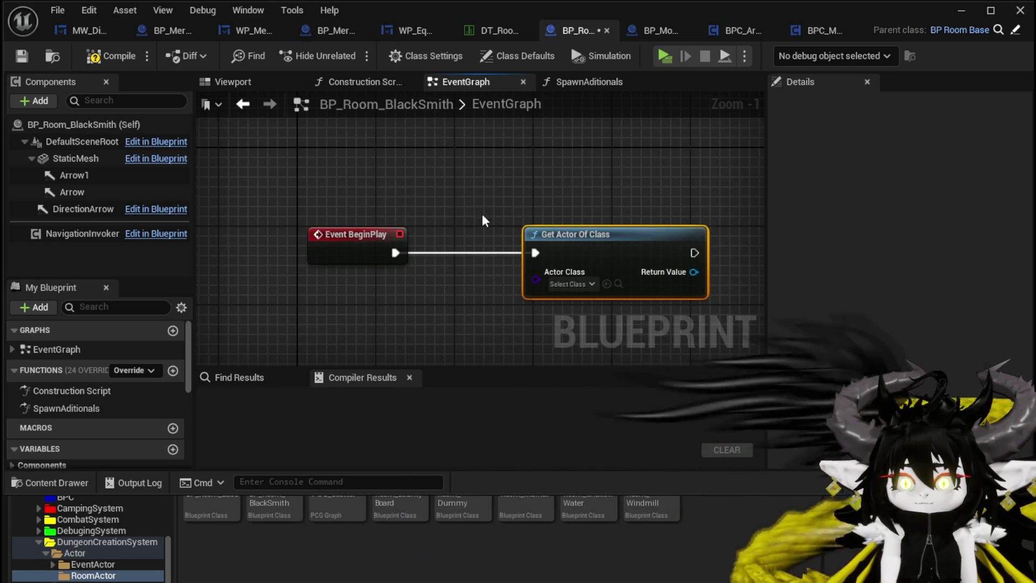
{"action": "left_click_drag", "start_coordinate": [518, 225], "coordinate": [333, 206]}
{"action": "mouse_move", "coordinate": [450, 199]}
{"action": "left_mouse_down"}
{"action": "mouse_move", "coordinate": [516, 189]}
{"action": "mouse_move", "coordinate": [443, 182]}
{"action": "mouse_move", "coordinate": [477, 178]}
{"action": "left_mouse_up"}
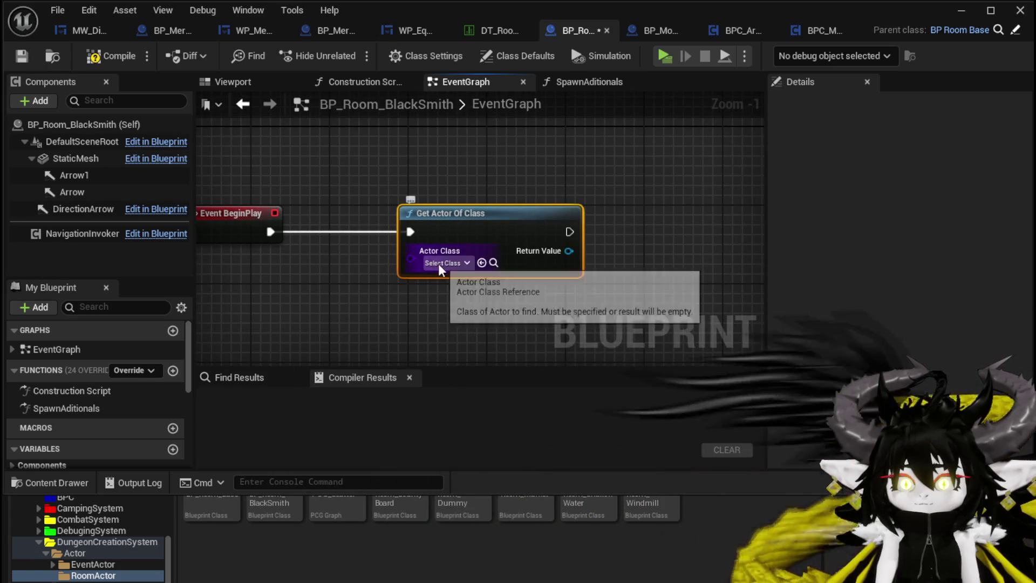
Set Get Actor Of Class to BP_Mount_Refinary_Small and compile the blueprint
{"action": "left_click", "coordinate": [443, 263]}
{"action": "type", "text": "BP "}
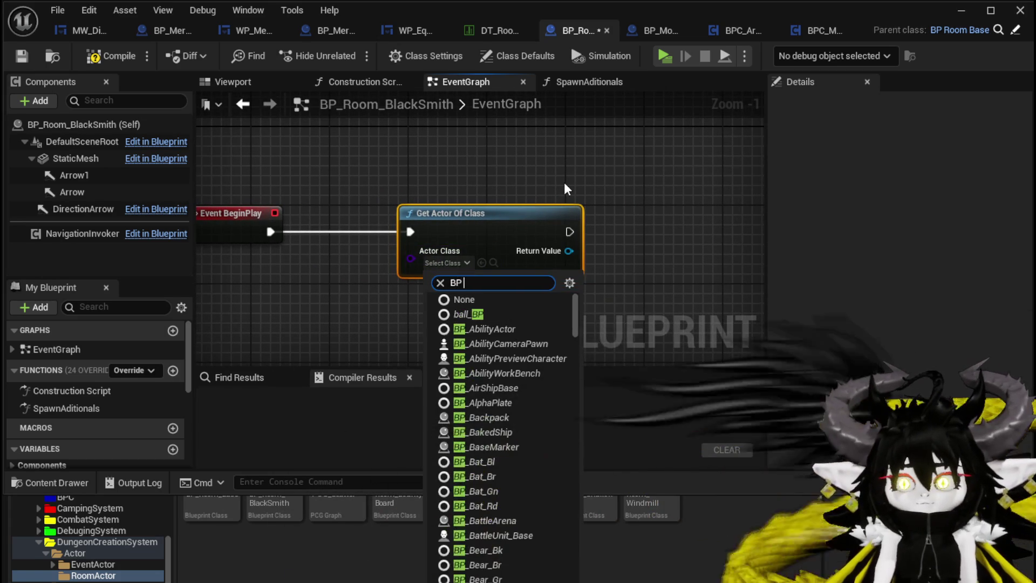
{"action": "type", "text": "mount re"}
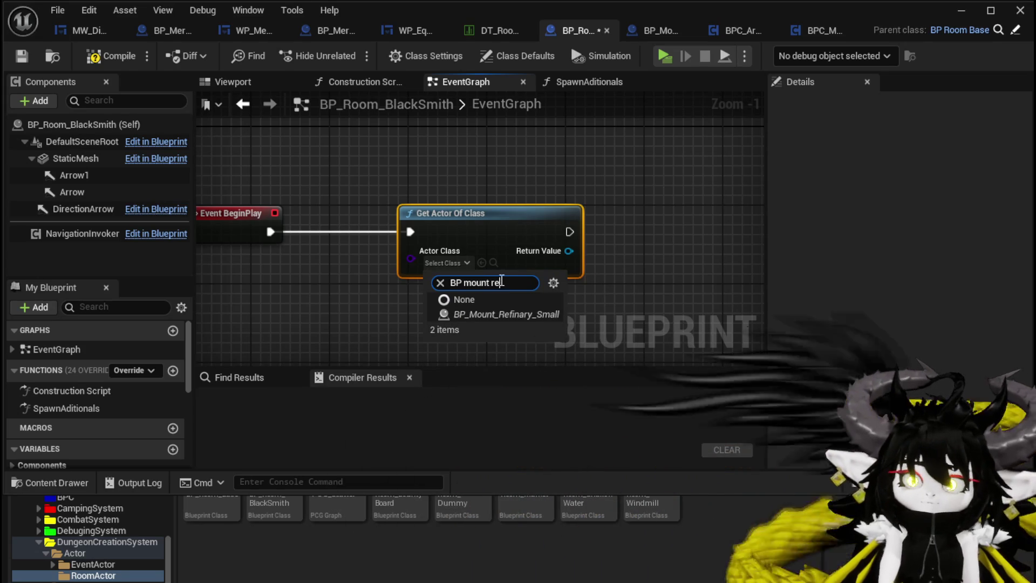
{"action": "left_click", "coordinate": [480, 313]}
{"action": "left_click", "coordinate": [108, 55]}
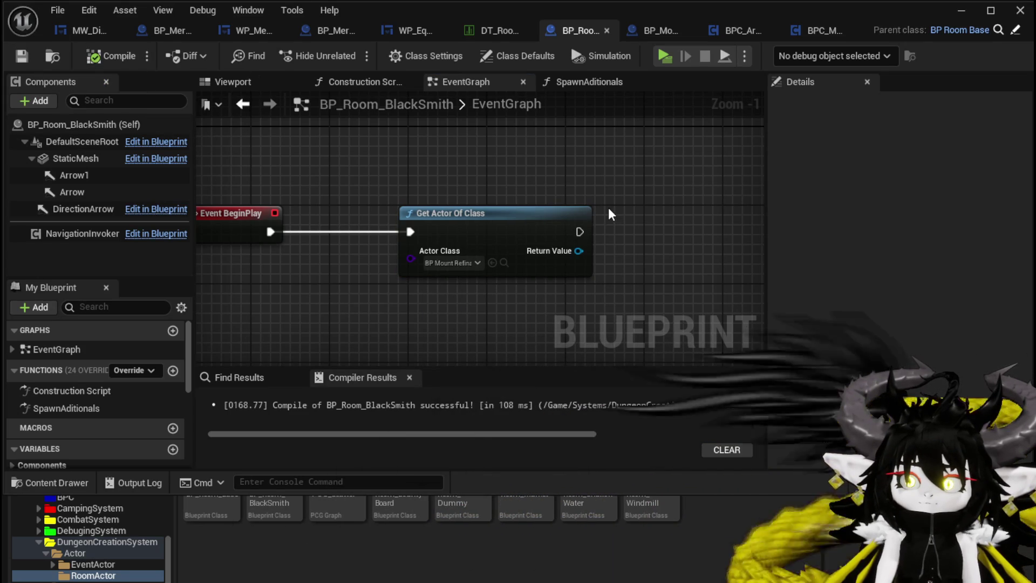
Shift the Get Actor Of Class node left and cancel a 'get us' node search from its output
{"action": "left_click_drag", "start_coordinate": [561, 213], "coordinate": [512, 213]}
{"action": "left_click_drag", "start_coordinate": [529, 251], "coordinate": [613, 260]}
{"action": "type", "text": "get"}
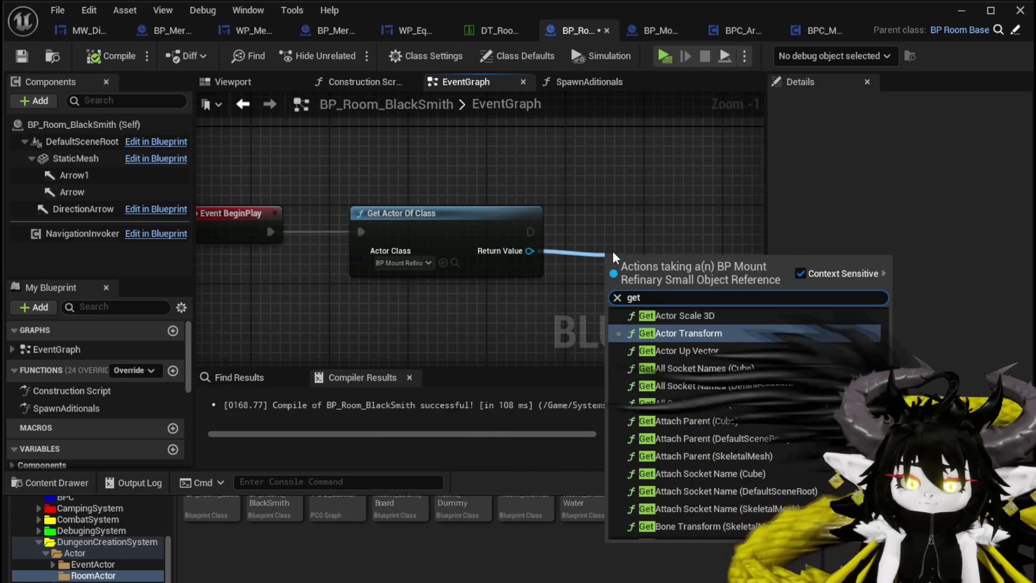
{"action": "type", "text": " us"}
{"action": "key", "text": "Escape"}
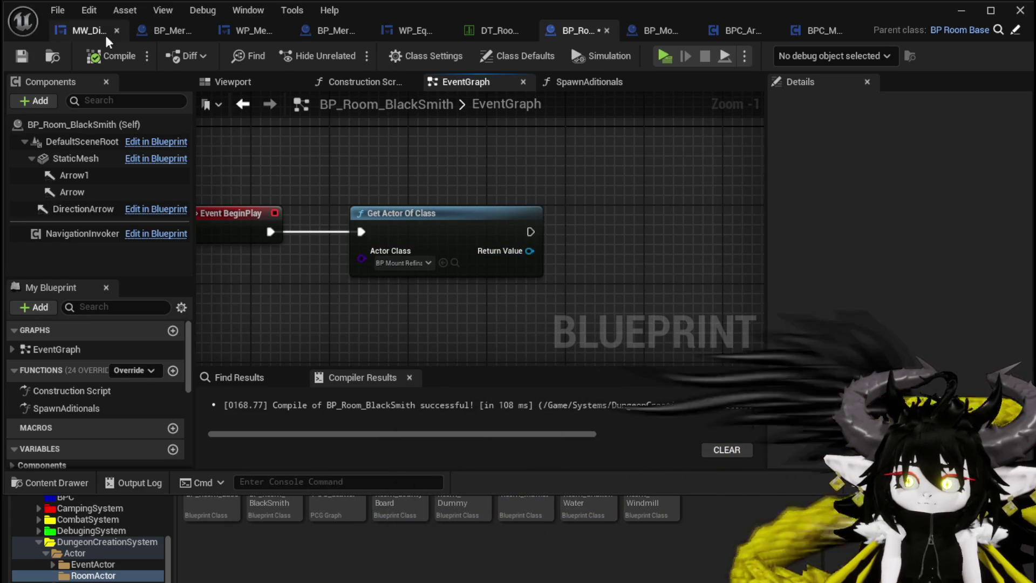
In BP_Mount_Refinary_Small's event graph, open the Open Refinary HUD event inside BPC_Refinary
{"action": "left_click", "coordinate": [626, 35]}
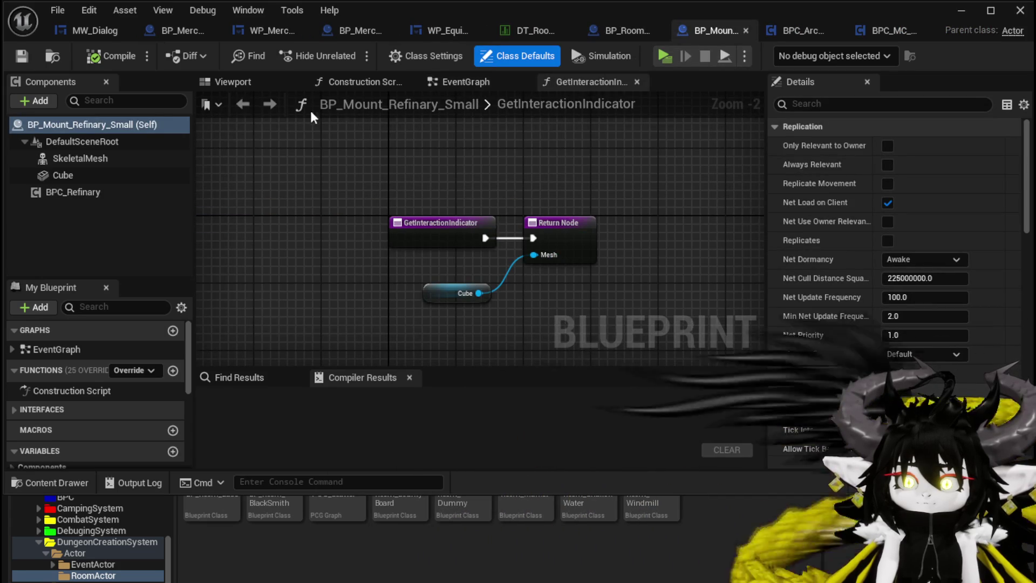
{"action": "left_click", "coordinate": [464, 82]}
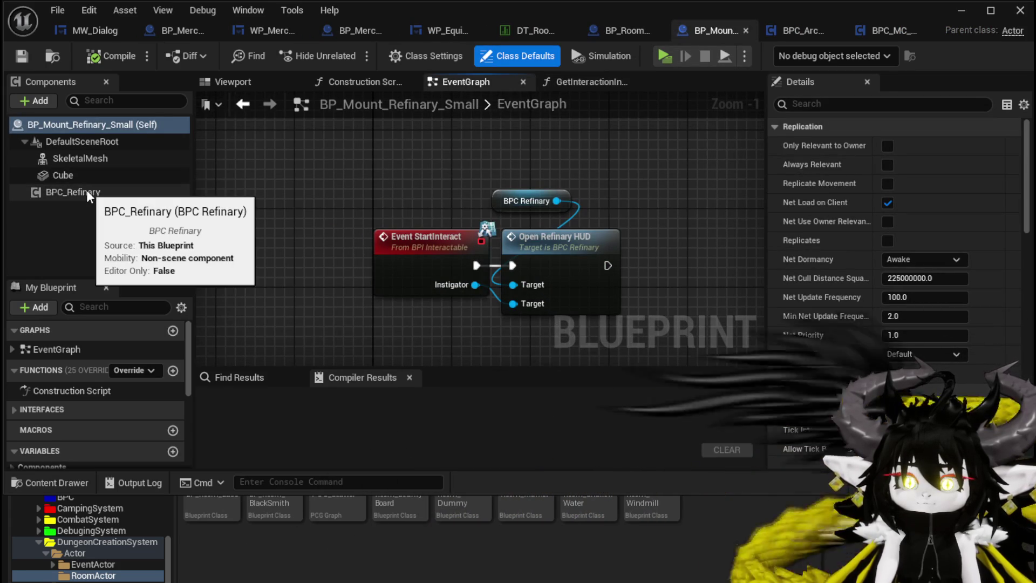
{"action": "left_click_drag", "start_coordinate": [504, 201], "coordinate": [416, 200]}
{"action": "double_click", "coordinate": [552, 238]}
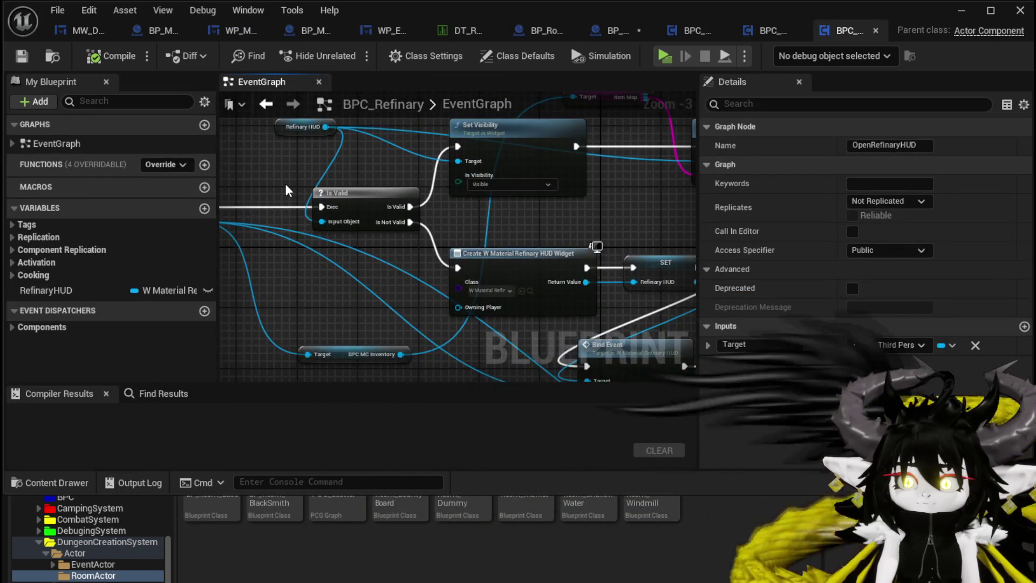
Inspect the Bind Event, Cast To MP_Controller, Get Controller and Set Input Mode nodes
{"action": "scroll", "coordinate": [546, 211], "scroll_direction": "down", "scroll_amount": 1}
{"action": "mouse_move", "coordinate": [545, 210]}
{"action": "left_mouse_down"}
{"action": "mouse_move", "coordinate": [347, 197]}
{"action": "mouse_move", "coordinate": [275, 116]}
{"action": "mouse_move", "coordinate": [259, 135]}
{"action": "mouse_move", "coordinate": [292, 162]}
{"action": "mouse_move", "coordinate": [662, 236]}
{"action": "left_mouse_up"}
{"action": "mouse_move", "coordinate": [470, 199]}
{"action": "left_mouse_down"}
{"action": "mouse_move", "coordinate": [561, 213]}
{"action": "mouse_move", "coordinate": [342, 157]}
{"action": "mouse_move", "coordinate": [283, 152]}
{"action": "mouse_move", "coordinate": [378, 194]}
{"action": "left_mouse_up"}
{"action": "mouse_move", "coordinate": [690, 186]}
{"action": "left_mouse_down"}
{"action": "mouse_move", "coordinate": [539, 280]}
{"action": "mouse_move", "coordinate": [432, 323]}
{"action": "left_mouse_up"}
{"action": "mouse_move", "coordinate": [377, 238]}
{"action": "left_mouse_down"}
{"action": "mouse_move", "coordinate": [573, 231]}
{"action": "mouse_move", "coordinate": [388, 178]}
{"action": "mouse_move", "coordinate": [658, 233]}
{"action": "left_mouse_up"}
{"action": "left_click", "coordinate": [573, 231]}
Browse from Create Widget's class to the HUD widget in the UI folder, then return to BP_Mount_Refinary_Small
{"action": "left_click_drag", "start_coordinate": [555, 224], "coordinate": [575, 243]}
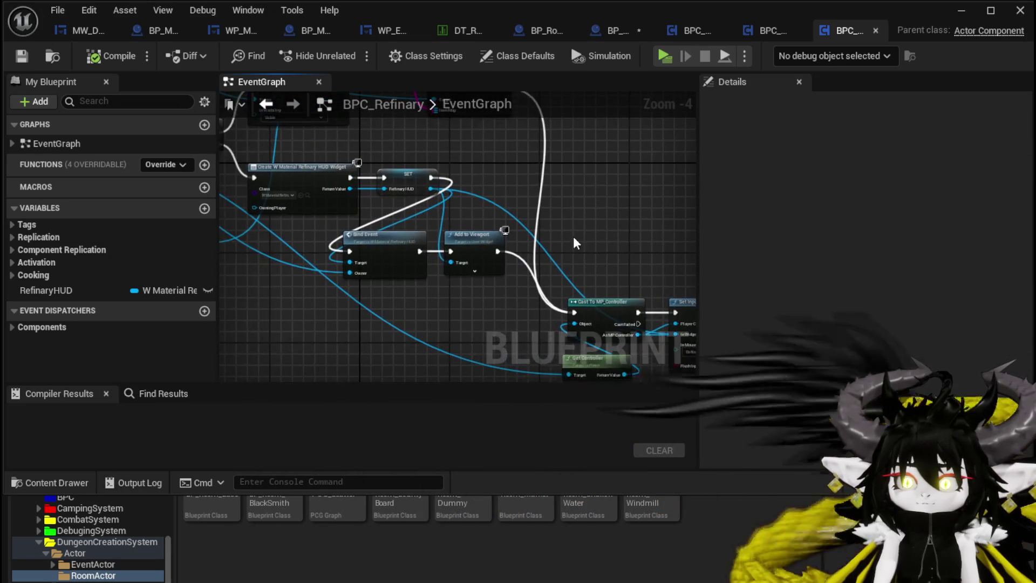
{"action": "scroll", "coordinate": [485, 273], "scroll_direction": "down", "scroll_amount": 2}
{"action": "mouse_move", "coordinate": [485, 273]}
{"action": "left_mouse_down"}
{"action": "mouse_move", "coordinate": [492, 169]}
{"action": "mouse_move", "coordinate": [451, 308]}
{"action": "left_mouse_up"}
{"action": "scroll", "coordinate": [469, 262], "scroll_direction": "up", "scroll_amount": 4}
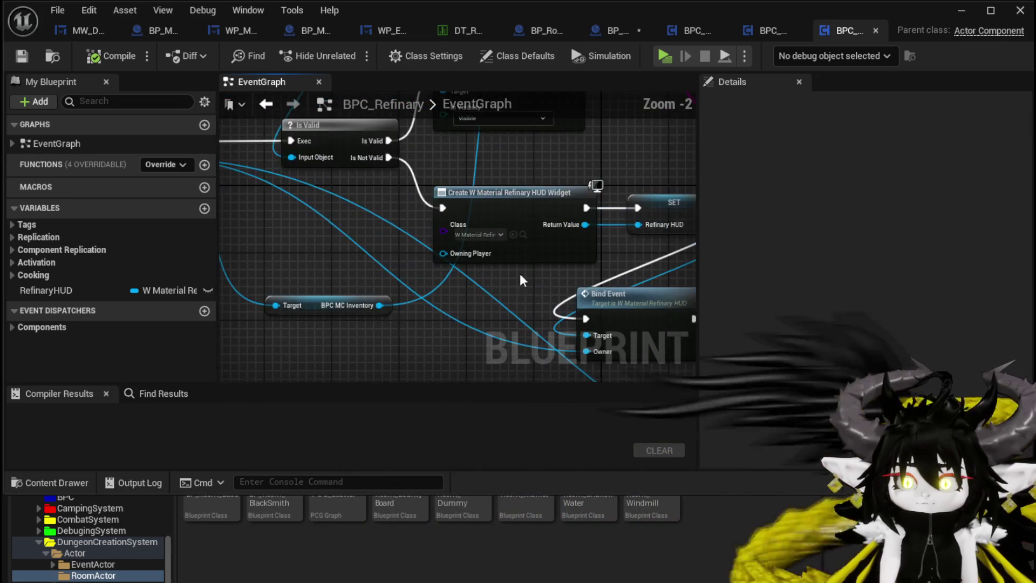
{"action": "scroll", "coordinate": [457, 239], "scroll_direction": "up", "scroll_amount": 1}
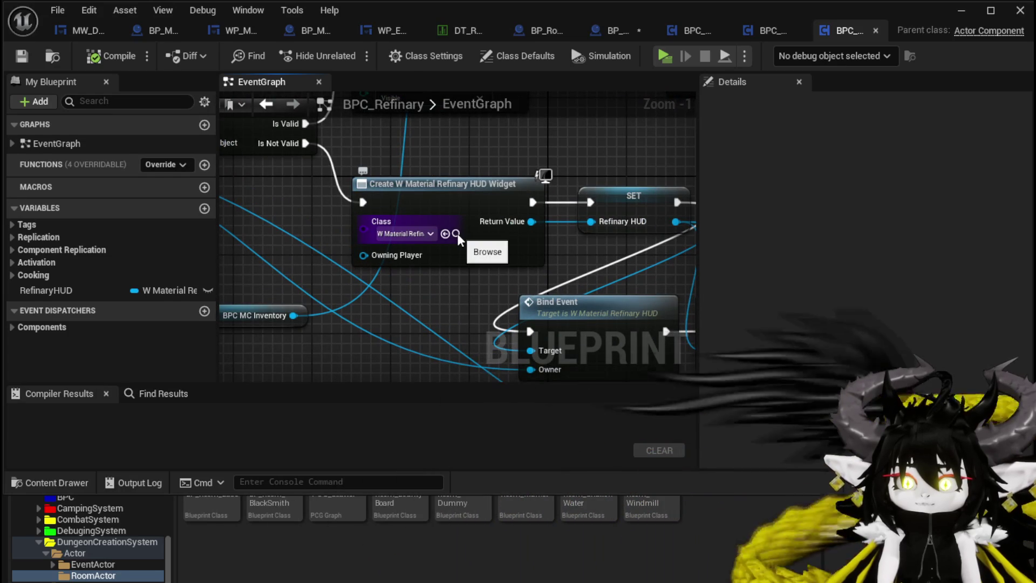
{"action": "left_click", "coordinate": [456, 234]}
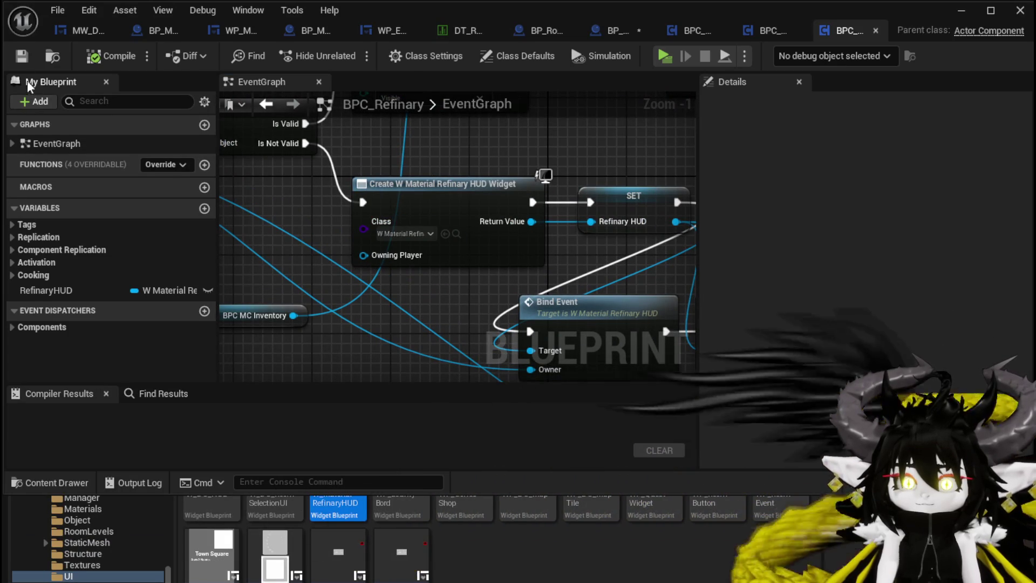
{"action": "left_click", "coordinate": [615, 30]}
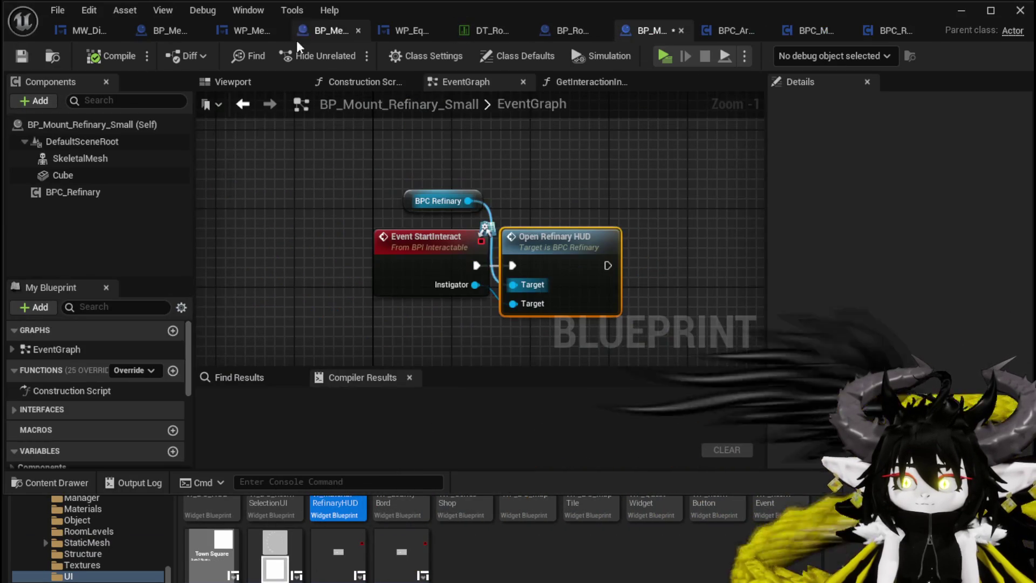
Save BP_Mount_Refinary_Small and open the W_MaterialRefinaryHUD widget from the Content Drawer
{"action": "left_click", "coordinate": [22, 56]}
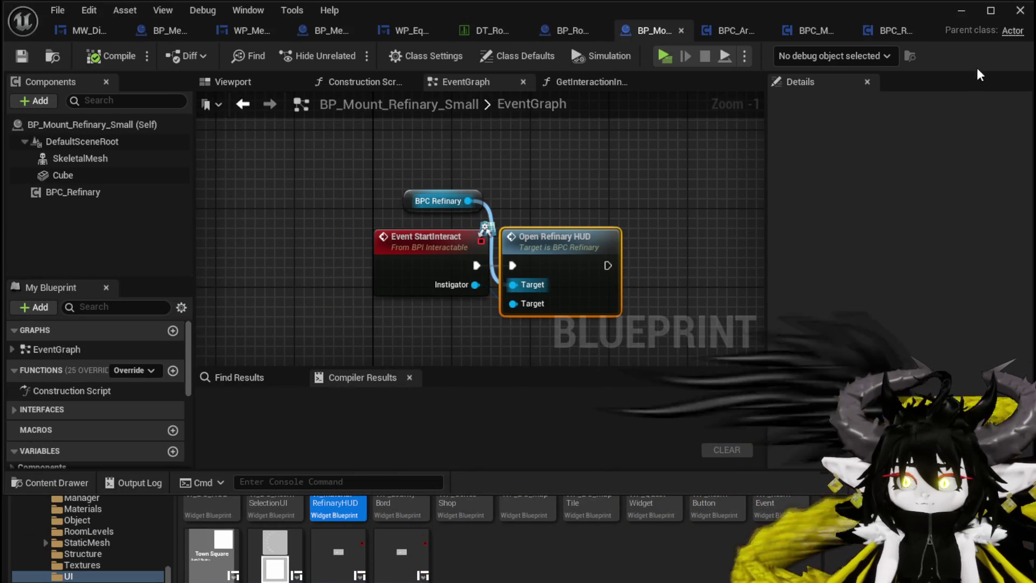
{"action": "left_click", "coordinate": [961, 10]}
{"action": "double_click", "coordinate": [342, 493]}
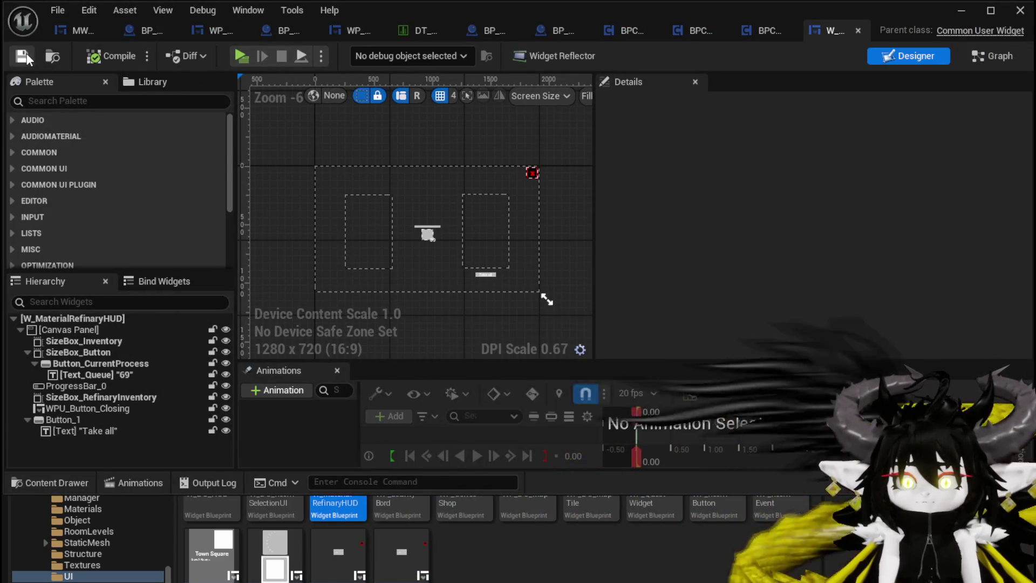
Inspect the widget's graph, including Fill Player Inventory and the Close Widget and Self nodes
{"action": "left_click", "coordinate": [993, 55]}
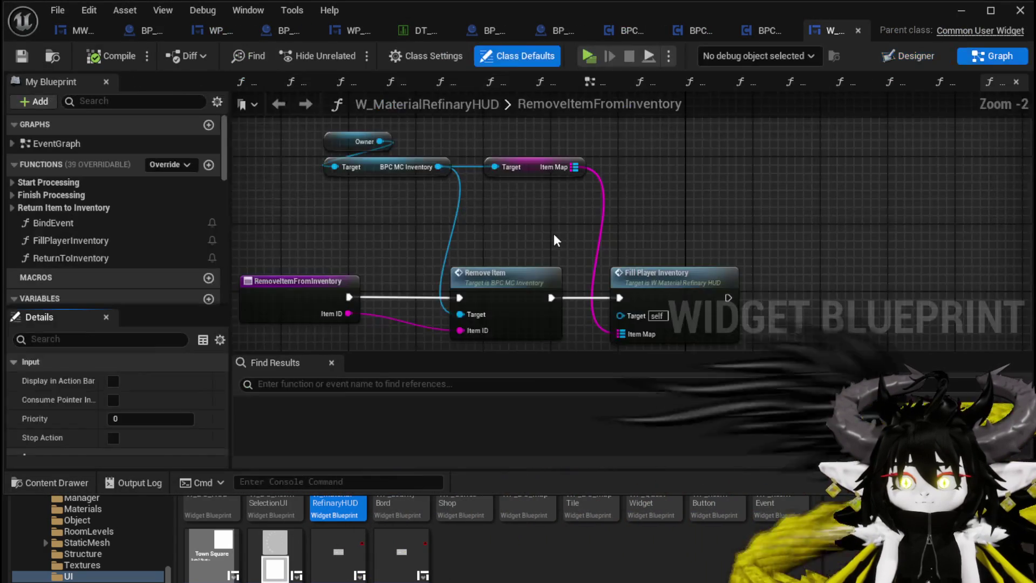
{"action": "scroll", "coordinate": [544, 208], "scroll_direction": "down", "scroll_amount": 4}
{"action": "scroll", "coordinate": [282, 215], "scroll_direction": "up", "scroll_amount": 3}
{"action": "left_click_drag", "start_coordinate": [729, 107], "coordinate": [525, 95]}
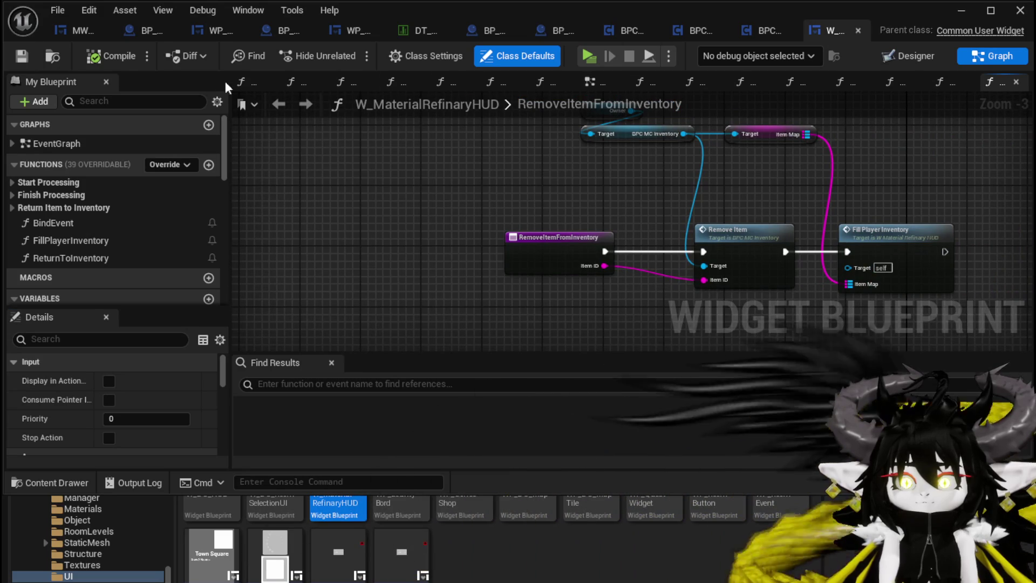
{"action": "left_click", "coordinate": [588, 83]}
{"action": "scroll", "coordinate": [444, 276], "scroll_direction": "down", "scroll_amount": 3}
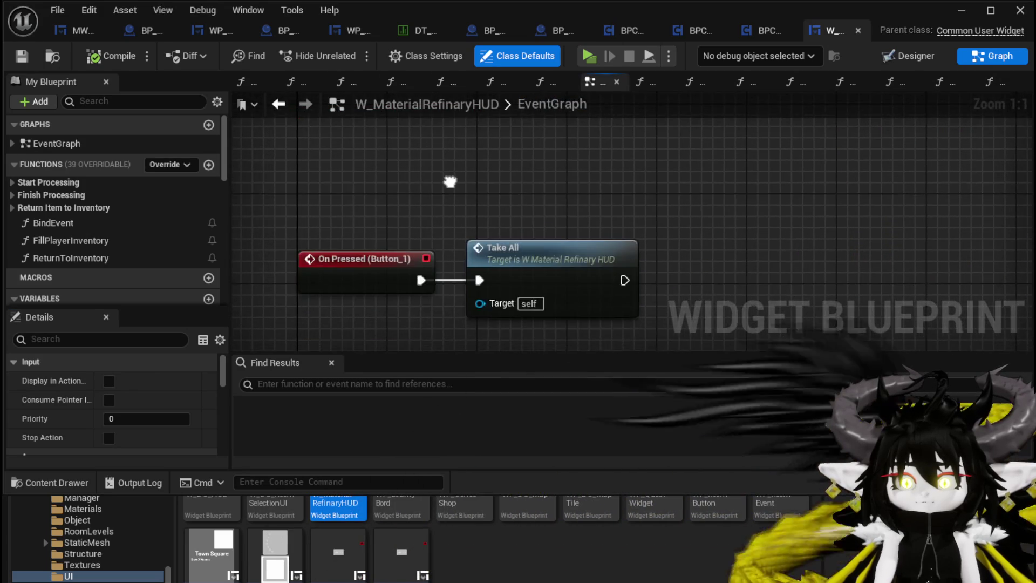
{"action": "mouse_move", "coordinate": [484, 162]}
{"action": "left_mouse_down"}
{"action": "mouse_move", "coordinate": [435, 335]}
{"action": "mouse_move", "coordinate": [452, 223]}
{"action": "mouse_move", "coordinate": [461, 318]}
{"action": "left_mouse_up"}
{"action": "scroll", "coordinate": [438, 277], "scroll_direction": "down", "scroll_amount": 5}
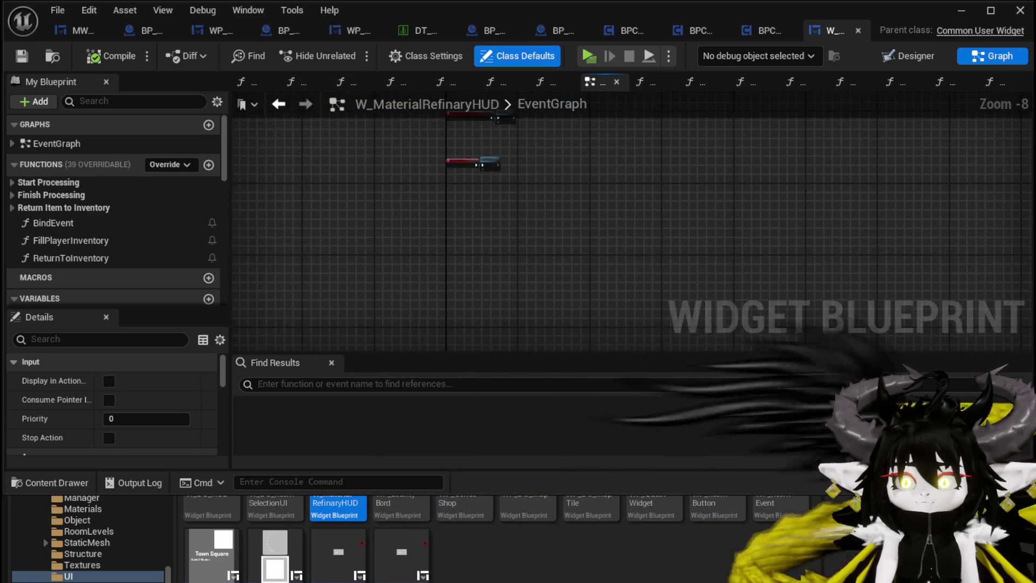
Select WPU_Button_Closing in the Designer and jump to its On Press Button event
{"action": "left_click", "coordinate": [908, 58]}
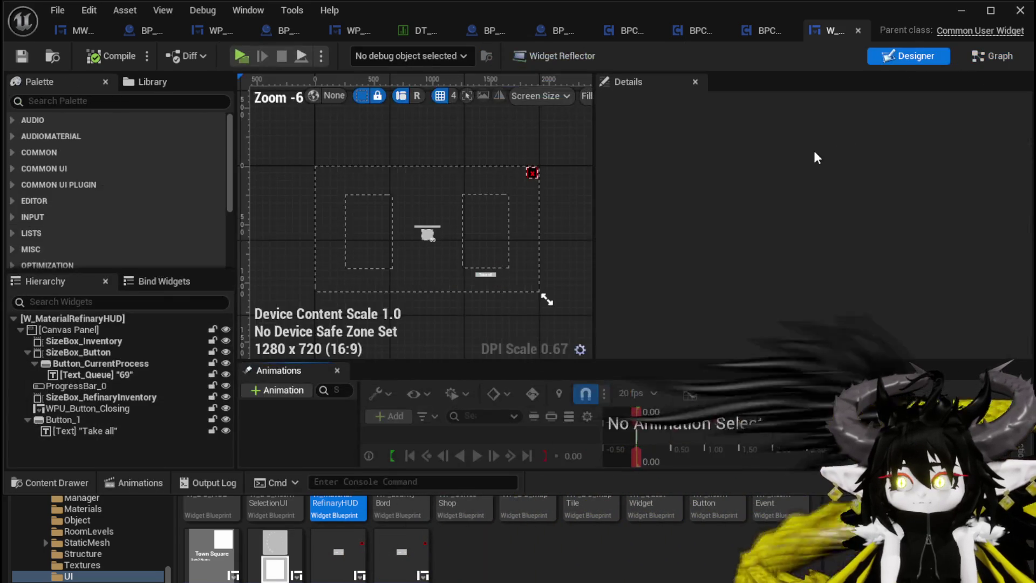
{"action": "scroll", "coordinate": [533, 160], "scroll_direction": "up", "scroll_amount": 4}
{"action": "left_click", "coordinate": [532, 160]}
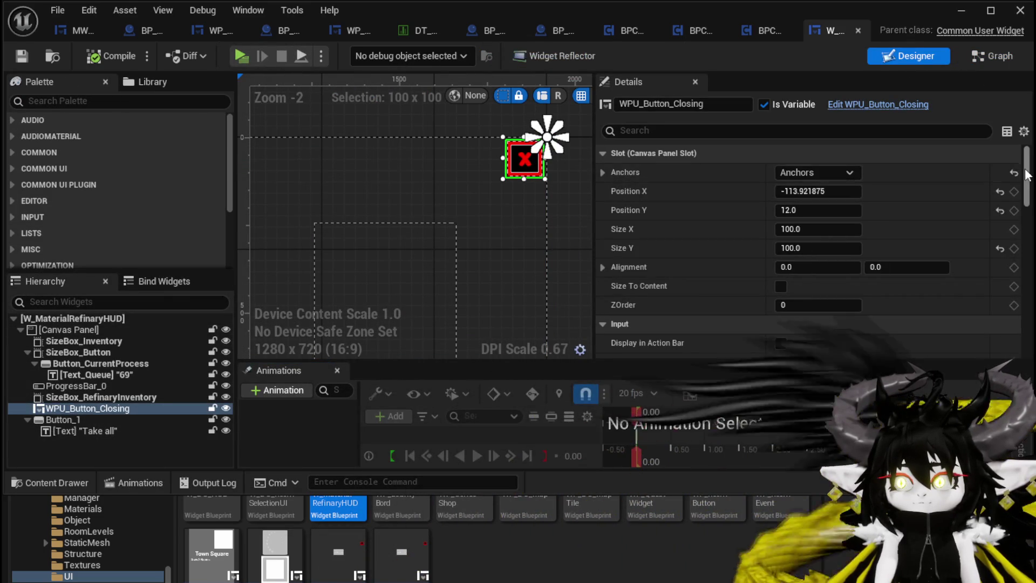
{"action": "scroll", "coordinate": [799, 319], "scroll_direction": "down", "scroll_amount": 10}
{"action": "left_click", "coordinate": [823, 329]}
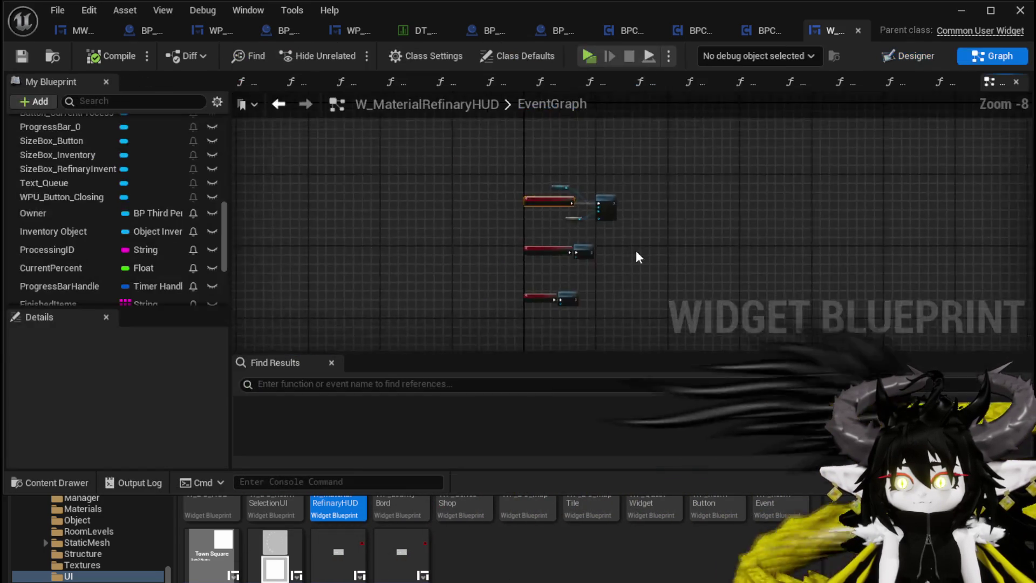
Feed Owner into Close Widget's Player input, check WPU_Button_Closing, then compile and save the widget
{"action": "mouse_move", "coordinate": [639, 252]}
{"action": "left_mouse_down"}
{"action": "mouse_move", "coordinate": [437, 188]}
{"action": "mouse_move", "coordinate": [466, 239]}
{"action": "left_mouse_up"}
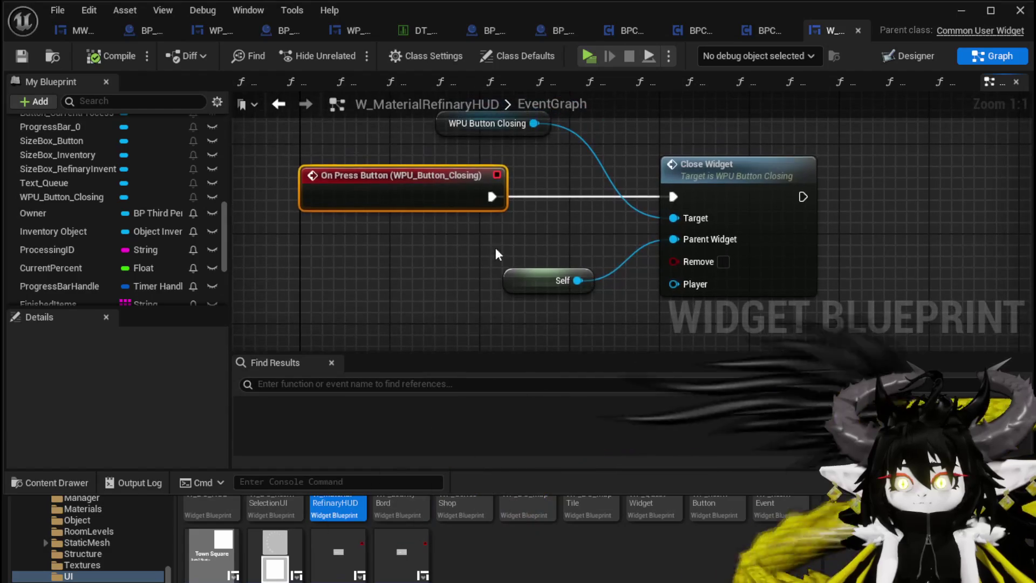
{"action": "left_click_drag", "start_coordinate": [551, 280], "coordinate": [576, 234]}
{"action": "mouse_move", "coordinate": [83, 219]}
{"action": "left_mouse_down"}
{"action": "mouse_move", "coordinate": [624, 256]}
{"action": "mouse_move", "coordinate": [683, 248]}
{"action": "left_mouse_up"}
{"action": "left_click", "coordinate": [486, 327]}
{"action": "scroll", "coordinate": [366, 222], "scroll_direction": "down", "scroll_amount": 2}
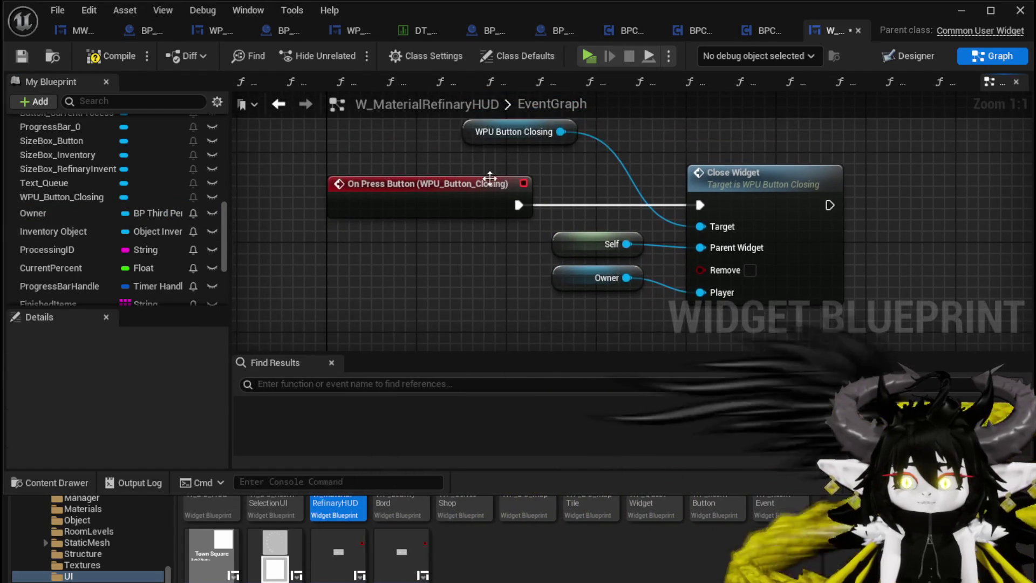
{"action": "left_click", "coordinate": [526, 138]}
{"action": "scroll", "coordinate": [468, 278], "scroll_direction": "down", "scroll_amount": 1}
{"action": "scroll", "coordinate": [378, 237], "scroll_direction": "down", "scroll_amount": 1}
{"action": "scroll", "coordinate": [414, 269], "scroll_direction": "up", "scroll_amount": 1}
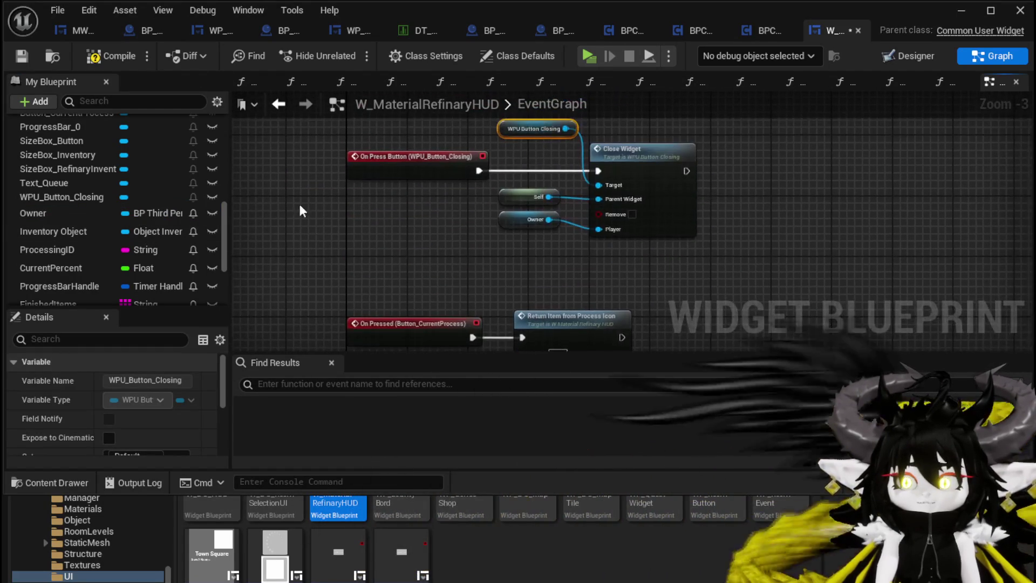
{"action": "left_click", "coordinate": [29, 58]}
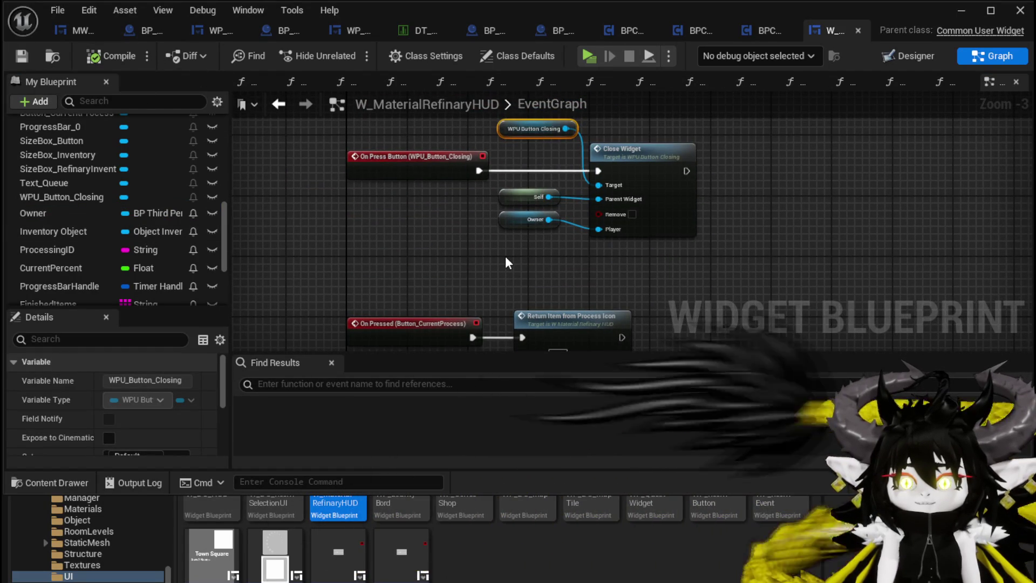
Inspect the StartProgressBar function graph under Start Processing and add a new function, left as NewFunction
{"action": "scroll", "coordinate": [134, 231], "scroll_direction": "up", "scroll_amount": 10}
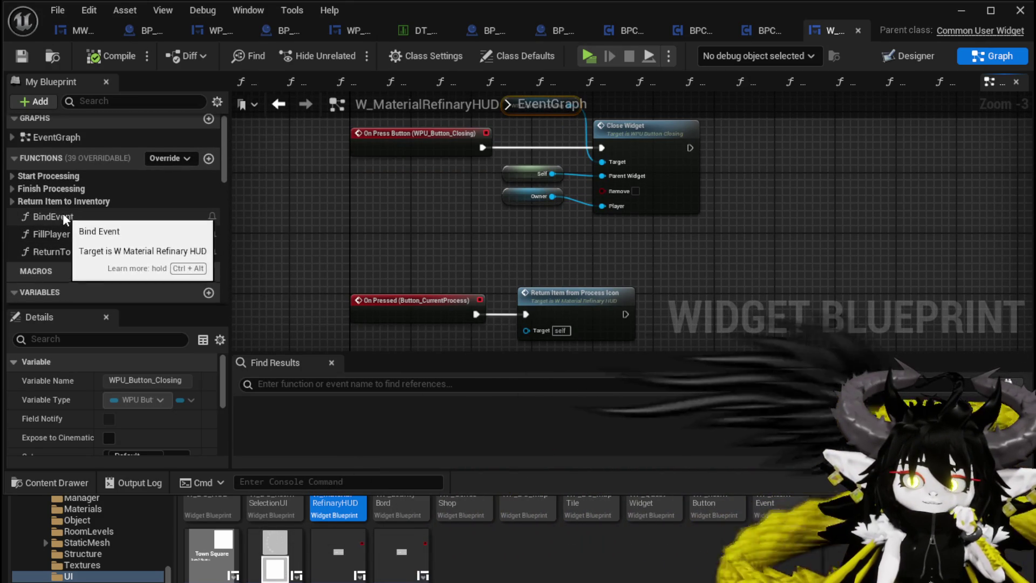
{"action": "left_click", "coordinate": [11, 178]}
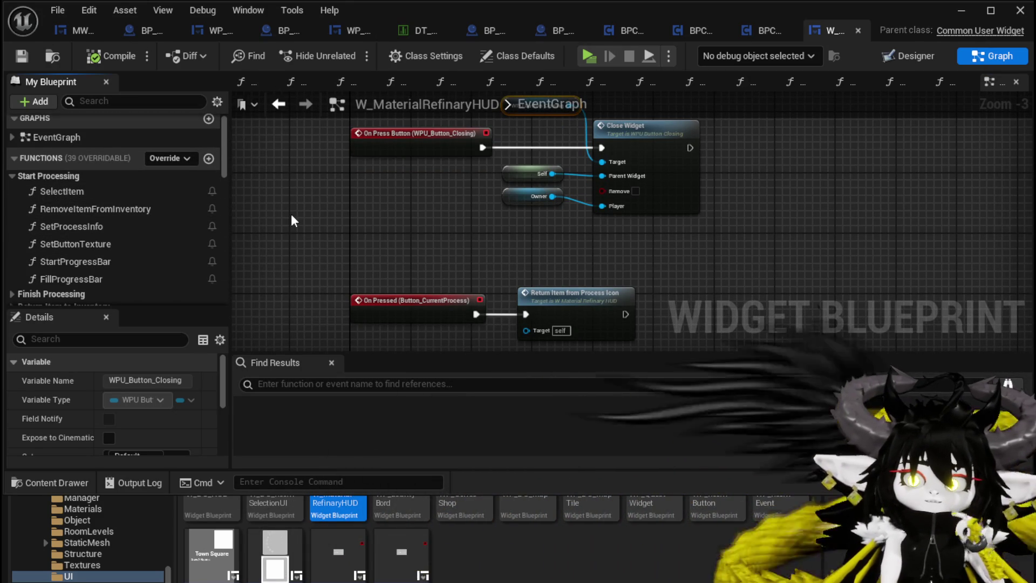
{"action": "double_click", "coordinate": [76, 261]}
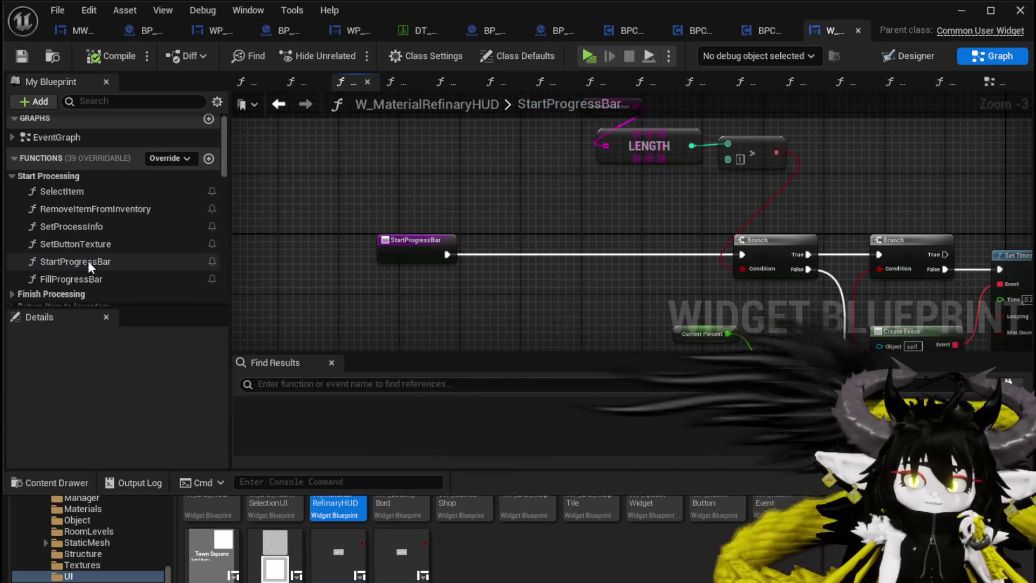
{"action": "left_click_drag", "start_coordinate": [503, 241], "coordinate": [337, 179]}
{"action": "scroll", "coordinate": [338, 179], "scroll_direction": "down", "scroll_amount": 1}
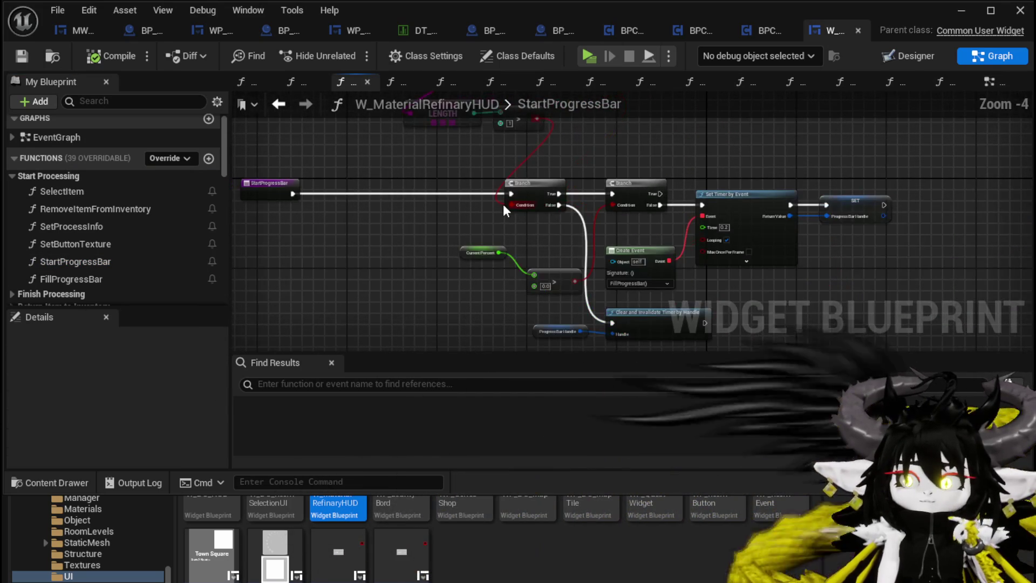
{"action": "scroll", "coordinate": [390, 242], "scroll_direction": "up", "scroll_amount": 2}
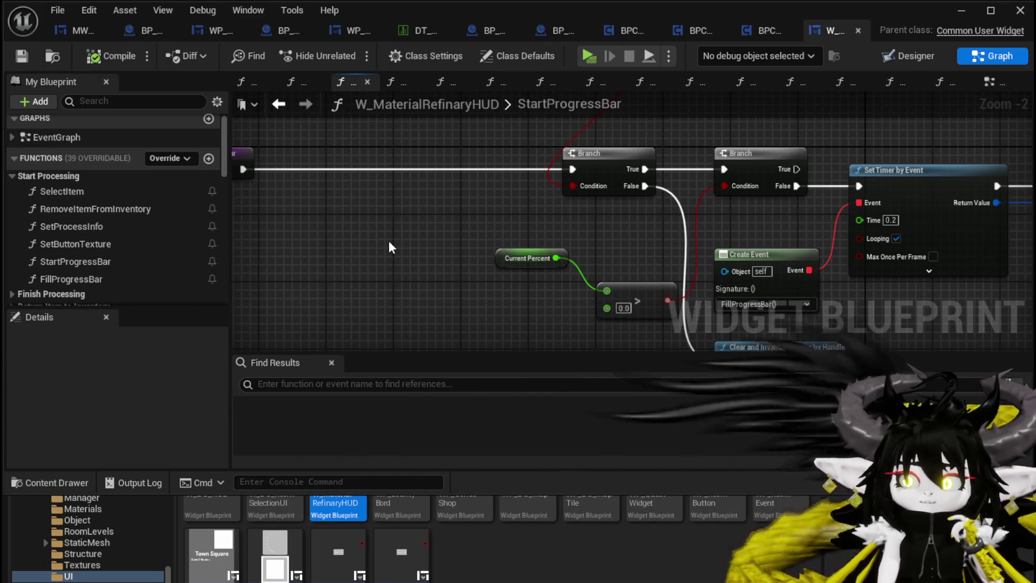
{"action": "scroll", "coordinate": [388, 241], "scroll_direction": "down", "scroll_amount": 1}
{"action": "left_click_drag", "start_coordinate": [388, 240], "coordinate": [469, 254]}
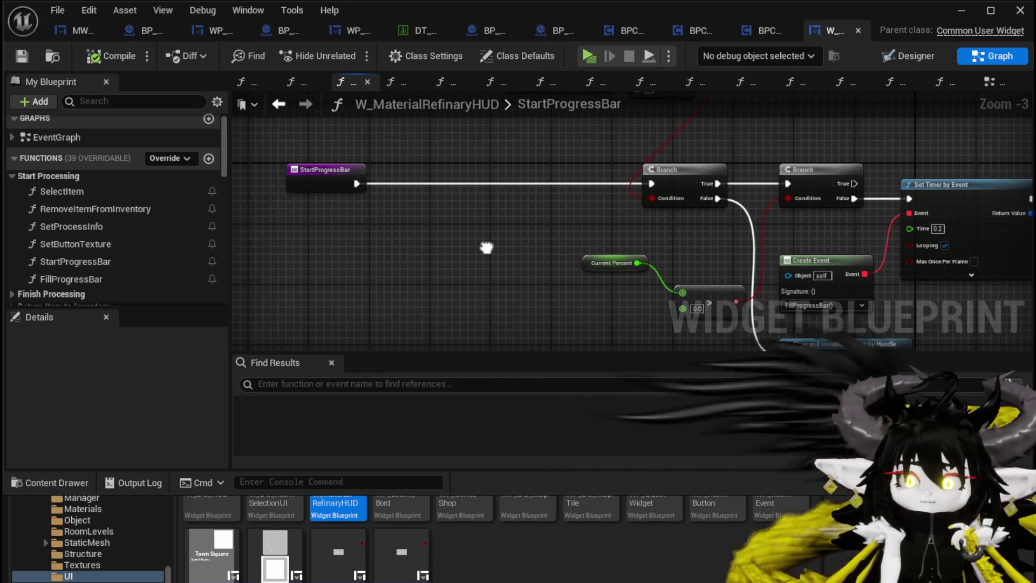
{"action": "left_click", "coordinate": [208, 158]}
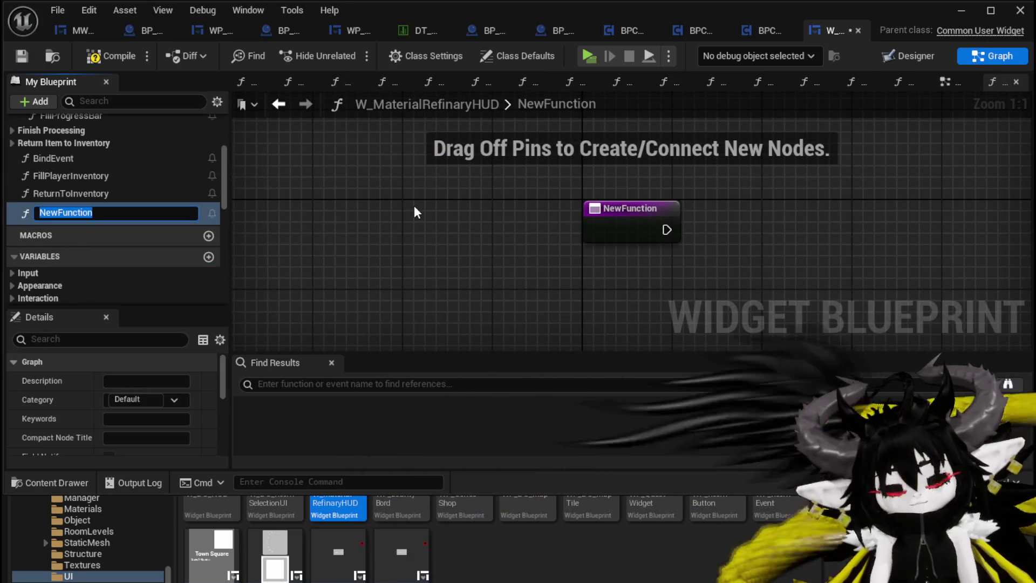
Delete the unwanted NewFunction from the widget blueprint
{"action": "key", "text": "Return"}
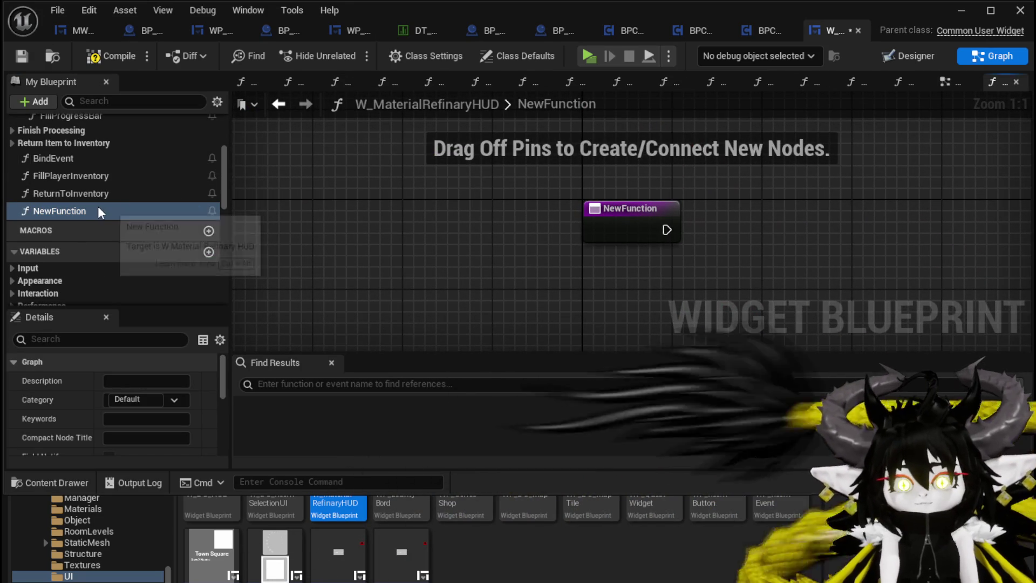
{"action": "key", "text": "Delete"}
{"action": "scroll", "coordinate": [157, 262], "scroll_direction": "down", "scroll_amount": 5}
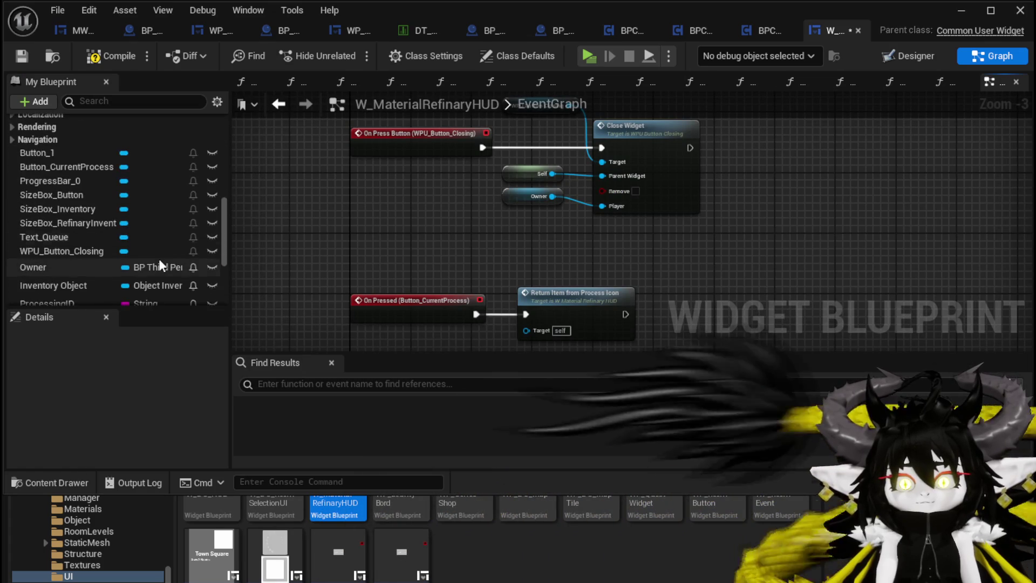
{"action": "scroll", "coordinate": [158, 258], "scroll_direction": "down", "scroll_amount": 4}
{"action": "scroll", "coordinate": [162, 259], "scroll_direction": "down", "scroll_amount": 1}
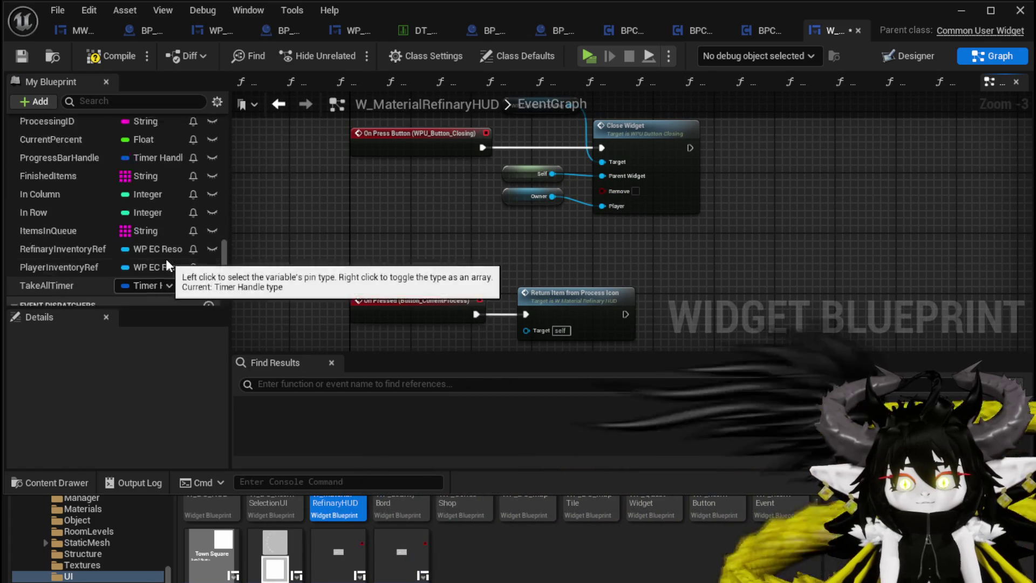
{"action": "scroll", "coordinate": [166, 257], "scroll_direction": "up", "scroll_amount": 4}
{"action": "scroll", "coordinate": [166, 258], "scroll_direction": "down", "scroll_amount": 4}
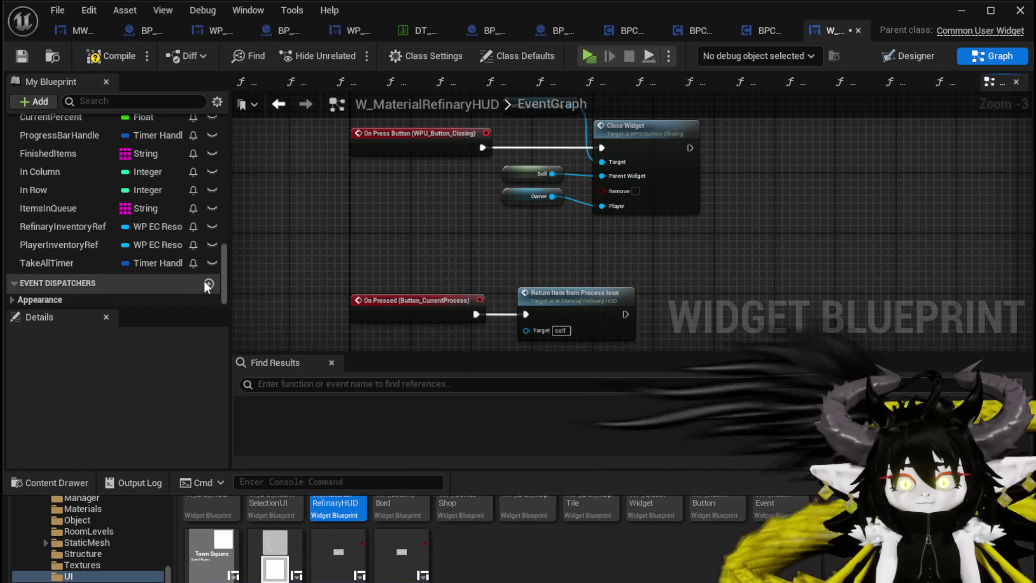
Add StartProcess and EndProcess event dispatchers, compile, and reopen the StartProgressBar graph
{"action": "left_click", "coordinate": [209, 284]}
{"action": "type", "text": "StartProcess"}
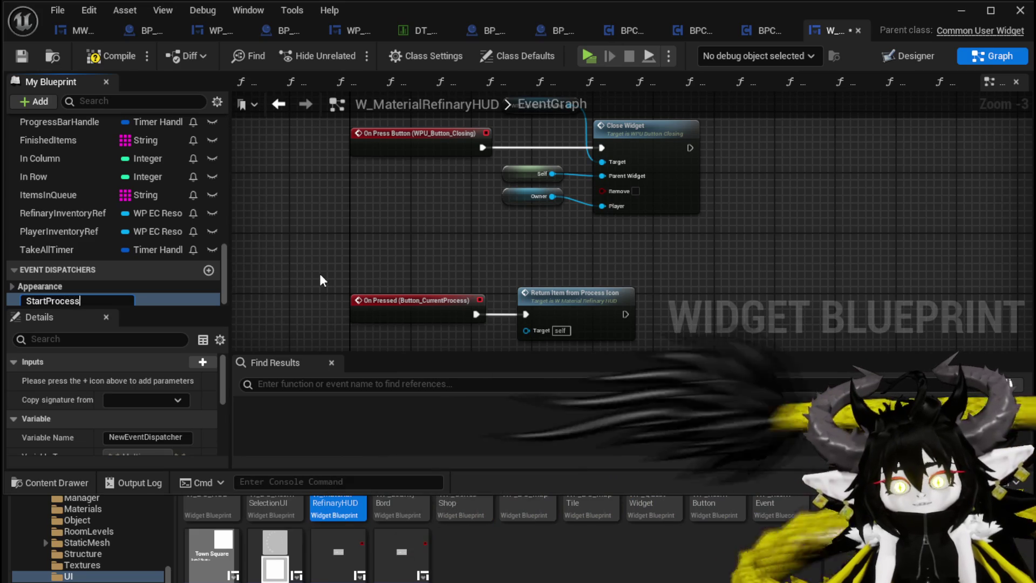
{"action": "key", "text": "Return"}
{"action": "left_click", "coordinate": [209, 270]}
{"action": "type", "text": "E"}
{"action": "type", "text": "dProc"}
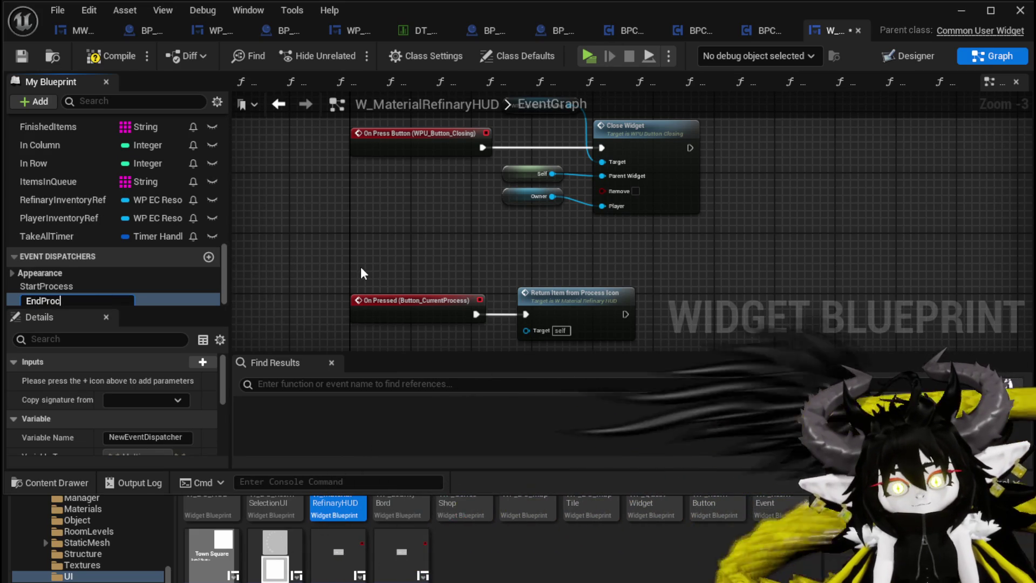
{"action": "type", "text": "ss"}
{"action": "key", "text": "Return"}
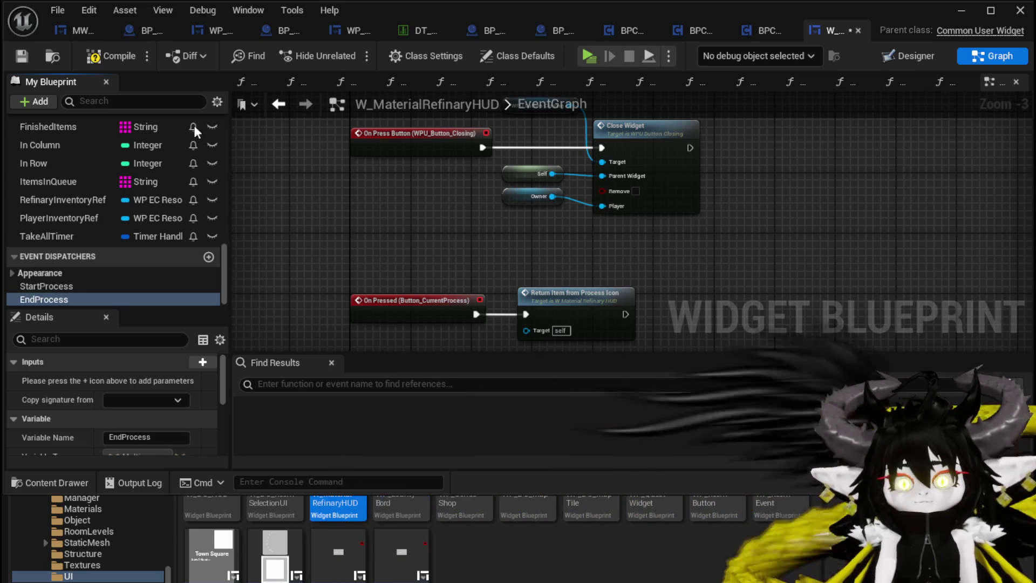
{"action": "left_click", "coordinate": [98, 64]}
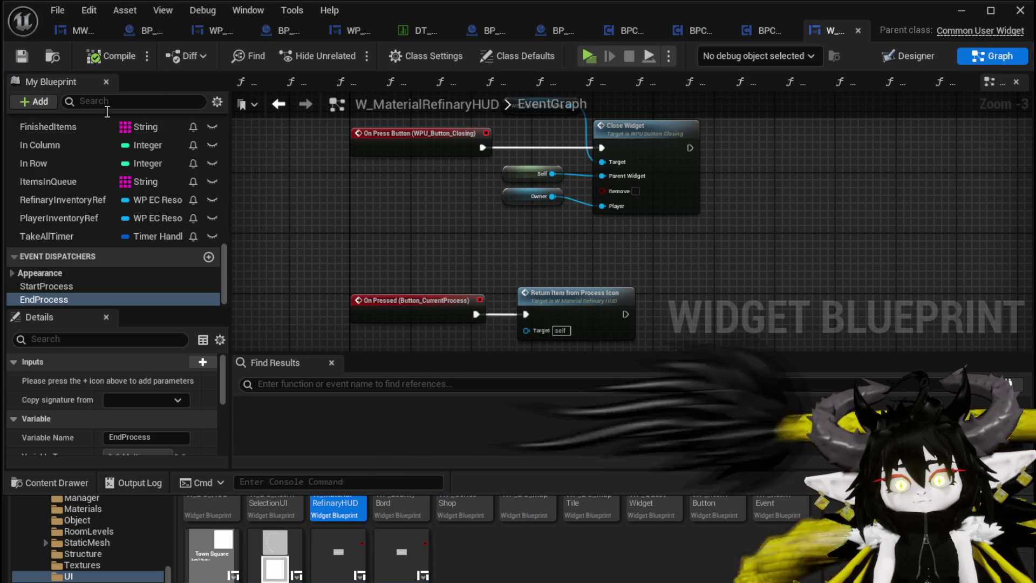
{"action": "scroll", "coordinate": [65, 273], "scroll_direction": "up", "scroll_amount": 10}
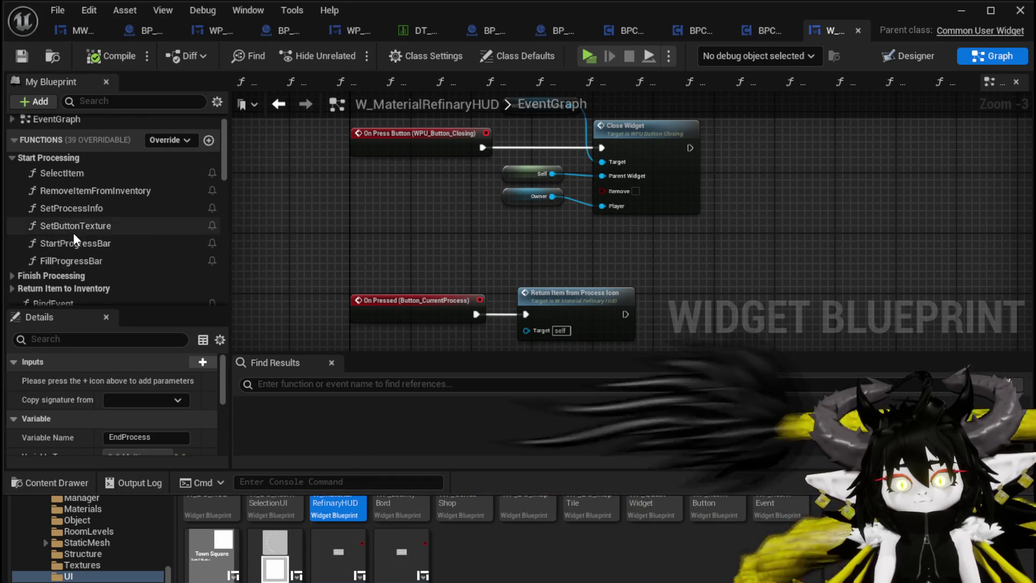
{"action": "double_click", "coordinate": [75, 242]}
Insert a Call Start Process node between StartProgressBar's entry and Branch, then save
{"action": "scroll", "coordinate": [139, 273], "scroll_direction": "down", "scroll_amount": 5}
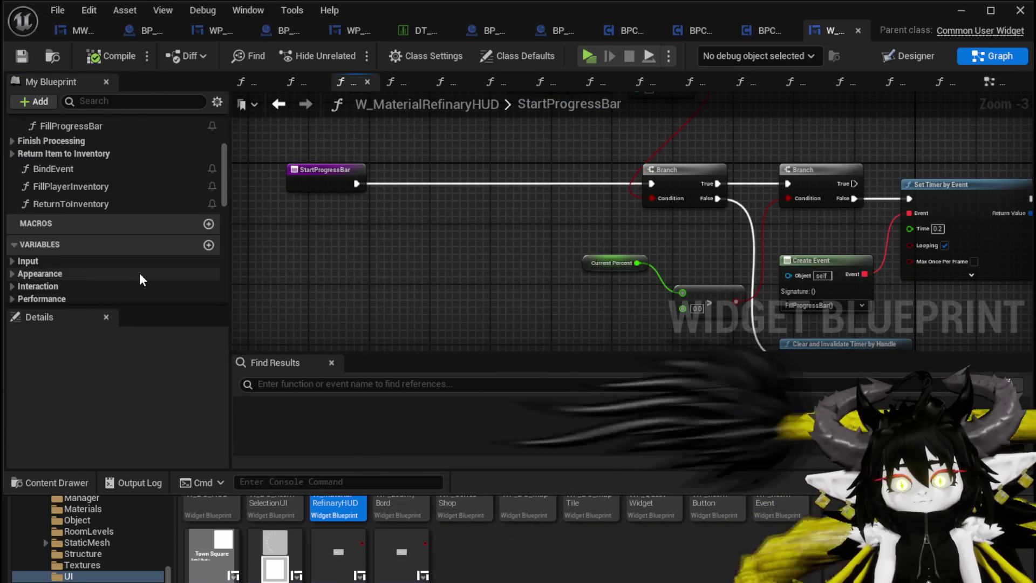
{"action": "scroll", "coordinate": [139, 273], "scroll_direction": "down", "scroll_amount": 8}
{"action": "mouse_move", "coordinate": [89, 265]}
{"action": "left_mouse_down"}
{"action": "mouse_move", "coordinate": [63, 262]}
{"action": "mouse_move", "coordinate": [390, 186]}
{"action": "mouse_move", "coordinate": [396, 193]}
{"action": "left_mouse_up"}
{"action": "left_click_drag", "start_coordinate": [436, 188], "coordinate": [440, 181]}
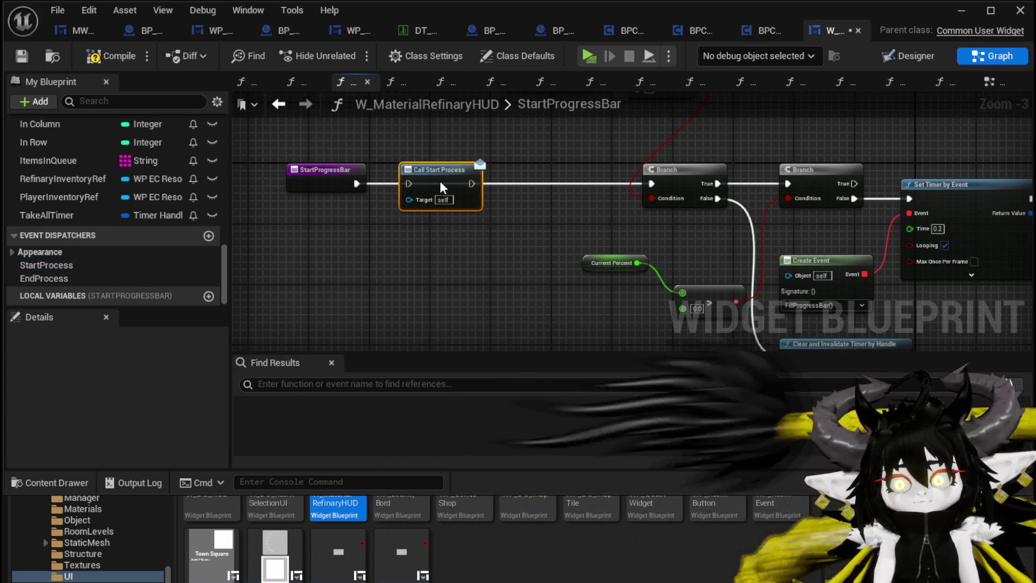
{"action": "left_click_drag", "start_coordinate": [355, 186], "coordinate": [651, 183]}
{"action": "left_click", "coordinate": [31, 56]}
Open the FinishProcess function graph from the Finish Processing group
{"action": "scroll", "coordinate": [128, 158], "scroll_direction": "up", "scroll_amount": 10}
{"action": "scroll", "coordinate": [129, 162], "scroll_direction": "up", "scroll_amount": 3}
{"action": "left_click", "coordinate": [10, 237]}
{"action": "double_click", "coordinate": [89, 250]}
{"action": "mouse_move", "coordinate": [310, 211]}
{"action": "left_mouse_down"}
{"action": "mouse_move", "coordinate": [485, 232]}
{"action": "mouse_move", "coordinate": [438, 241]}
{"action": "mouse_move", "coordinate": [425, 262]}
{"action": "mouse_move", "coordinate": [503, 260]}
{"action": "left_mouse_up"}
{"action": "scroll", "coordinate": [438, 241], "scroll_direction": "up", "scroll_amount": 1}
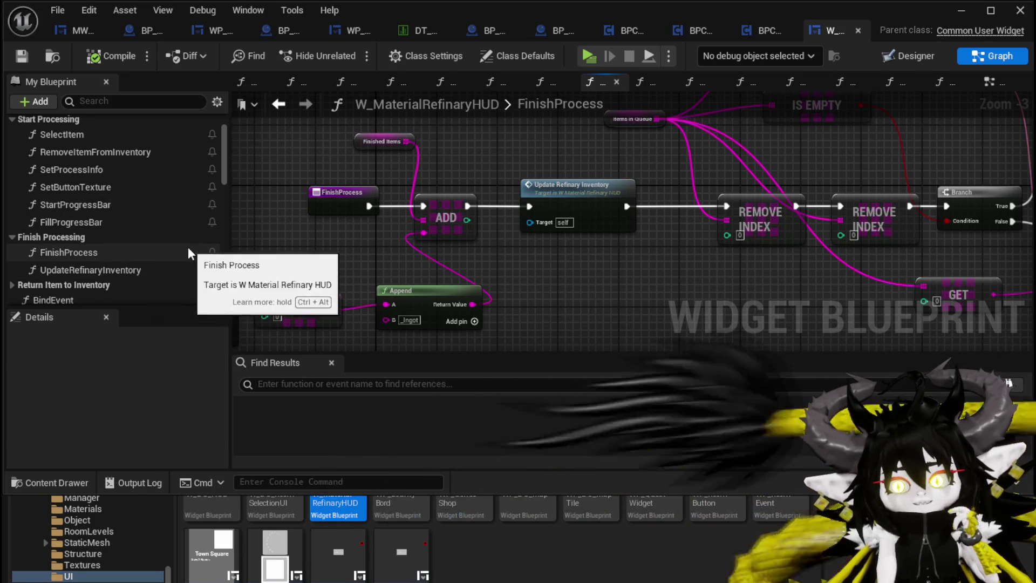
Add a Call End Process node after Set Visibility in FinishProcess
{"action": "scroll", "coordinate": [188, 253], "scroll_direction": "down", "scroll_amount": 2}
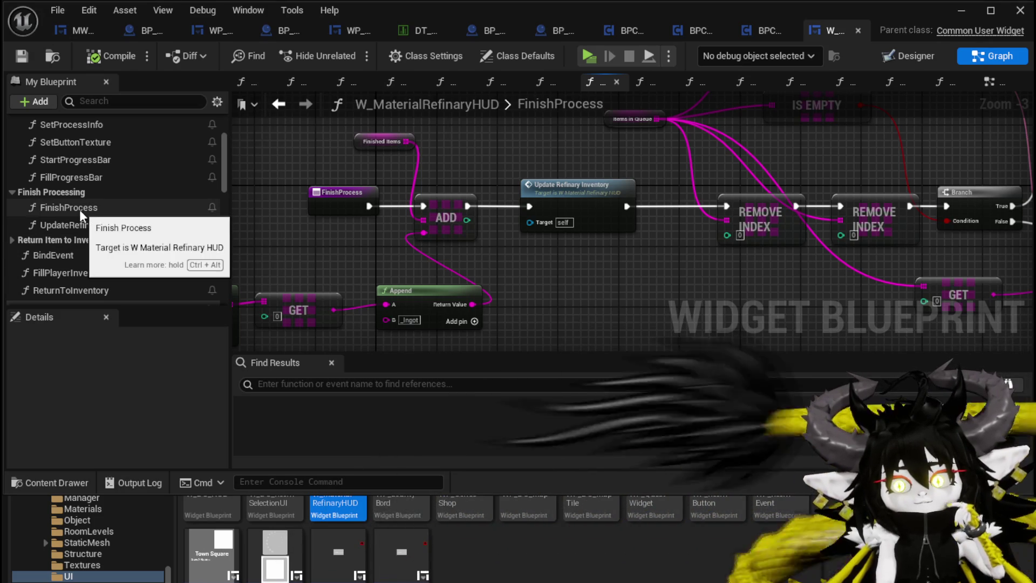
{"action": "left_click_drag", "start_coordinate": [300, 238], "coordinate": [259, 221]}
{"action": "scroll", "coordinate": [259, 222], "scroll_direction": "down", "scroll_amount": 2}
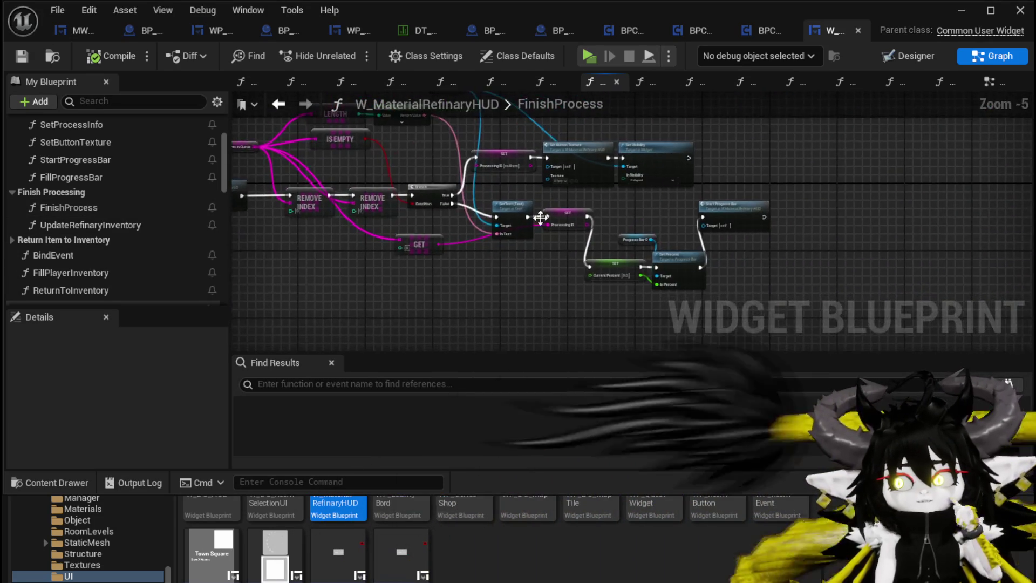
{"action": "scroll", "coordinate": [548, 241], "scroll_direction": "up", "scroll_amount": 2}
{"action": "mouse_move", "coordinate": [548, 241]}
{"action": "left_mouse_down"}
{"action": "mouse_move", "coordinate": [647, 286]}
{"action": "mouse_move", "coordinate": [497, 272]}
{"action": "left_mouse_up"}
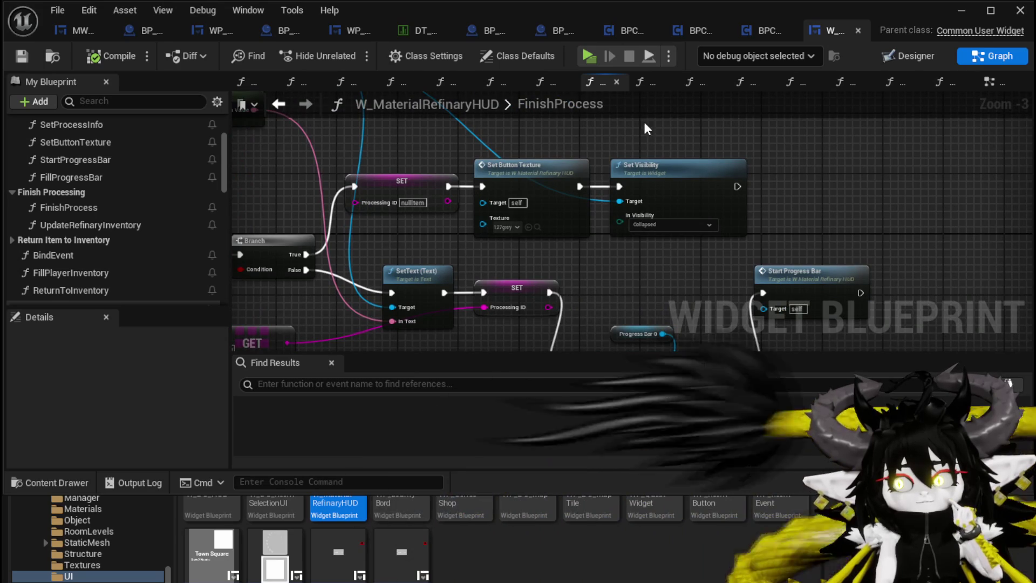
{"action": "left_click_drag", "start_coordinate": [672, 258], "coordinate": [595, 268]}
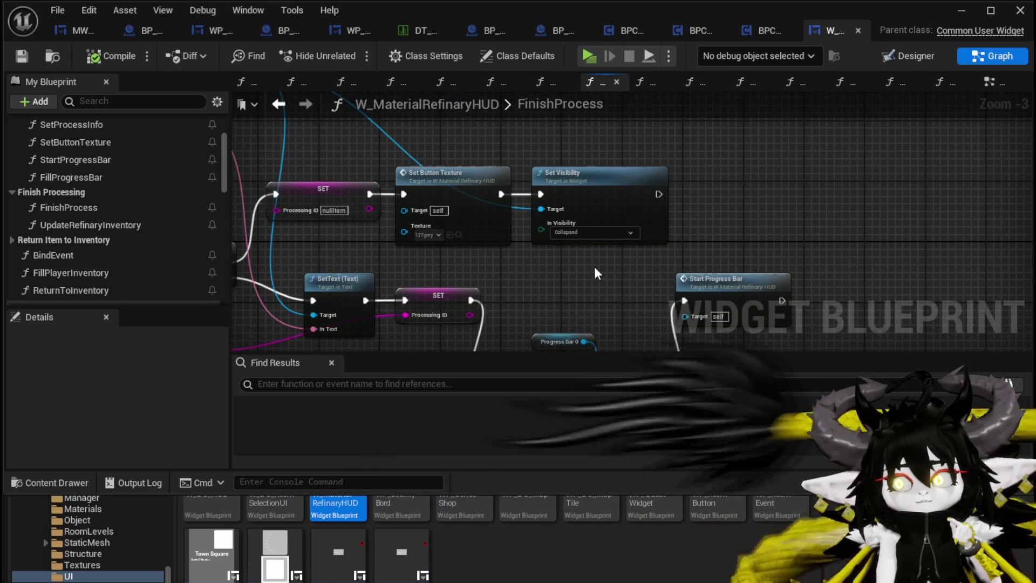
{"action": "scroll", "coordinate": [92, 235], "scroll_direction": "down", "scroll_amount": 10}
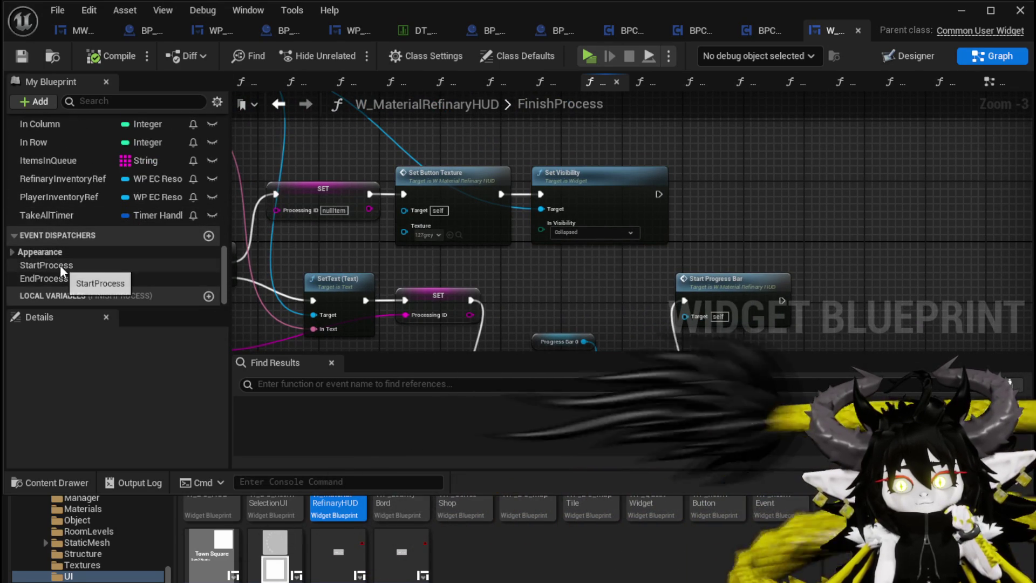
{"action": "mouse_move", "coordinate": [56, 277]}
{"action": "left_mouse_down"}
{"action": "mouse_move", "coordinate": [708, 170]}
{"action": "mouse_move", "coordinate": [698, 189]}
{"action": "mouse_move", "coordinate": [714, 190]}
{"action": "left_mouse_up"}
{"action": "left_click", "coordinate": [713, 198]}
{"action": "scroll", "coordinate": [704, 147], "scroll_direction": "down", "scroll_amount": 2}
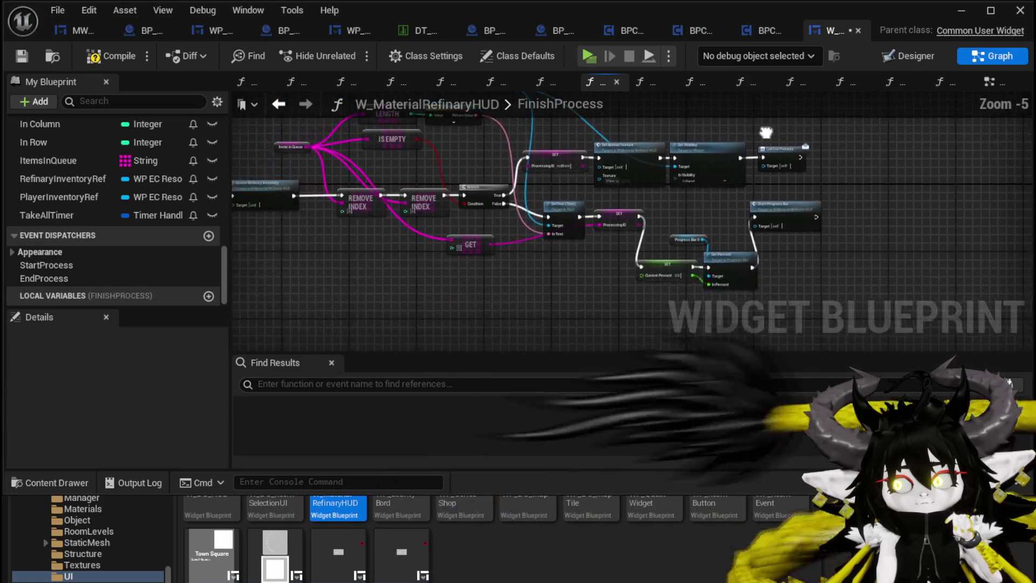
{"action": "left_click_drag", "start_coordinate": [607, 297], "coordinate": [847, 221]}
Reopen StartProgressBar, compile and save the widget, and select the Call Start Process node
{"action": "scroll", "coordinate": [846, 215], "scroll_direction": "up", "scroll_amount": 2}
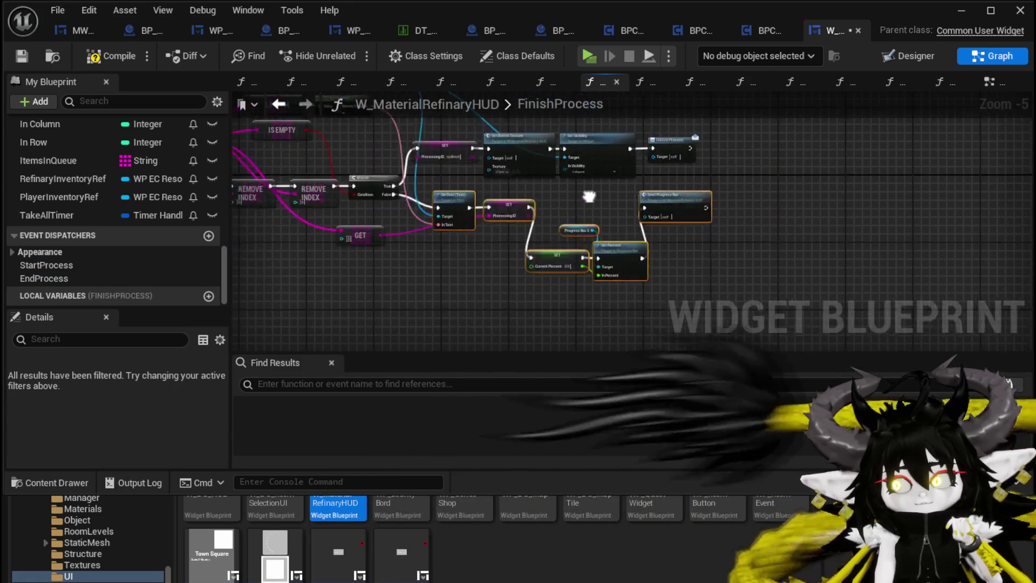
{"action": "double_click", "coordinate": [701, 200]}
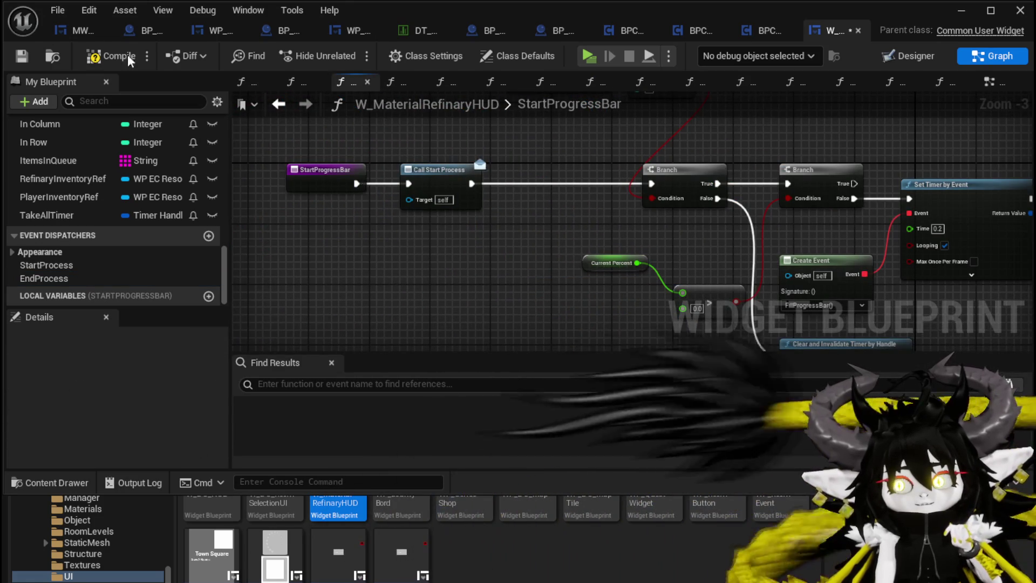
{"action": "left_click", "coordinate": [111, 55]}
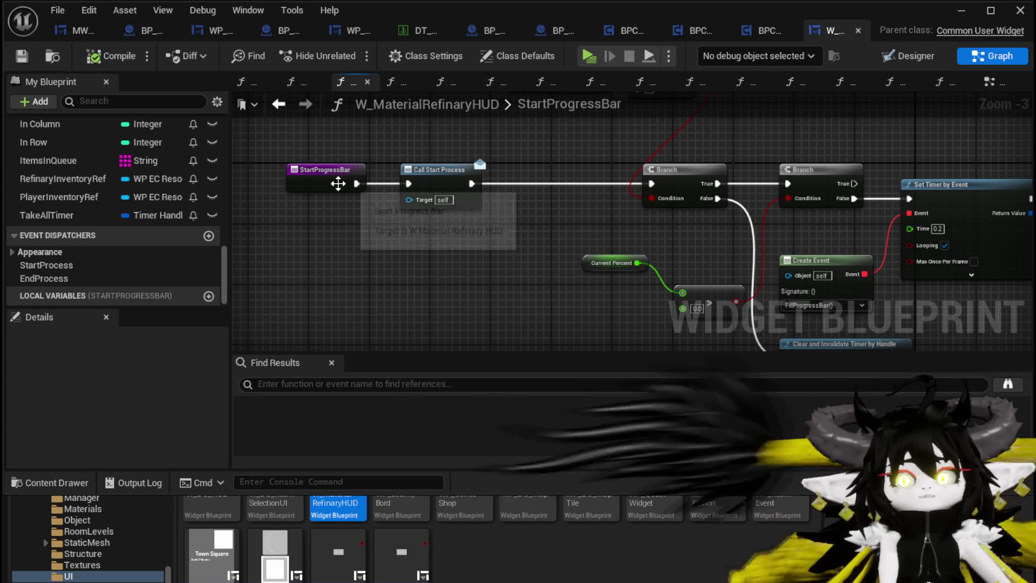
{"action": "left_click", "coordinate": [473, 167]}
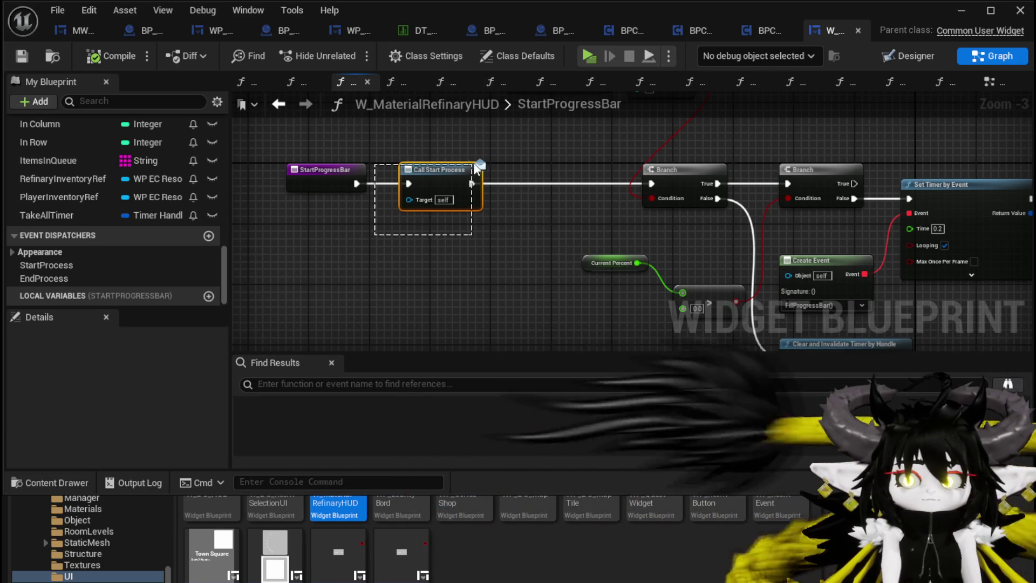
{"action": "scroll", "coordinate": [167, 167], "scroll_direction": "up", "scroll_amount": 5}
{"action": "scroll", "coordinate": [167, 166], "scroll_direction": "up", "scroll_amount": 15}
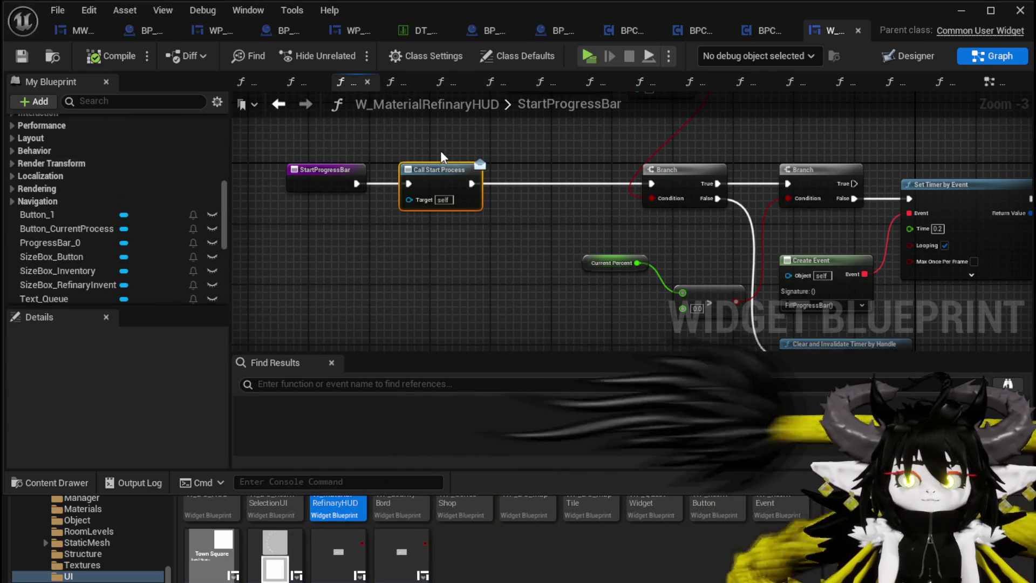
Move the Current Percent and comparison nodes so Current Percent sits directly above the comparison node
{"action": "left_click_drag", "start_coordinate": [331, 207], "coordinate": [438, 251]}
{"action": "scroll", "coordinate": [116, 192], "scroll_direction": "up", "scroll_amount": 5}
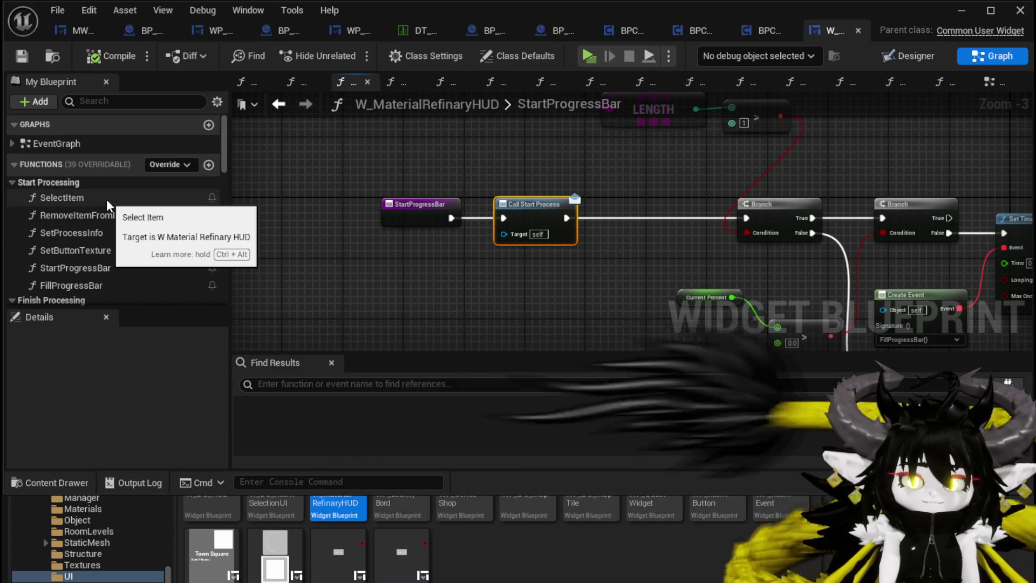
{"action": "mouse_move", "coordinate": [592, 245]}
{"action": "left_mouse_down"}
{"action": "mouse_move", "coordinate": [297, 224]}
{"action": "mouse_move", "coordinate": [338, 152]}
{"action": "mouse_move", "coordinate": [377, 208]}
{"action": "mouse_move", "coordinate": [421, 323]}
{"action": "mouse_move", "coordinate": [413, 290]}
{"action": "mouse_move", "coordinate": [386, 267]}
{"action": "mouse_move", "coordinate": [366, 219]}
{"action": "mouse_move", "coordinate": [375, 309]}
{"action": "left_mouse_up"}
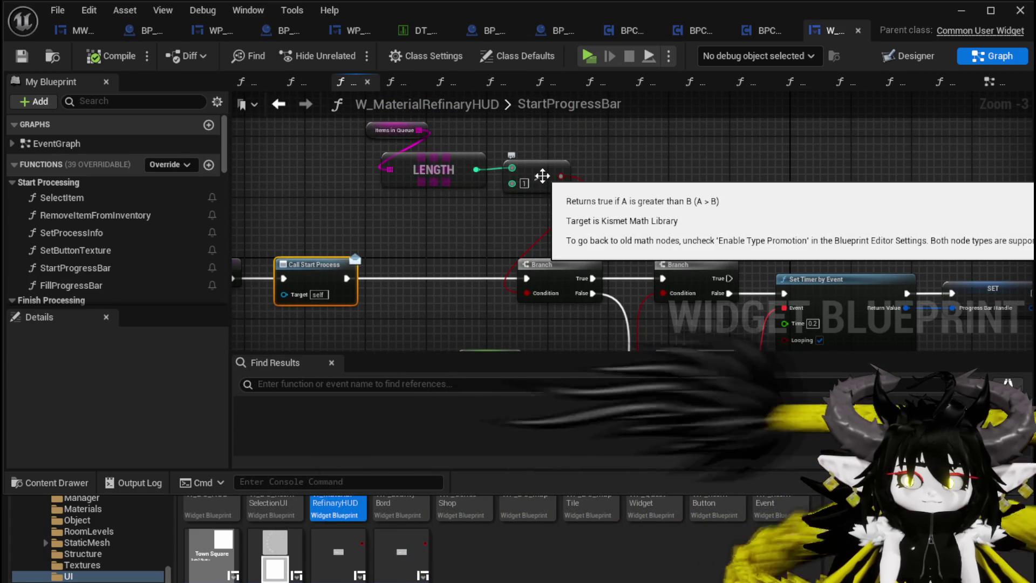
{"action": "left_click_drag", "start_coordinate": [527, 231], "coordinate": [529, 111]}
{"action": "mouse_move", "coordinate": [473, 288]}
{"action": "left_mouse_down"}
{"action": "mouse_move", "coordinate": [593, 234]}
{"action": "mouse_move", "coordinate": [539, 228]}
{"action": "left_mouse_up"}
{"action": "left_click", "coordinate": [554, 191]}
{"action": "left_click_drag", "start_coordinate": [554, 191], "coordinate": [608, 229]}
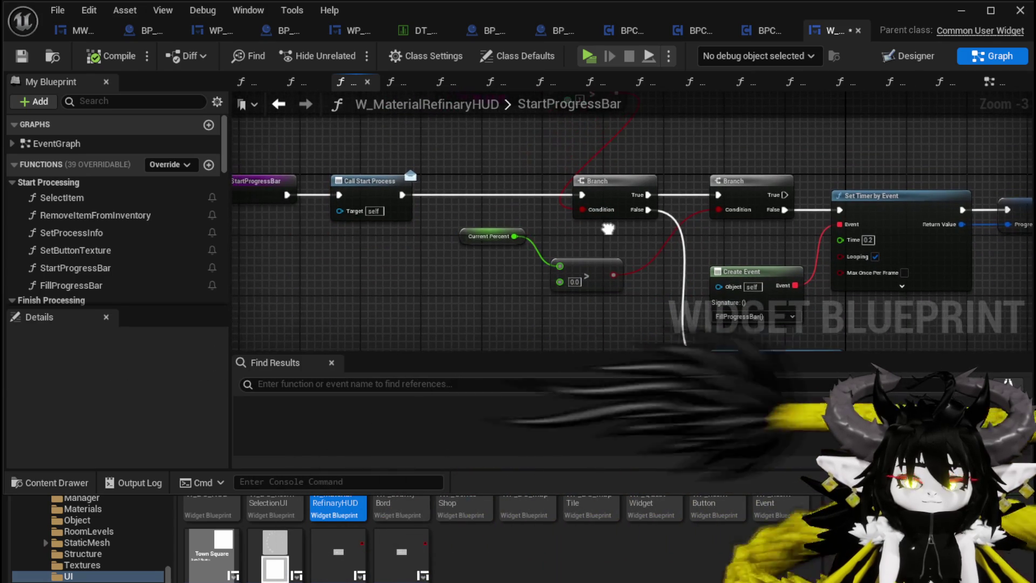
{"action": "mouse_move", "coordinate": [482, 234]}
{"action": "left_mouse_down"}
{"action": "mouse_move", "coordinate": [579, 242]}
{"action": "mouse_move", "coordinate": [469, 215]}
{"action": "mouse_move", "coordinate": [448, 198]}
{"action": "left_mouse_up"}
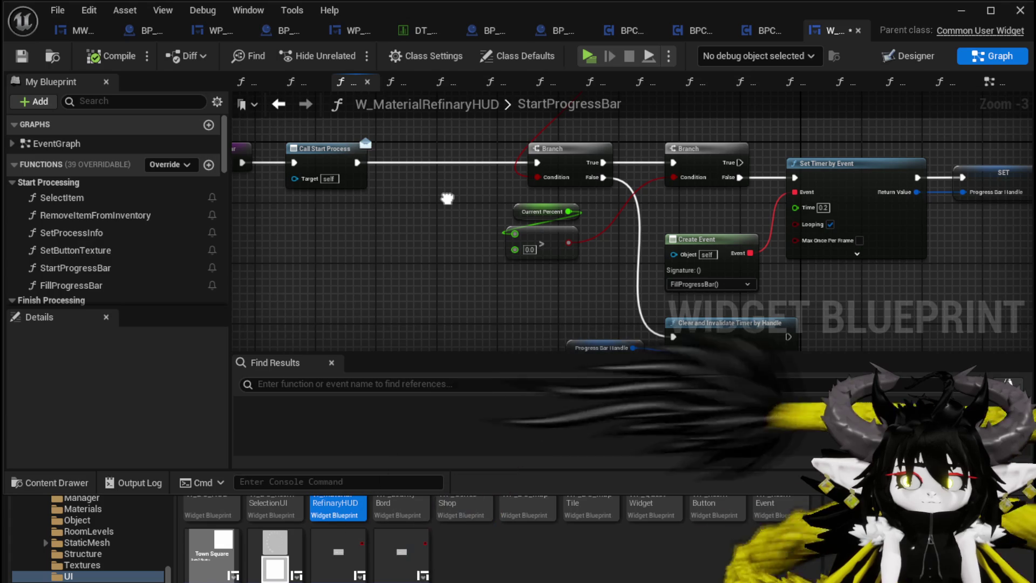
Move Call Start Process to the chain's end, run it after SET Progress Bar Handle, and compile
{"action": "mouse_move", "coordinate": [447, 199]}
{"action": "left_mouse_down"}
{"action": "mouse_move", "coordinate": [432, 202]}
{"action": "mouse_move", "coordinate": [439, 215]}
{"action": "mouse_move", "coordinate": [478, 220]}
{"action": "left_mouse_up"}
{"action": "mouse_move", "coordinate": [388, 184]}
{"action": "left_mouse_down"}
{"action": "mouse_move", "coordinate": [837, 183]}
{"action": "mouse_move", "coordinate": [825, 197]}
{"action": "left_mouse_up"}
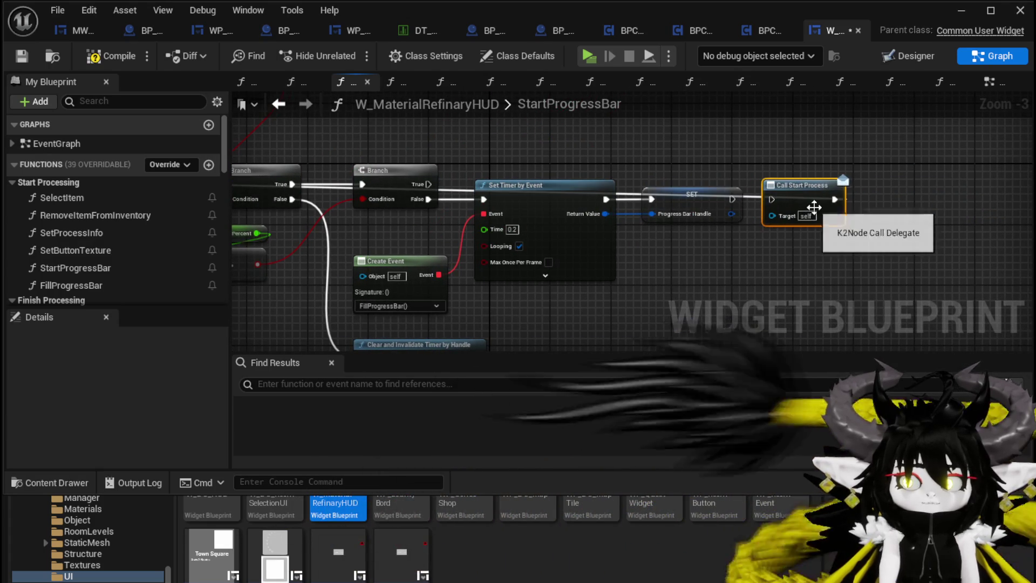
{"action": "left_click", "coordinate": [770, 199], "text": "alt"}
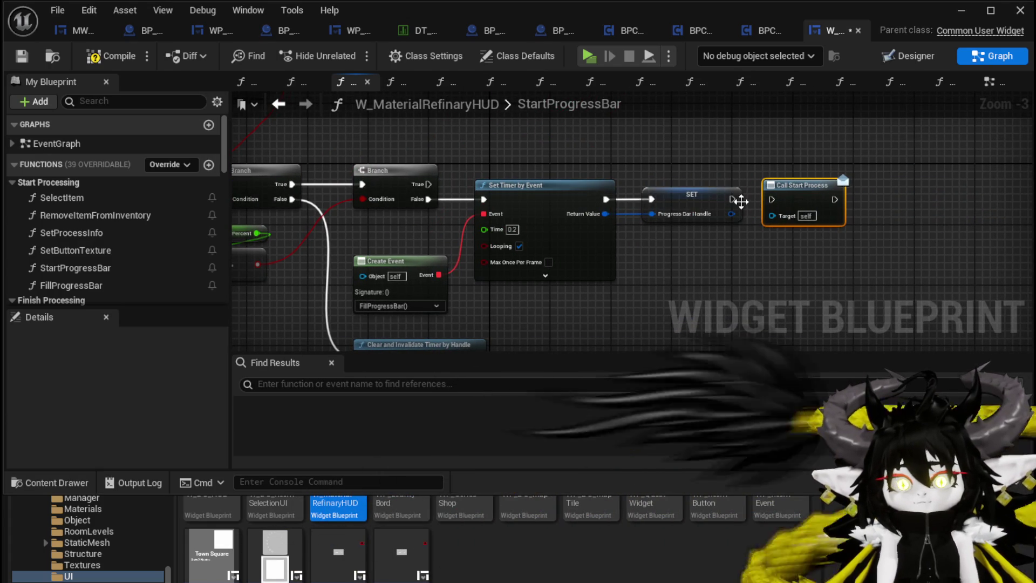
{"action": "mouse_move", "coordinate": [732, 199]}
{"action": "left_mouse_down"}
{"action": "mouse_move", "coordinate": [782, 199]}
{"action": "mouse_move", "coordinate": [773, 199]}
{"action": "left_mouse_up"}
{"action": "mouse_move", "coordinate": [686, 175]}
{"action": "left_mouse_down"}
{"action": "mouse_move", "coordinate": [747, 107]}
{"action": "mouse_move", "coordinate": [793, 162]}
{"action": "left_mouse_up"}
{"action": "scroll", "coordinate": [793, 162], "scroll_direction": "down", "scroll_amount": 1}
{"action": "left_click_drag", "start_coordinate": [701, 215], "coordinate": [800, 215]}
{"action": "left_click", "coordinate": [132, 57]}
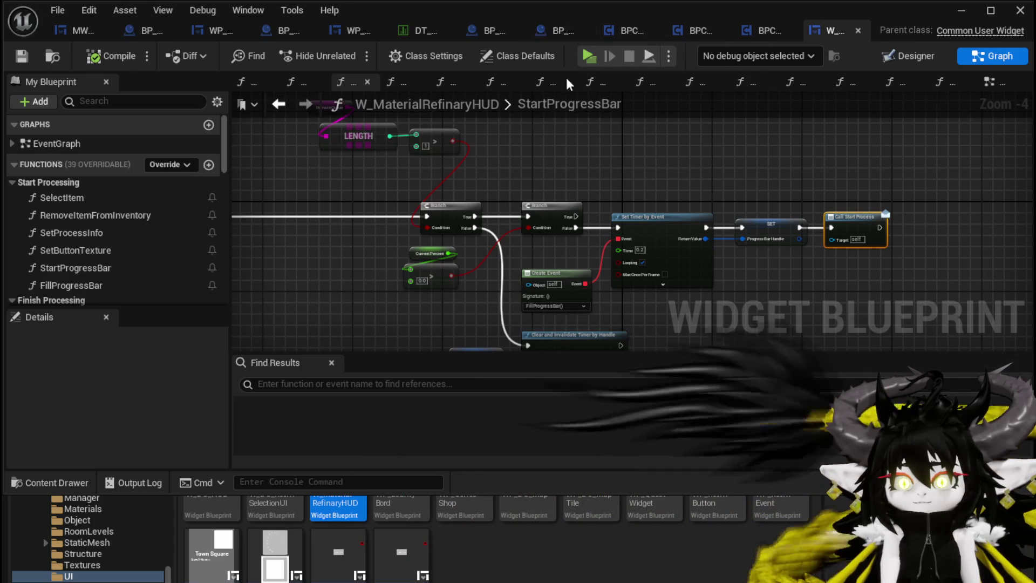
In BP_Mount_Refinary_Small, inspect the Open Refinary HUD event and the Refinary HUD variable
{"action": "left_click", "coordinate": [558, 30]}
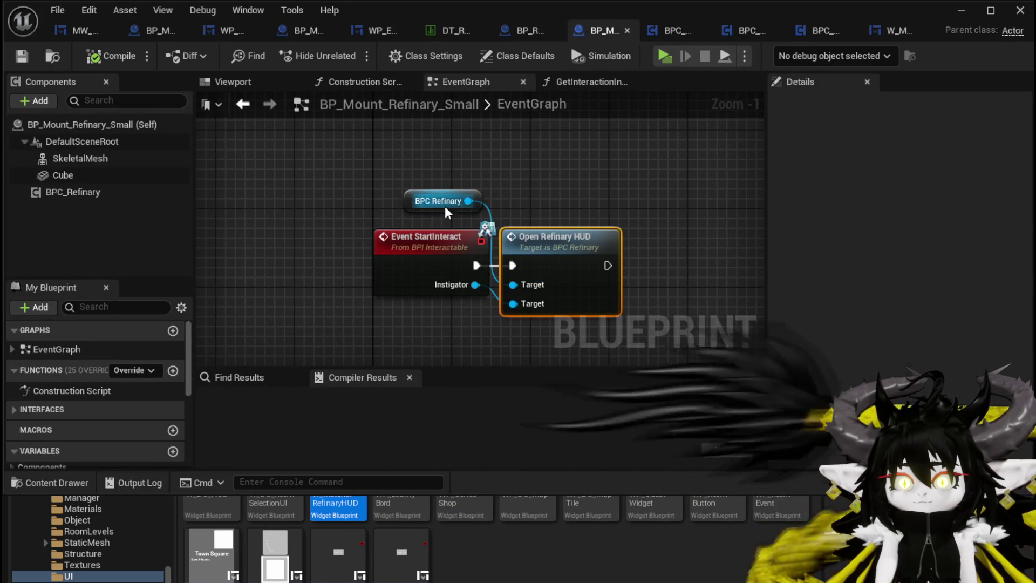
{"action": "double_click", "coordinate": [526, 236]}
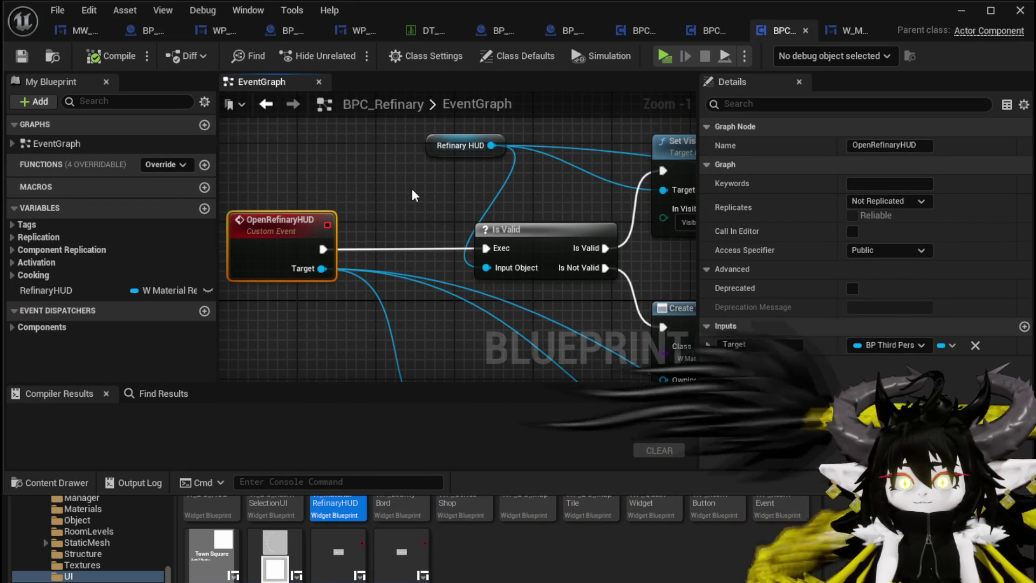
{"action": "left_click", "coordinate": [502, 147]}
{"action": "scroll", "coordinate": [664, 129], "scroll_direction": "down", "scroll_amount": 1}
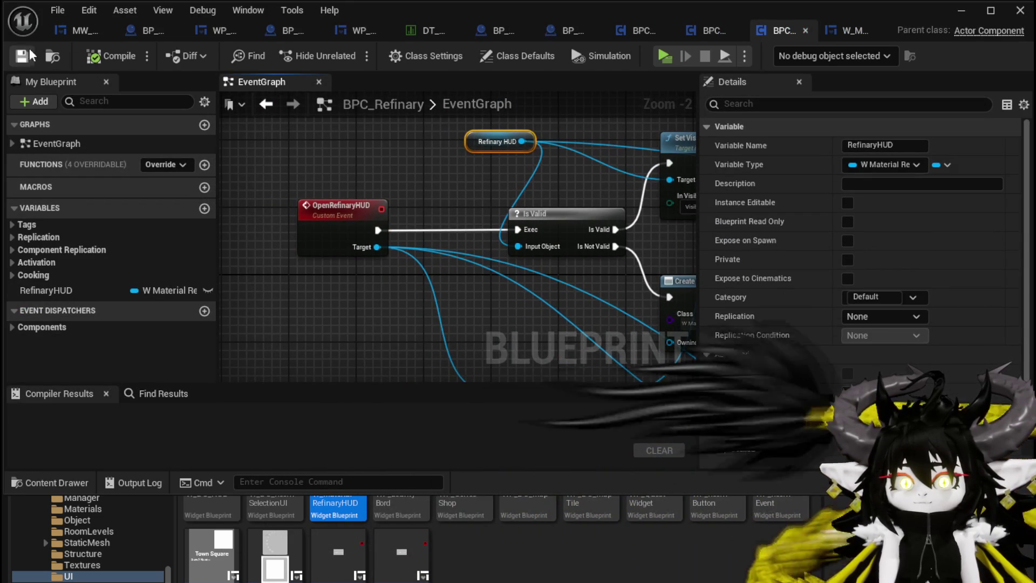
In BP_Room_BlackSmith, add Get BPC Refinary from the found actor, then Get Refinary HUD from it
{"action": "left_click", "coordinate": [481, 31]}
{"action": "left_click_drag", "start_coordinate": [470, 186], "coordinate": [371, 148]}
{"action": "left_click_drag", "start_coordinate": [430, 213], "coordinate": [532, 222]}
{"action": "type", "text": "B"}
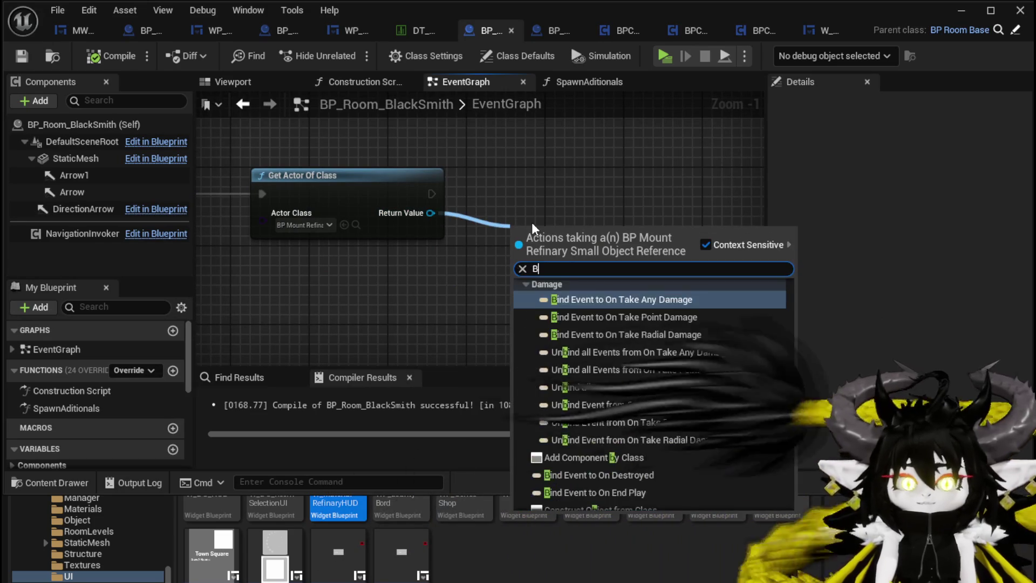
{"action": "type", "text": "PC"}
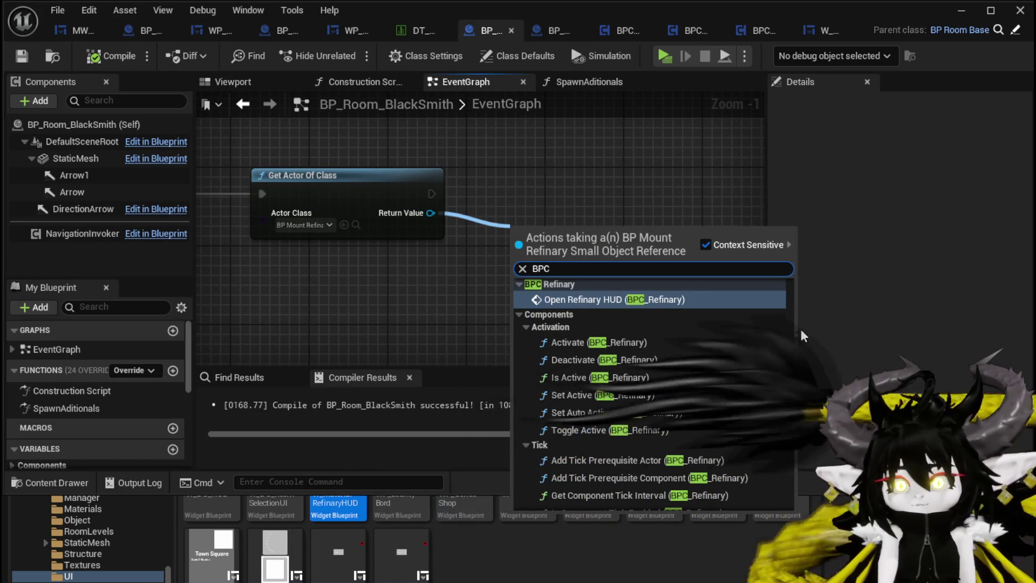
{"action": "scroll", "coordinate": [647, 378], "scroll_direction": "down", "scroll_amount": 10}
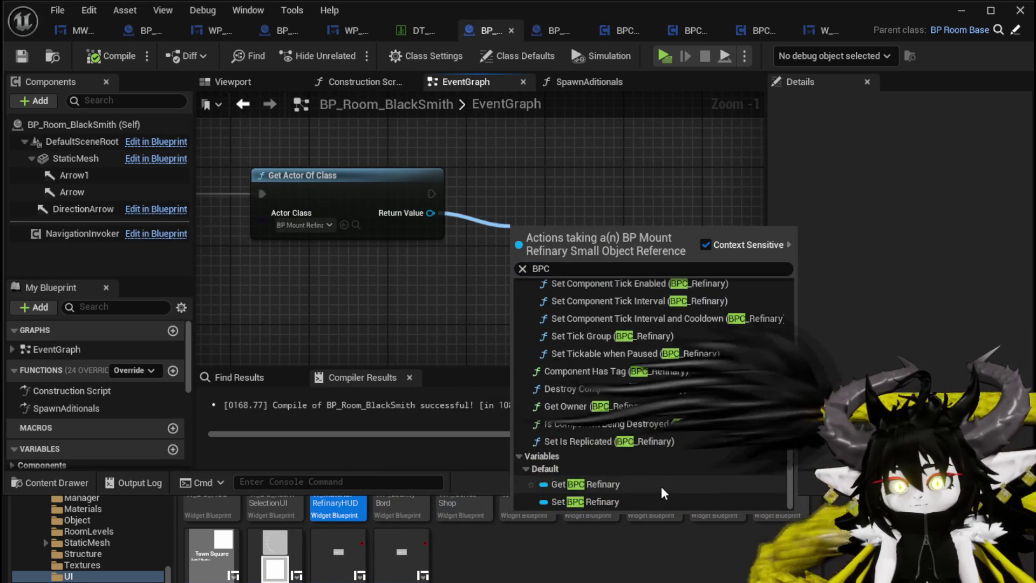
{"action": "left_click", "coordinate": [566, 484]}
{"action": "mouse_move", "coordinate": [566, 226]}
{"action": "left_mouse_down"}
{"action": "mouse_move", "coordinate": [350, 266]}
{"action": "mouse_move", "coordinate": [468, 284]}
{"action": "left_mouse_up"}
{"action": "type", "text": "get HUD"}
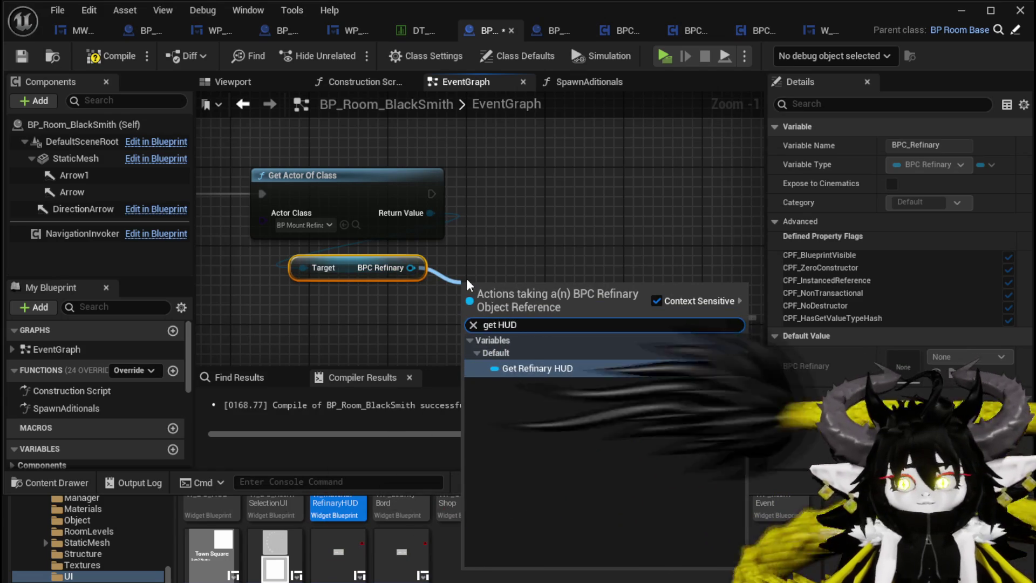
{"action": "left_click", "coordinate": [532, 376]}
{"action": "mouse_move", "coordinate": [507, 286]}
{"action": "left_mouse_down"}
{"action": "mouse_move", "coordinate": [437, 305]}
{"action": "mouse_move", "coordinate": [324, 305]}
{"action": "left_mouse_up"}
Search the Refinary HUD actions for 'Bind on Star', cancel, and compile the room blueprint
{"action": "left_click_drag", "start_coordinate": [402, 307], "coordinate": [608, 282]}
{"action": "type", "text": "Bi"}
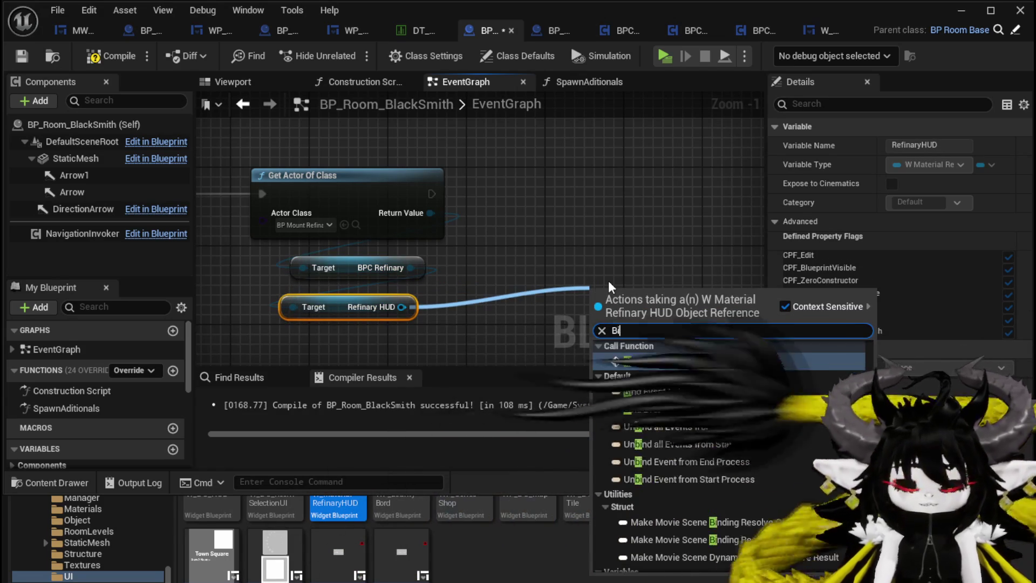
{"action": "type", "text": "nd on Star"}
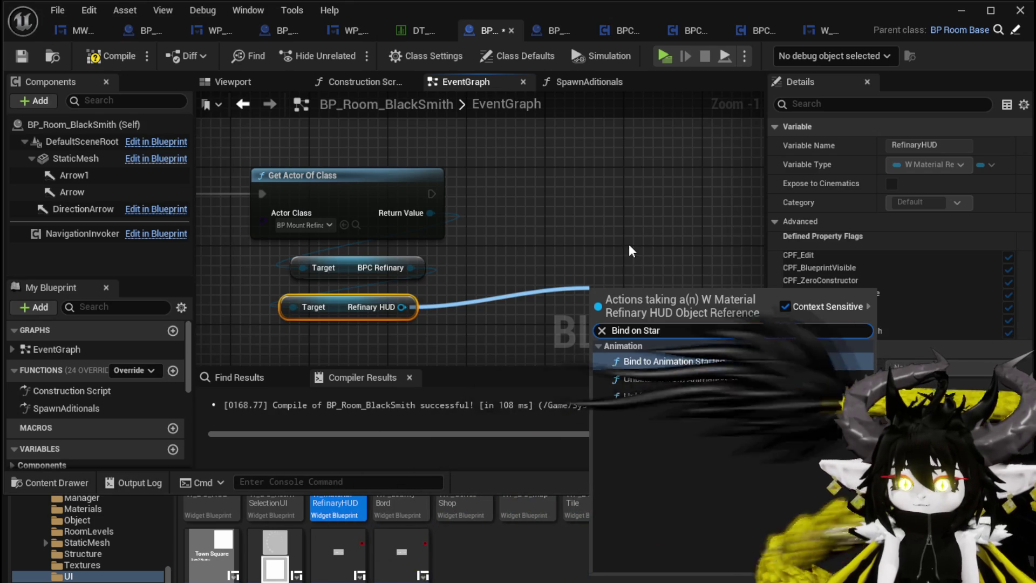
{"action": "left_click", "coordinate": [629, 244]}
{"action": "left_click", "coordinate": [88, 61]}
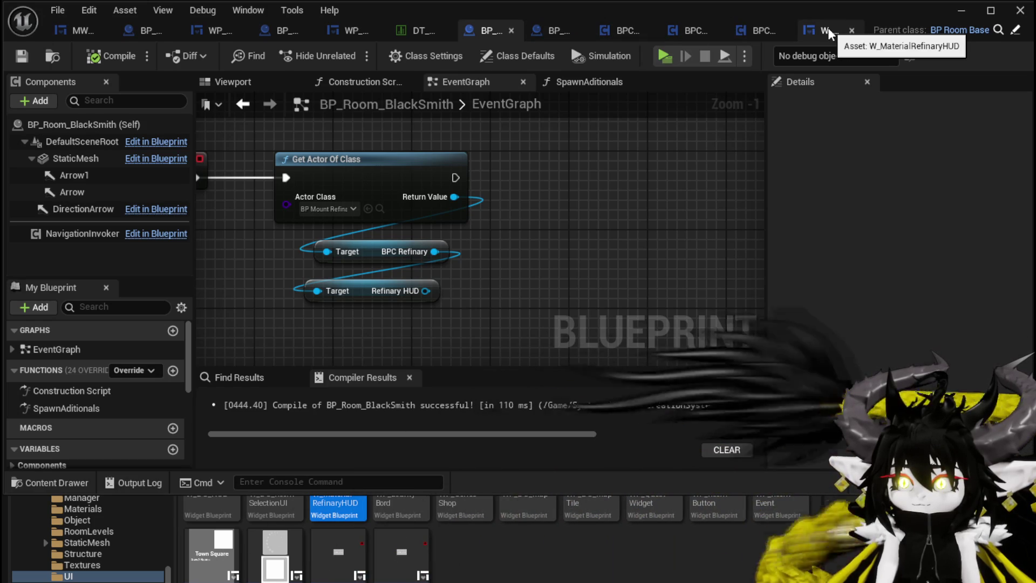
{"action": "left_click_drag", "start_coordinate": [426, 290], "coordinate": [532, 292]}
Add a Bind Event to the Refinary HUD's Start Process dispatcher
{"action": "type", "text": "Refin"}
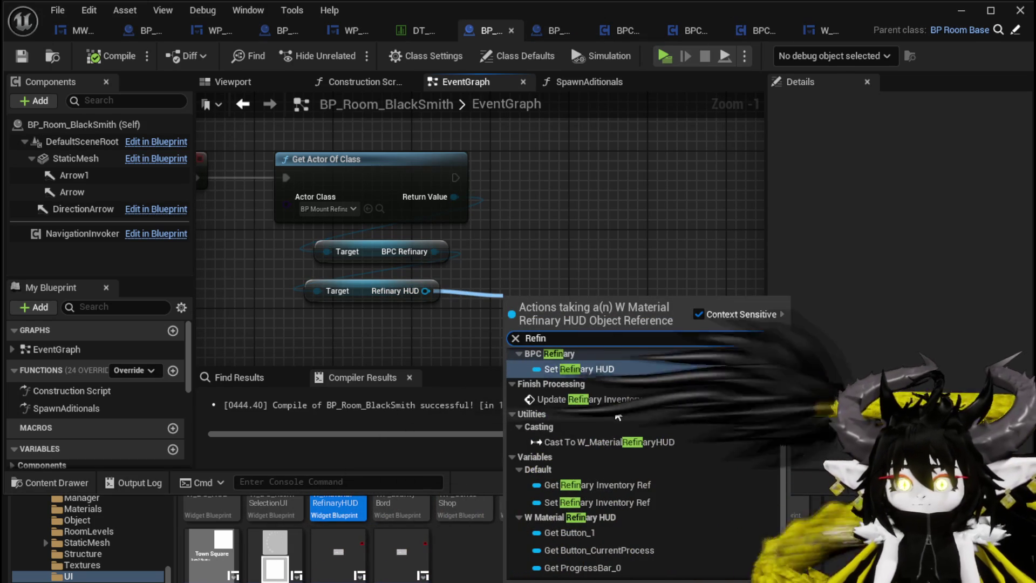
{"action": "scroll", "coordinate": [661, 410], "scroll_direction": "down", "scroll_amount": 2}
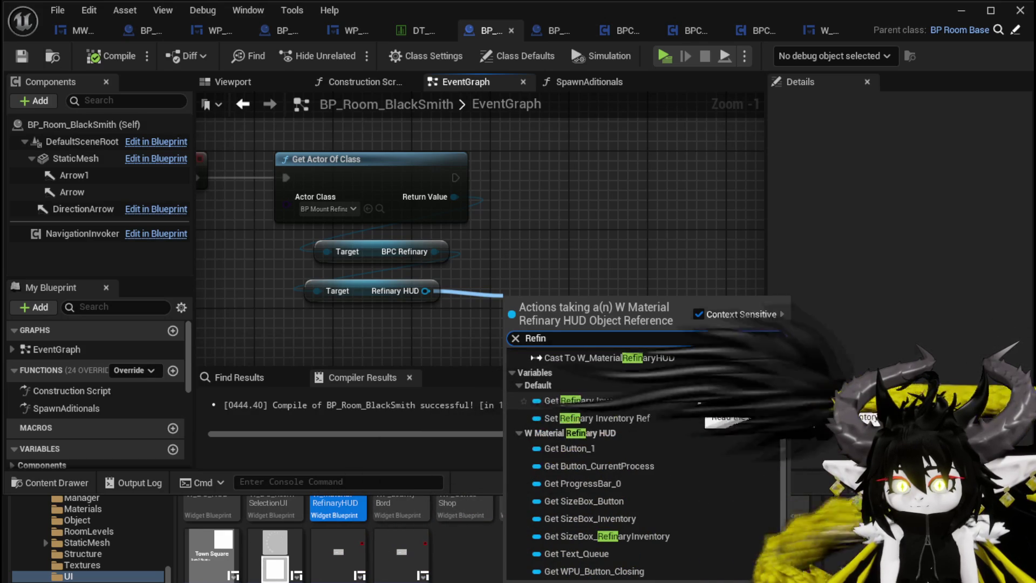
{"action": "scroll", "coordinate": [702, 404], "scroll_direction": "up", "scroll_amount": 5}
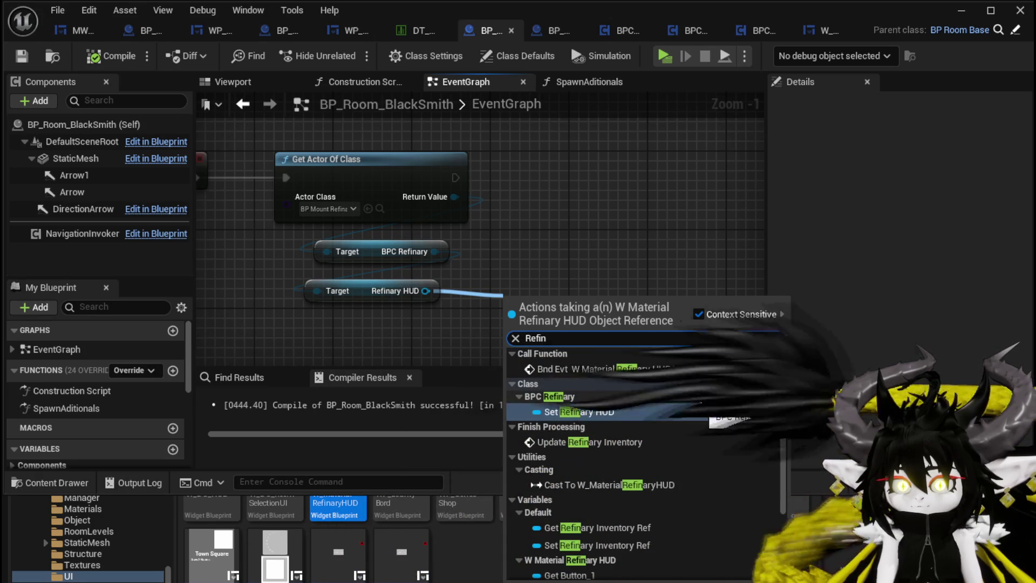
{"action": "double_click", "coordinate": [509, 334]}
{"action": "type", "text": "Bind"}
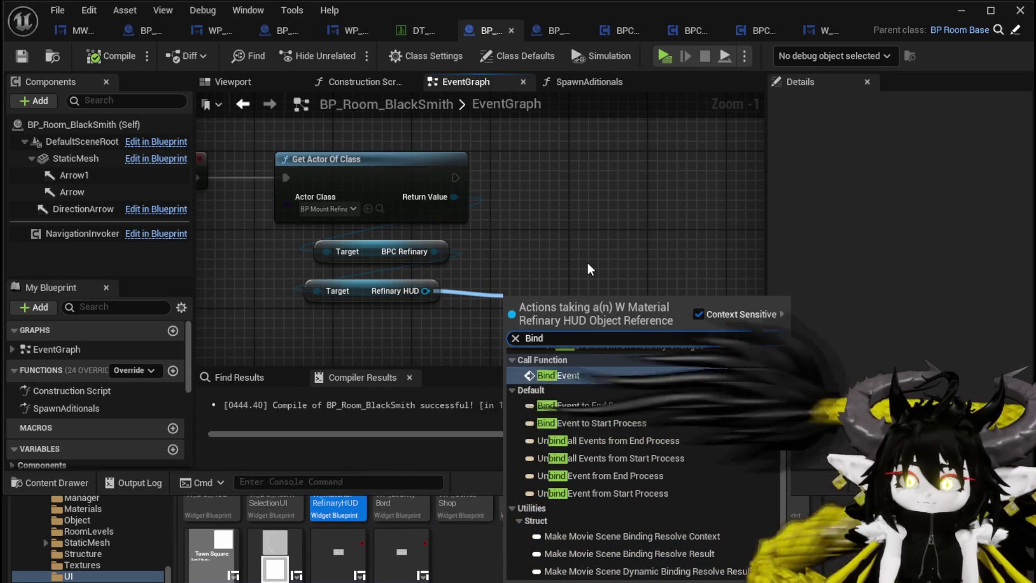
{"action": "left_click", "coordinate": [613, 424]}
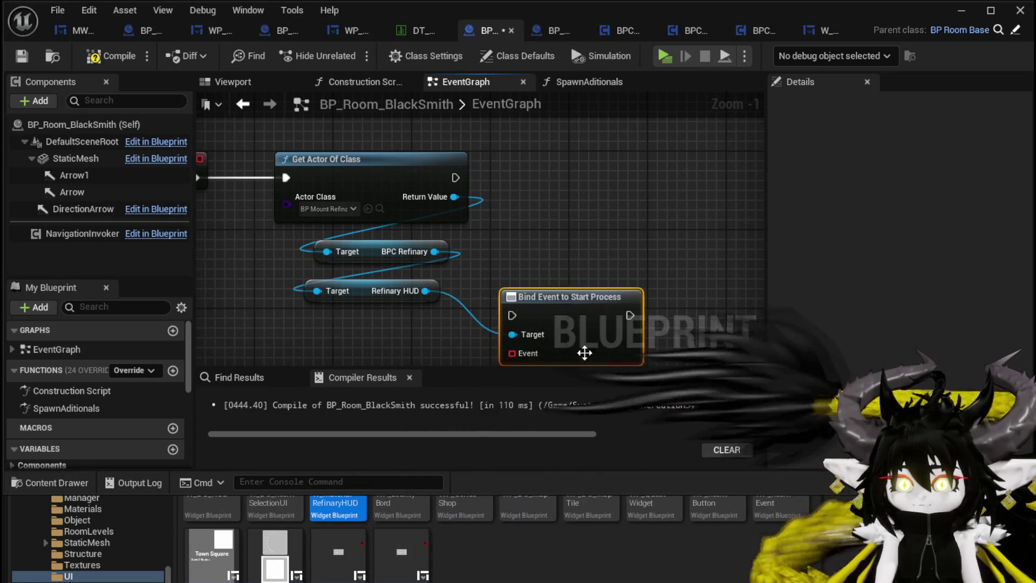
Add a Bind Event to the Refinary HUD's End Process dispatcher
{"action": "left_click_drag", "start_coordinate": [426, 290], "coordinate": [513, 315]}
{"action": "type", "text": "Bind on "}
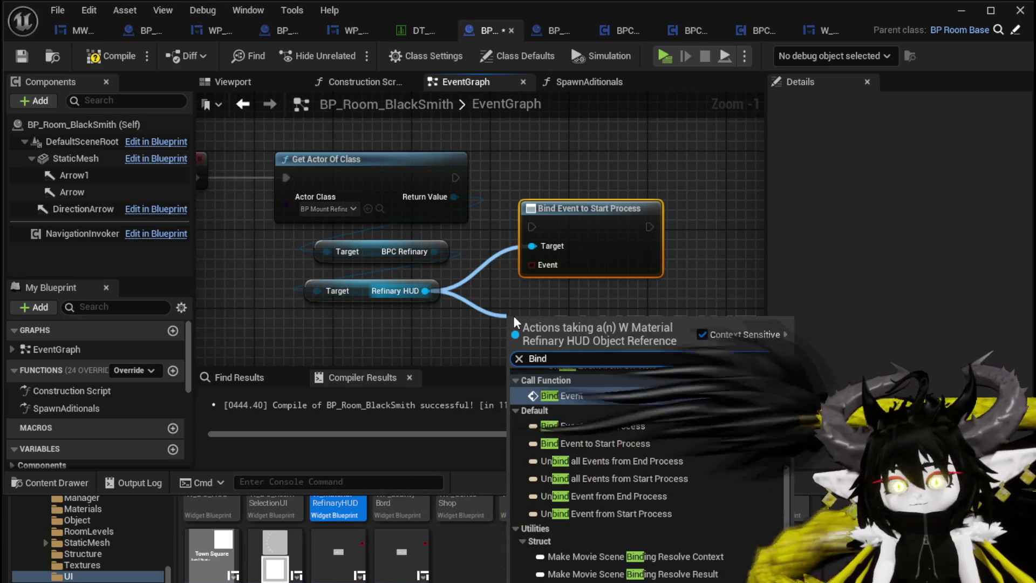
{"action": "type", "text": "En"}
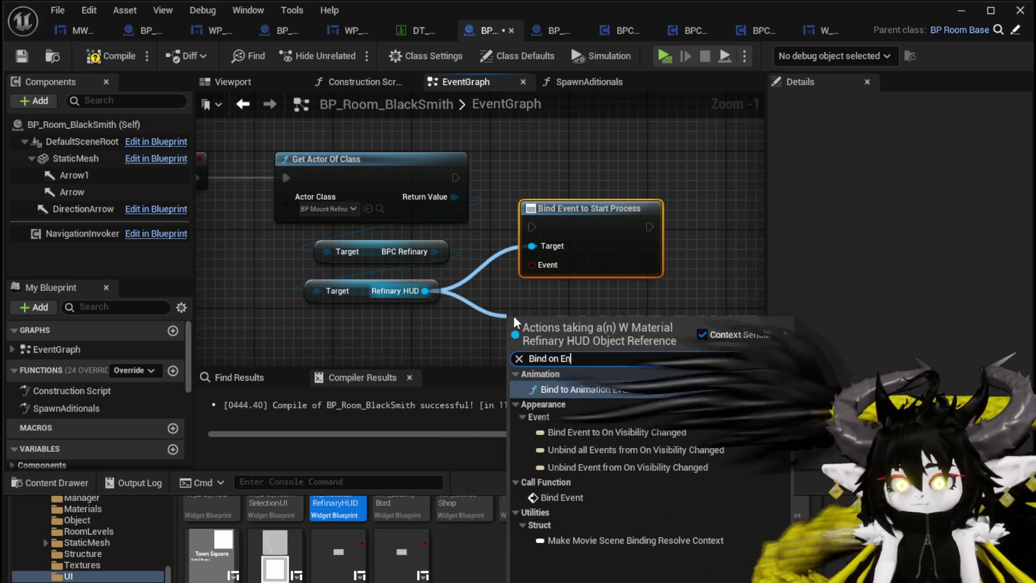
{"action": "key", "text": "BackSpace"}
{"action": "key", "text": "BackSpace"}
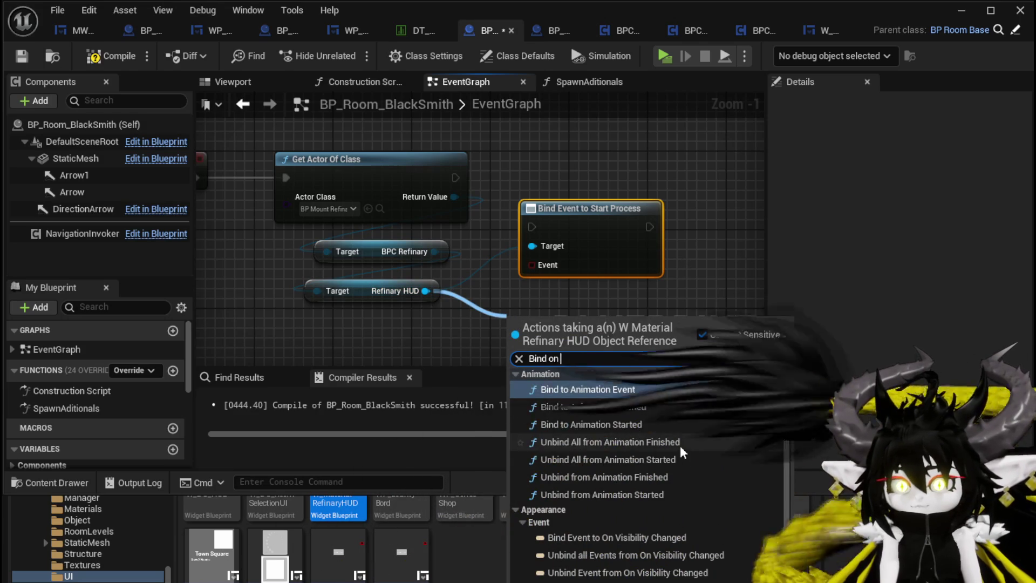
{"action": "scroll", "coordinate": [672, 411], "scroll_direction": "down", "scroll_amount": 2}
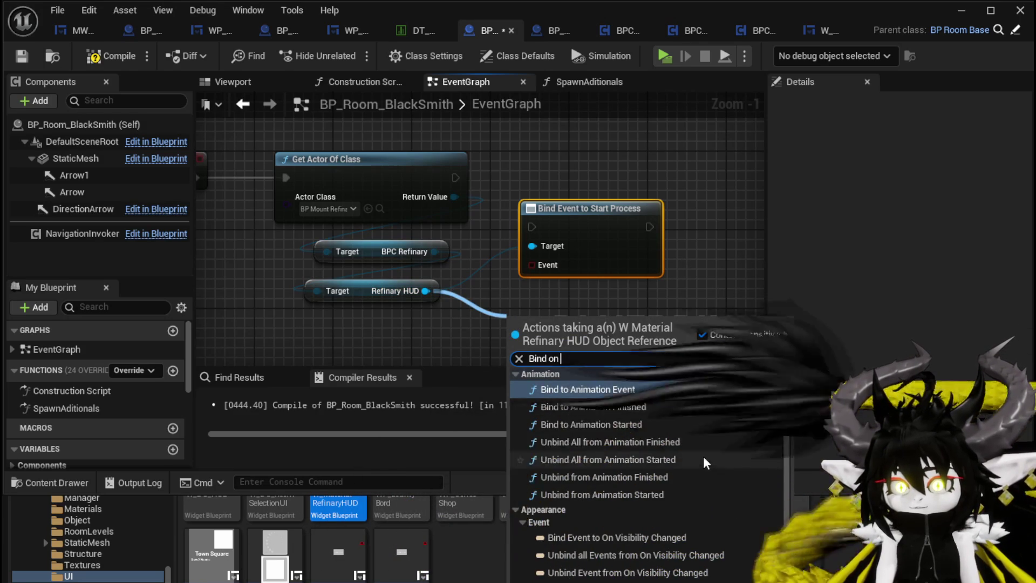
{"action": "scroll", "coordinate": [620, 474], "scroll_direction": "up", "scroll_amount": 2}
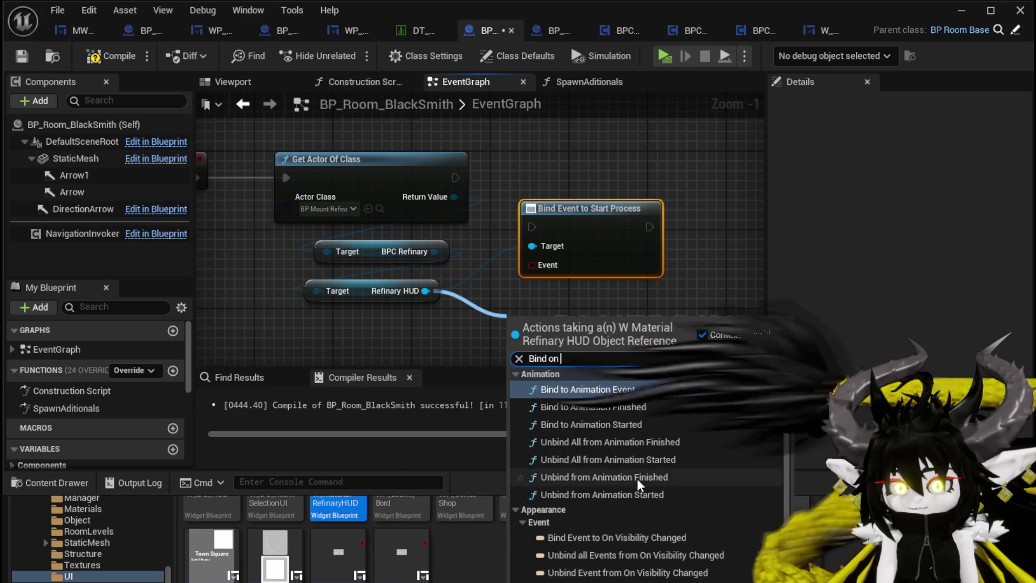
{"action": "key", "text": "BackSpace"}
{"action": "key", "text": "BackSpace"}
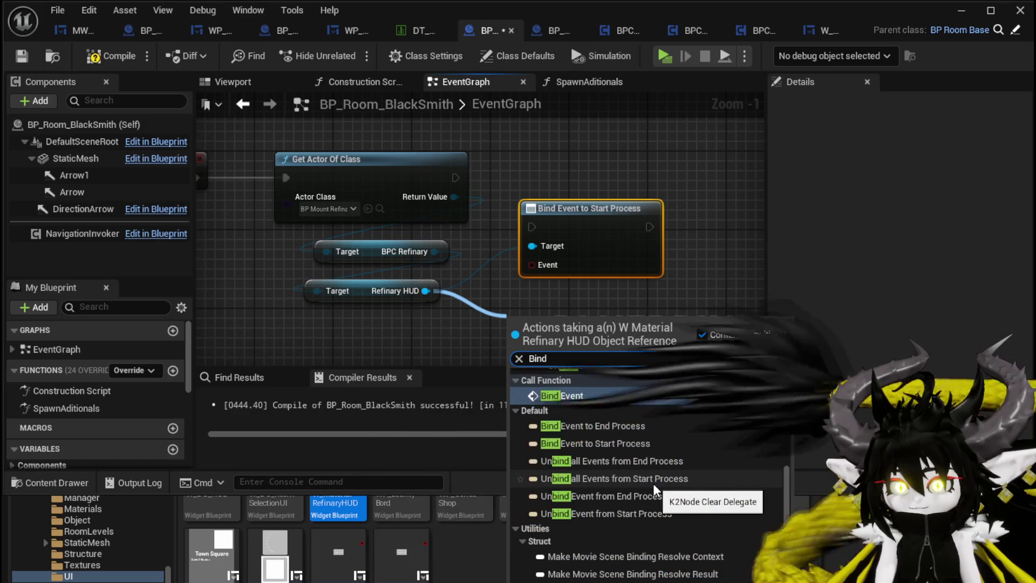
{"action": "left_click", "coordinate": [627, 427]}
Chain the End Process bind after the Start Process bind, after Get Actor Of Class, and compile
{"action": "left_click_drag", "start_coordinate": [565, 308], "coordinate": [708, 204]}
{"action": "mouse_move", "coordinate": [650, 228]}
{"action": "left_mouse_down"}
{"action": "mouse_move", "coordinate": [704, 233]}
{"action": "mouse_move", "coordinate": [698, 226]}
{"action": "left_mouse_up"}
{"action": "left_click_drag", "start_coordinate": [455, 178], "coordinate": [531, 226]}
{"action": "scroll", "coordinate": [545, 197], "scroll_direction": "down", "scroll_amount": 3}
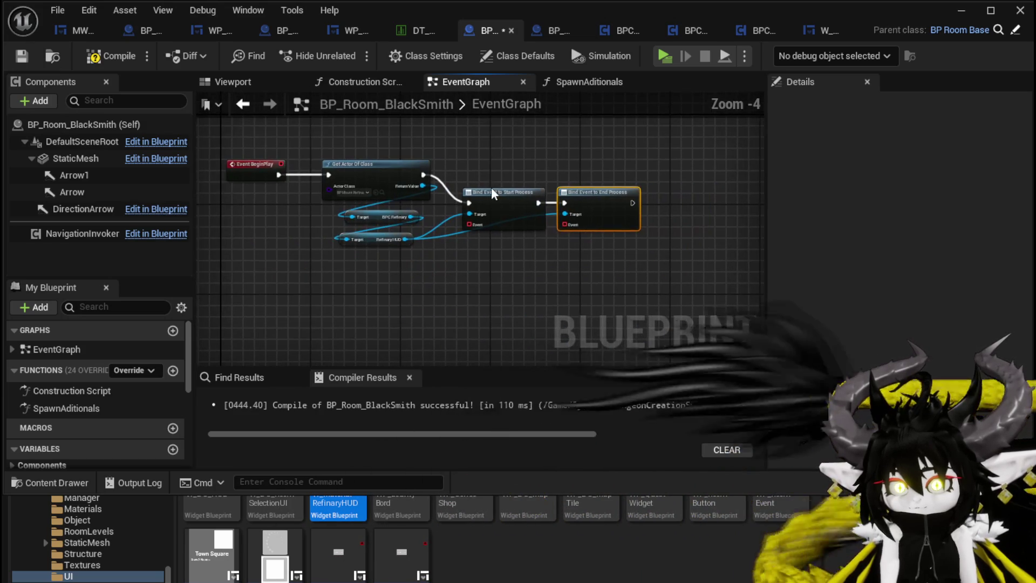
{"action": "left_click", "coordinate": [108, 56]}
Feed a Create Event node into each bind's Event input and compile to reveal the errors
{"action": "left_click_drag", "start_coordinate": [488, 183], "coordinate": [500, 222]}
{"action": "type", "text": "Crea"}
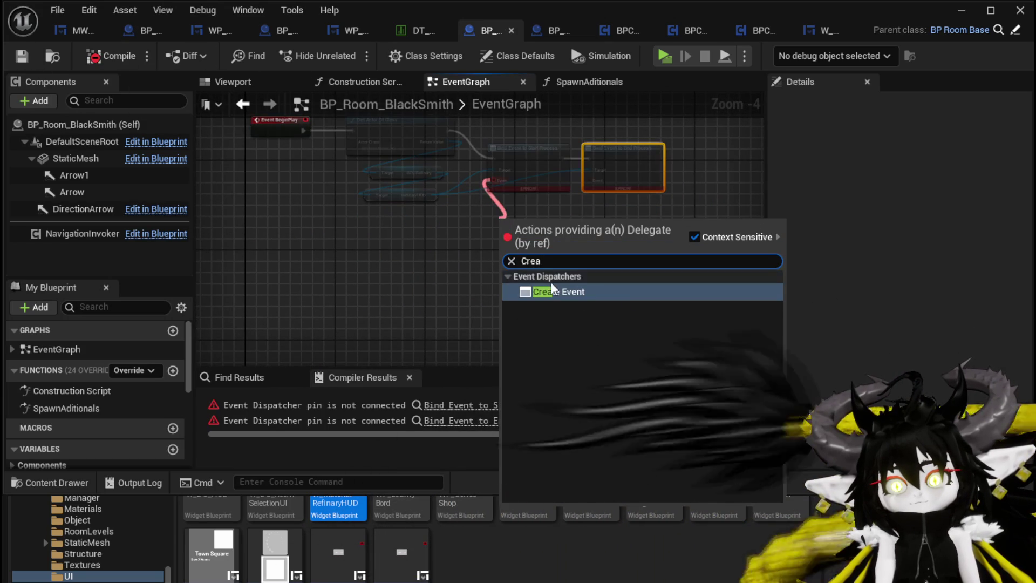
{"action": "key", "text": "Return"}
{"action": "mouse_move", "coordinate": [587, 179]}
{"action": "left_mouse_down"}
{"action": "mouse_move", "coordinate": [598, 260]}
{"action": "mouse_move", "coordinate": [605, 231]}
{"action": "left_mouse_up"}
{"action": "type", "text": "Crea"}
{"action": "key", "text": "Return"}
{"action": "left_click", "coordinate": [551, 215]}
{"action": "left_click", "coordinate": [115, 58]}
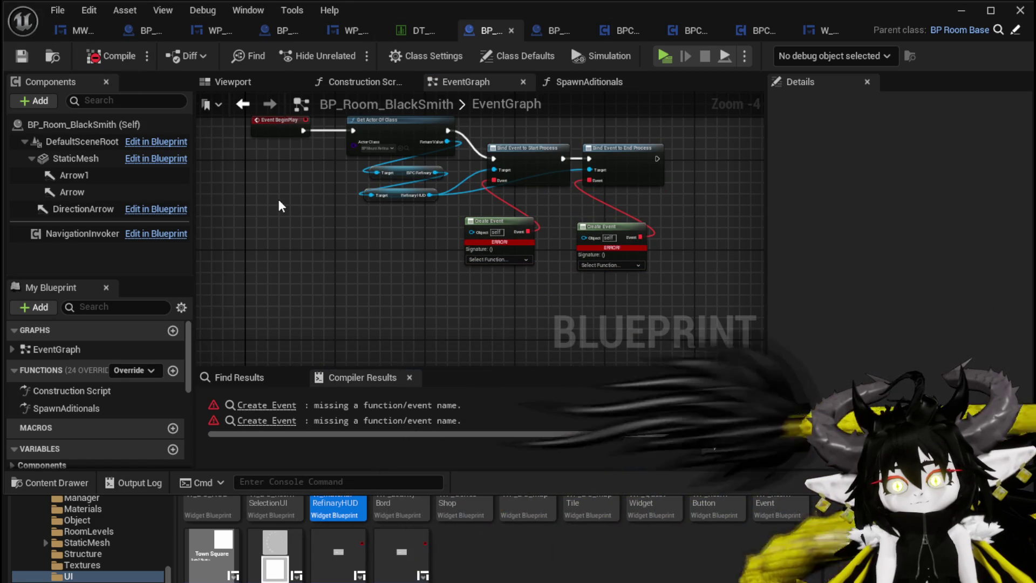
{"action": "scroll", "coordinate": [487, 256], "scroll_direction": "up", "scroll_amount": 4}
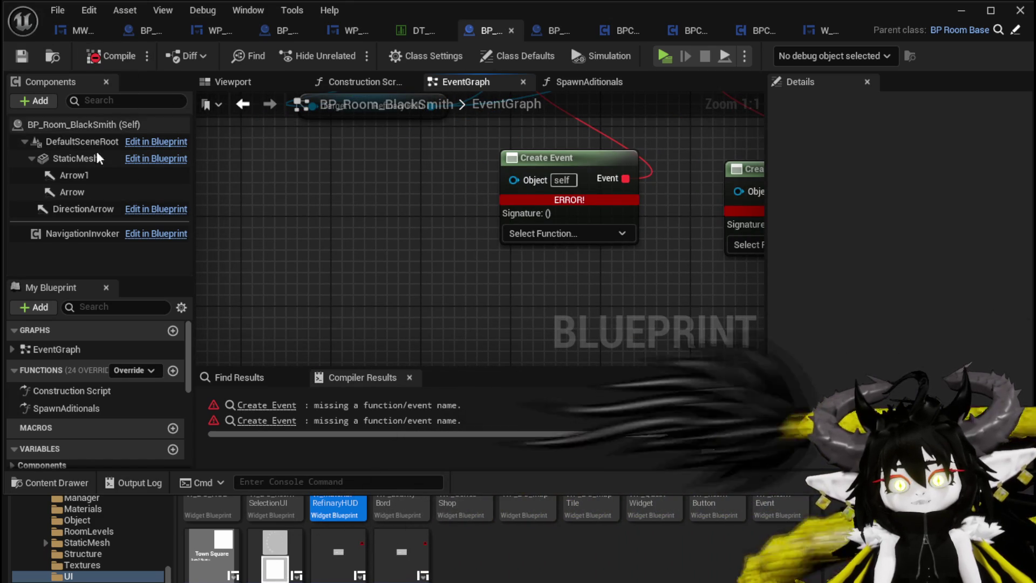
{"action": "left_click", "coordinate": [33, 100]}
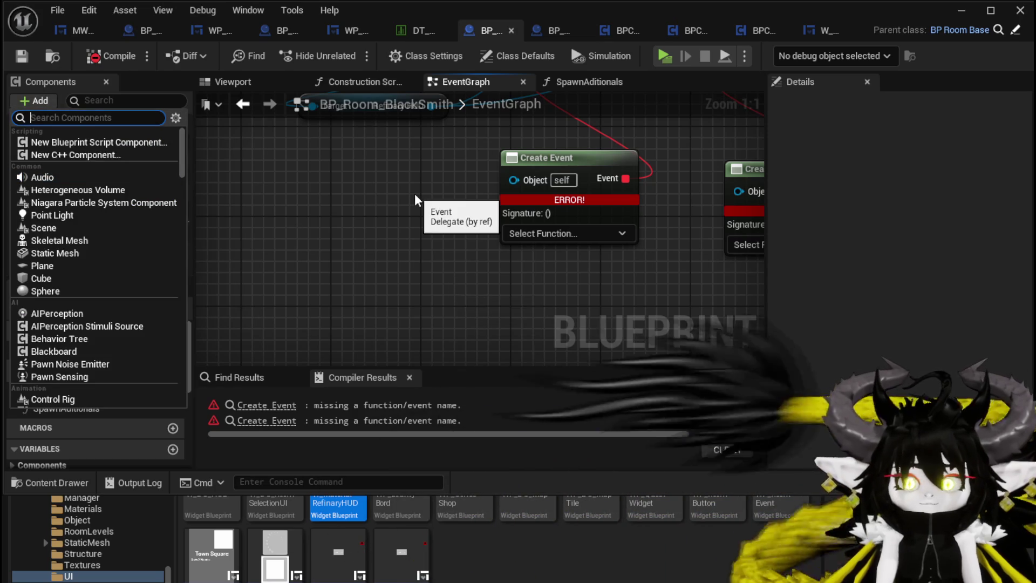
Add a Niagara Particle System Component parented under StaticMesh and recompile
{"action": "type", "text": "Niagar"}
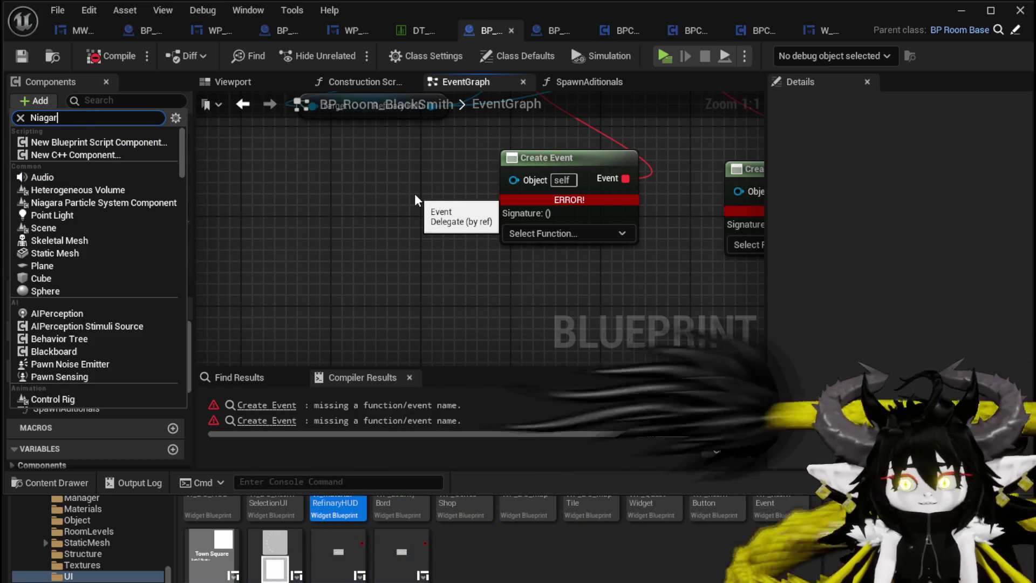
{"action": "key", "text": "Return"}
{"action": "key", "text": "ctrl+z"}
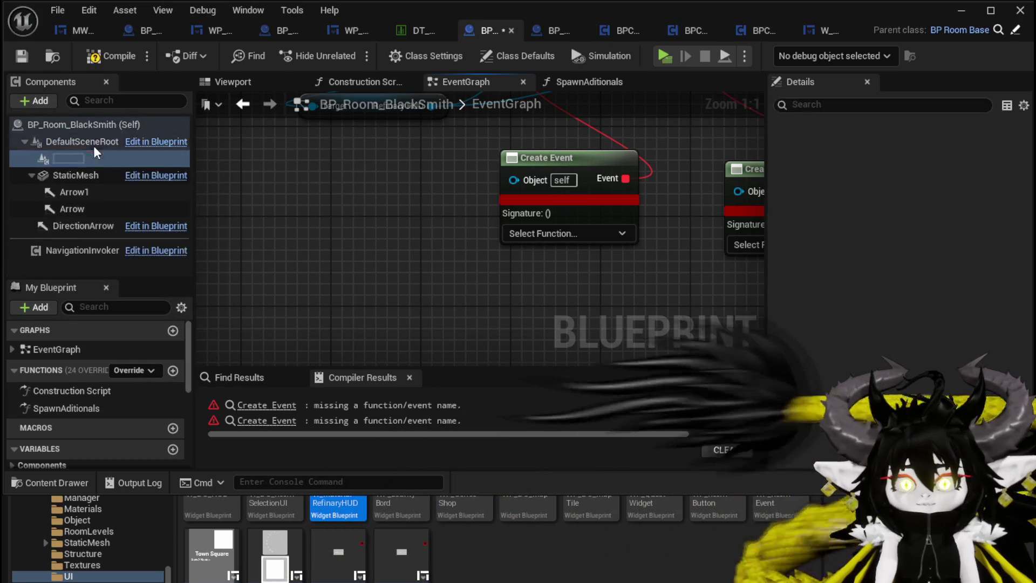
{"action": "left_click_drag", "start_coordinate": [60, 158], "coordinate": [67, 175]}
{"action": "left_click", "coordinate": [120, 56]}
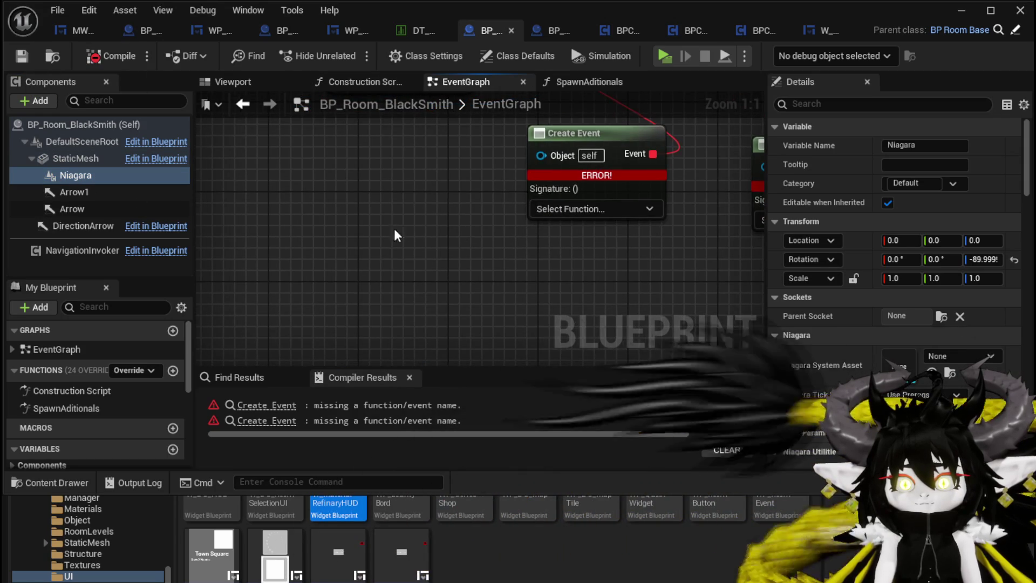
Add two custom events named StartSmoke and EndSmoke to the event graph
{"action": "right_click", "coordinate": [362, 215]}
{"action": "type", "text": "custom"}
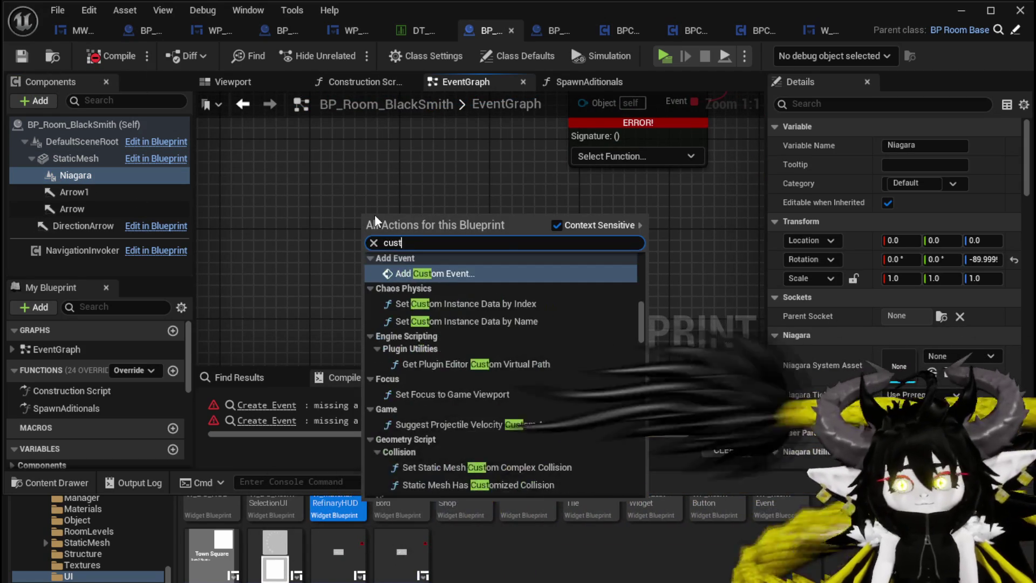
{"action": "key", "text": "Return"}
{"action": "type", "text": "StartSm"}
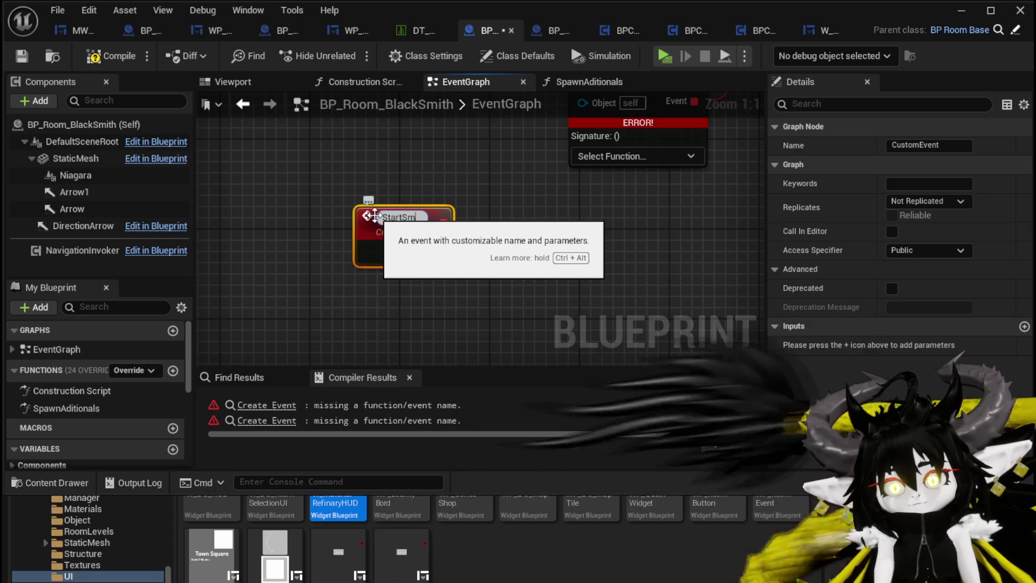
{"action": "type", "text": "oke"}
{"action": "key", "text": "Return"}
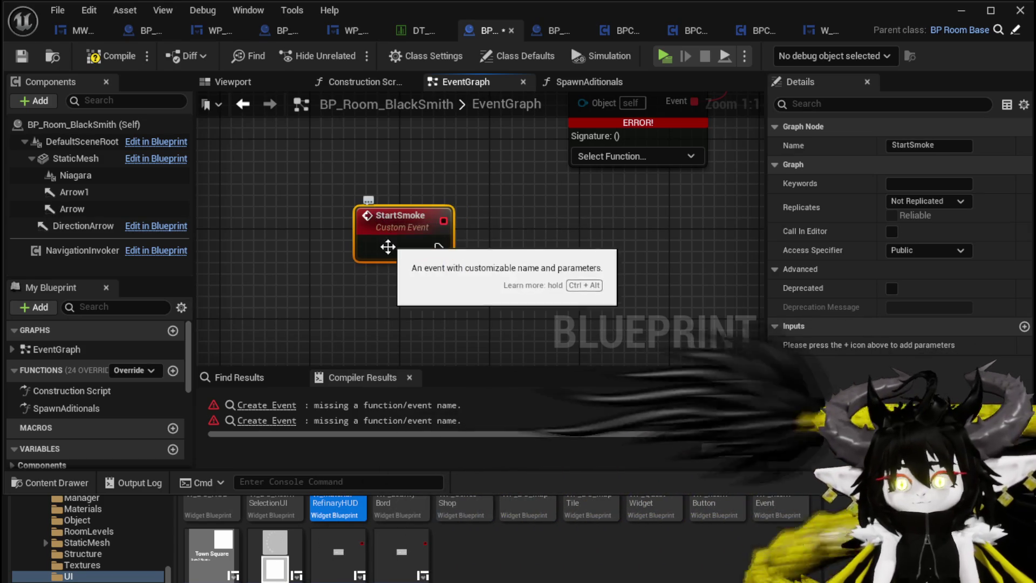
{"action": "right_click", "coordinate": [380, 272]}
{"action": "left_click", "coordinate": [430, 293]}
{"action": "left_click", "coordinate": [911, 145]}
{"action": "type", "text": "EndSmoke"}
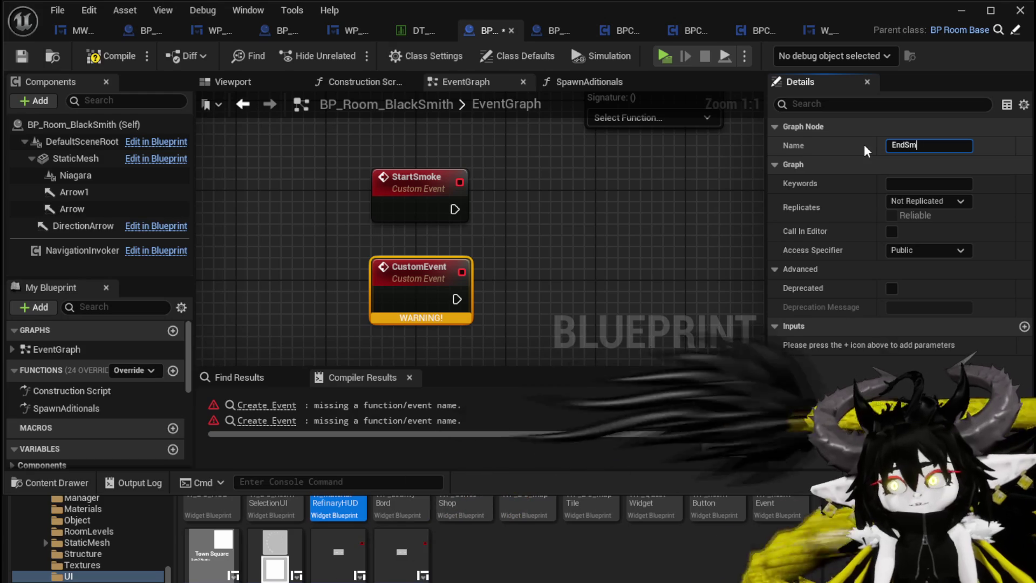
{"action": "key", "text": "Return"}
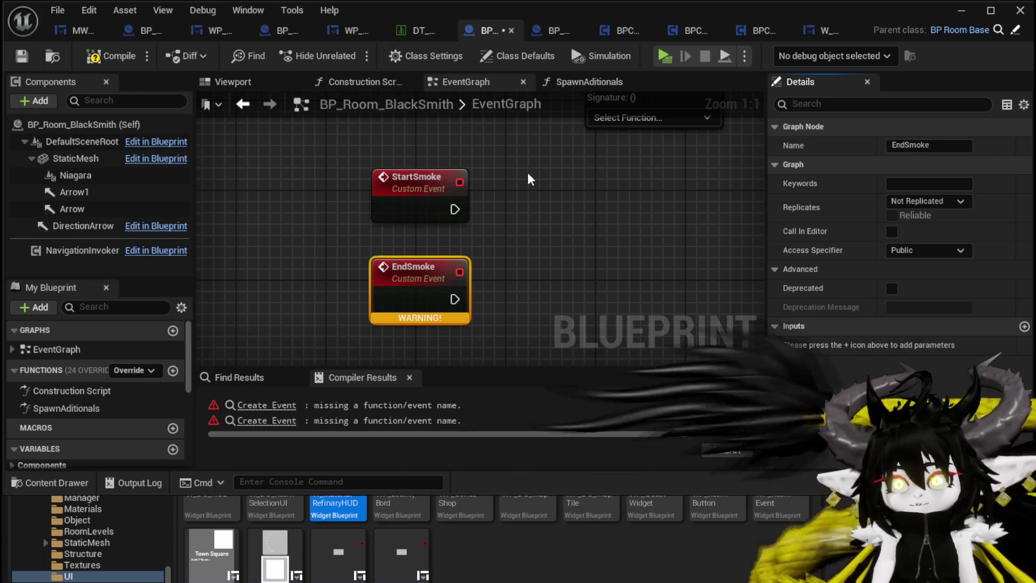
Set the first Create Event's function to StartSmoke and the second to EndSmoke, then compile
{"action": "scroll", "coordinate": [529, 171], "scroll_direction": "down", "scroll_amount": 2}
{"action": "left_click", "coordinate": [559, 178]}
{"action": "scroll", "coordinate": [591, 264], "scroll_direction": "down", "scroll_amount": 1}
{"action": "left_click", "coordinate": [577, 295]}
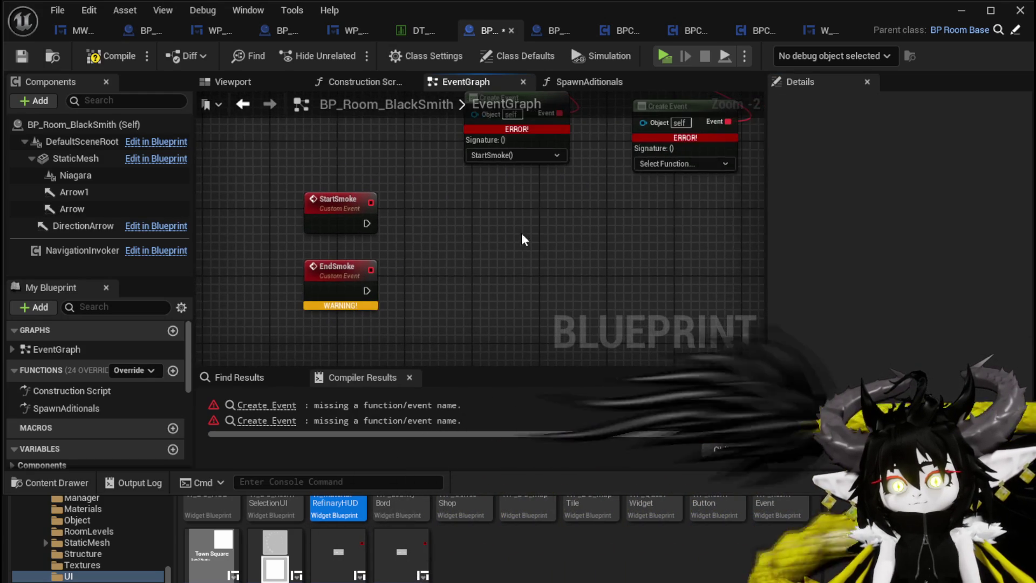
{"action": "left_click", "coordinate": [113, 56]}
{"action": "left_click", "coordinate": [677, 166]}
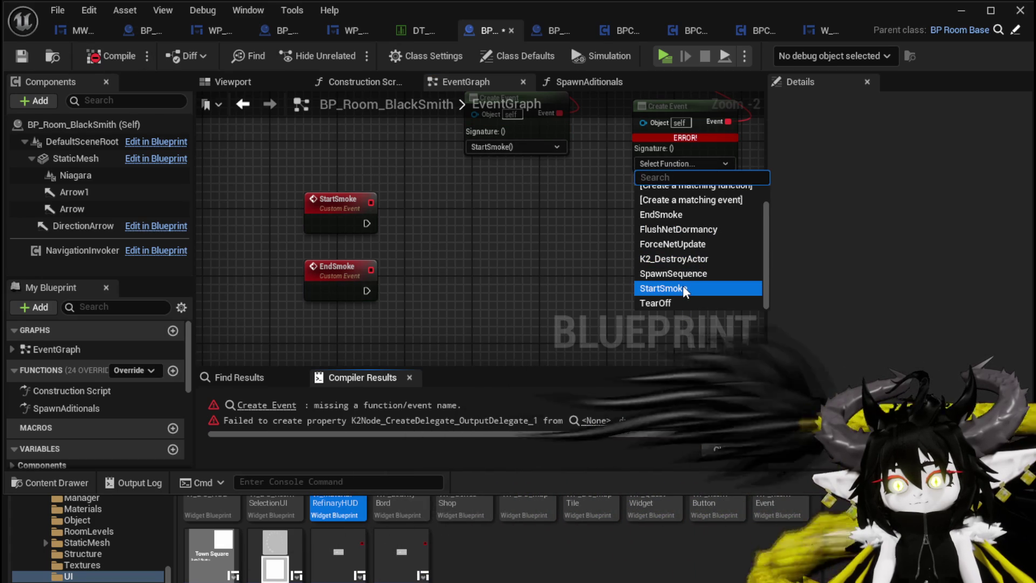
{"action": "key", "text": "Up"}
{"action": "key", "text": "Up"}
{"action": "key", "text": "Up"}
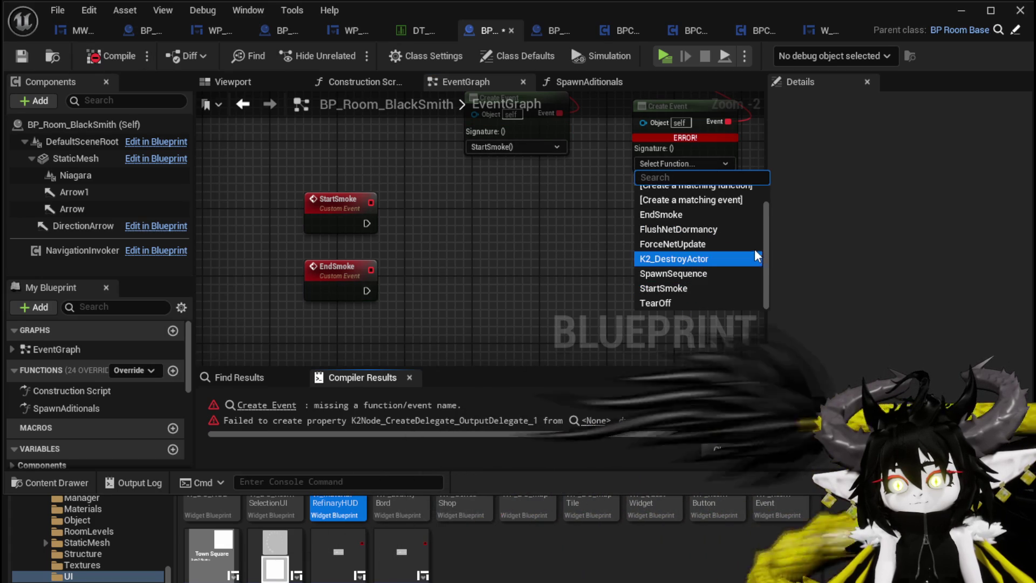
{"action": "key", "text": "Return"}
{"action": "left_click", "coordinate": [105, 56]}
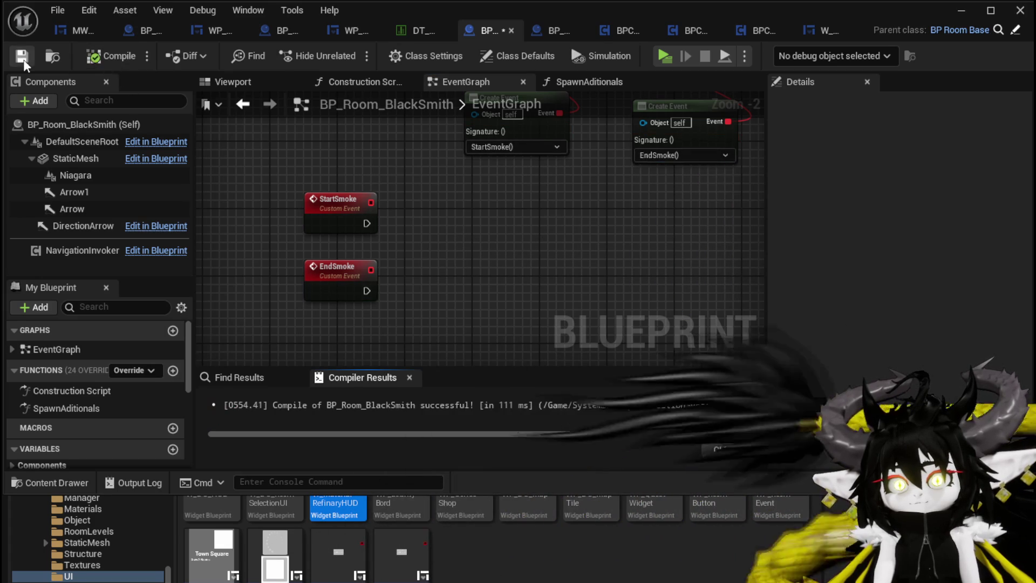
Have StartSmoke call Set Visibility on the Niagara component with visibility checked
{"action": "left_click_drag", "start_coordinate": [432, 243], "coordinate": [470, 234]}
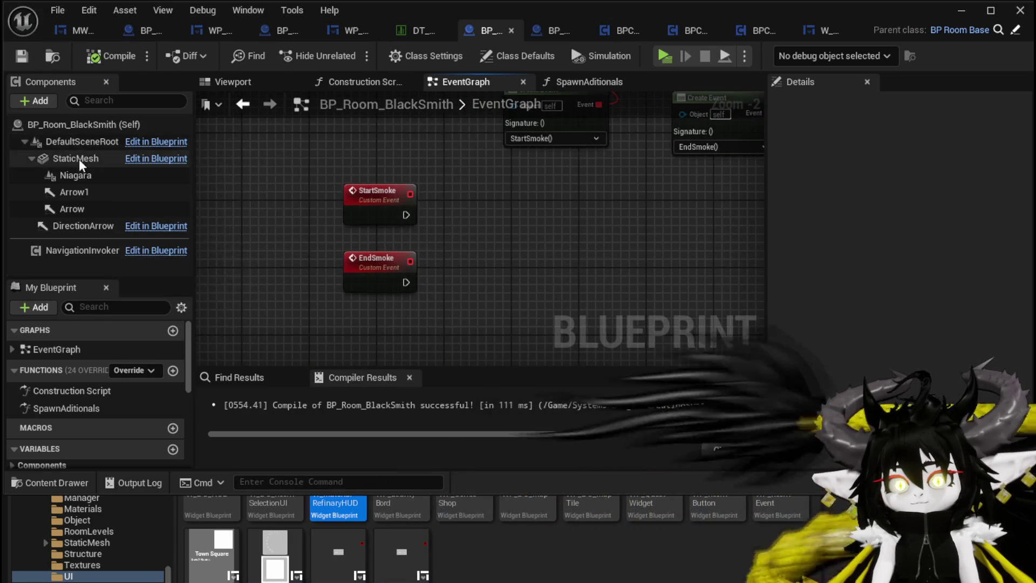
{"action": "mouse_move", "coordinate": [75, 175]}
{"action": "left_mouse_down"}
{"action": "mouse_move", "coordinate": [307, 151]}
{"action": "mouse_move", "coordinate": [474, 199]}
{"action": "left_mouse_up"}
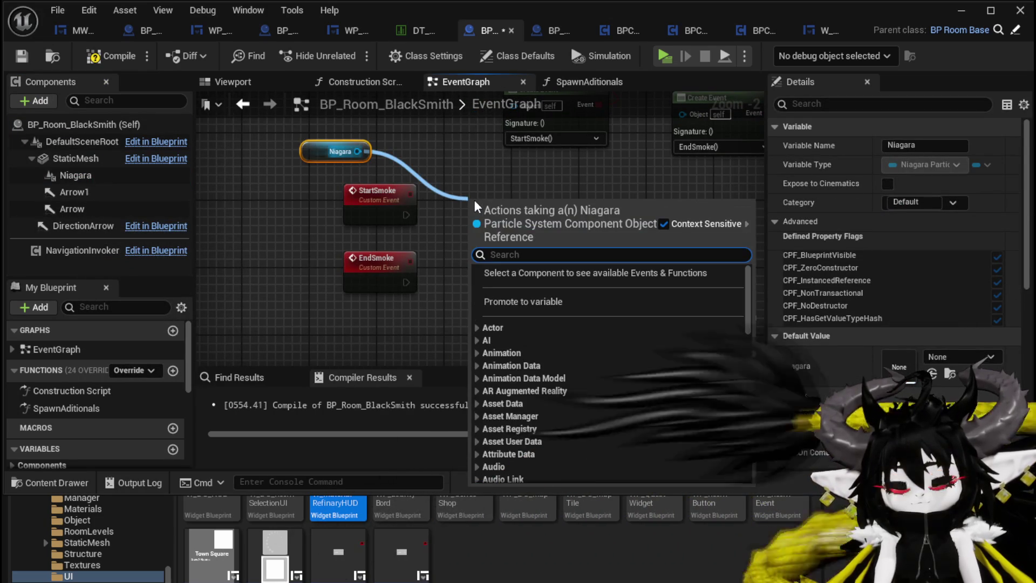
{"action": "type", "text": "Start"}
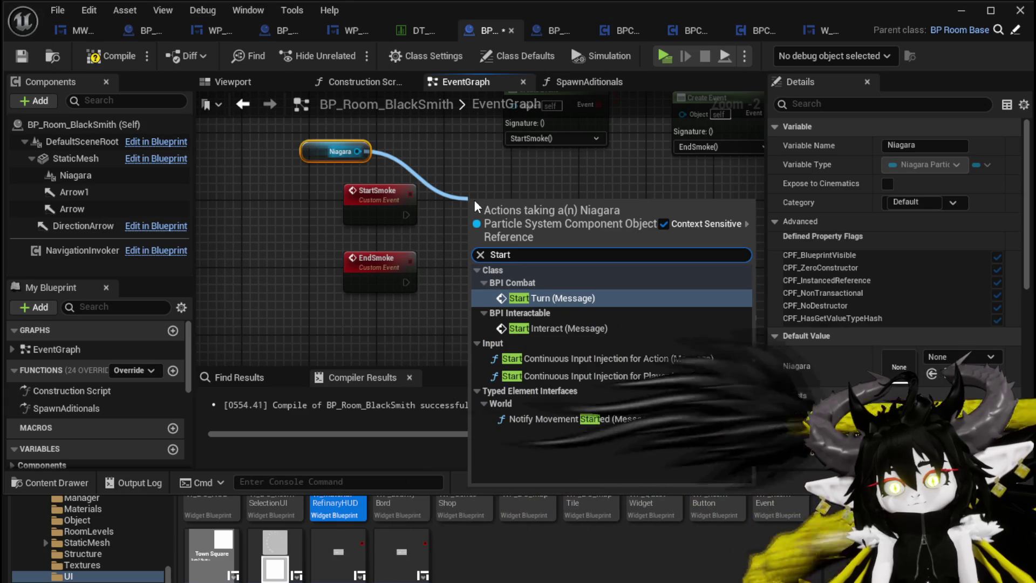
{"action": "key", "text": "BackSpace"}
{"action": "key", "text": "BackSpace"}
{"action": "key", "text": "BackSpace"}
{"action": "key", "text": "BackSpace"}
{"action": "type", "text": "Visi"}
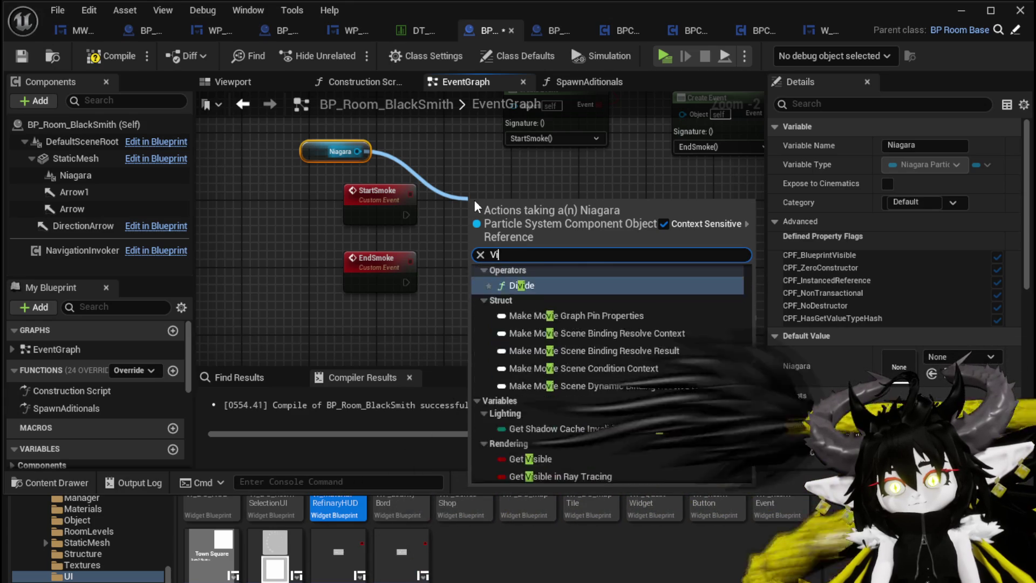
{"action": "scroll", "coordinate": [535, 366], "scroll_direction": "up", "scroll_amount": 2}
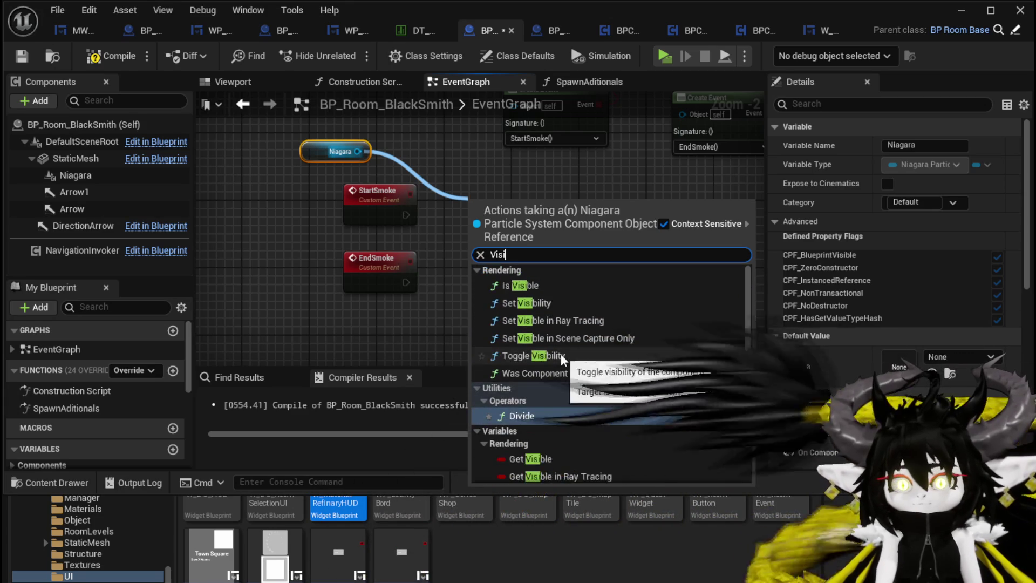
{"action": "left_click", "coordinate": [586, 310]}
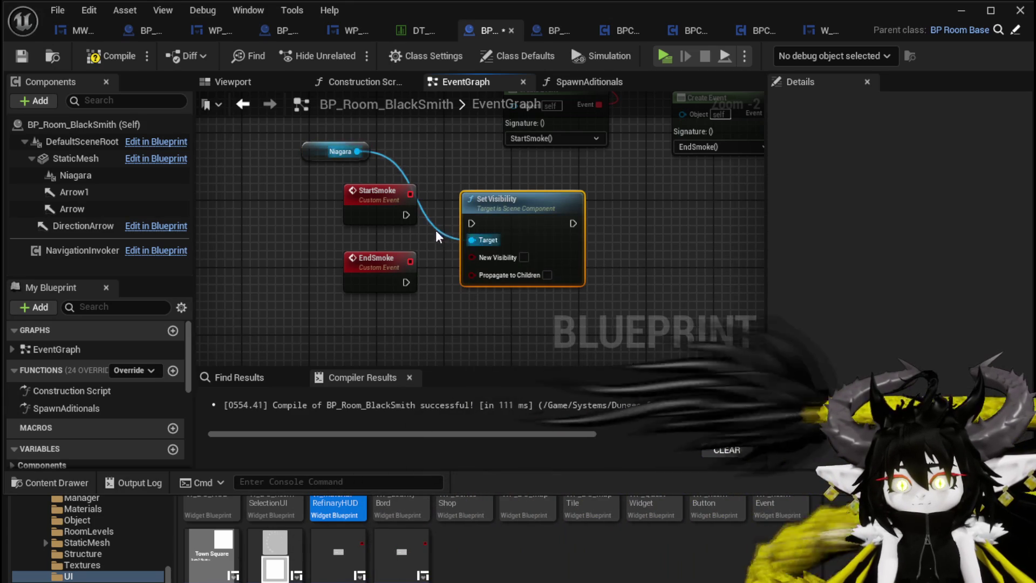
{"action": "left_click_drag", "start_coordinate": [484, 233], "coordinate": [472, 224]}
{"action": "left_click", "coordinate": [380, 208]}
{"action": "key", "text": "q"}
{"action": "left_click", "coordinate": [524, 258]}
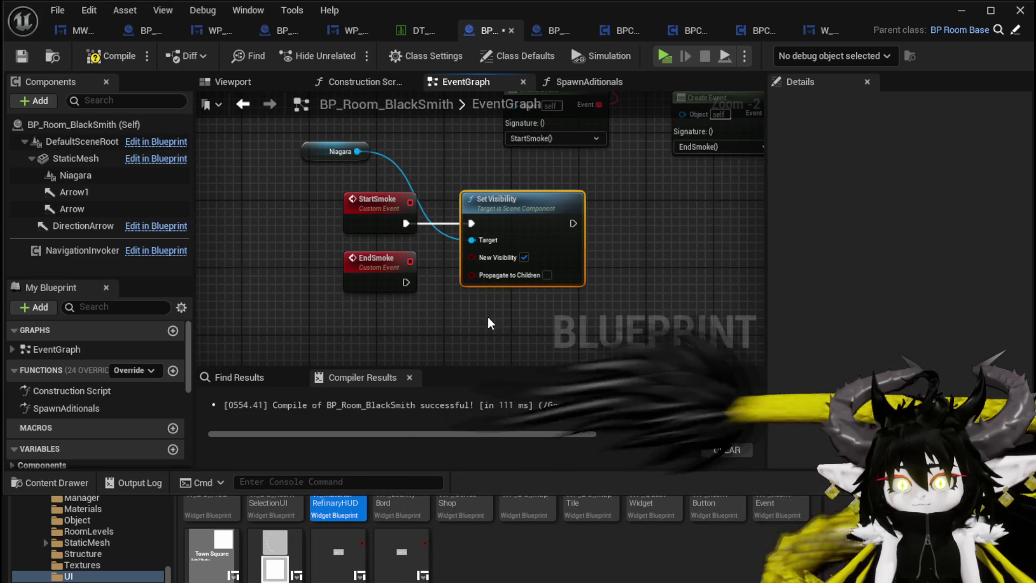
Duplicate Set Visibility for EndSmoke with visibility unchecked, wire in Niagara, and compile
{"action": "key", "text": "ctrl+c"}
{"action": "key", "text": "ctrl+v"}
{"action": "left_click_drag", "start_coordinate": [404, 247], "coordinate": [407, 316]}
{"action": "left_click_drag", "start_coordinate": [470, 312], "coordinate": [471, 314]}
{"action": "mouse_move", "coordinate": [372, 170]}
{"action": "left_mouse_down"}
{"action": "mouse_move", "coordinate": [462, 298]}
{"action": "mouse_move", "coordinate": [470, 377]}
{"action": "mouse_move", "coordinate": [474, 303]}
{"action": "left_mouse_up"}
{"action": "left_click", "coordinate": [527, 320]}
{"action": "left_click", "coordinate": [378, 227]}
{"action": "left_click", "coordinate": [100, 62]}
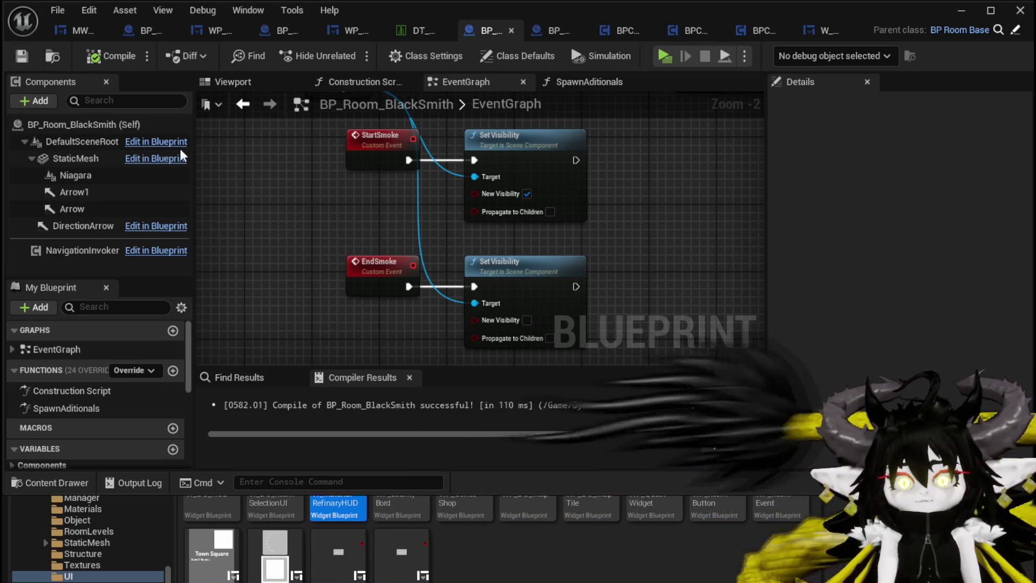
Check the Niagara component's system asset options, then return to the level editor
{"action": "left_click", "coordinate": [377, 275]}
{"action": "scroll", "coordinate": [390, 209], "scroll_direction": "down", "scroll_amount": 2}
{"action": "left_click", "coordinate": [348, 237]}
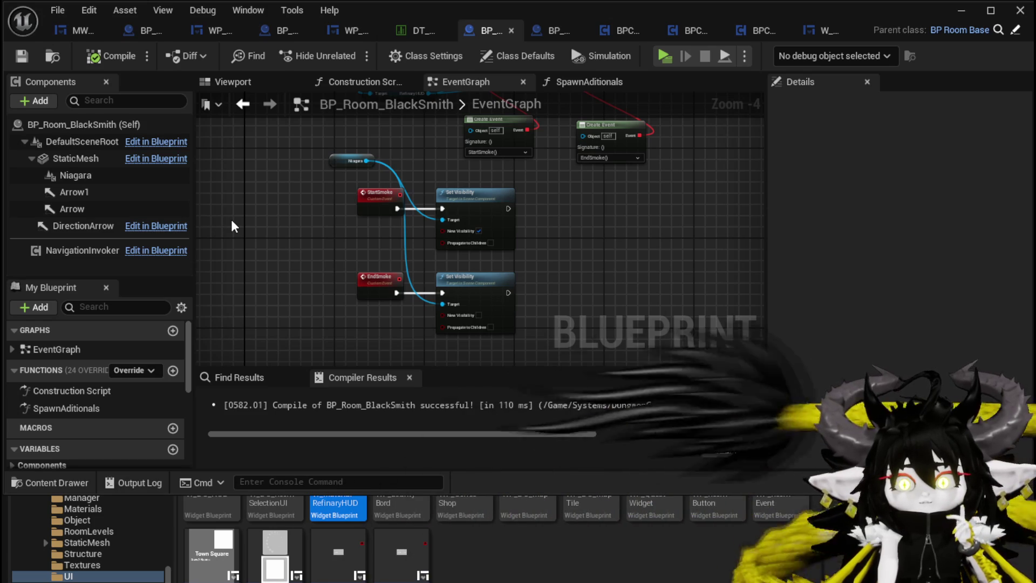
{"action": "left_click", "coordinate": [81, 175]}
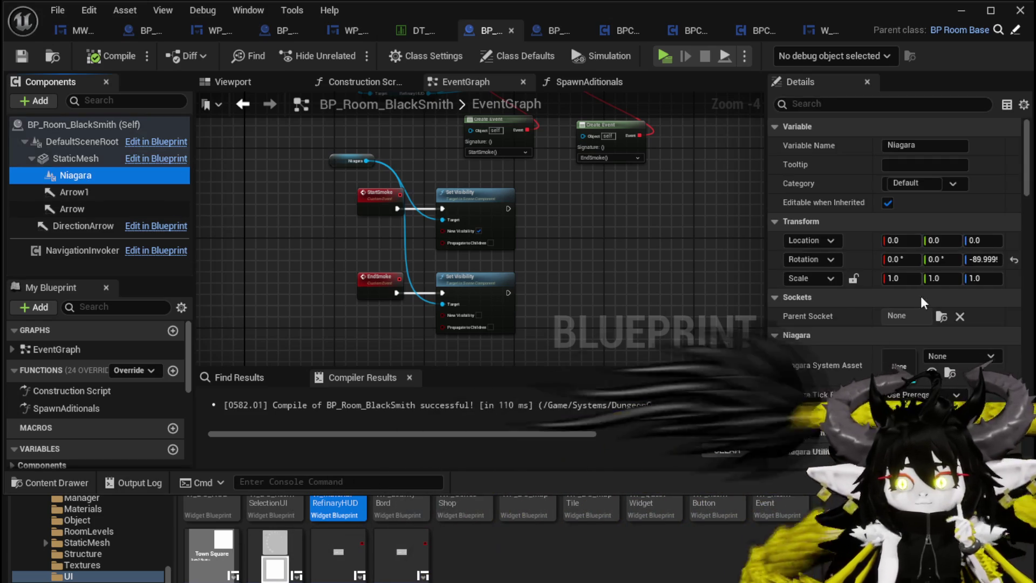
{"action": "left_click", "coordinate": [961, 359]}
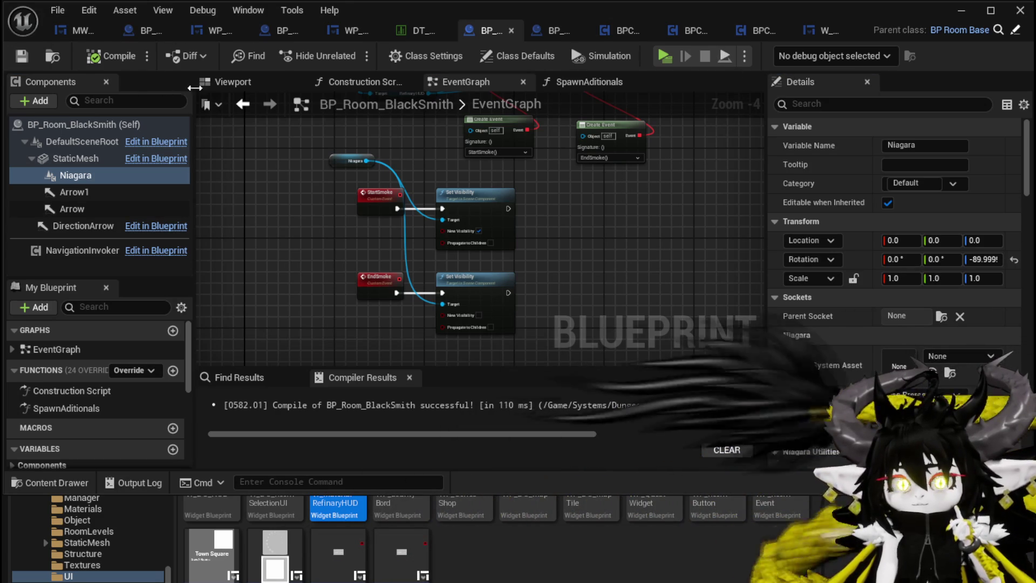
{"action": "left_click", "coordinate": [960, 10]}
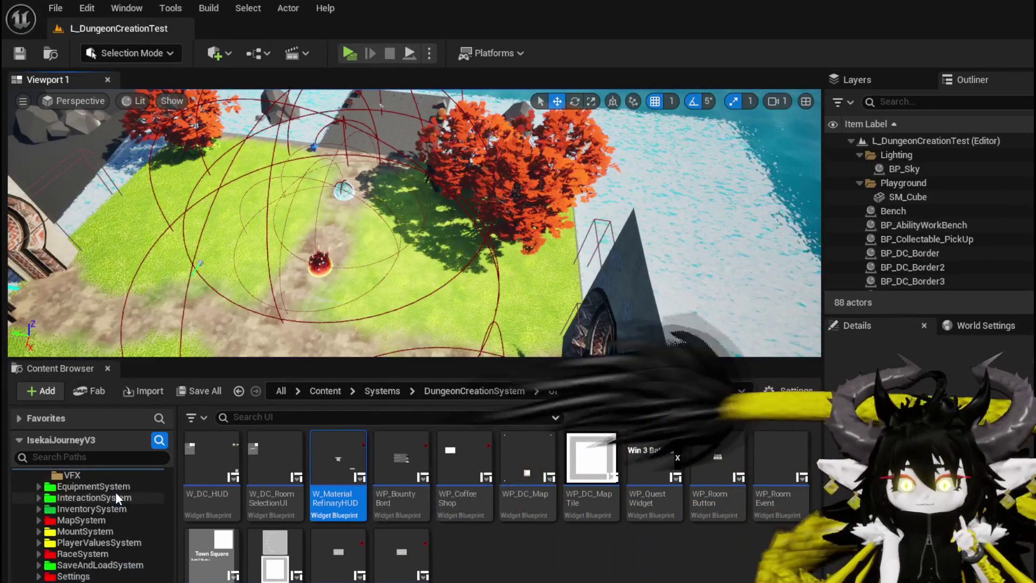
Navigate the Content Browser to the VFX/FinishedSystems folder
{"action": "scroll", "coordinate": [115, 491], "scroll_direction": "down", "scroll_amount": 2}
{"action": "left_click", "coordinate": [81, 582]}
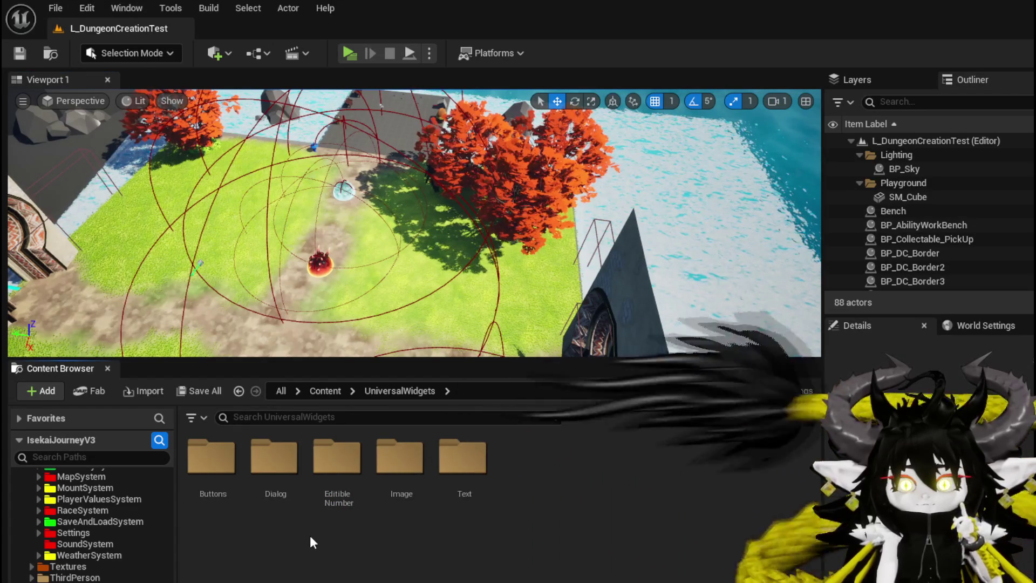
{"action": "key", "text": "alt+Left"}
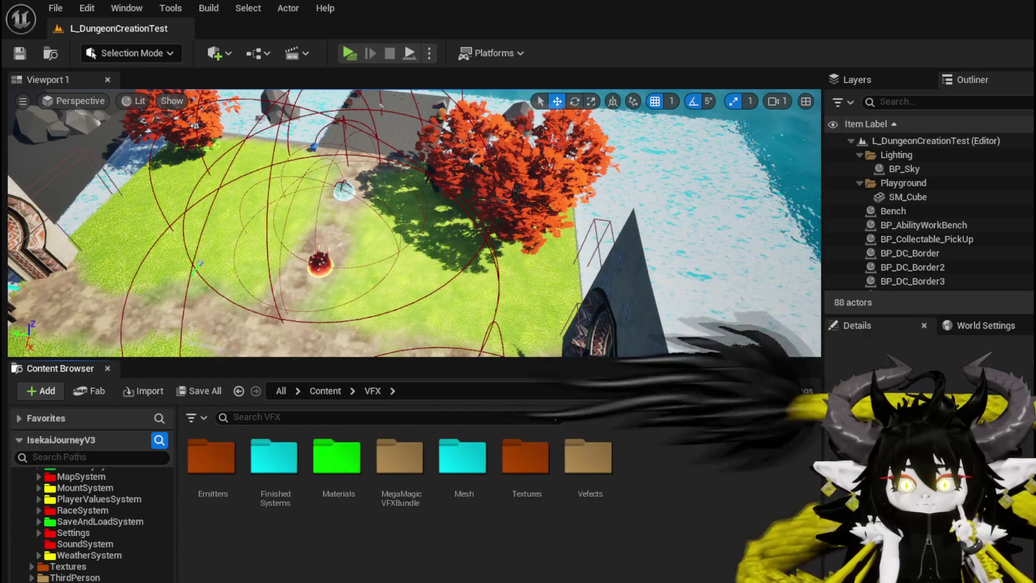
{"action": "double_click", "coordinate": [274, 456]}
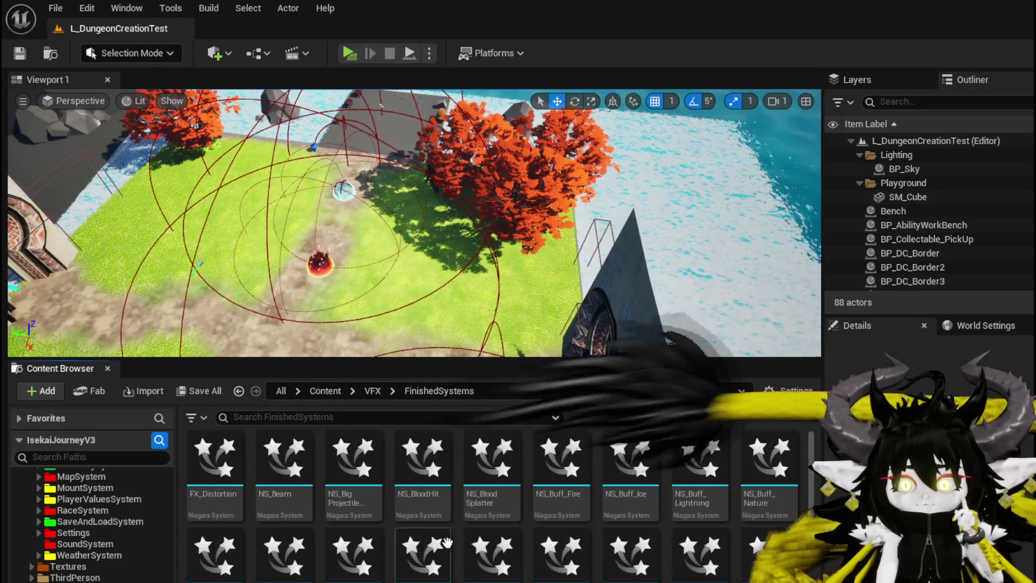
{"action": "scroll", "coordinate": [814, 556], "scroll_direction": "down", "scroll_amount": 1}
{"action": "scroll", "coordinate": [815, 556], "scroll_direction": "down", "scroll_amount": 5}
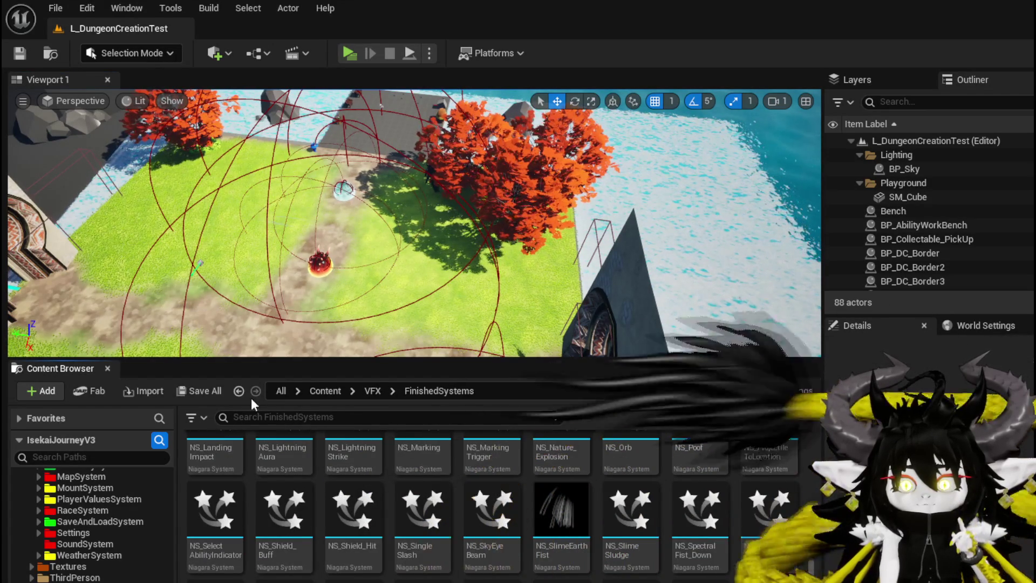
Create a Niagara system from the SimpleSpriteBurst emitter named NS_SmokePlume
{"action": "right_click", "coordinate": [769, 574]}
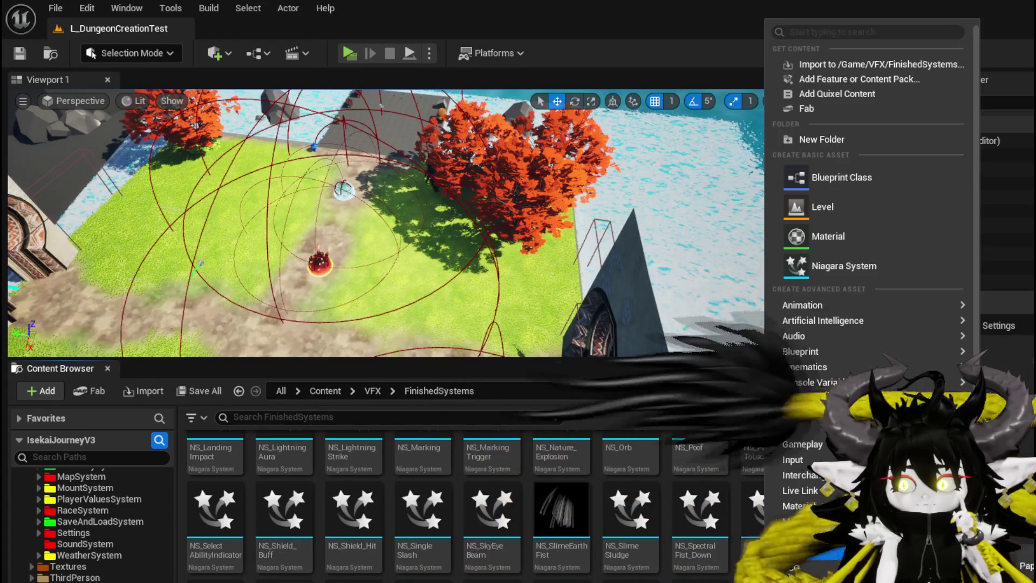
{"action": "left_click", "coordinate": [976, 313]}
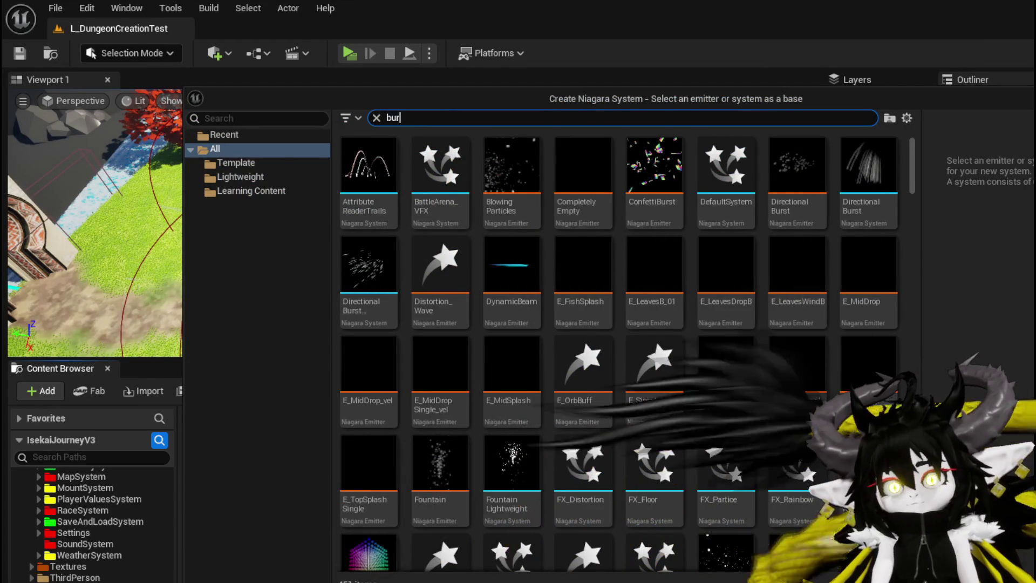
{"action": "type", "text": "s"}
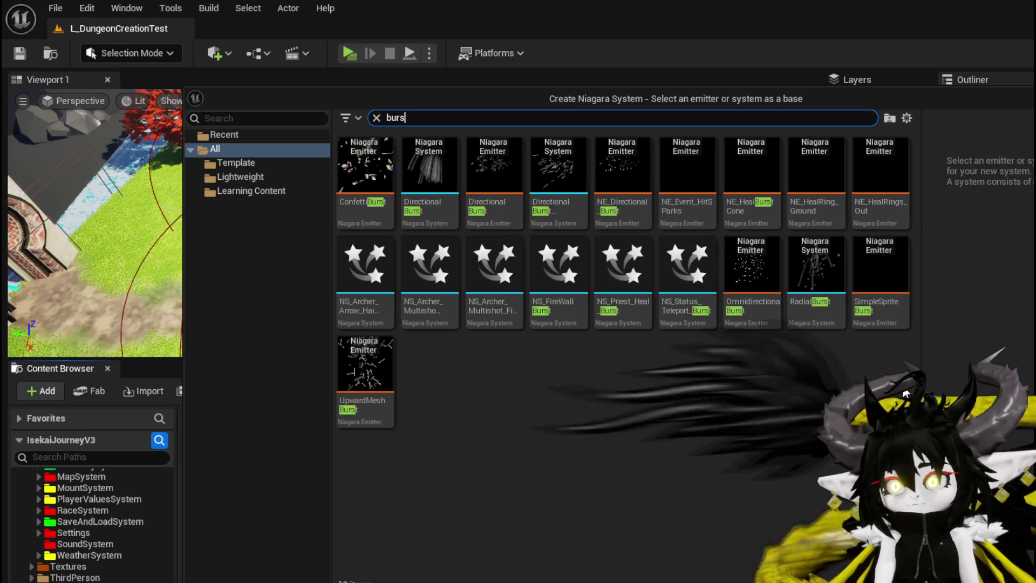
{"action": "double_click", "coordinate": [879, 269]}
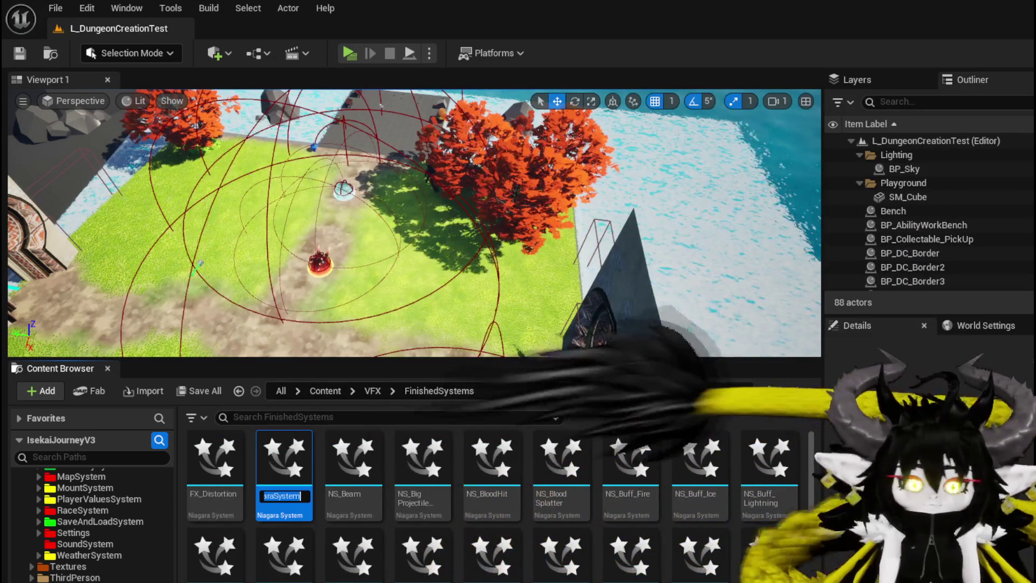
{"action": "type", "text": "NS_"}
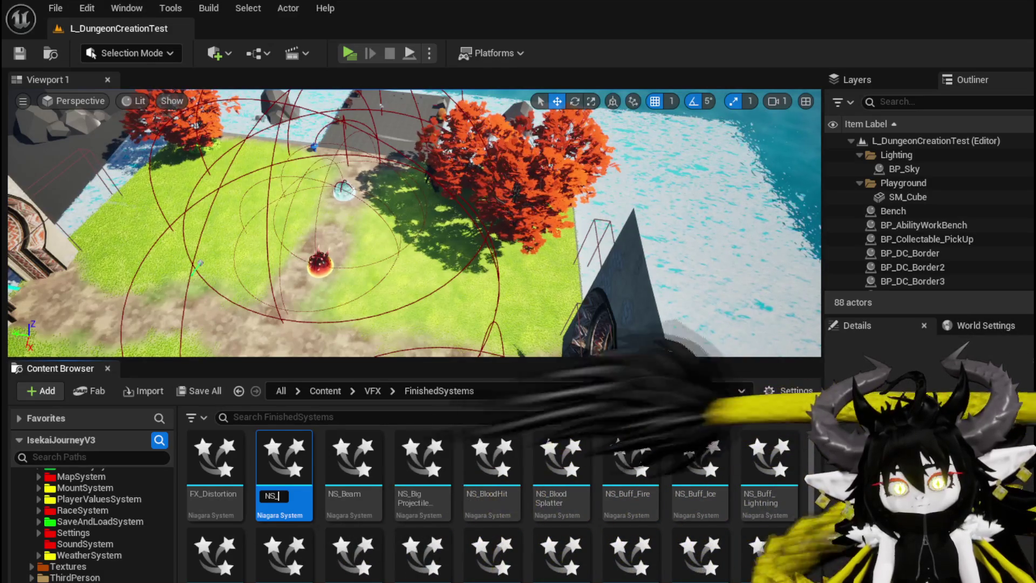
{"action": "type", "text": "Smo"}
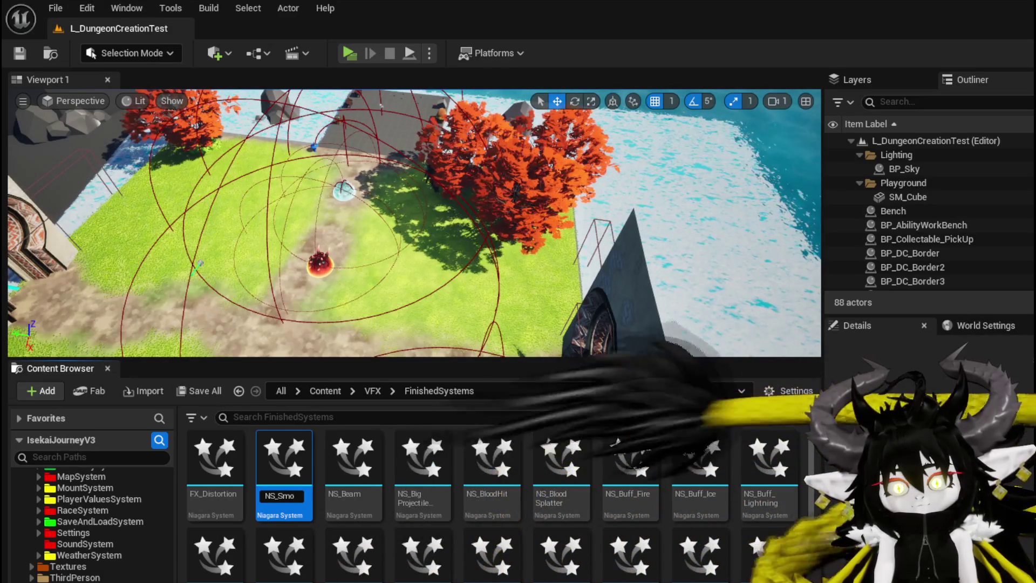
{"action": "type", "text": "Puff"}
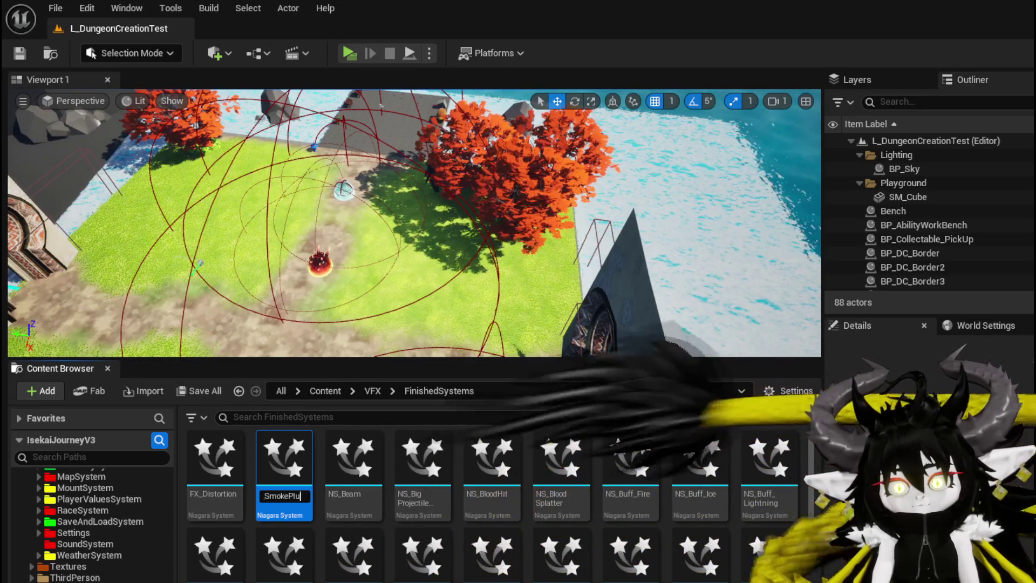
{"action": "key", "text": "Return"}
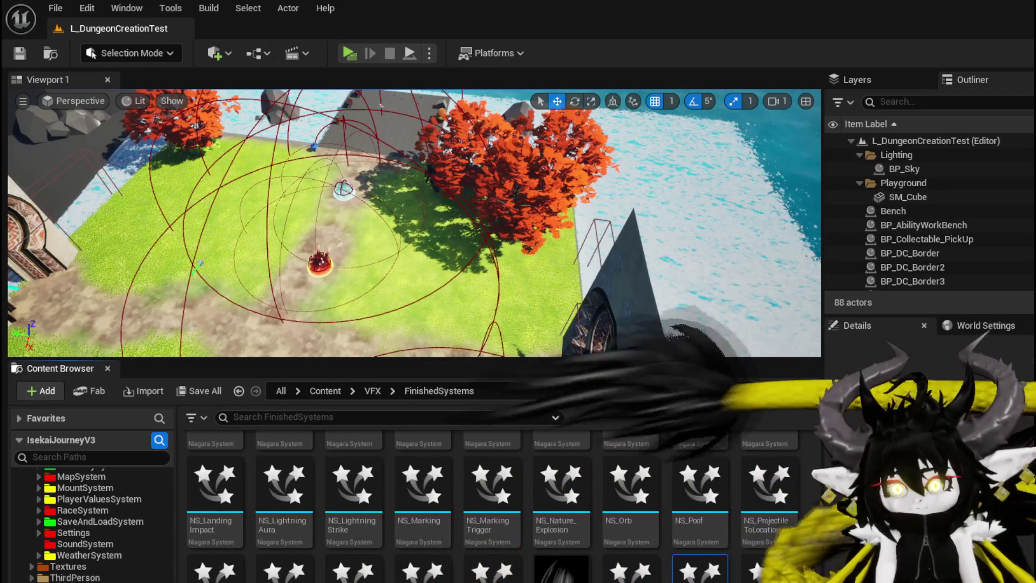
Save NS_SmokePlume and open it for editing
{"action": "key", "text": "ctrl+shift+s"}
{"action": "key", "text": "Return"}
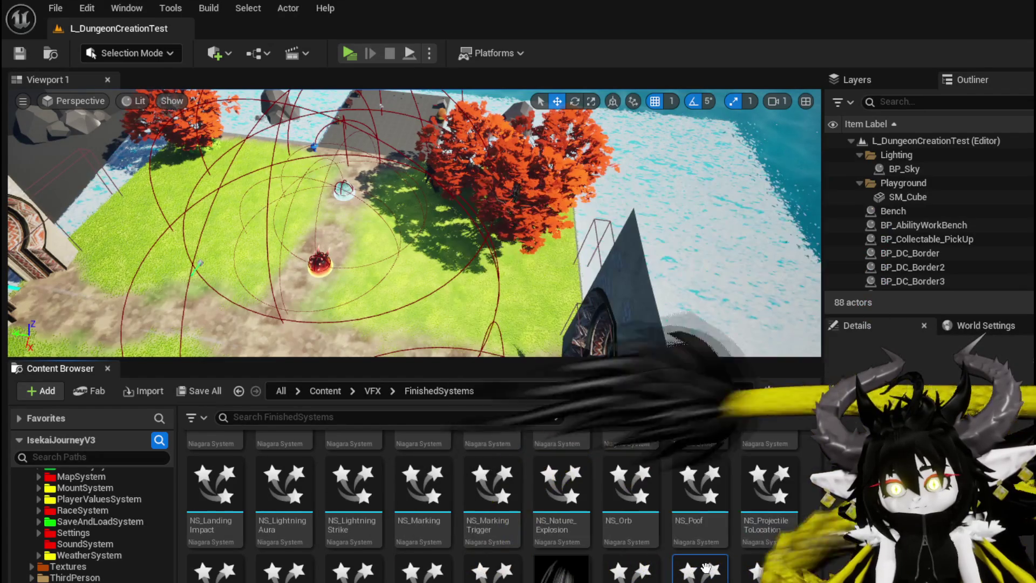
{"action": "double_click", "coordinate": [708, 576]}
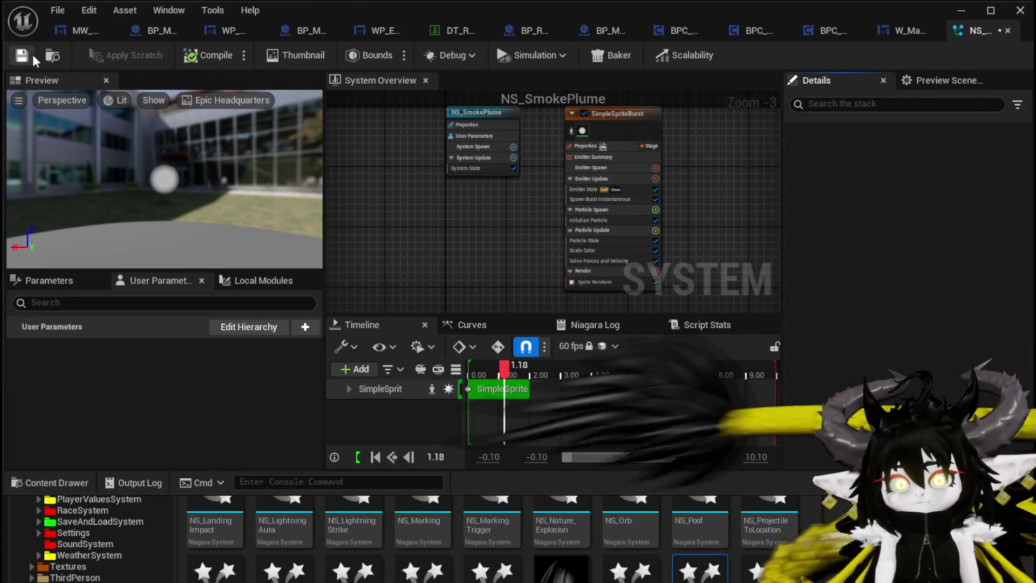
Make NS_SmokePlume's emitter simulate in Local Space with GPUCompute Sim as the target
{"action": "scroll", "coordinate": [453, 202], "scroll_direction": "down", "scroll_amount": 2}
{"action": "scroll", "coordinate": [485, 162], "scroll_direction": "up", "scroll_amount": 3}
{"action": "left_click", "coordinate": [514, 141]}
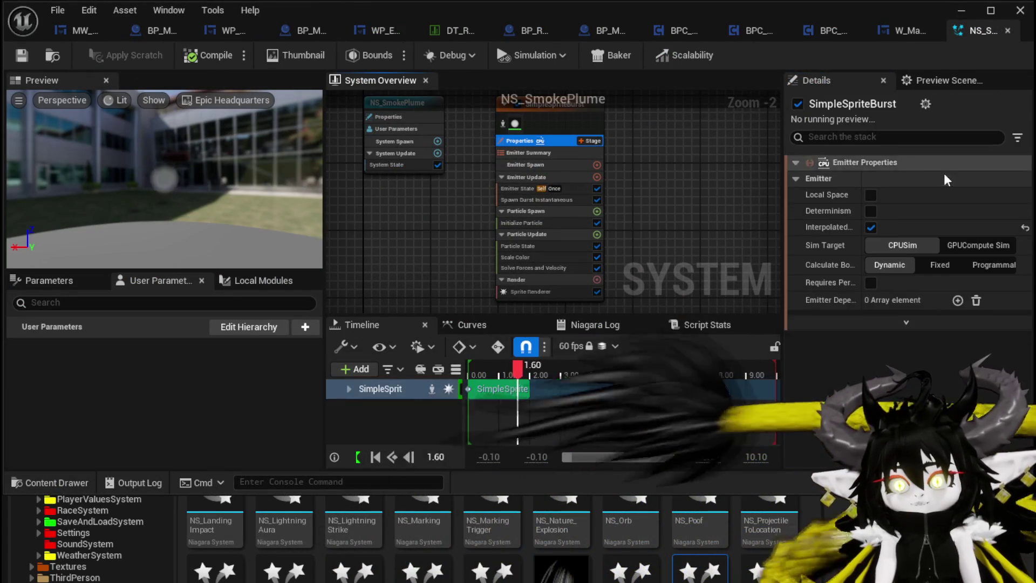
{"action": "left_click", "coordinate": [870, 195]}
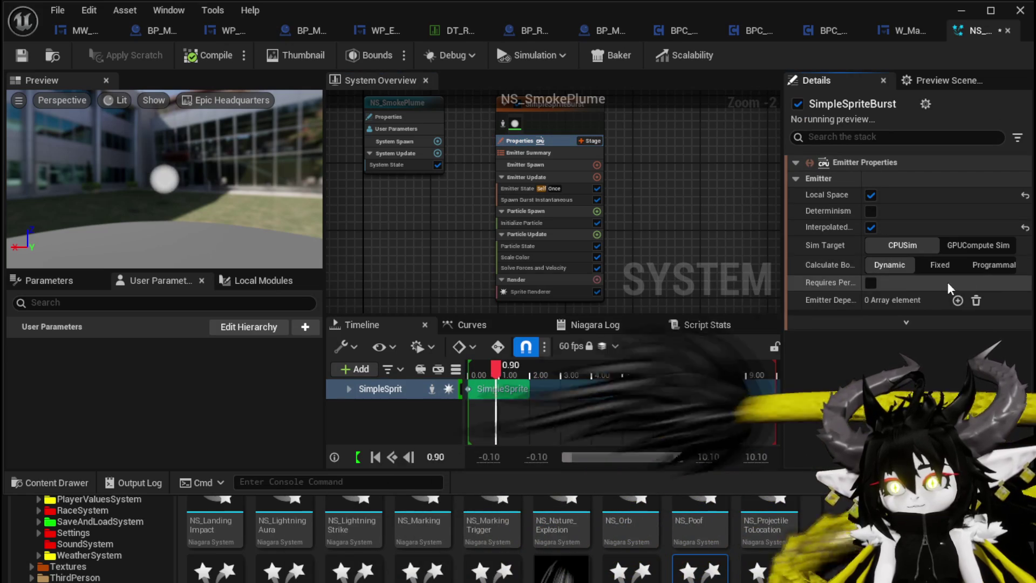
{"action": "left_click", "coordinate": [963, 247]}
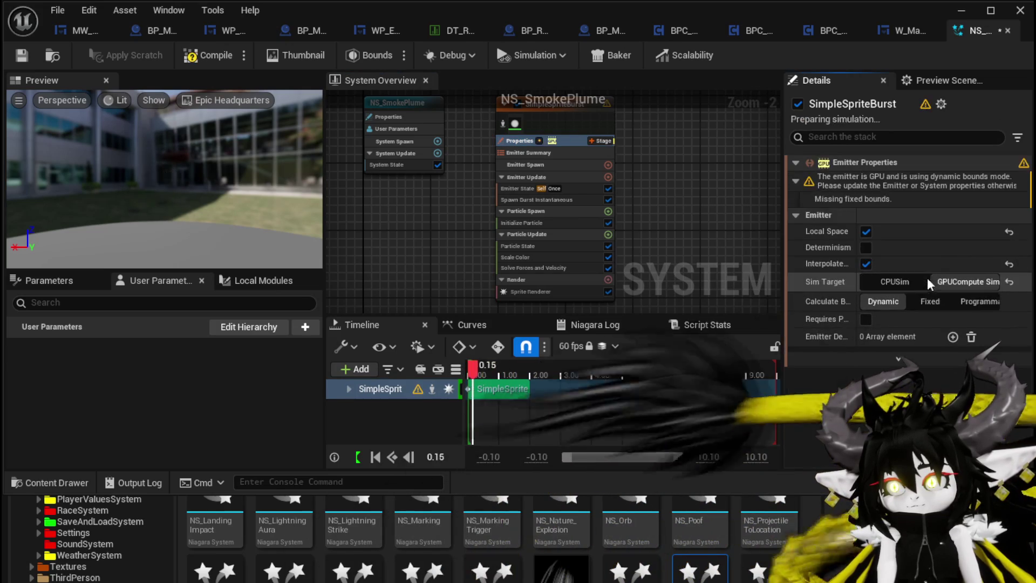
Give the emitter fixed bounds of ±1000 and save the system
{"action": "left_click", "coordinate": [928, 301]}
{"action": "left_click", "coordinate": [888, 300]}
{"action": "type", "text": "-1000"}
{"action": "key", "text": "Return"}
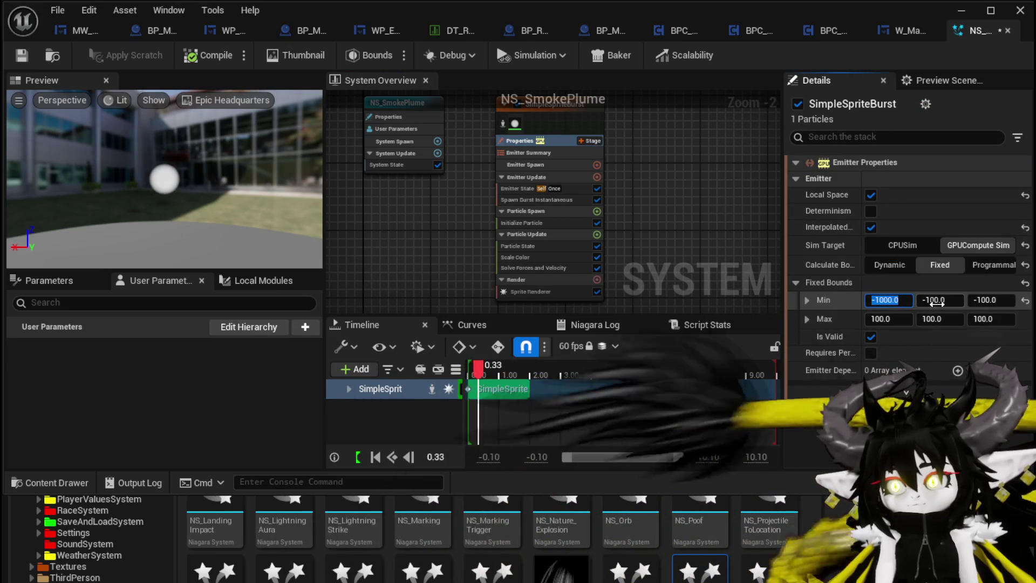
{"action": "type", "text": "0"}
{"action": "key", "text": "Tab"}
{"action": "type", "text": "-1000"}
{"action": "key", "text": "Return"}
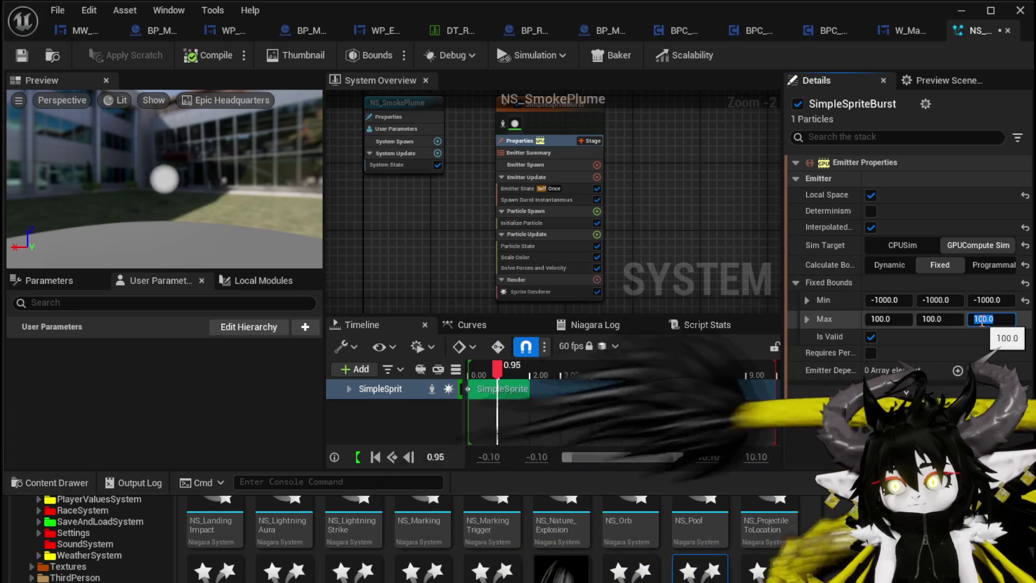
{"action": "type", "text": "0"}
{"action": "left_click", "coordinate": [932, 319]}
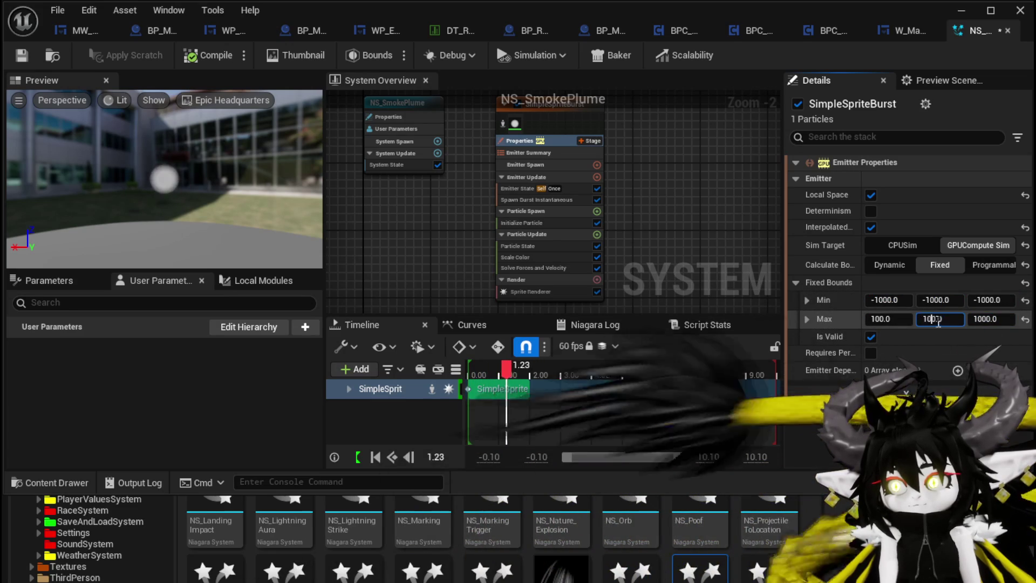
{"action": "type", "text": "1000"}
{"action": "left_click", "coordinate": [882, 319]}
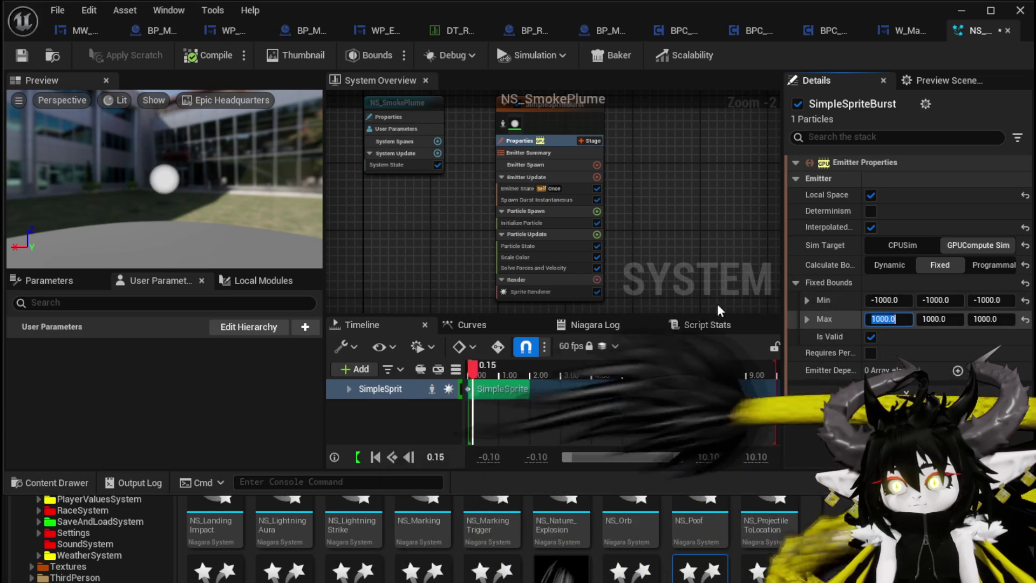
{"action": "left_click", "coordinate": [20, 55]}
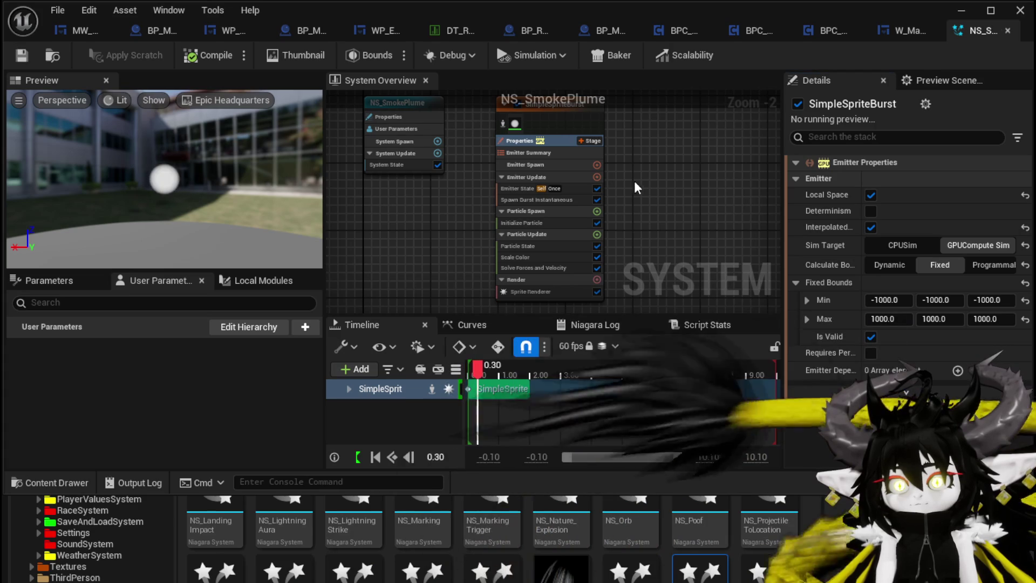
Set the emitter's Loop Behavior to Infinite and save NS_SmokePlume
{"action": "left_click", "coordinate": [547, 188]}
{"action": "left_click", "coordinate": [888, 258]}
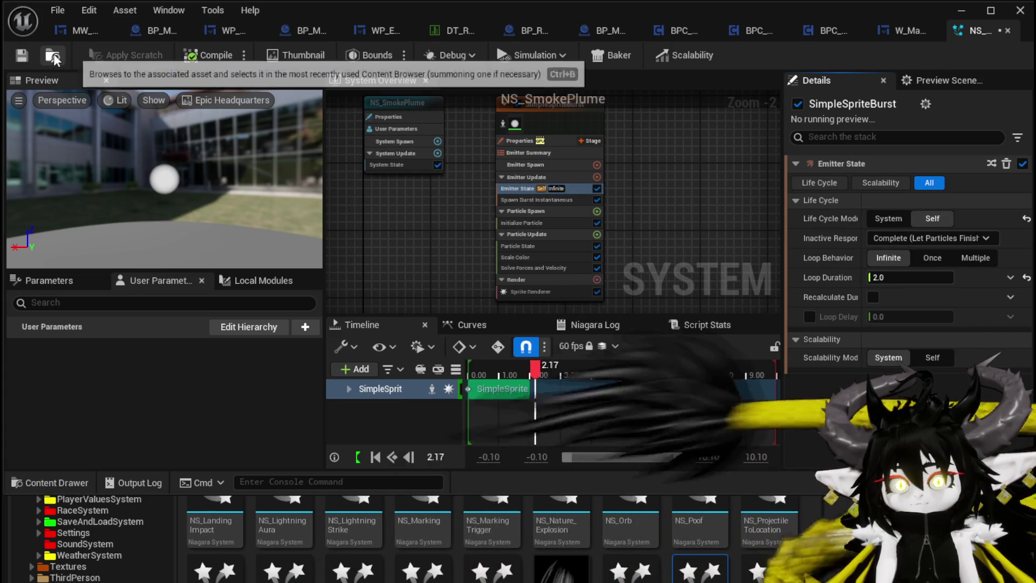
{"action": "left_click", "coordinate": [31, 56]}
Add an Add Velocity module under Particle Spawn
{"action": "scroll", "coordinate": [550, 168], "scroll_direction": "up", "scroll_amount": 2}
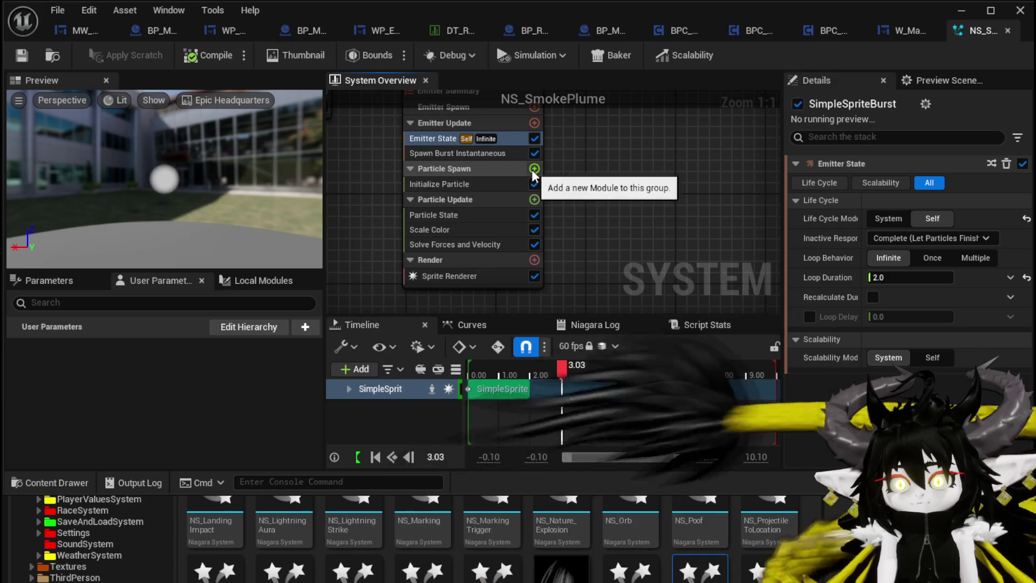
{"action": "left_click", "coordinate": [534, 199]}
{"action": "type", "text": "add"}
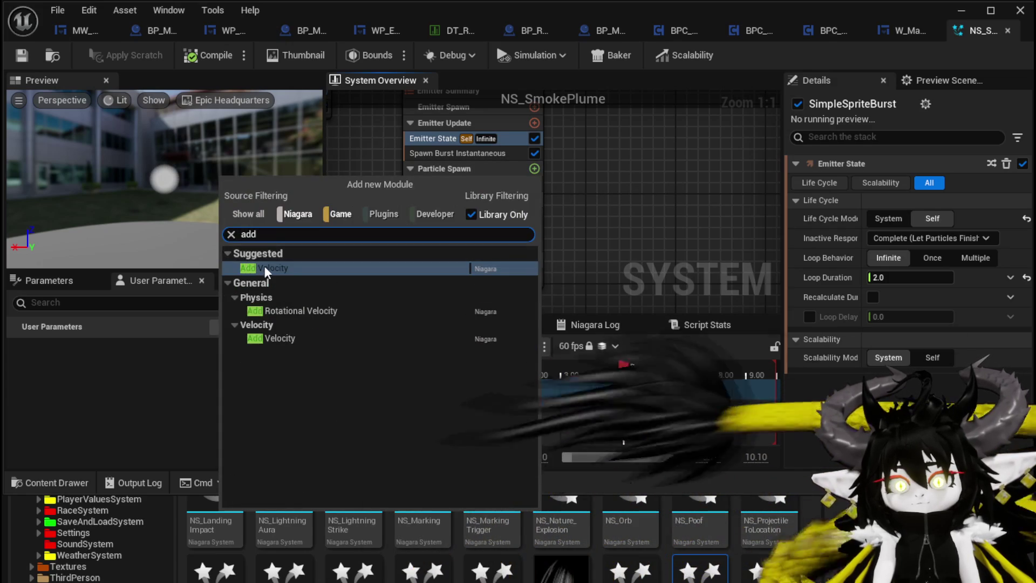
{"action": "left_click", "coordinate": [261, 268]}
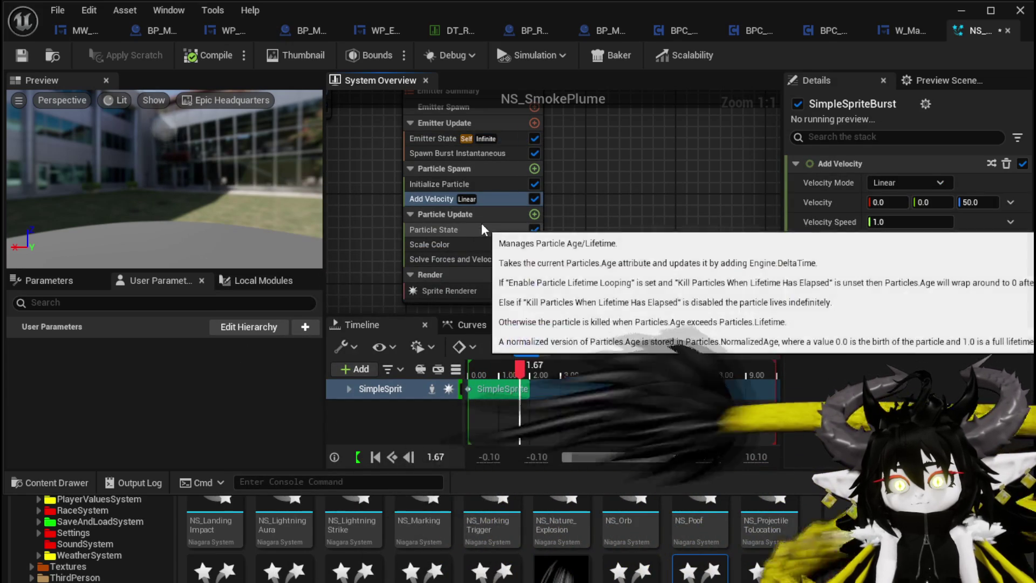
{"action": "left_click", "coordinate": [429, 184]}
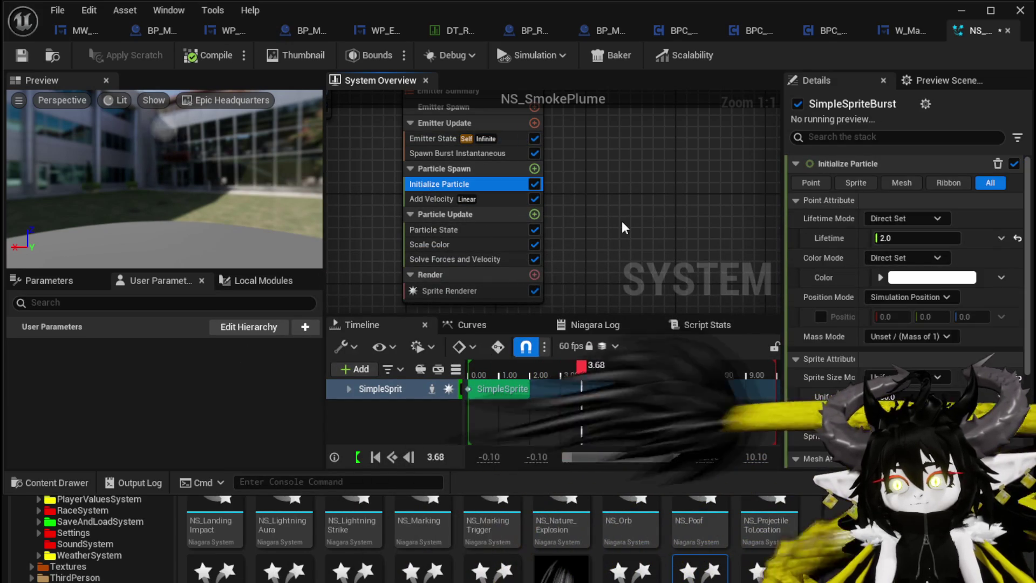
{"action": "left_click", "coordinate": [534, 168]}
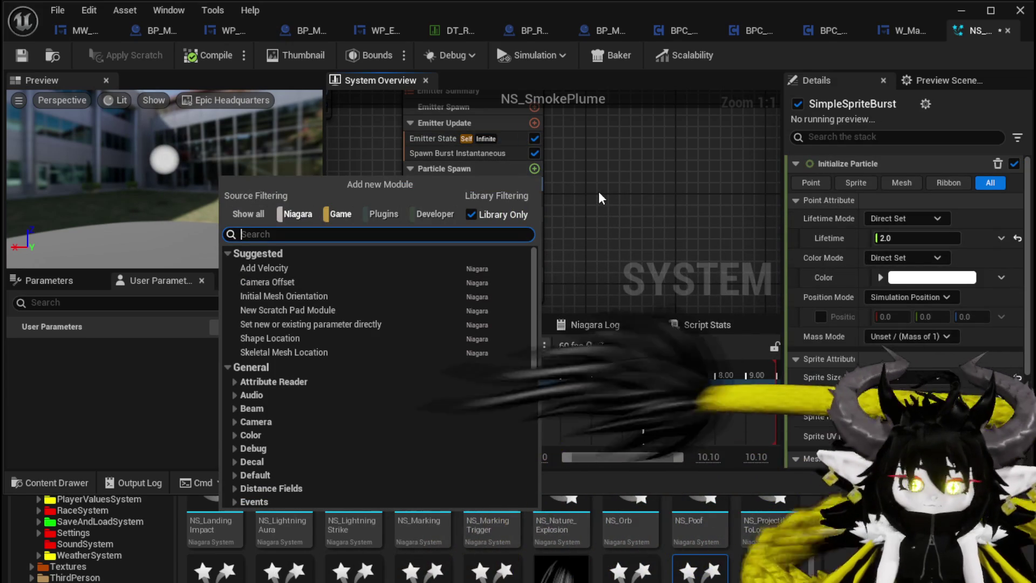